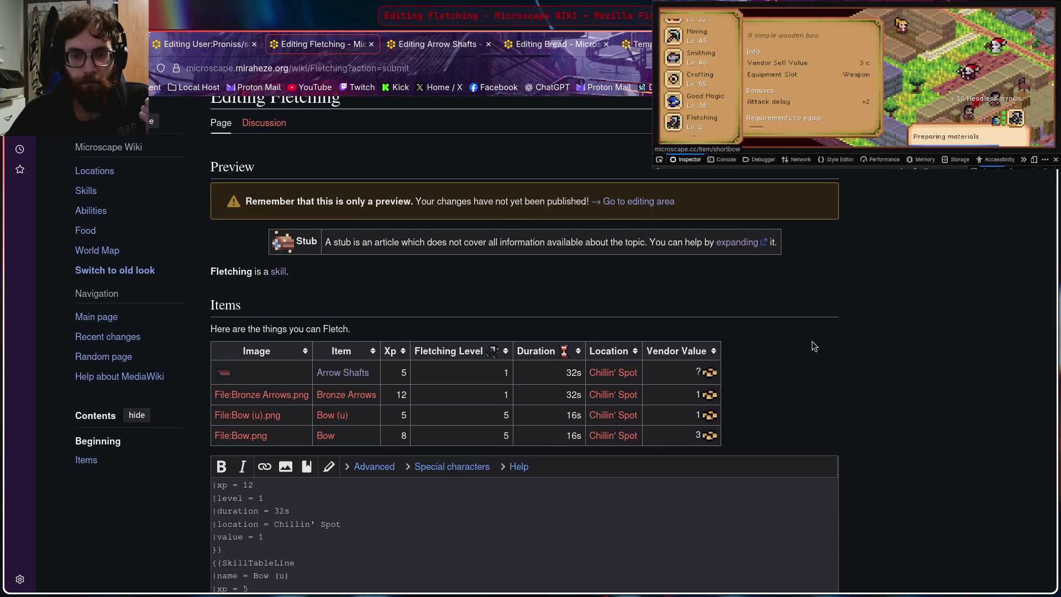
{"action": "scroll", "coordinate": [812, 347], "scroll_direction": "down", "scroll_amount": 2}
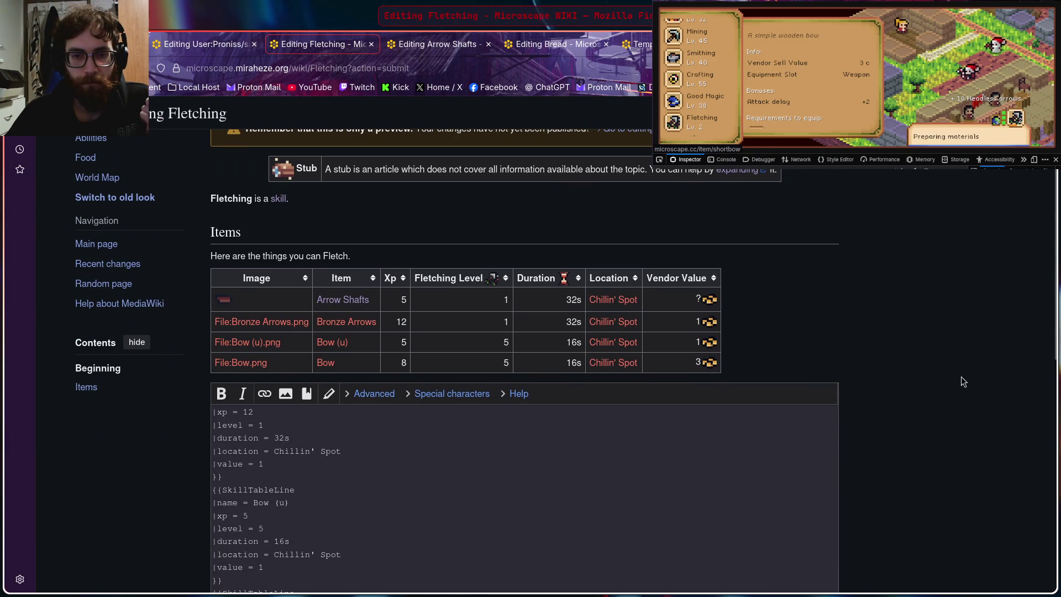
{"action": "scroll", "coordinate": [924, 376], "scroll_direction": "down", "scroll_amount": 5}
{"action": "scroll", "coordinate": [913, 379], "scroll_direction": "down", "scroll_amount": 6}
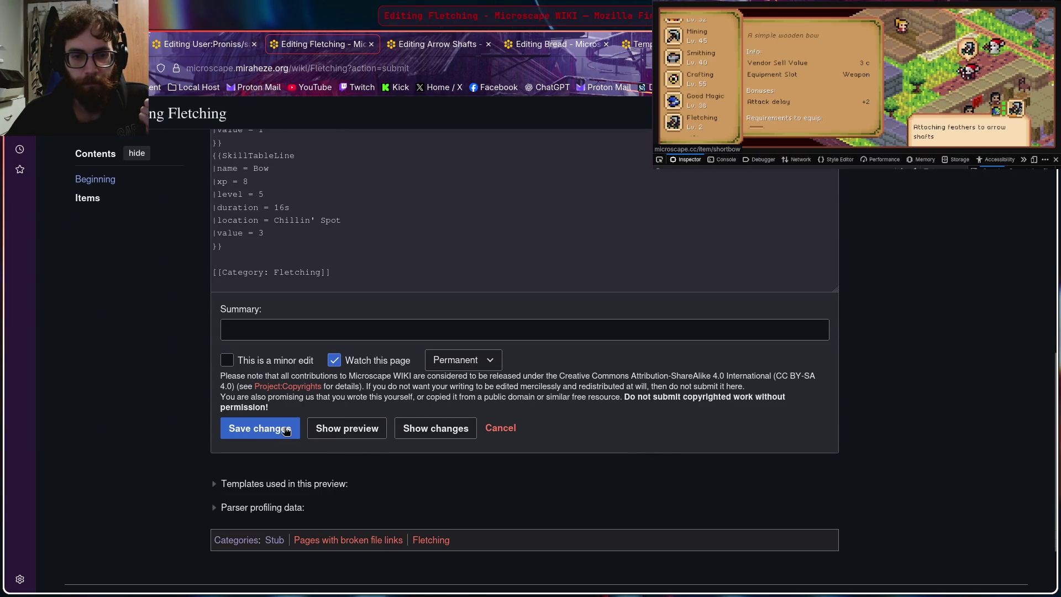
Step: Save the Fletching page with its four-item table and reopen its source for editing
{"action": "left_click", "coordinate": [265, 435]}
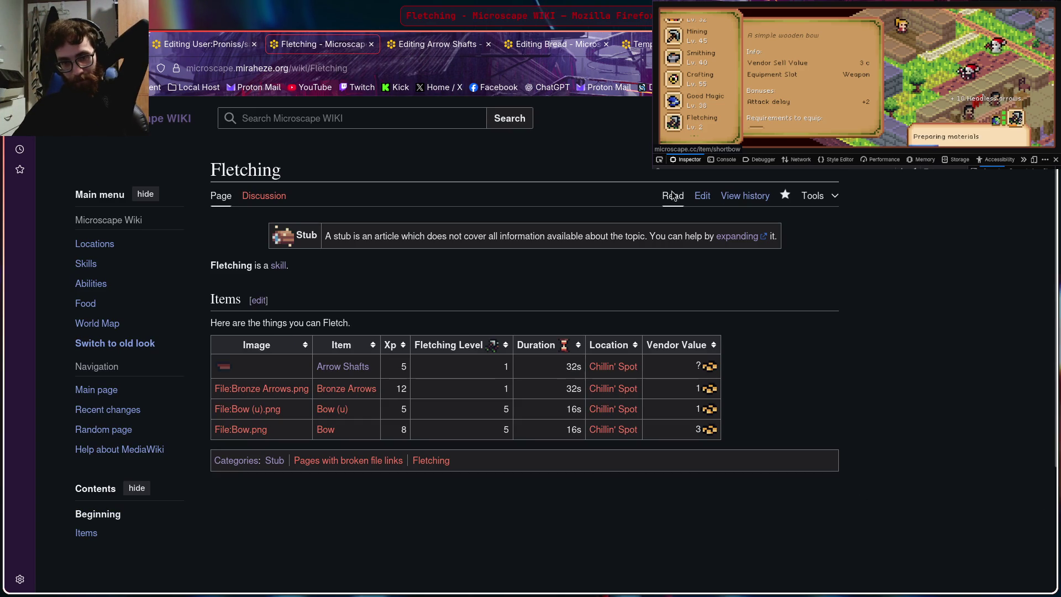
{"action": "left_click", "coordinate": [702, 197]}
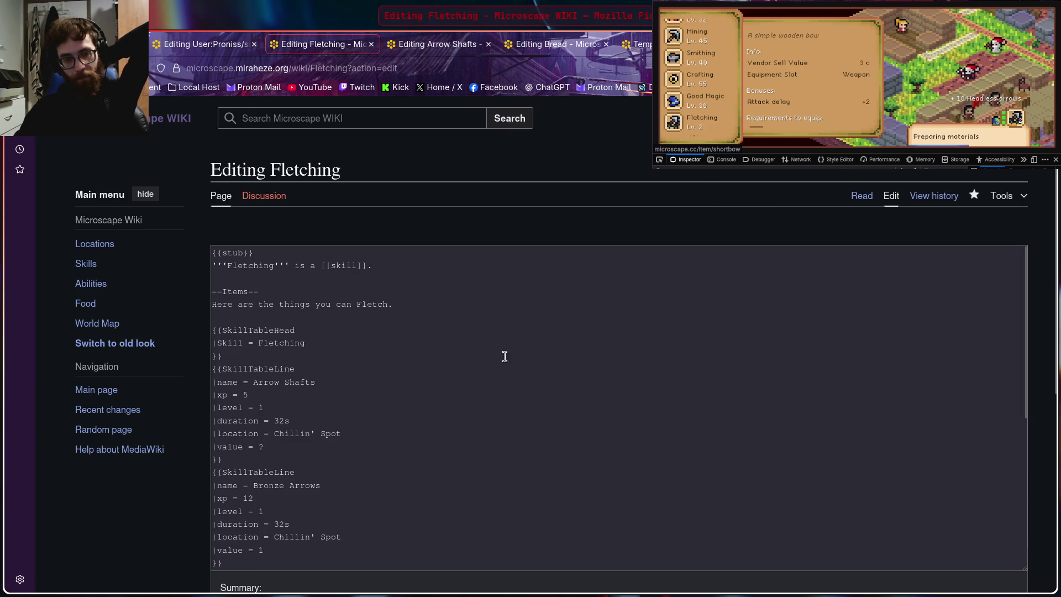
{"action": "scroll", "coordinate": [490, 360], "scroll_direction": "down", "scroll_amount": 3}
{"action": "scroll", "coordinate": [456, 377], "scroll_direction": "down", "scroll_amount": 3}
{"action": "scroll", "coordinate": [455, 376], "scroll_direction": "down", "scroll_amount": 3}
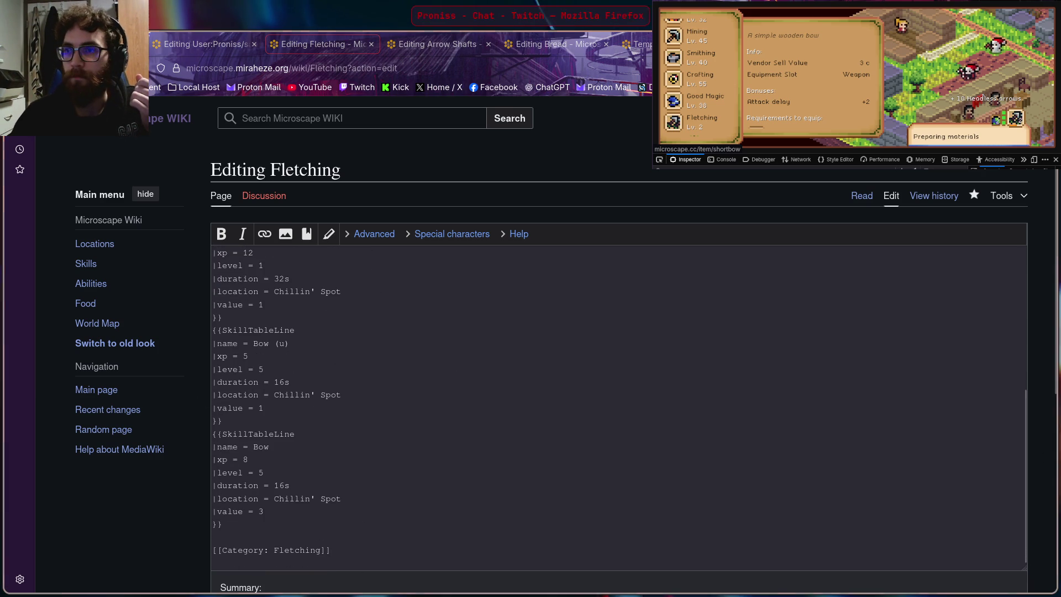
Step: Bring up the guidebook's Arrow Shafts details and place the cursor above the [[Category: Fletching]] line
{"action": "left_click", "coordinate": [805, 99]}
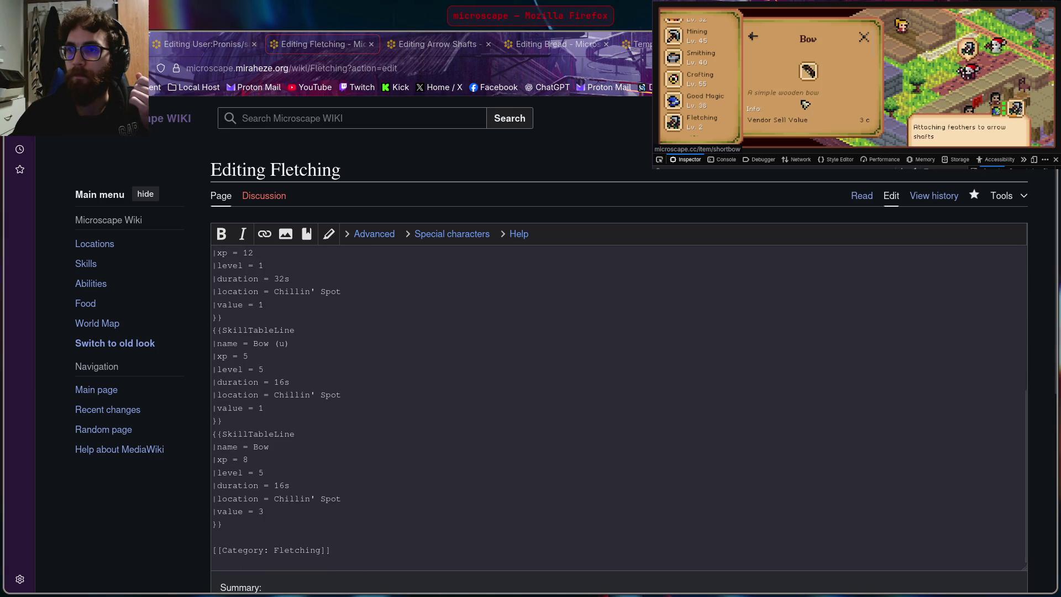
{"action": "left_click", "coordinate": [759, 42]}
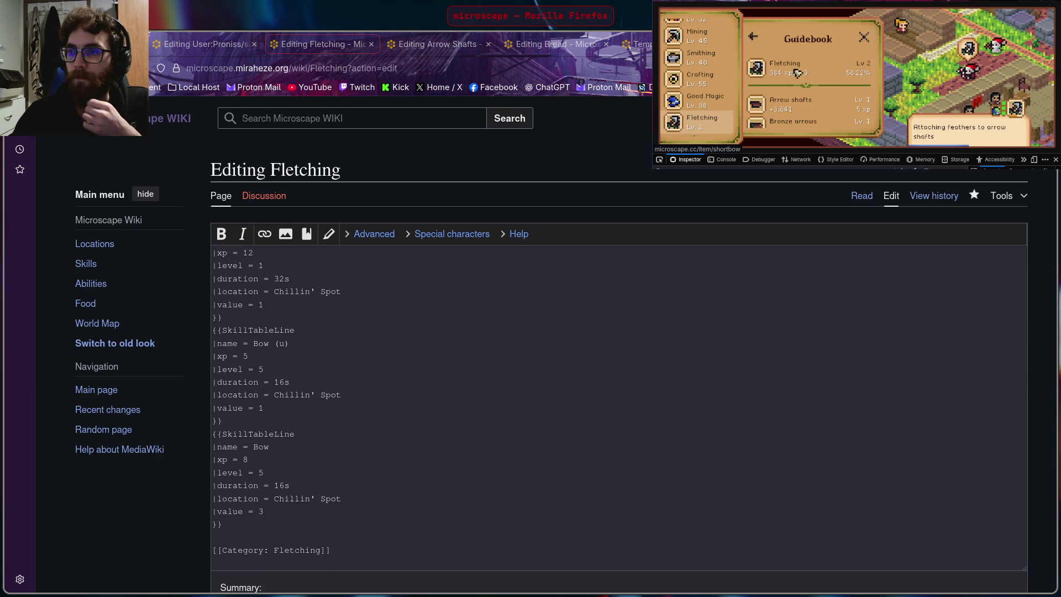
{"action": "scroll", "coordinate": [797, 73], "scroll_direction": "down", "scroll_amount": 3}
{"action": "scroll", "coordinate": [817, 70], "scroll_direction": "down", "scroll_amount": 2}
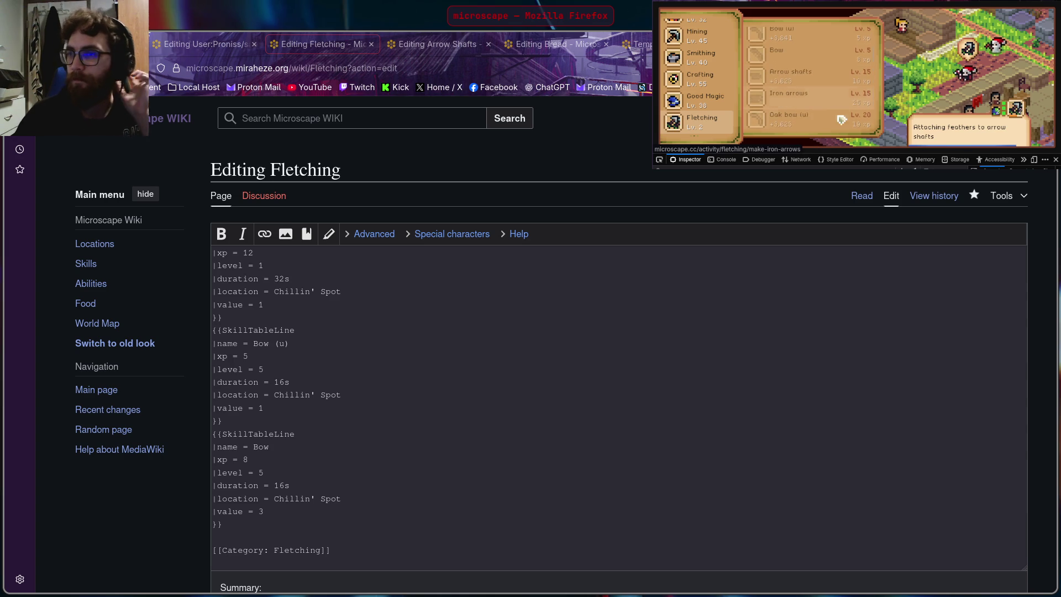
{"action": "left_click", "coordinate": [812, 81]}
{"action": "scroll", "coordinate": [813, 82], "scroll_direction": "down", "scroll_amount": 2}
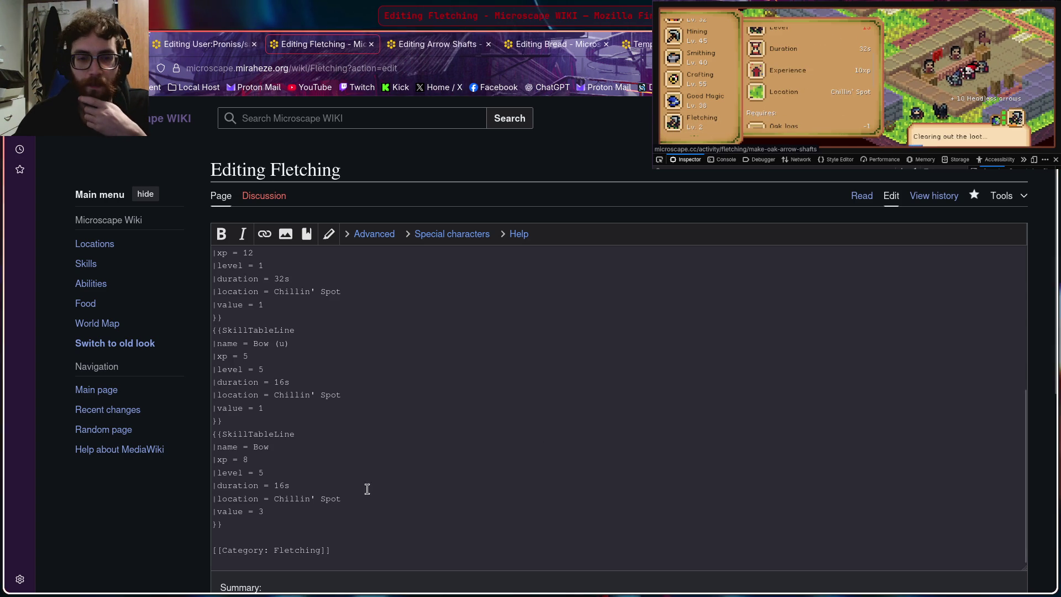
{"action": "left_click", "coordinate": [276, 531]}
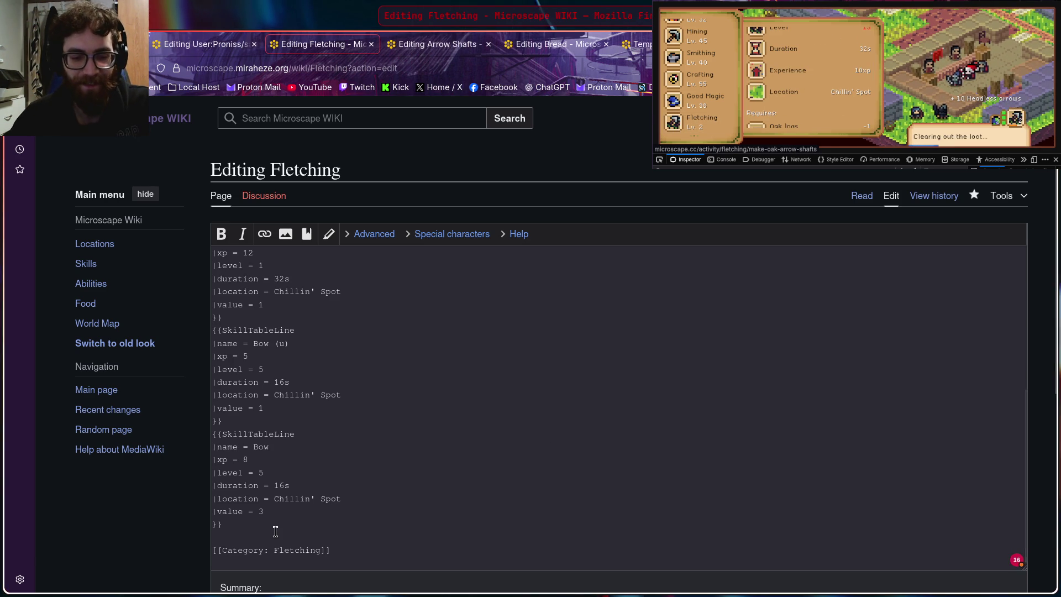
Step: Paste the Arrow Shafts SkillTableLine entry (32s, Chillin' Spot), then view the game's Fletching leaderboard
{"action": "type", "text": "{{SkillTableLine |name = Arrow Shafts |xp = 5 |level = 1 |duration = 32s |location = Chillin' Spot |value = ? }}"}
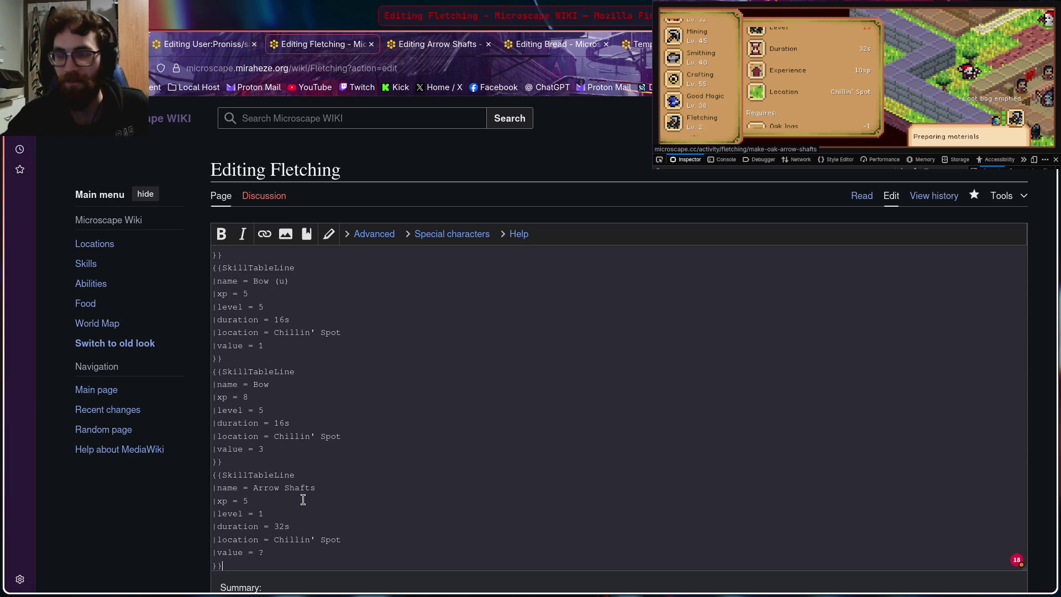
{"action": "left_click", "coordinate": [816, 121]}
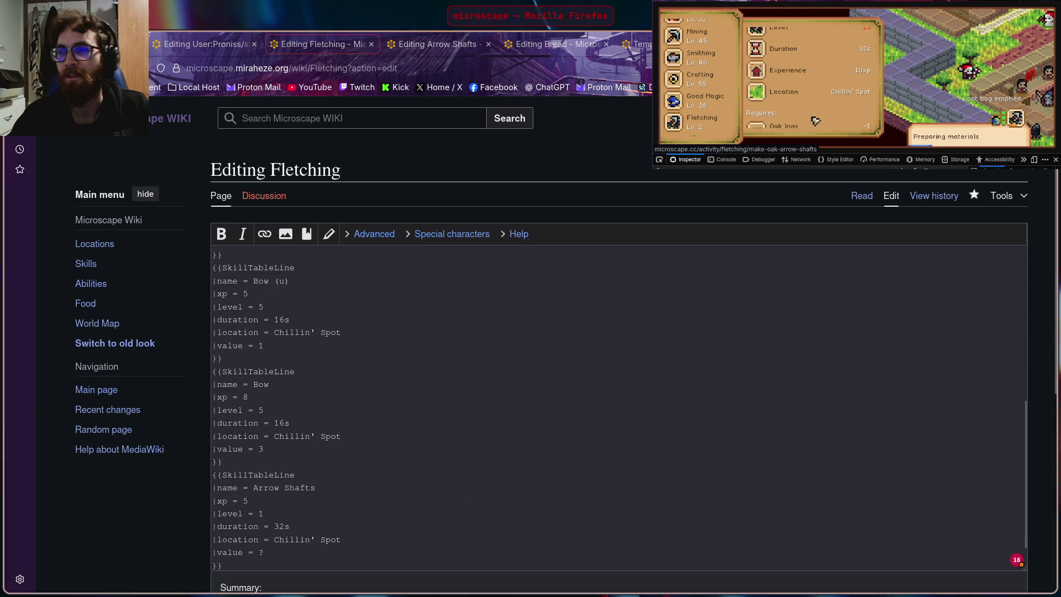
{"action": "scroll", "coordinate": [701, 96], "scroll_direction": "down", "scroll_amount": 5}
{"action": "scroll", "coordinate": [713, 100], "scroll_direction": "down", "scroll_amount": 2}
{"action": "scroll", "coordinate": [711, 98], "scroll_direction": "up", "scroll_amount": 2}
{"action": "scroll", "coordinate": [707, 91], "scroll_direction": "up", "scroll_amount": 2}
{"action": "scroll", "coordinate": [701, 81], "scroll_direction": "up", "scroll_amount": 3}
{"action": "scroll", "coordinate": [701, 81], "scroll_direction": "down", "scroll_amount": 2}
{"action": "scroll", "coordinate": [703, 83], "scroll_direction": "down", "scroll_amount": 1}
{"action": "scroll", "coordinate": [707, 87], "scroll_direction": "down", "scroll_amount": 2}
{"action": "scroll", "coordinate": [710, 89], "scroll_direction": "down", "scroll_amount": 2}
{"action": "left_click", "coordinate": [705, 84]}
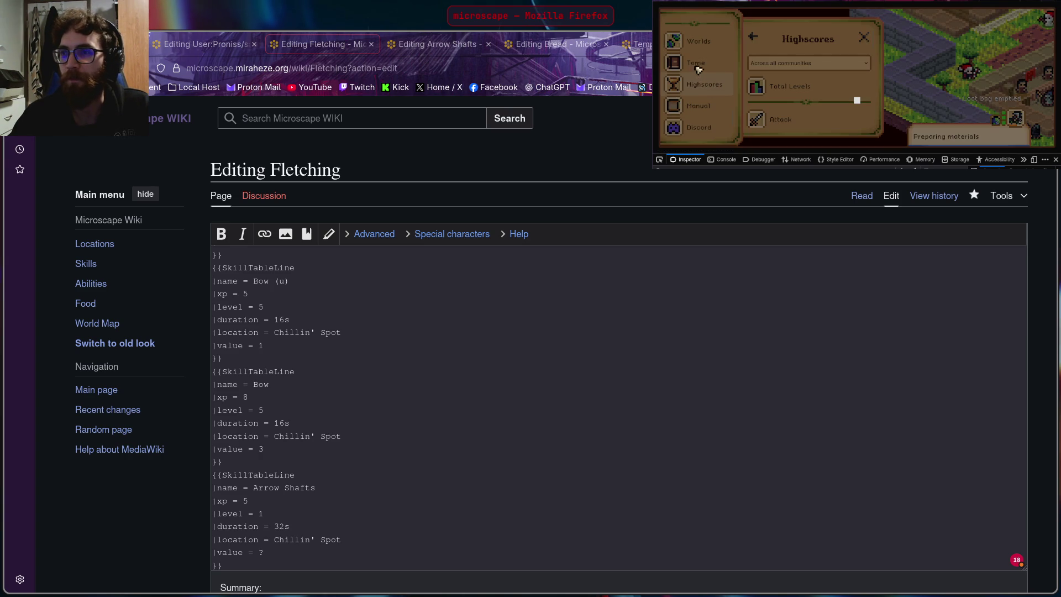
{"action": "scroll", "coordinate": [798, 76], "scroll_direction": "down", "scroll_amount": 5}
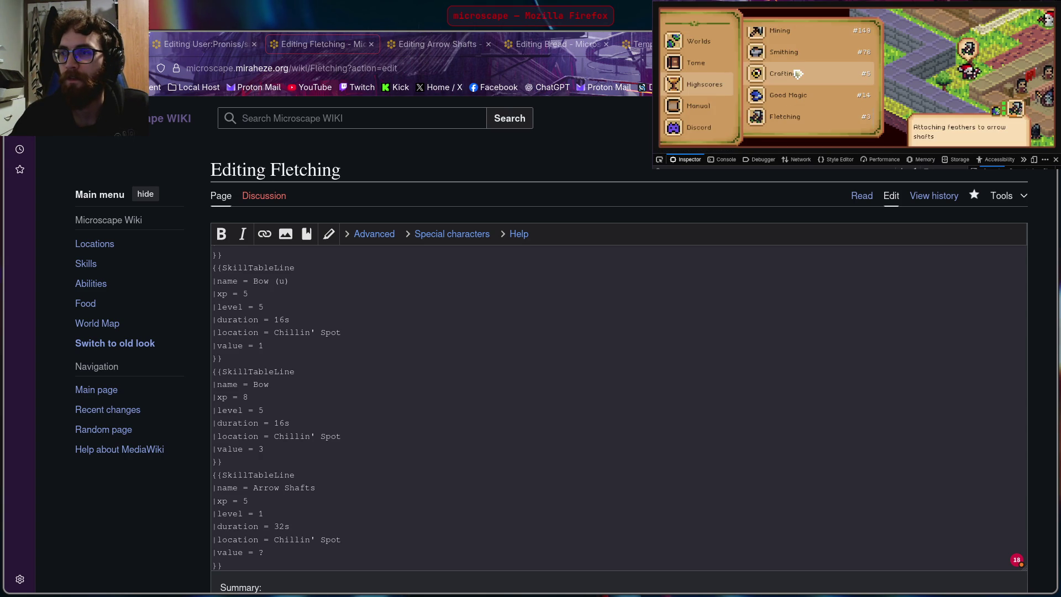
{"action": "left_click", "coordinate": [784, 116]}
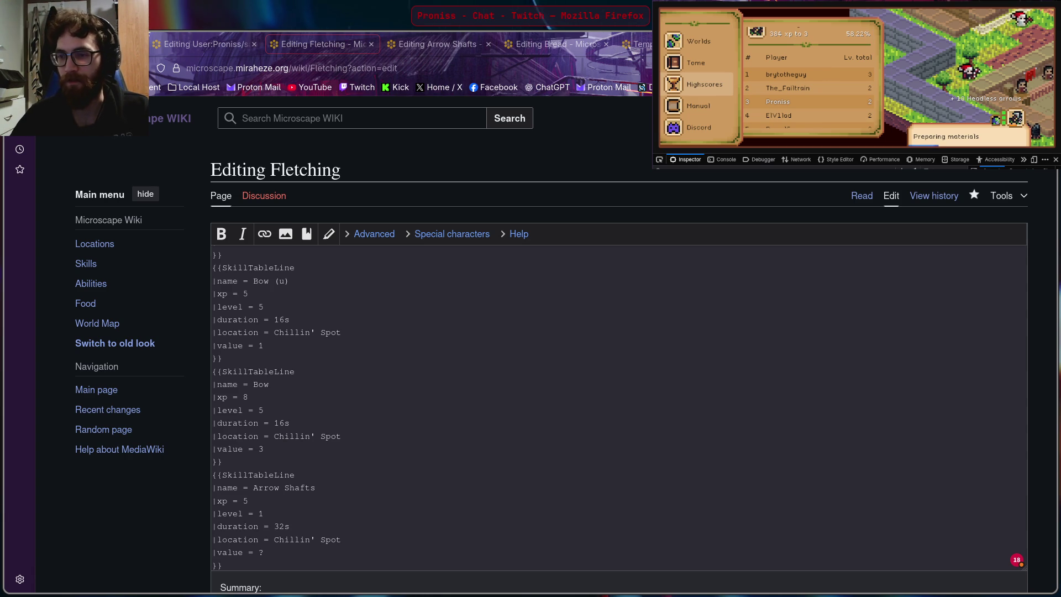
{"action": "scroll", "coordinate": [738, 93], "scroll_direction": "up", "scroll_amount": 2}
{"action": "scroll", "coordinate": [745, 95], "scroll_direction": "up", "scroll_amount": 2}
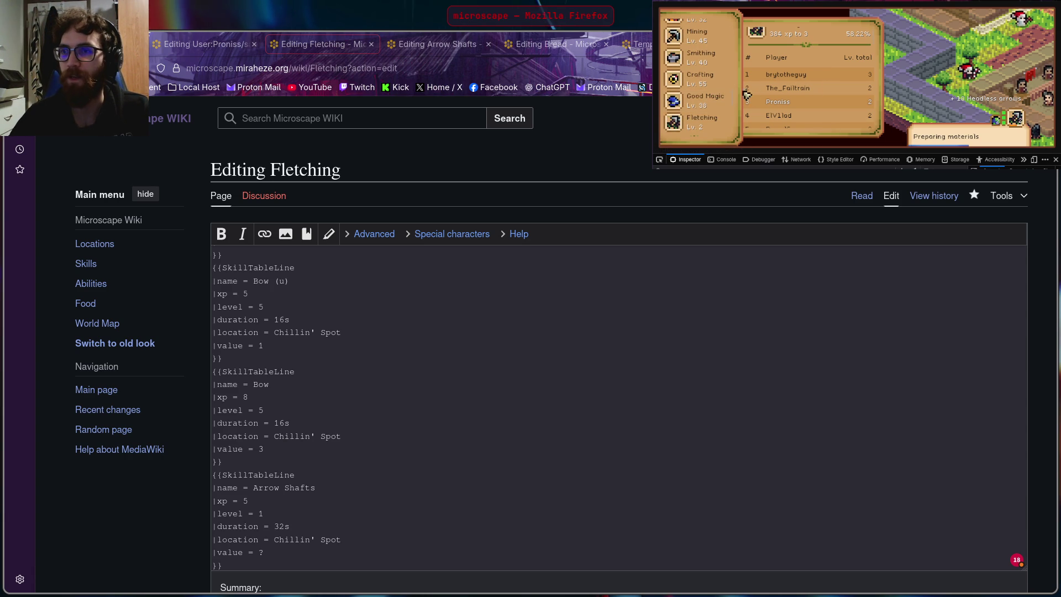
{"action": "scroll", "coordinate": [783, 99], "scroll_direction": "up", "scroll_amount": 2}
Step: Review the Bronze Arrows recipe in the Fletching guidebook and return to the activity list
{"action": "left_click", "coordinate": [753, 39]}
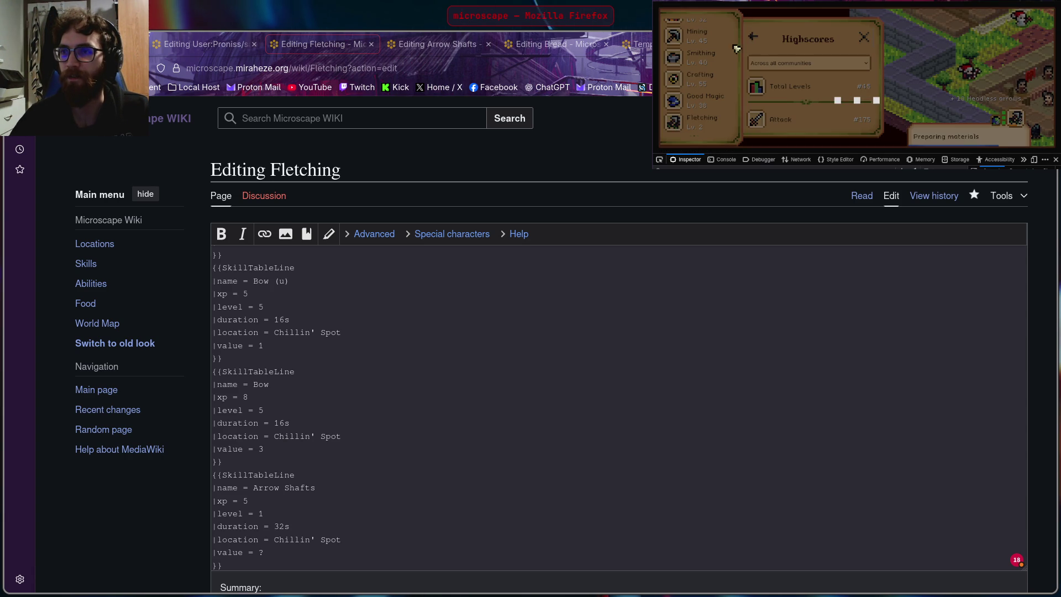
{"action": "scroll", "coordinate": [696, 79], "scroll_direction": "down", "scroll_amount": 2}
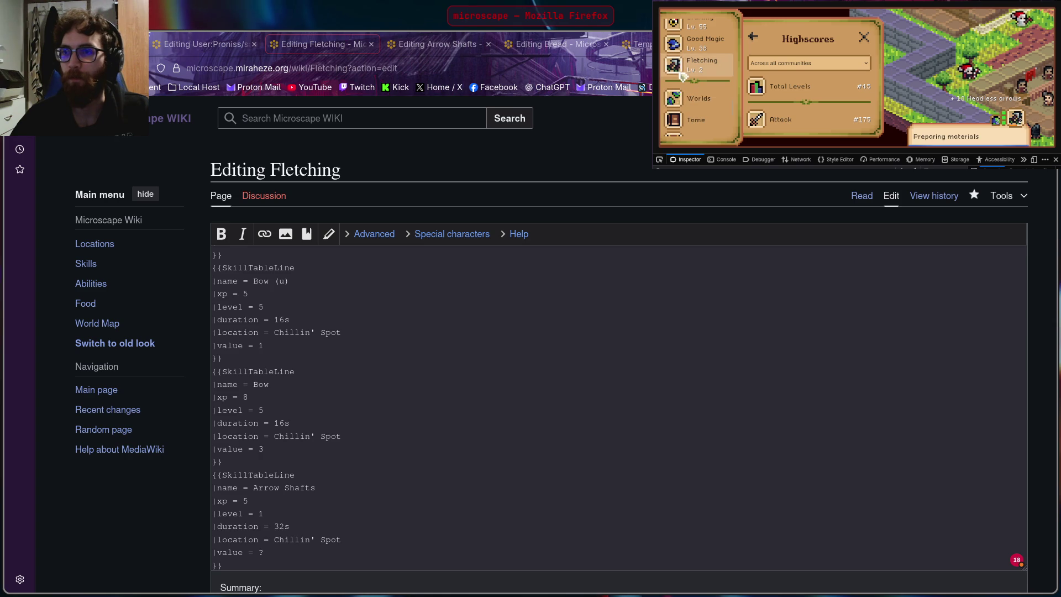
{"action": "left_click", "coordinate": [702, 60]}
{"action": "scroll", "coordinate": [836, 89], "scroll_direction": "down", "scroll_amount": 2}
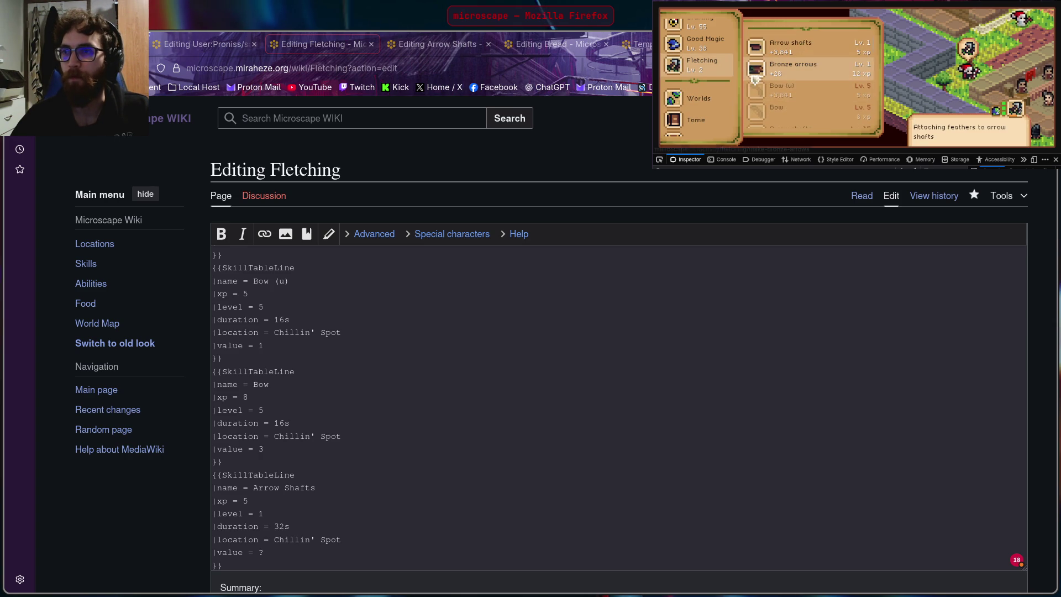
{"action": "left_click", "coordinate": [806, 80]}
{"action": "scroll", "coordinate": [806, 80], "scroll_direction": "down", "scroll_amount": 2}
{"action": "scroll", "coordinate": [796, 71], "scroll_direction": "down", "scroll_amount": 2}
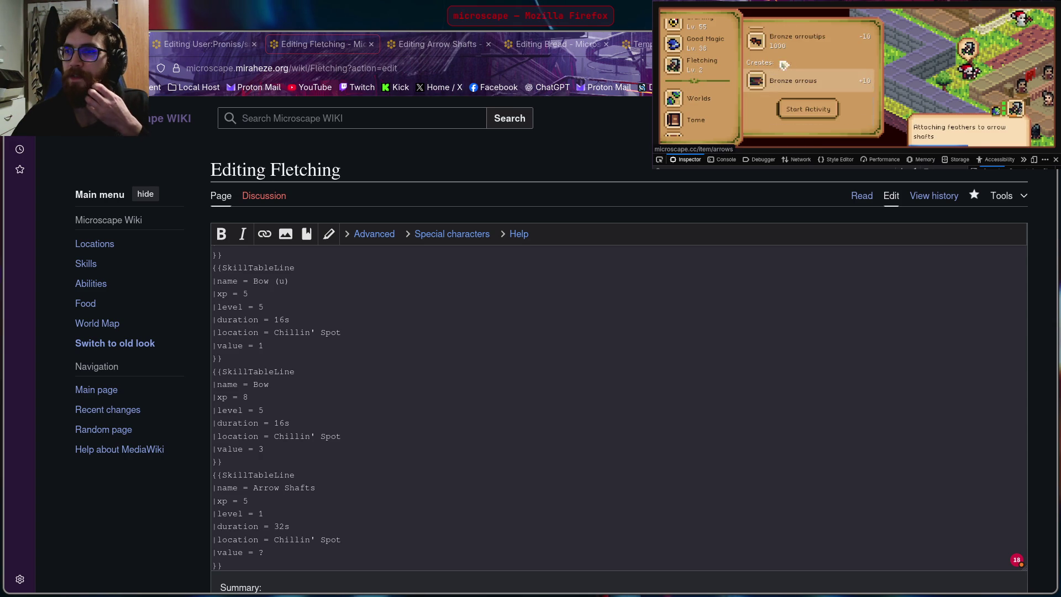
{"action": "scroll", "coordinate": [775, 52], "scroll_direction": "up", "scroll_amount": 2}
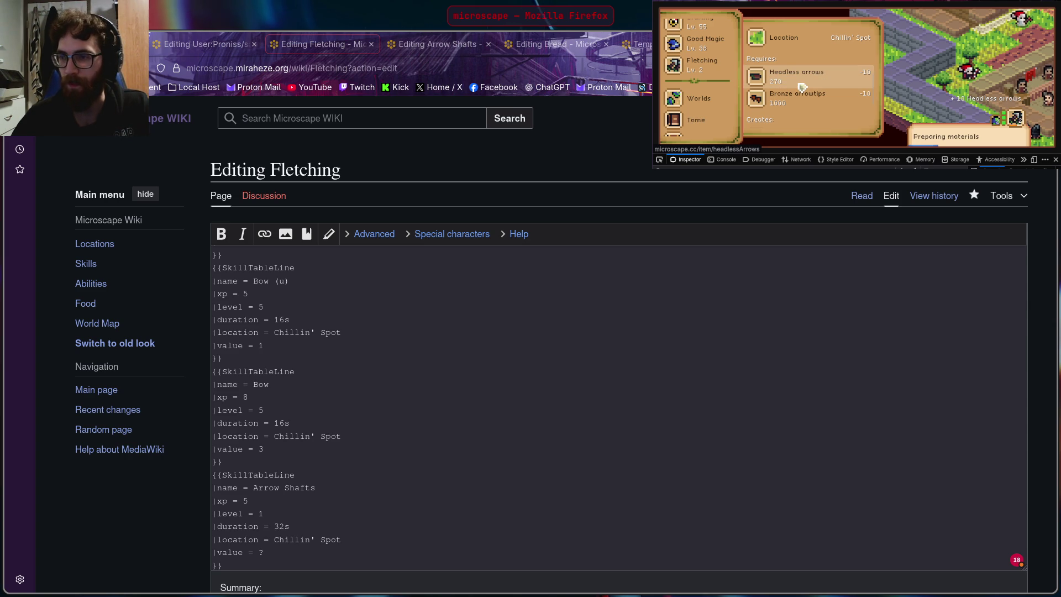
{"action": "scroll", "coordinate": [797, 83], "scroll_direction": "up", "scroll_amount": 2}
{"action": "left_click", "coordinate": [753, 39]}
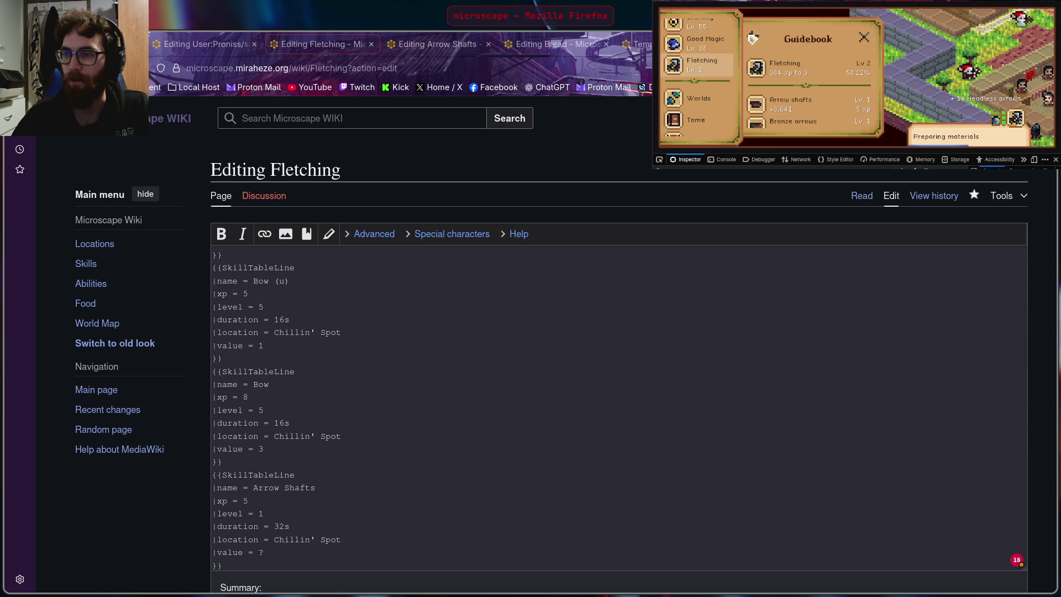
{"action": "scroll", "coordinate": [829, 79], "scroll_direction": "down", "scroll_amount": 2}
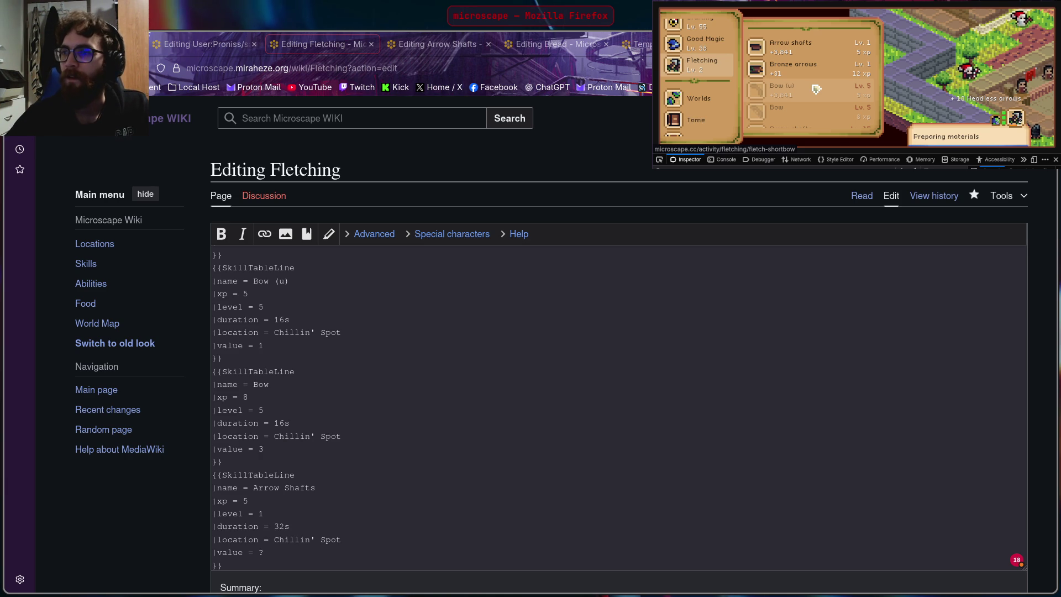
Step: Glance at the Bronze Arrows details, then back out to the highscores view
{"action": "left_click", "coordinate": [810, 74]}
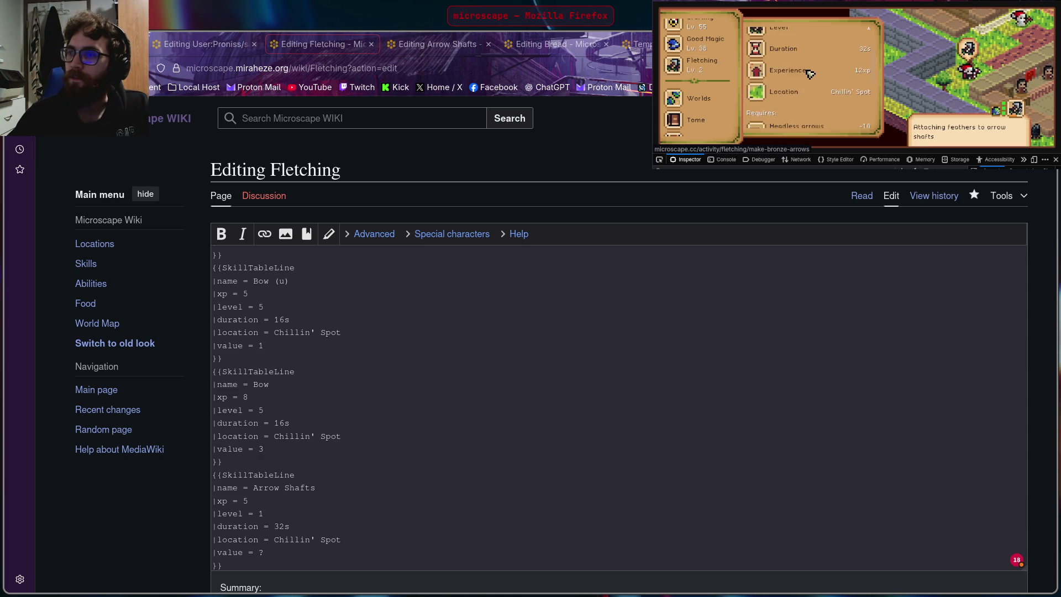
{"action": "left_click", "coordinate": [796, 71]}
{"action": "left_click", "coordinate": [758, 42]}
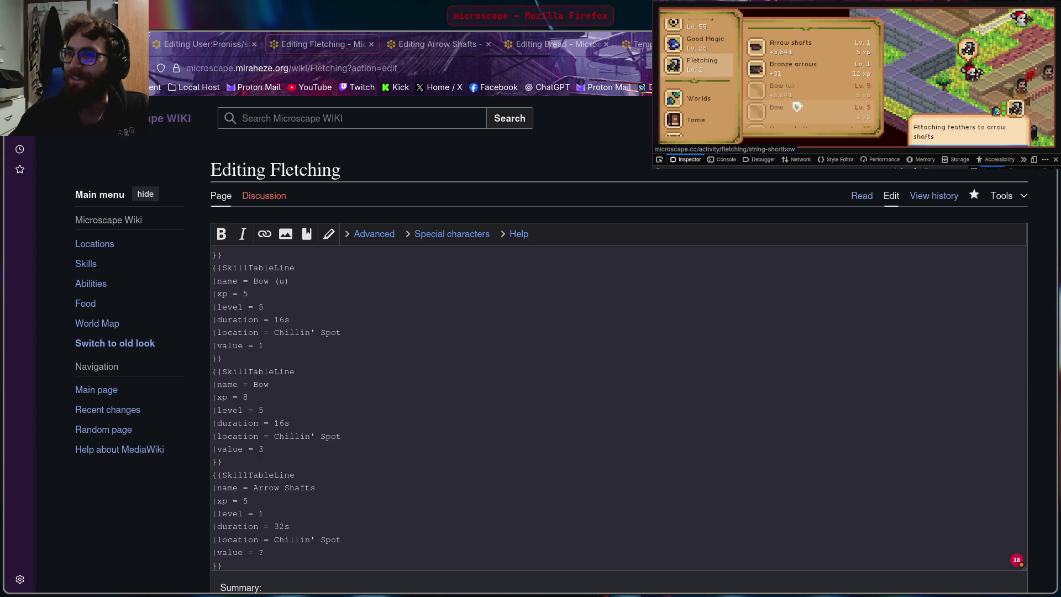
{"action": "scroll", "coordinate": [797, 106], "scroll_direction": "up", "scroll_amount": 2}
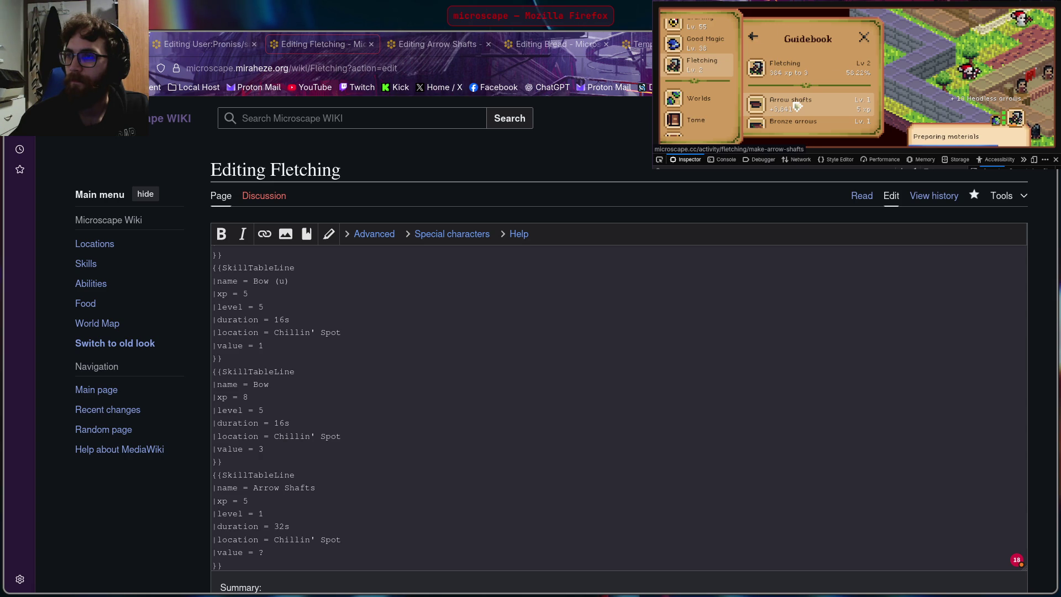
{"action": "scroll", "coordinate": [797, 106], "scroll_direction": "down", "scroll_amount": 2}
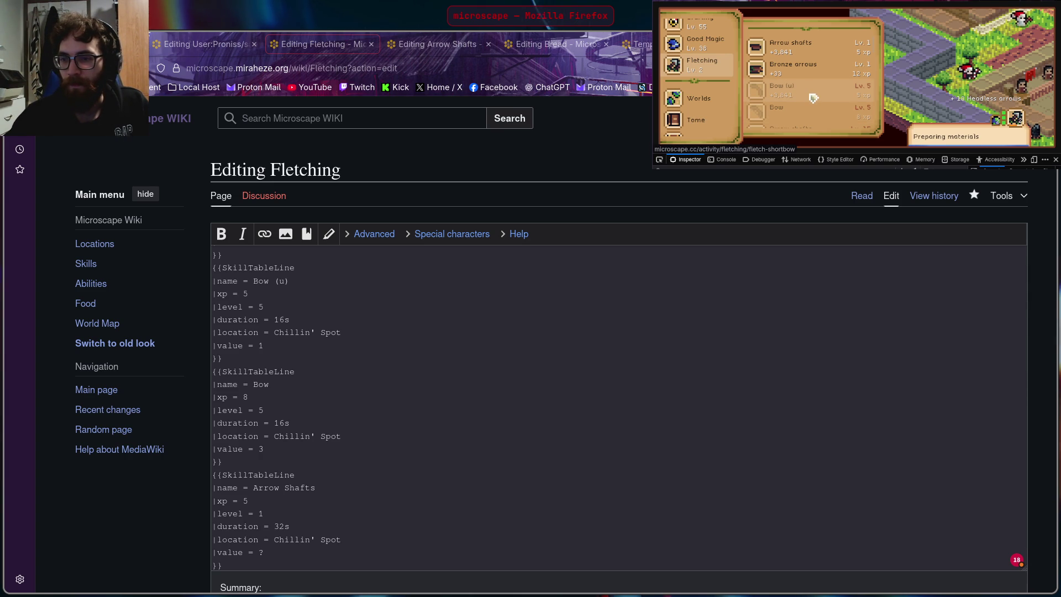
{"action": "left_click", "coordinate": [806, 94]}
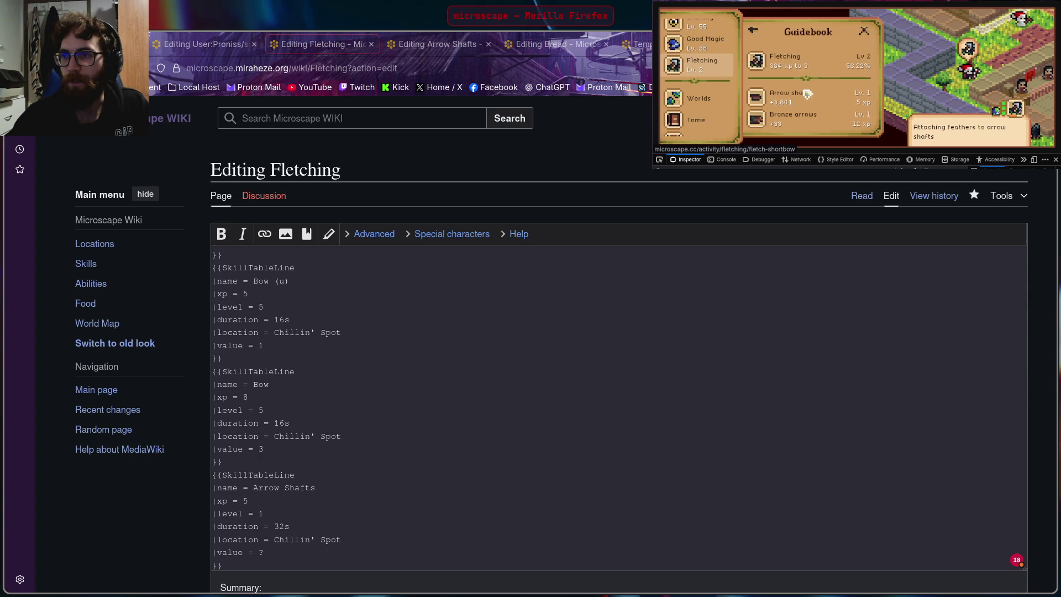
{"action": "left_click", "coordinate": [754, 38]}
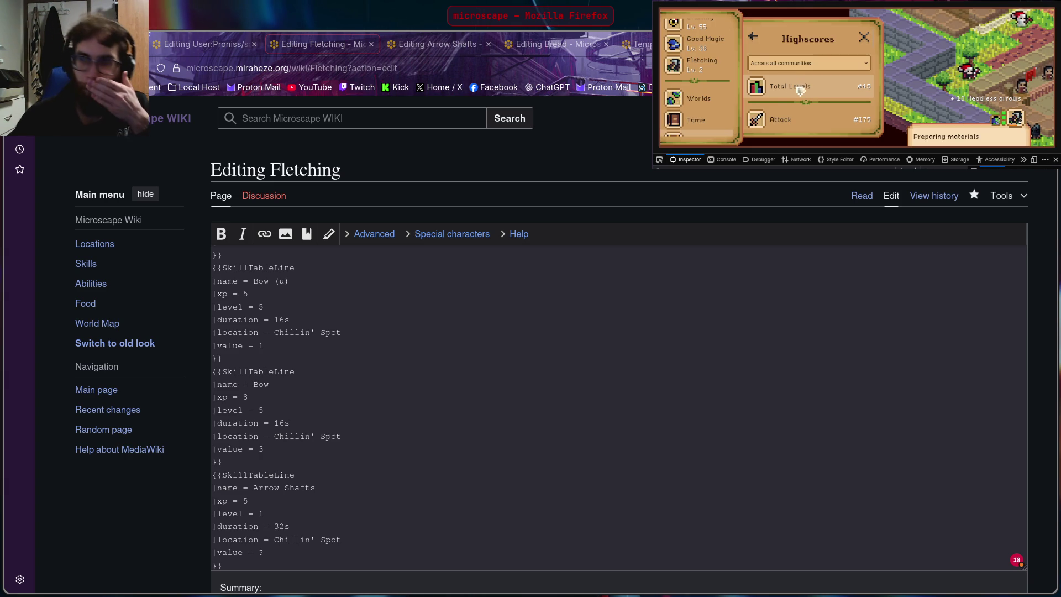
{"action": "scroll", "coordinate": [805, 86], "scroll_direction": "down", "scroll_amount": 2}
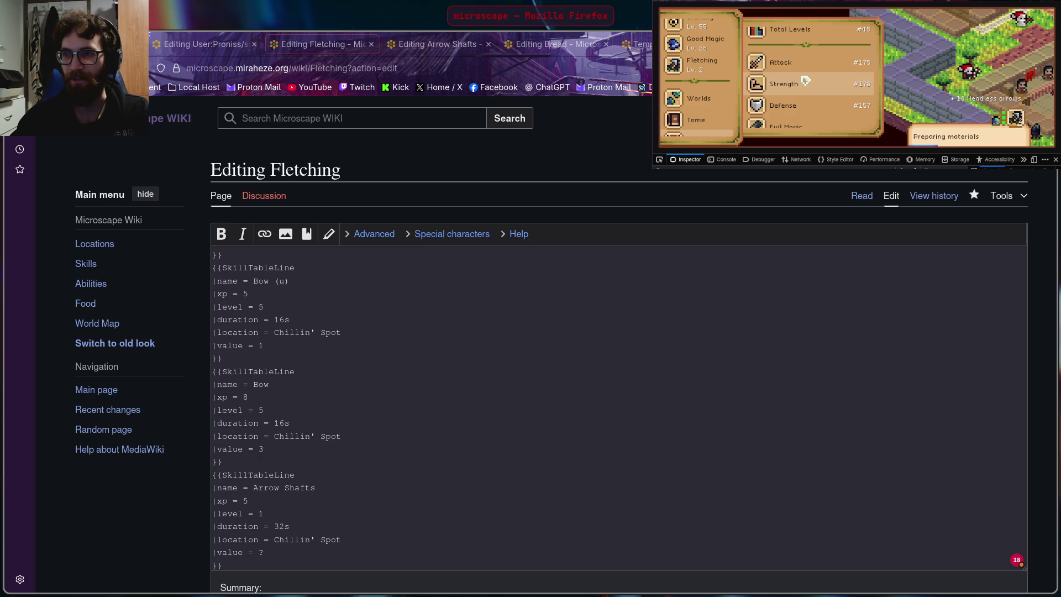
{"action": "scroll", "coordinate": [805, 80], "scroll_direction": "down", "scroll_amount": 2}
{"action": "scroll", "coordinate": [815, 75], "scroll_direction": "down", "scroll_amount": 1}
{"action": "scroll", "coordinate": [815, 76], "scroll_direction": "down", "scroll_amount": 1}
{"action": "scroll", "coordinate": [815, 76], "scroll_direction": "down", "scroll_amount": 1}
{"action": "scroll", "coordinate": [812, 78], "scroll_direction": "down", "scroll_amount": 2}
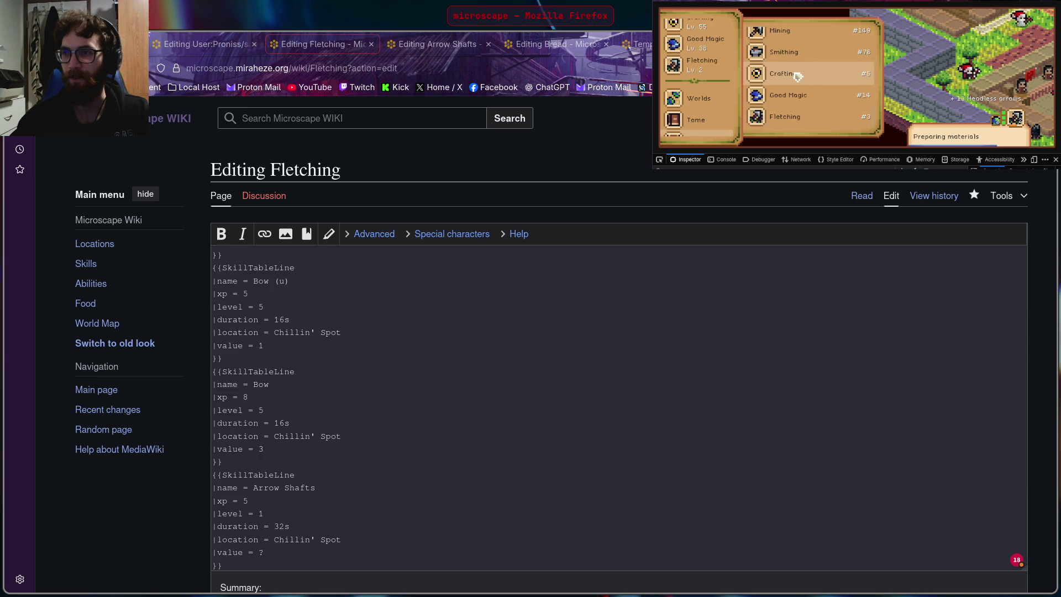
{"action": "scroll", "coordinate": [806, 81], "scroll_direction": "up", "scroll_amount": 1}
{"action": "scroll", "coordinate": [803, 87], "scroll_direction": "up", "scroll_amount": 2}
Step: Navigate the guidebook to the Fletching recipe list and show the Arrow Shafts details
{"action": "left_click", "coordinate": [801, 87]}
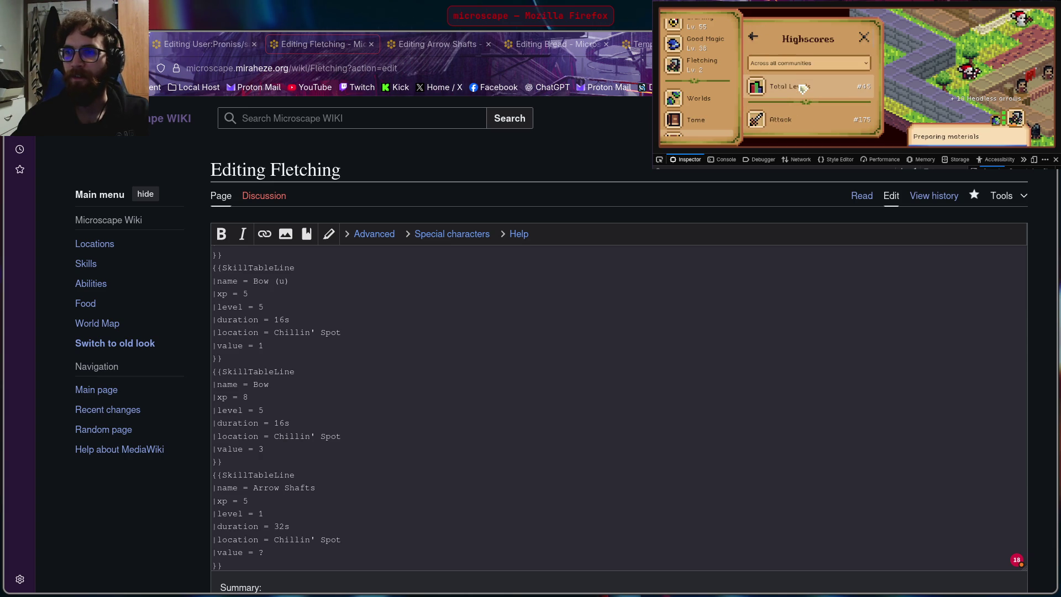
{"action": "left_click", "coordinate": [701, 73]}
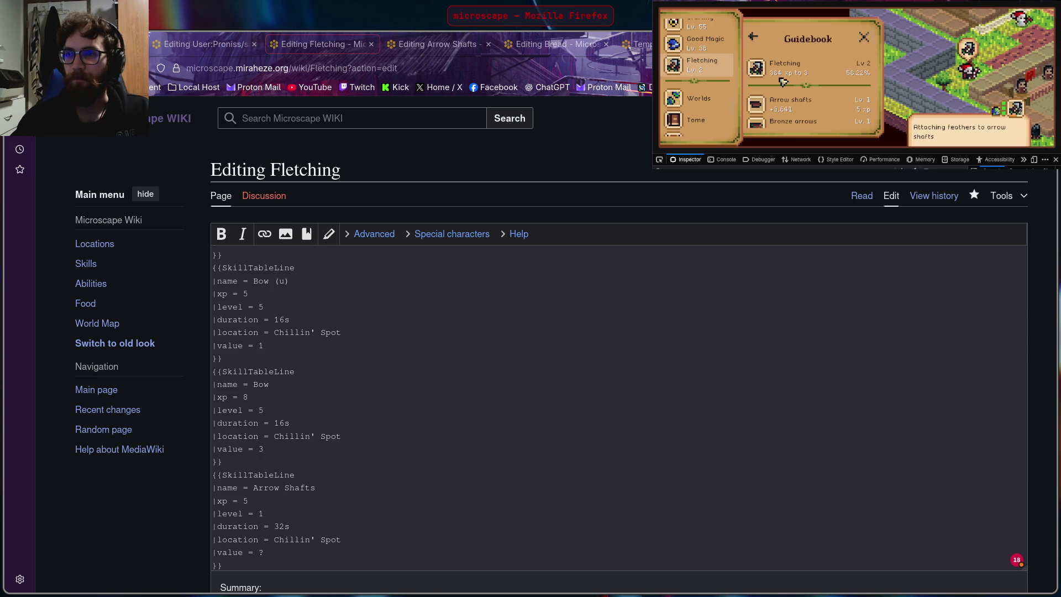
{"action": "left_click", "coordinate": [783, 81]}
{"action": "scroll", "coordinate": [787, 81], "scroll_direction": "down", "scroll_amount": 2}
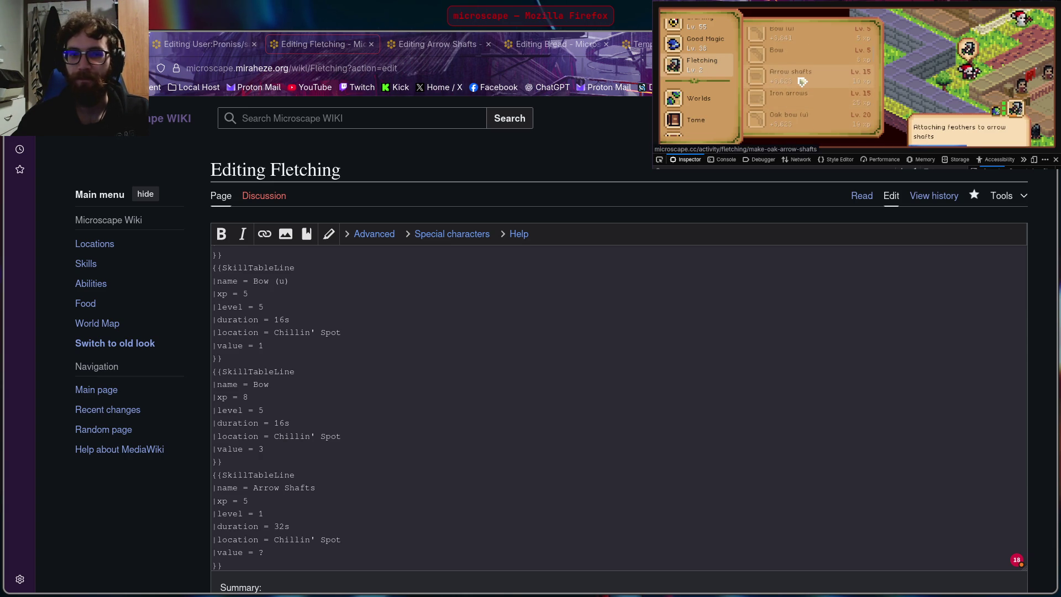
{"action": "left_click", "coordinate": [802, 81]}
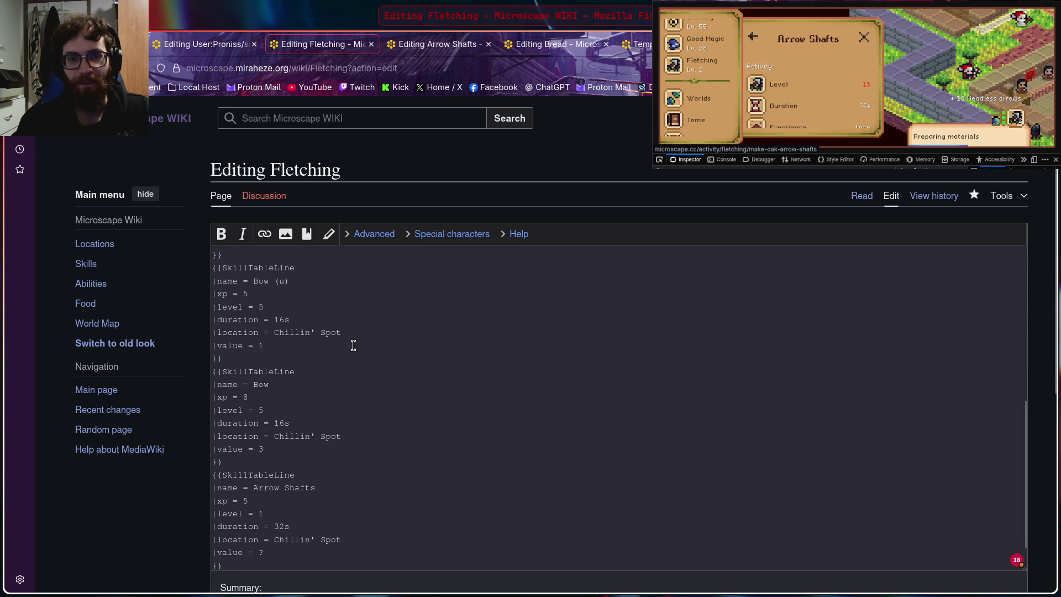
Step: Restore the [[Category: Fletching]] line and clear the old Arrow Shafts xp value for correction to 10
{"action": "type", "text": "[[Category: Fletching]]"}
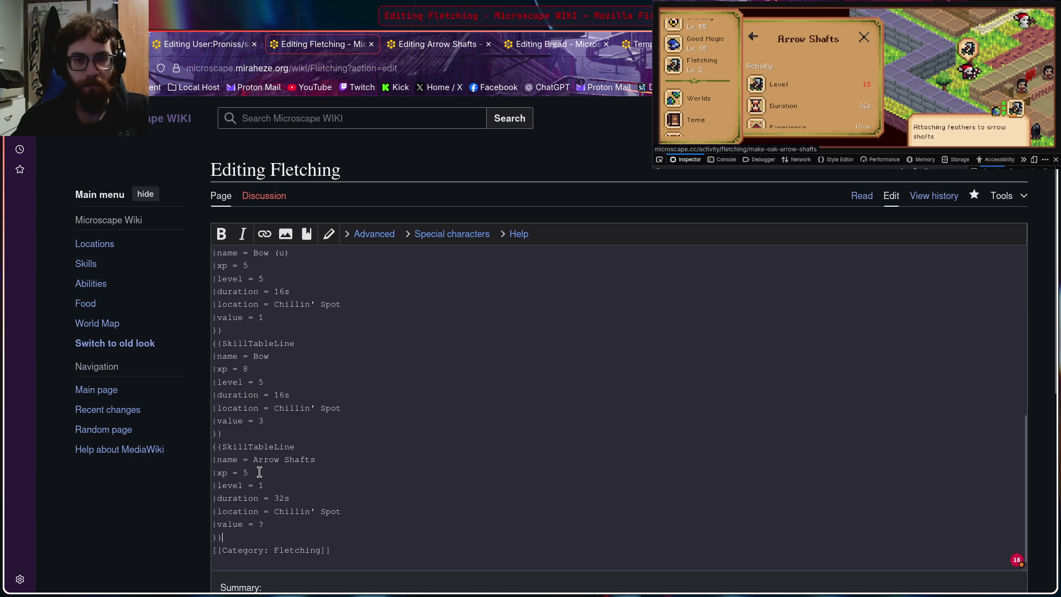
{"action": "scroll", "coordinate": [829, 72], "scroll_direction": "down", "scroll_amount": 2}
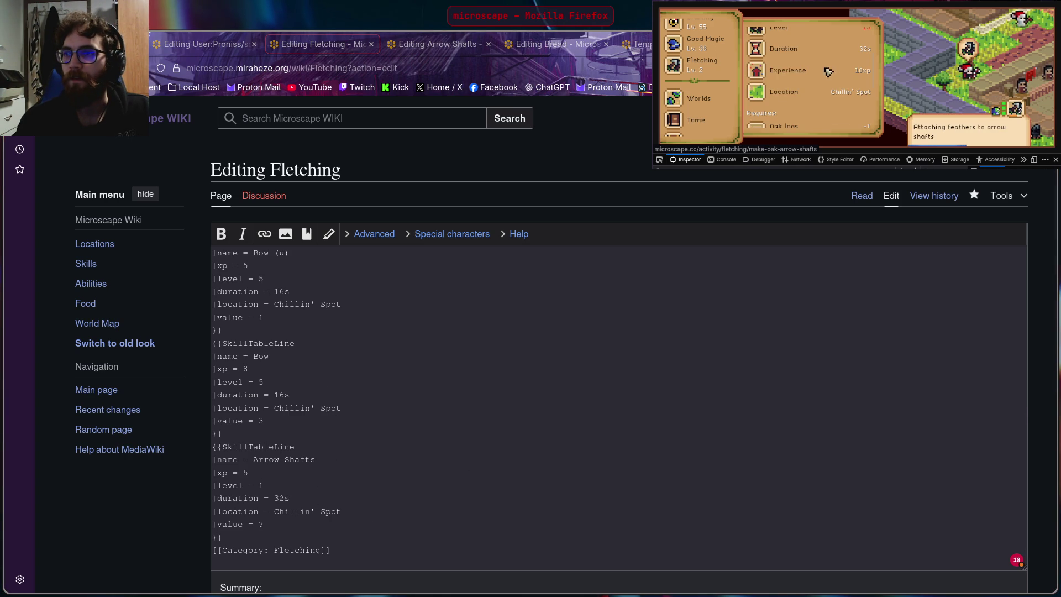
{"action": "left_click", "coordinate": [262, 471]}
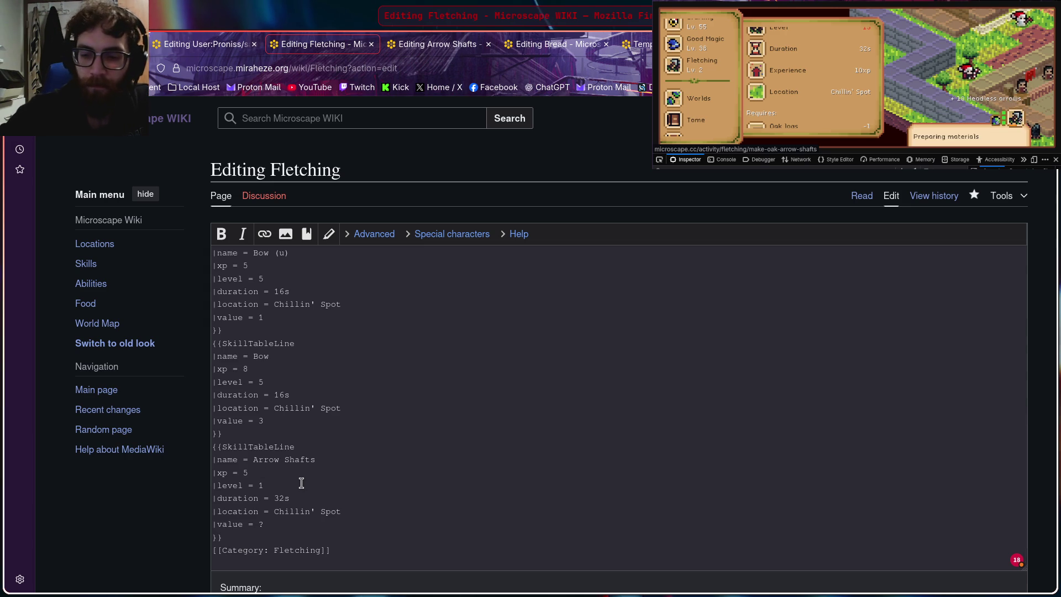
{"action": "key", "text": "BackSpace"}
{"action": "type", "text": "10"}
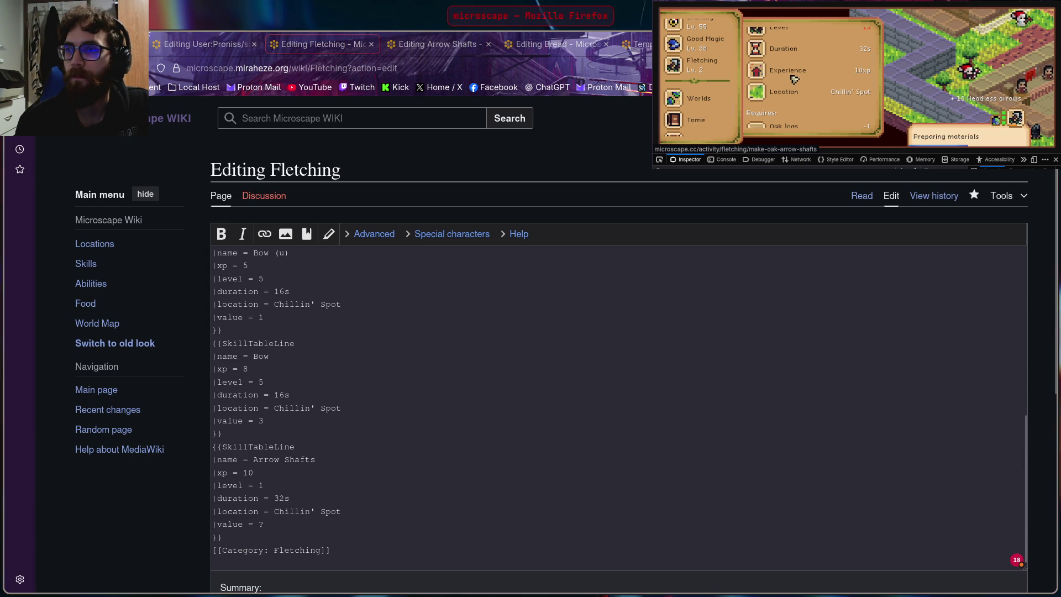
{"action": "type", "text": "5"}
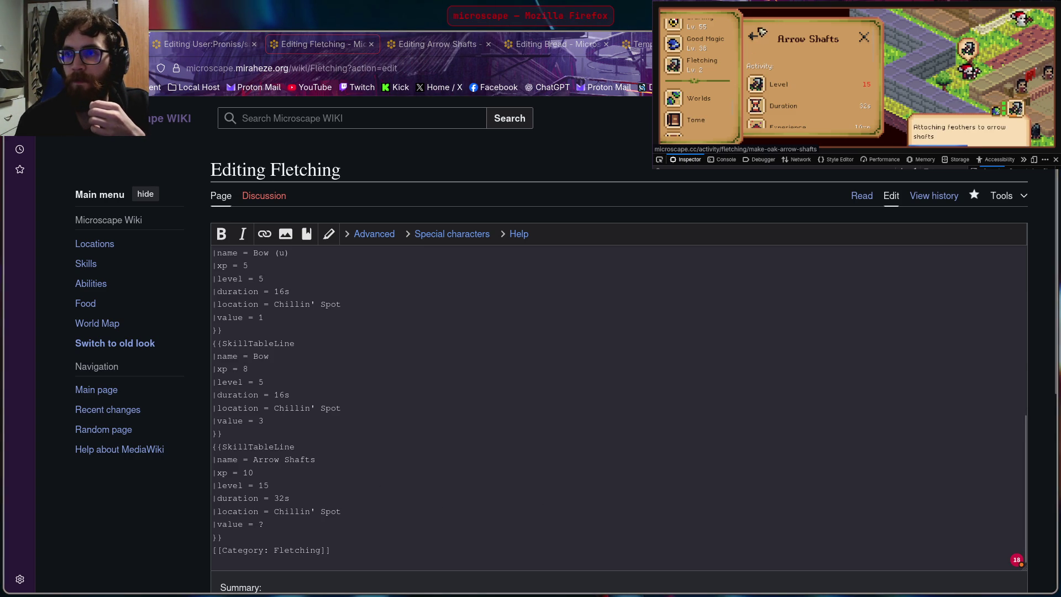
Step: Show the game's Iron Arrows details and select the whole Arrow Shafts entry for copying
{"action": "left_click", "coordinate": [754, 37]}
{"action": "left_click", "coordinate": [804, 67]}
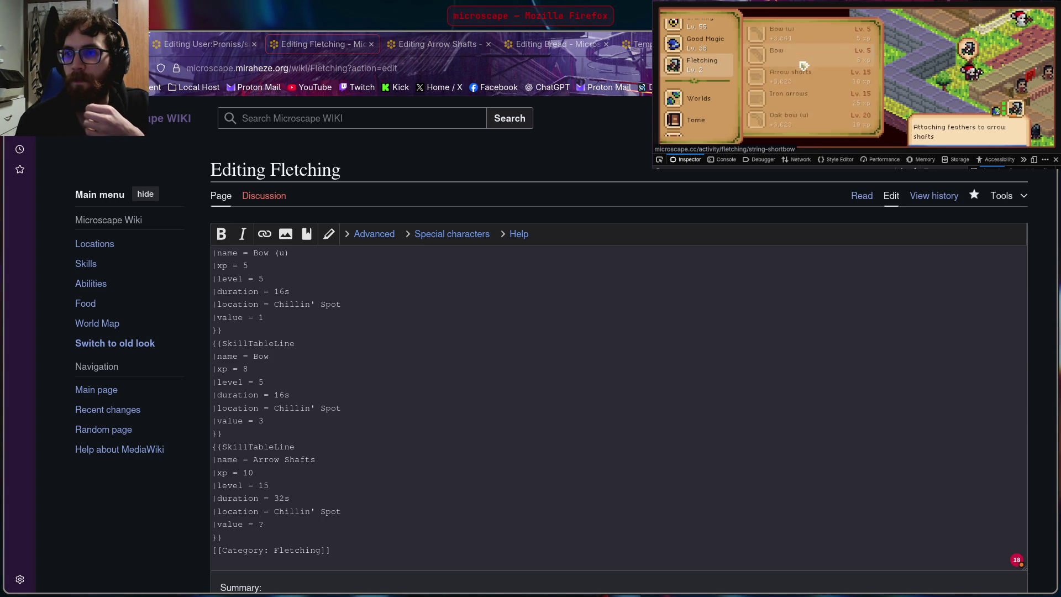
{"action": "scroll", "coordinate": [801, 100], "scroll_direction": "down", "scroll_amount": 3}
{"action": "left_click", "coordinate": [801, 106]}
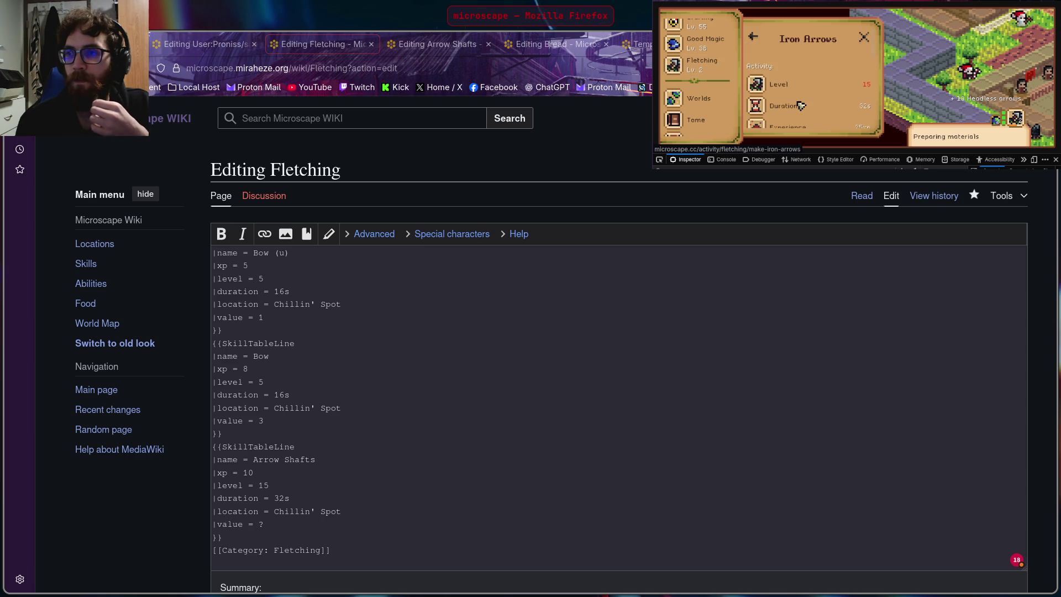
{"action": "scroll", "coordinate": [801, 102], "scroll_direction": "down", "scroll_amount": 2}
{"action": "scroll", "coordinate": [374, 439], "scroll_direction": "down", "scroll_amount": 2}
{"action": "left_click_drag", "start_coordinate": [212, 376], "coordinate": [374, 457]}
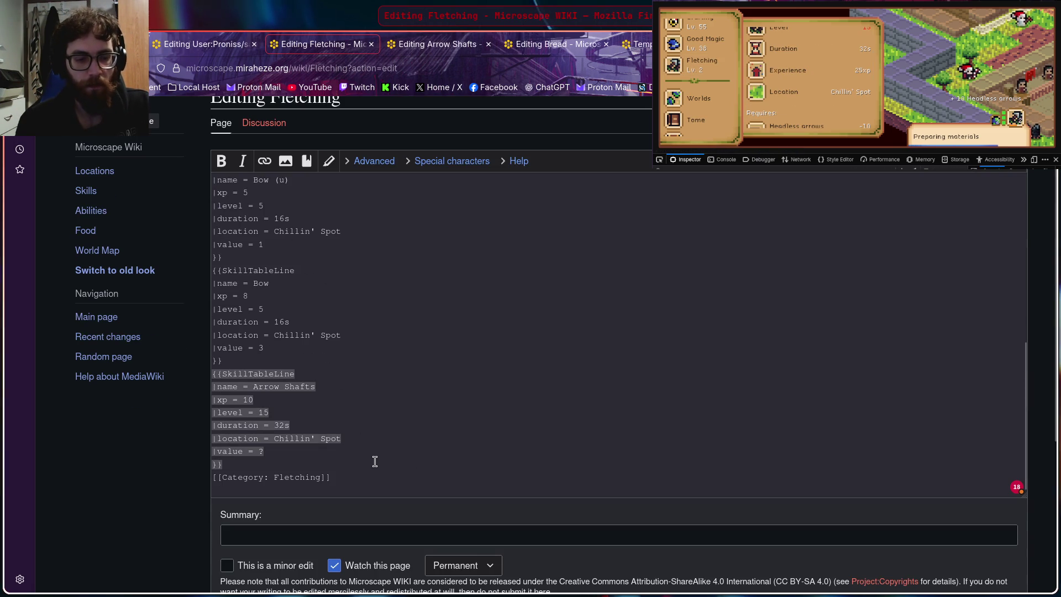
Step: Paste a duplicate Arrow Shafts entry on a new line below and start erasing its name
{"action": "left_click", "coordinate": [294, 471]}
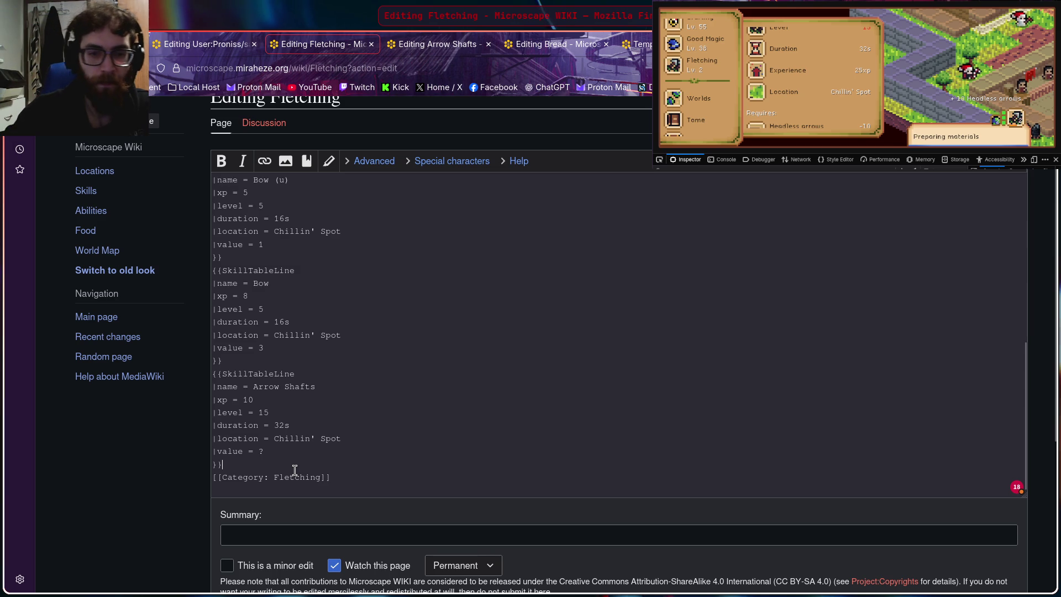
{"action": "key", "text": "Return"}
{"action": "type", "text": "{{SkillTableLine |name = Arrow Shafts |xp = 10 |level = 15 |duration = 32s |location = Chillin' Spot |value = ? }}"}
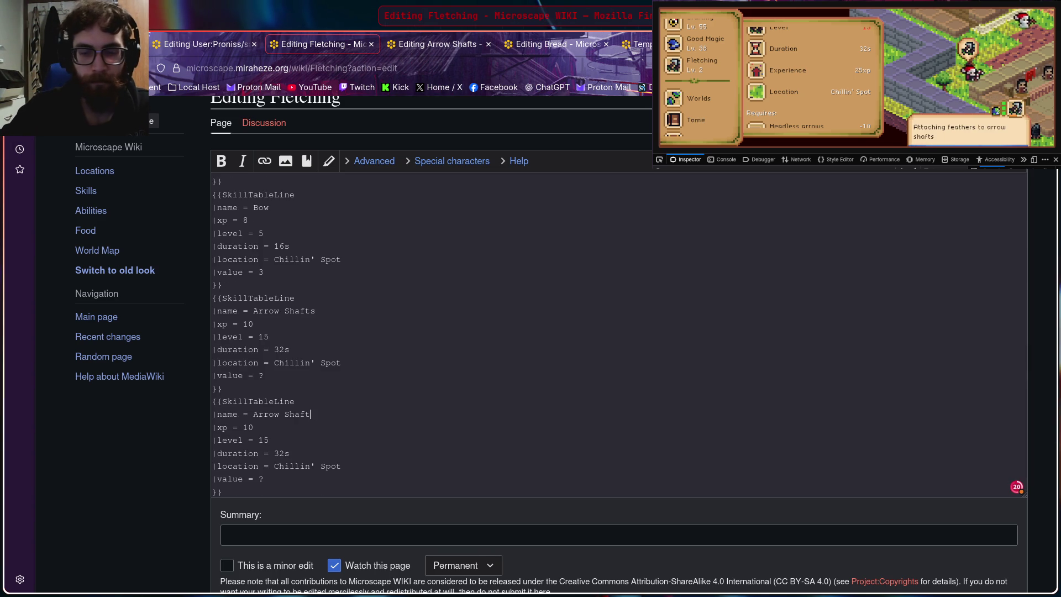
{"action": "key", "text": "BackSpace"}
{"action": "key", "text": "BackSpace"}
{"action": "key", "text": "BackSpace"}
{"action": "key", "text": "BackSpace"}
{"action": "key", "text": "BackSpace"}
{"action": "key", "text": "BackSpace"}
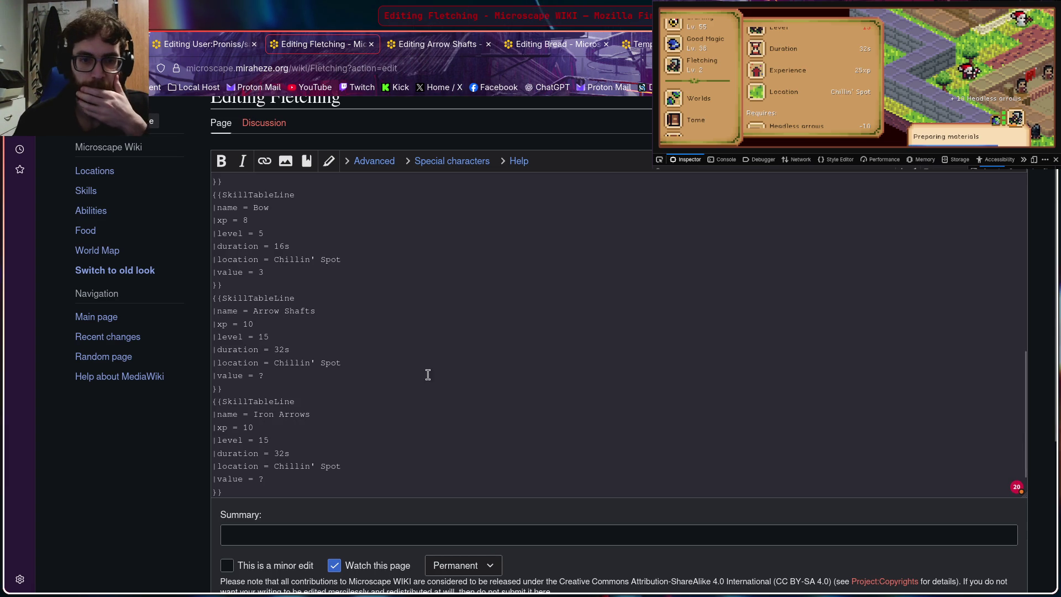
Step: Read the Iron Arrows stats in the game and clear the copied xp value for 25
{"action": "left_click", "coordinate": [825, 70]}
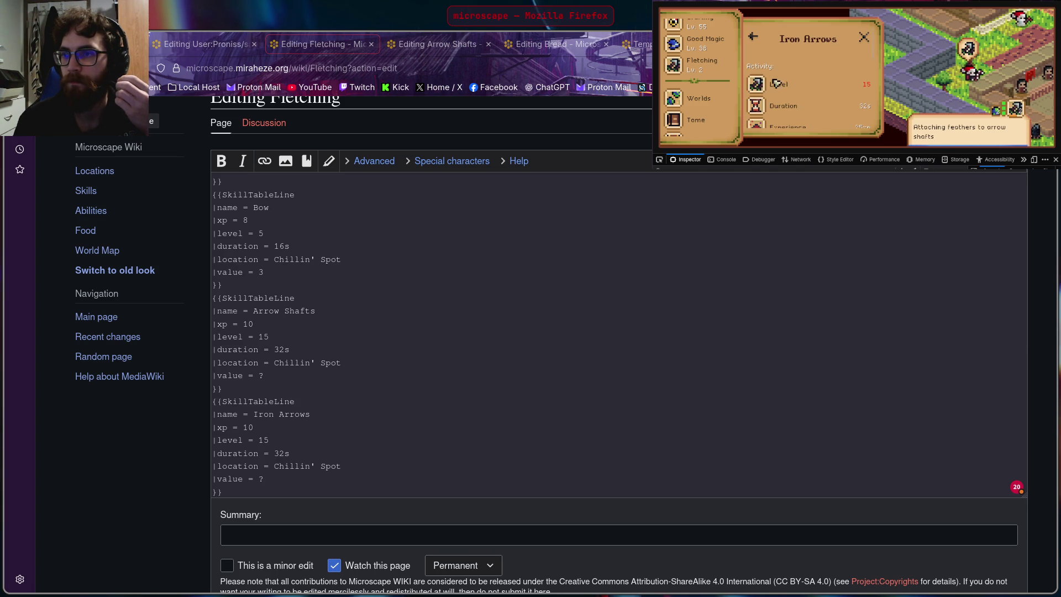
{"action": "left_click", "coordinate": [348, 414]}
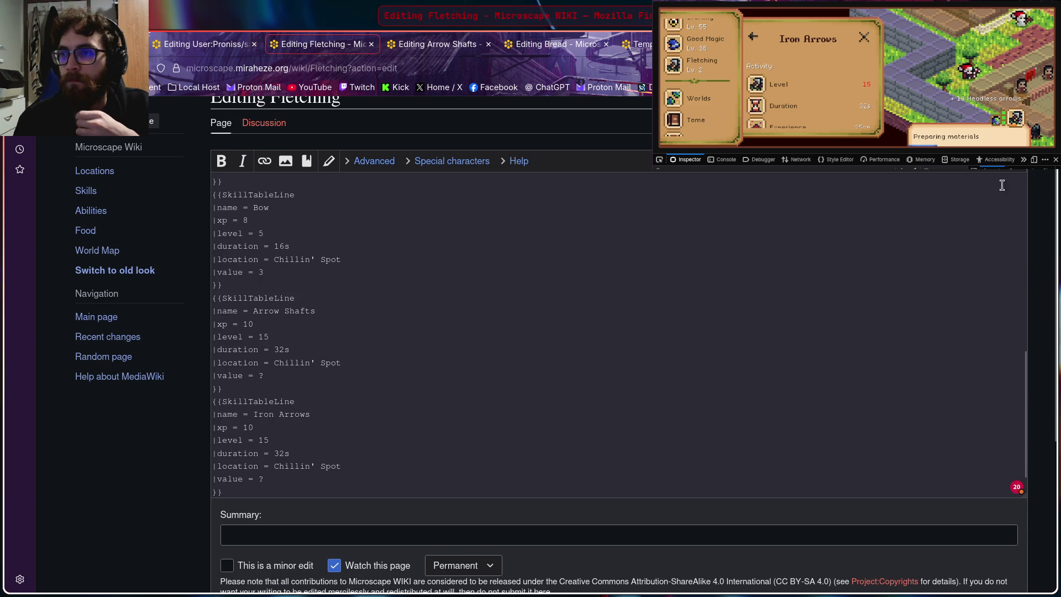
{"action": "scroll", "coordinate": [801, 83], "scroll_direction": "down", "scroll_amount": 3}
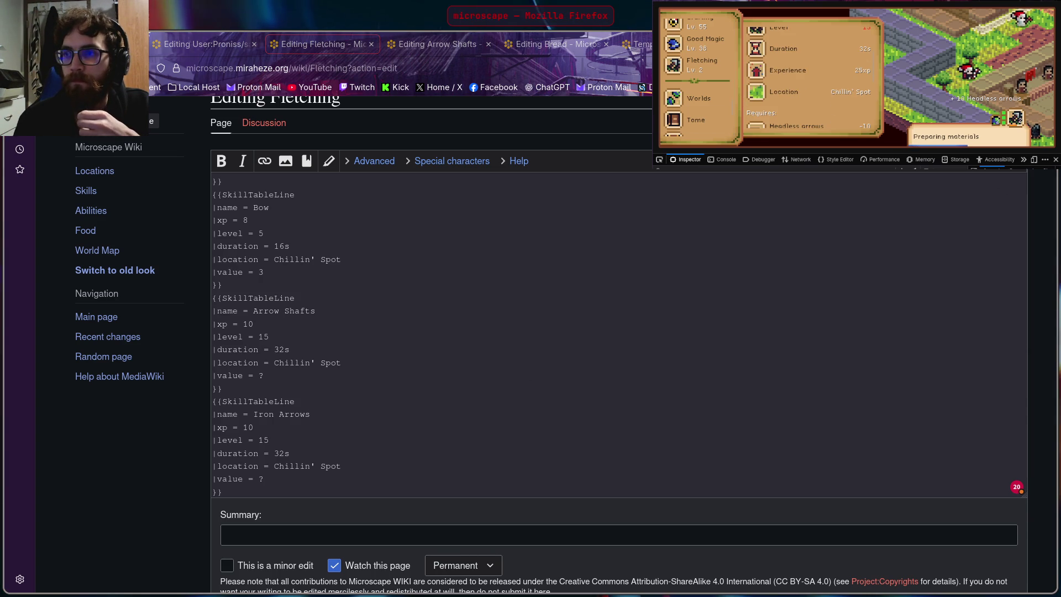
{"action": "key", "text": "BackSpace"}
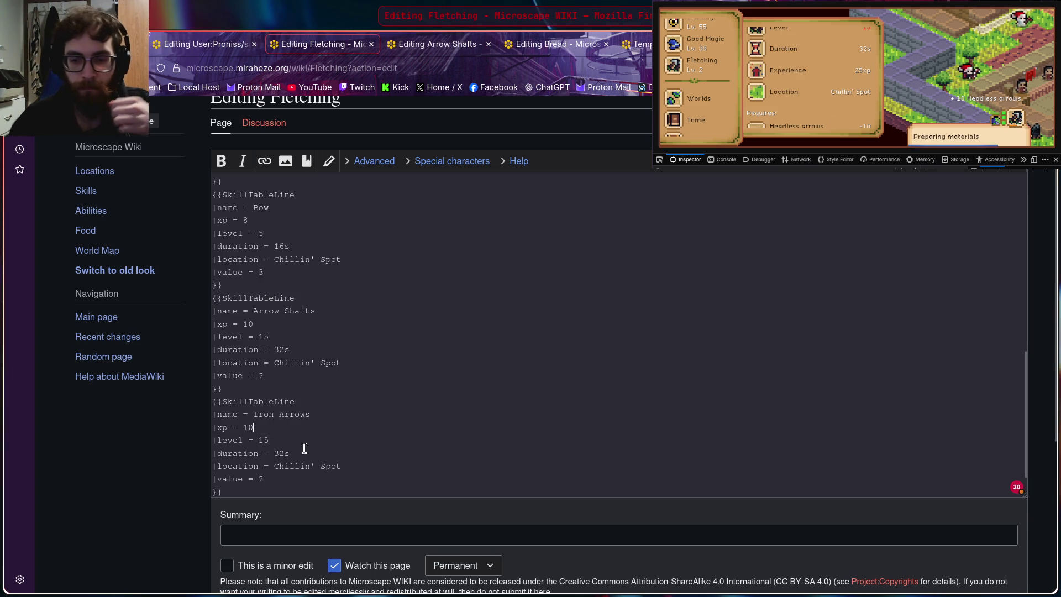
{"action": "key", "text": "BackSpace"}
{"action": "type", "text": "25"}
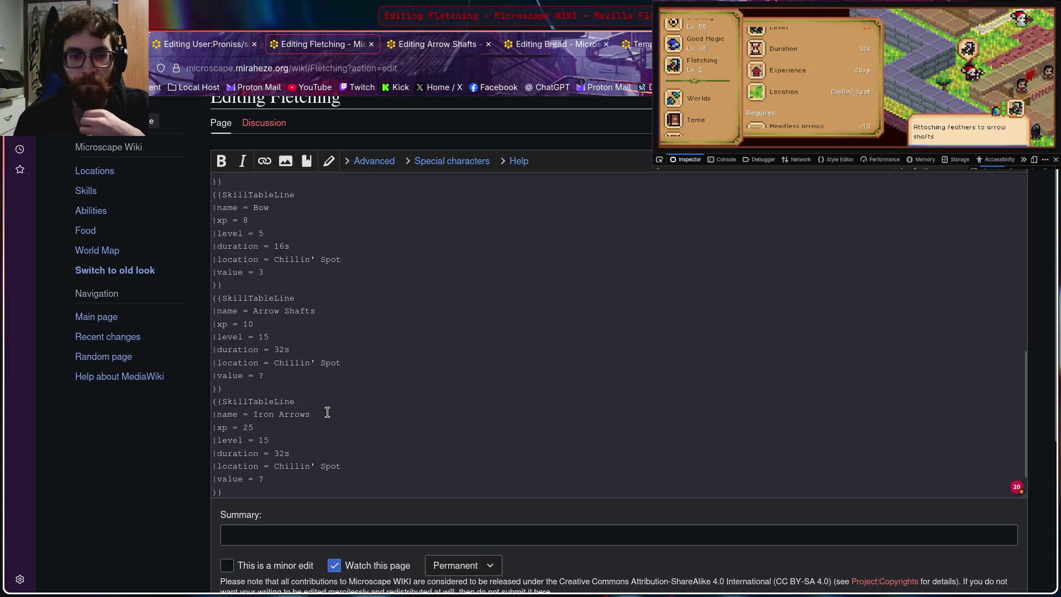
{"action": "scroll", "coordinate": [815, 95], "scroll_direction": "down", "scroll_amount": 2}
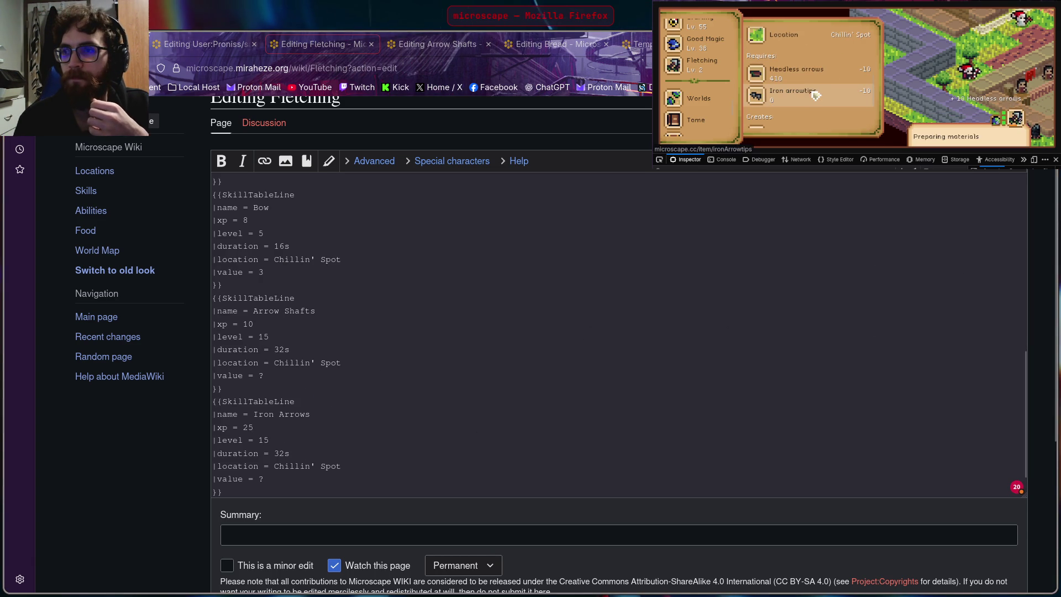
Step: Check the Iron Arrows item value, clear the placeholder for value 1, and return to the Fletching recipe list
{"action": "left_click", "coordinate": [794, 88]}
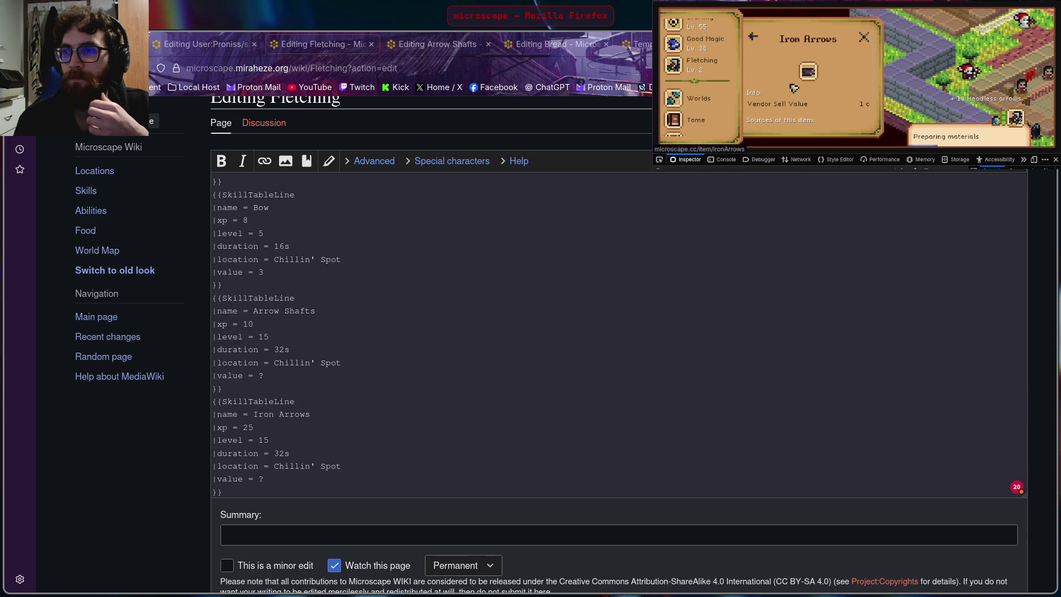
{"action": "scroll", "coordinate": [809, 74], "scroll_direction": "down", "scroll_amount": 1}
{"action": "left_click", "coordinate": [348, 428]}
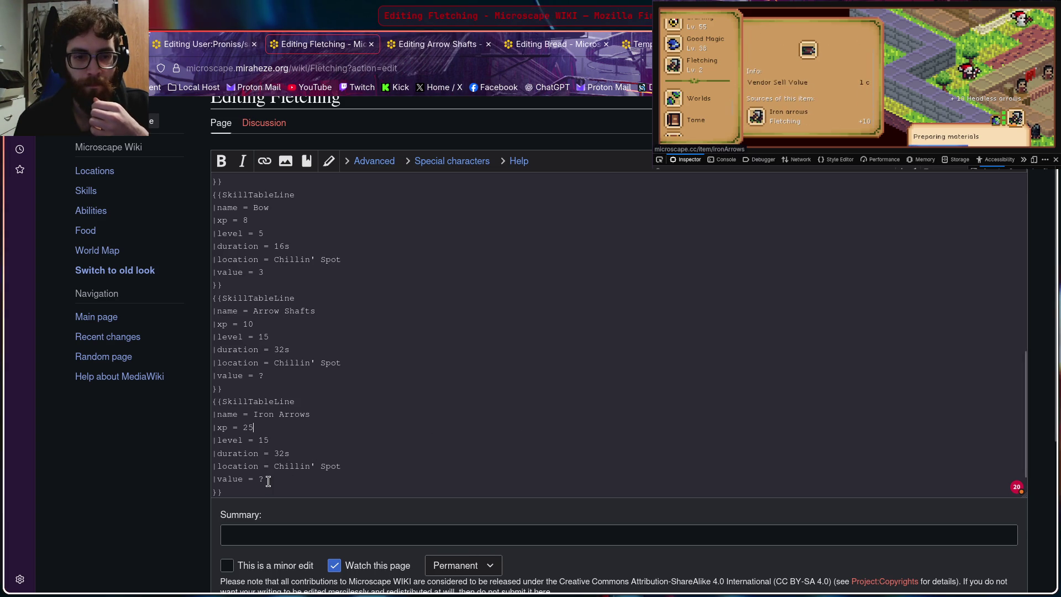
{"action": "key", "text": "BackSpace"}
{"action": "type", "text": "1"}
{"action": "scroll", "coordinate": [363, 417], "scroll_direction": "down", "scroll_amount": 1}
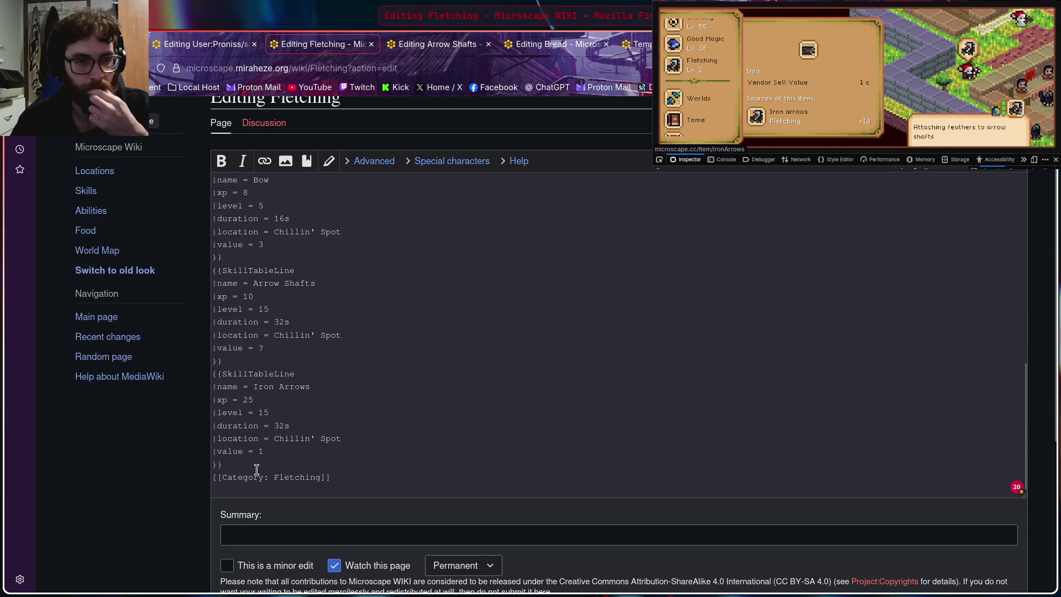
{"action": "left_click", "coordinate": [829, 91]}
{"action": "scroll", "coordinate": [821, 79], "scroll_direction": "up", "scroll_amount": 1}
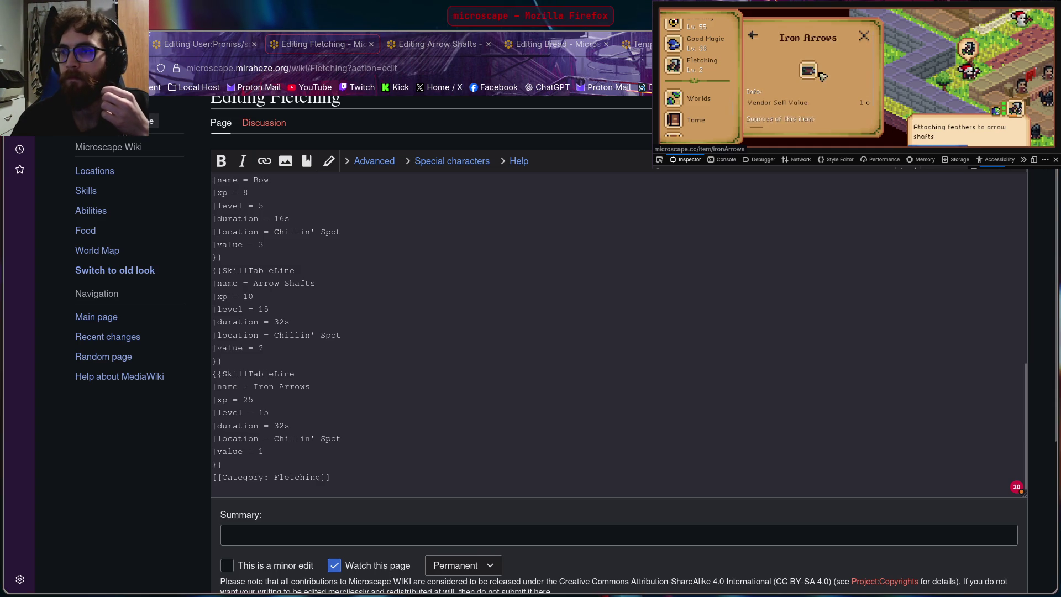
{"action": "scroll", "coordinate": [758, 42], "scroll_direction": "down", "scroll_amount": 2}
{"action": "scroll", "coordinate": [756, 41], "scroll_direction": "down", "scroll_amount": 2}
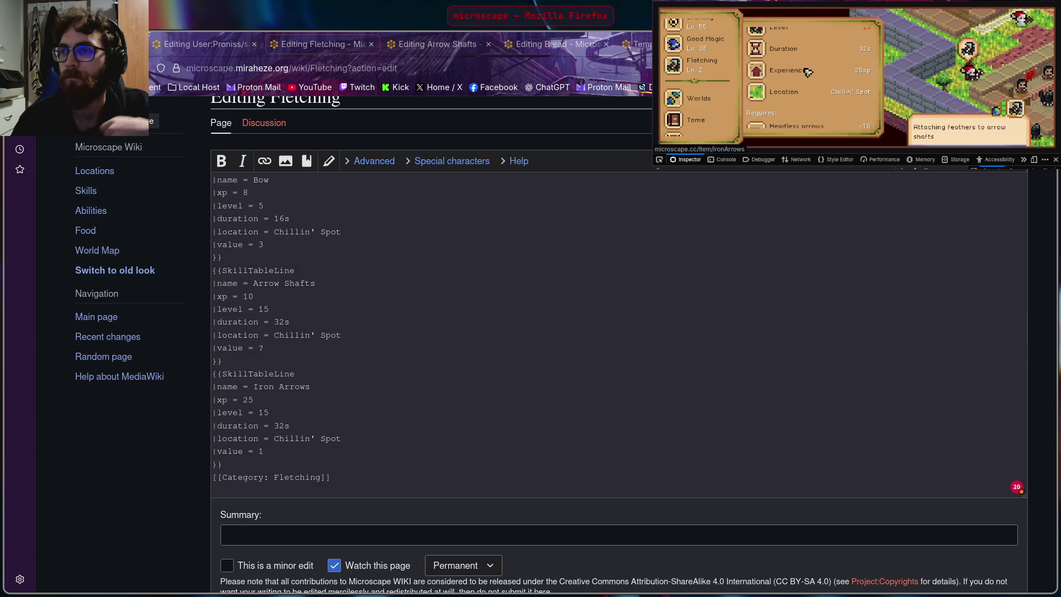
{"action": "scroll", "coordinate": [758, 43], "scroll_direction": "up", "scroll_amount": 2}
{"action": "left_click", "coordinate": [756, 41]}
{"action": "scroll", "coordinate": [796, 66], "scroll_direction": "down", "scroll_amount": 2}
{"action": "scroll", "coordinate": [826, 74], "scroll_direction": "down", "scroll_amount": 1}
{"action": "scroll", "coordinate": [830, 72], "scroll_direction": "down", "scroll_amount": 1}
{"action": "left_click", "coordinate": [826, 67]}
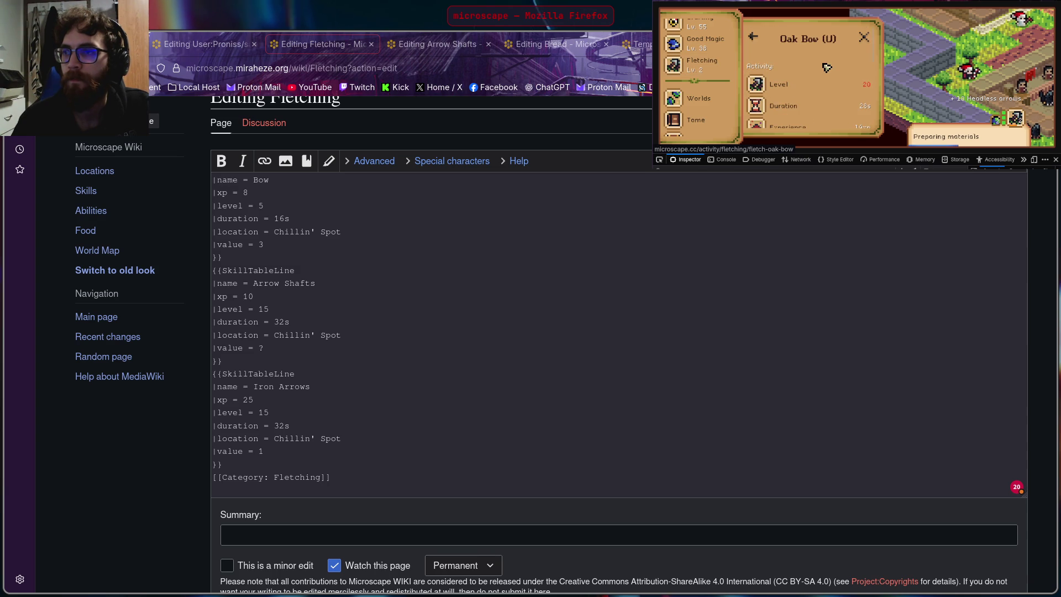
Step: Duplicate the Iron Arrows SkillTableLine block on a new line below the original
{"action": "left_click", "coordinate": [488, 497]}
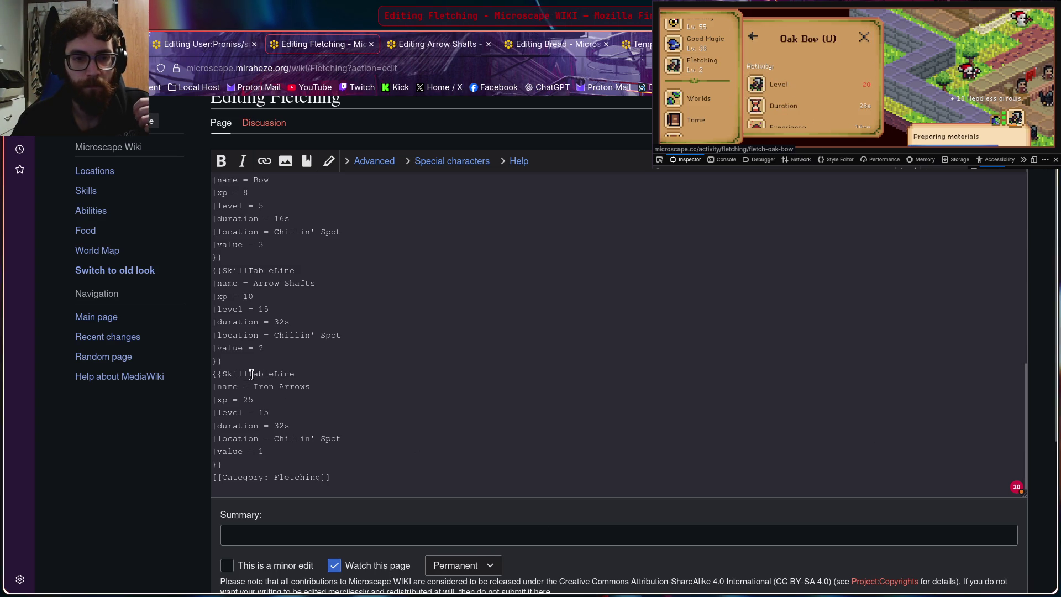
{"action": "left_click_drag", "start_coordinate": [215, 376], "coordinate": [342, 468]}
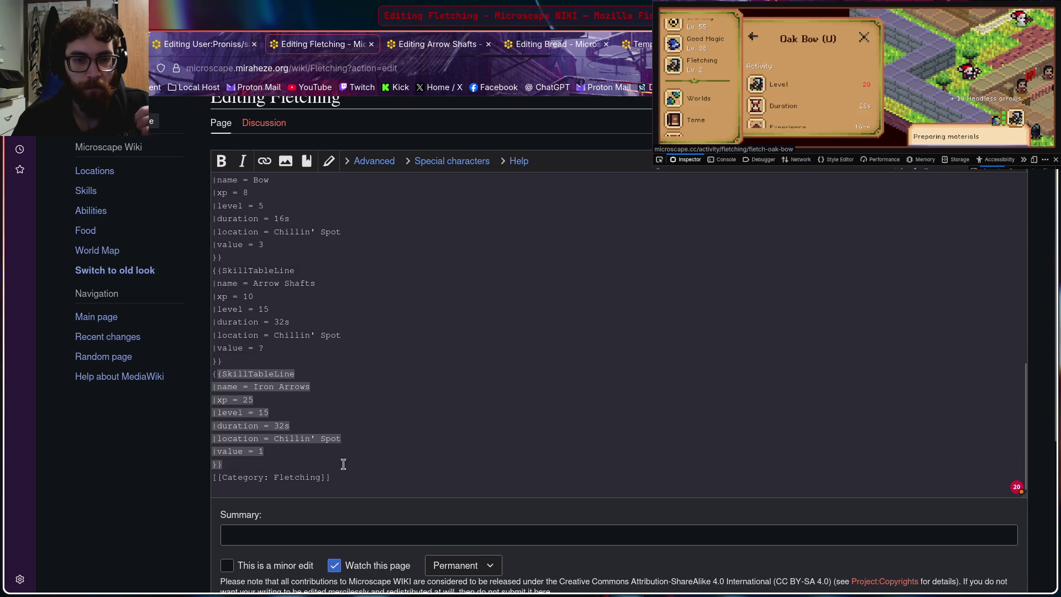
{"action": "left_click", "coordinate": [283, 466]}
{"action": "key", "text": "Return"}
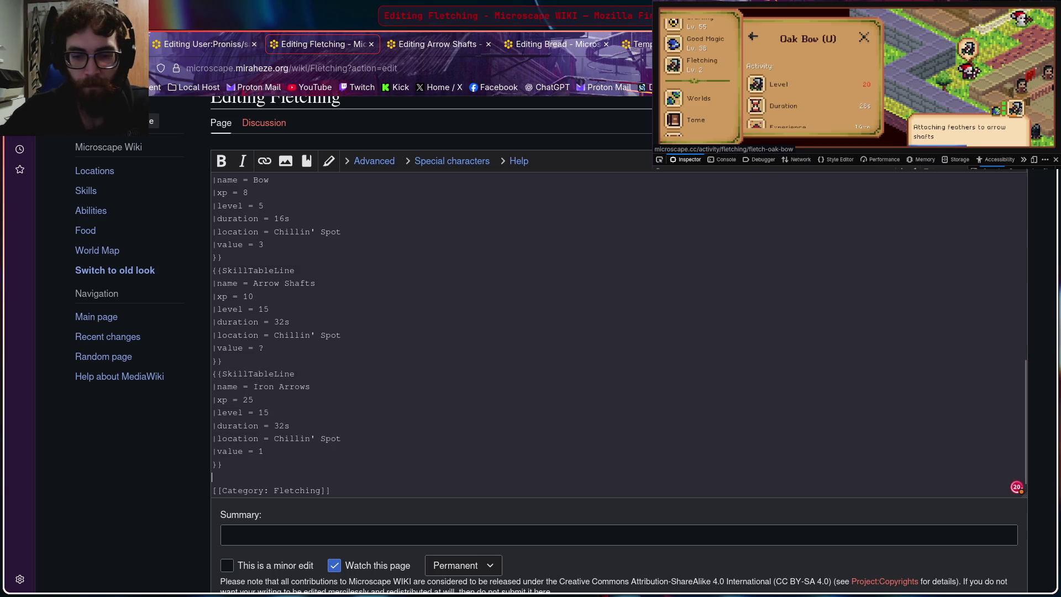
{"action": "type", "text": "{{SkillTableLine |name = Iron Arrows |xp = 25 |level = 15 |duration = 32s |location = Chillin' Spot |value = 1 }}"}
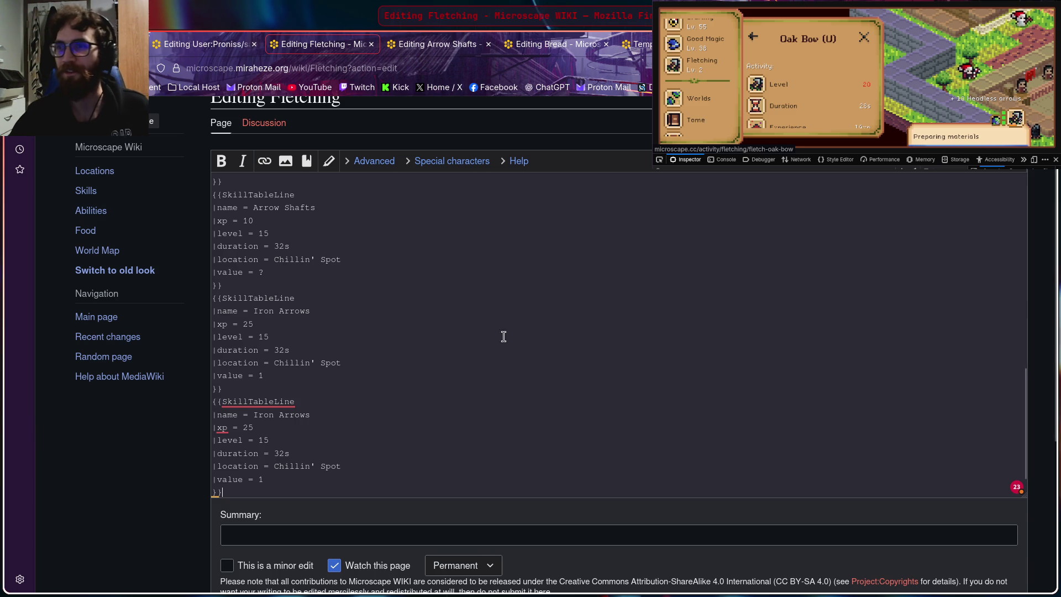
Step: Switch to the game and navigate via Highscores to the Fletching guidebook recipe list
{"action": "left_click", "coordinate": [796, 69]}
{"action": "left_click", "coordinate": [752, 37]}
{"action": "left_click", "coordinate": [785, 71]}
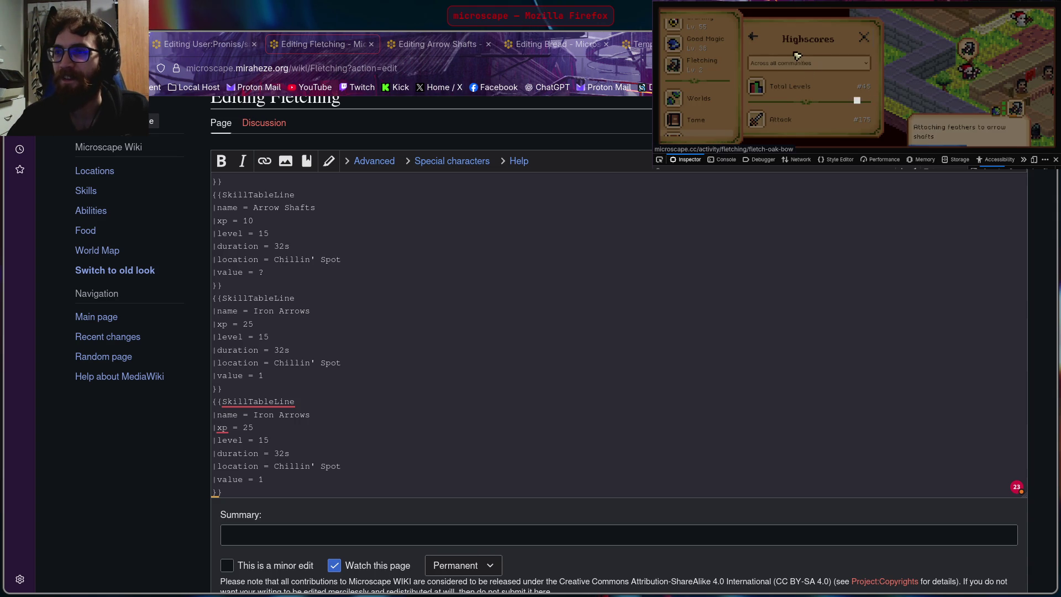
{"action": "left_click", "coordinate": [796, 58]}
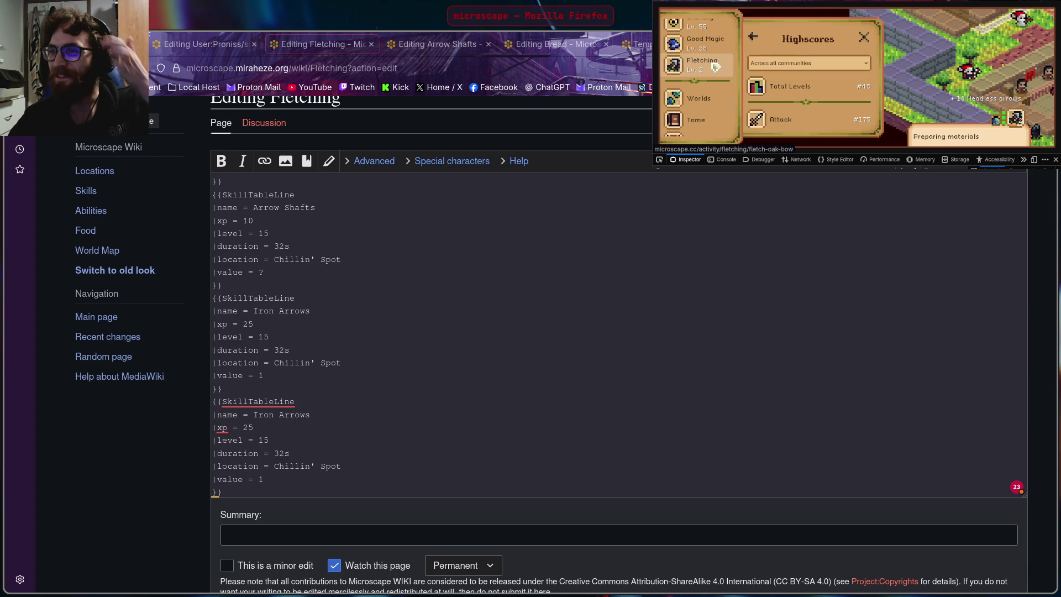
{"action": "left_click", "coordinate": [715, 66]}
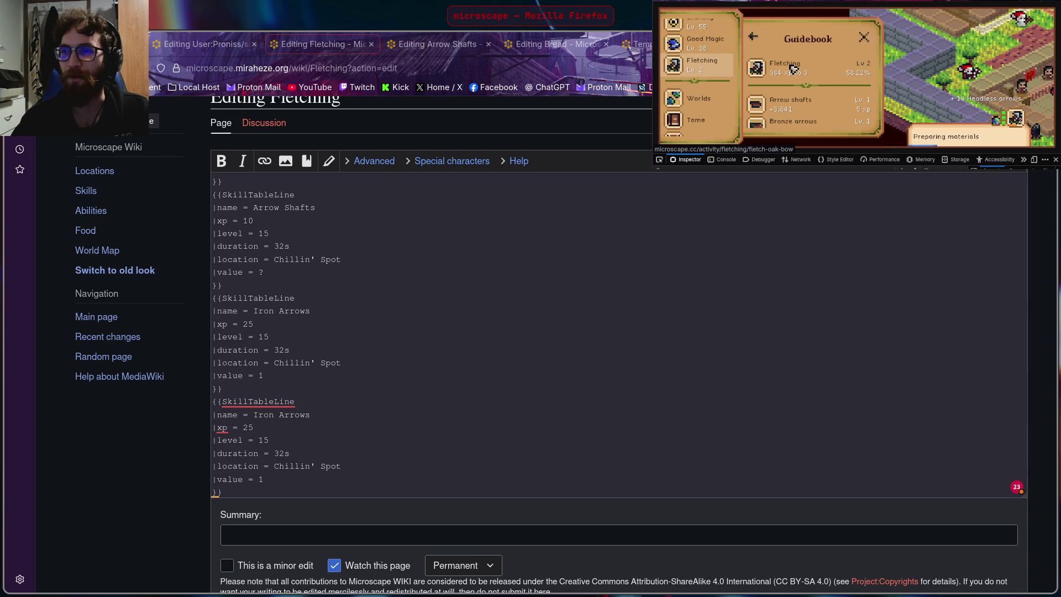
{"action": "scroll", "coordinate": [793, 69], "scroll_direction": "down", "scroll_amount": 2}
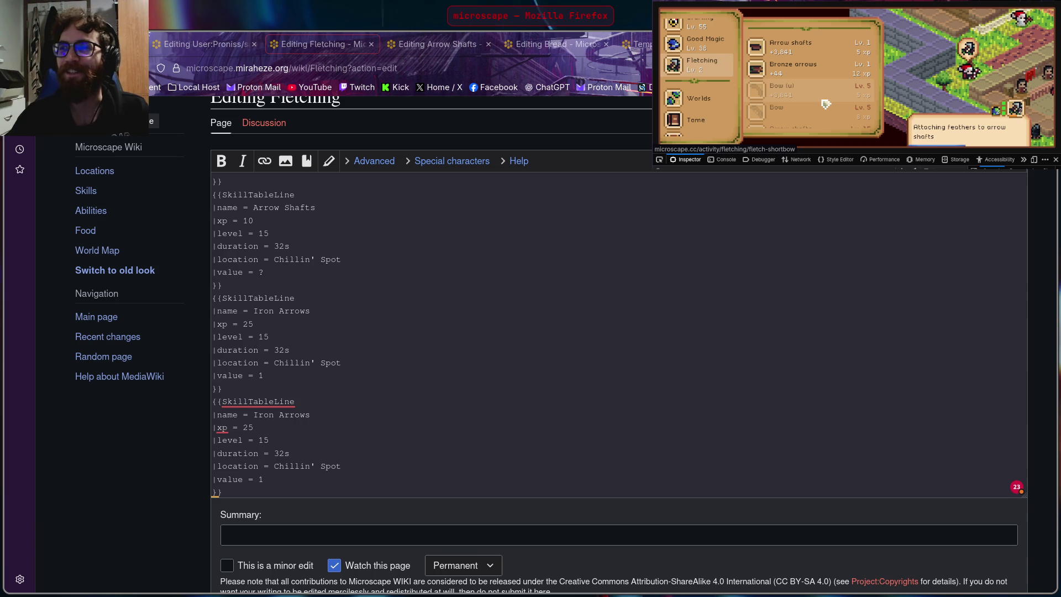
{"action": "scroll", "coordinate": [813, 44], "scroll_direction": "down", "scroll_amount": 2}
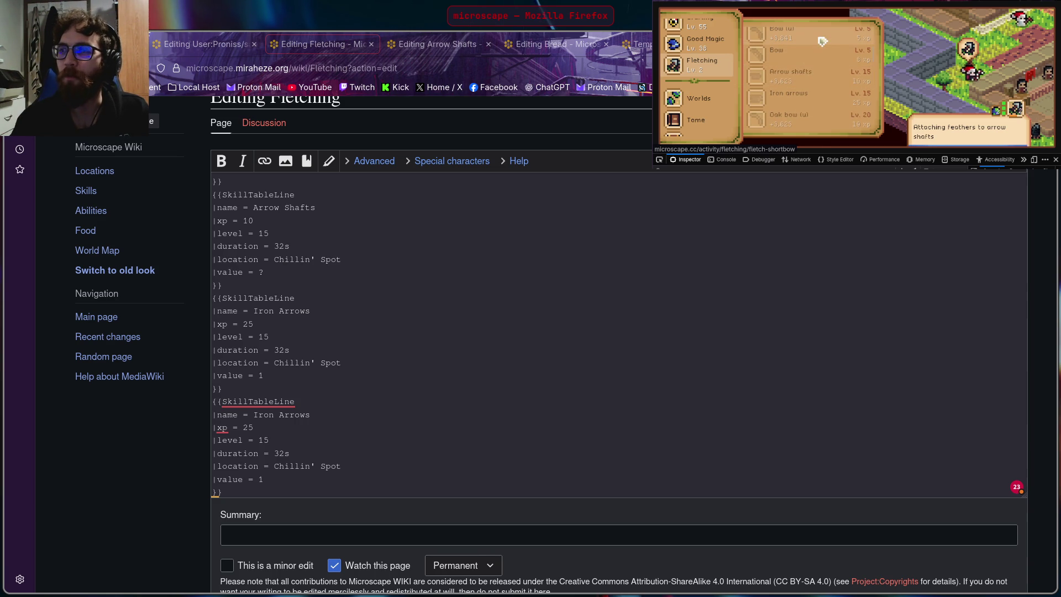
{"action": "scroll", "coordinate": [822, 44], "scroll_direction": "down", "scroll_amount": 1}
{"action": "scroll", "coordinate": [821, 48], "scroll_direction": "down", "scroll_amount": 2}
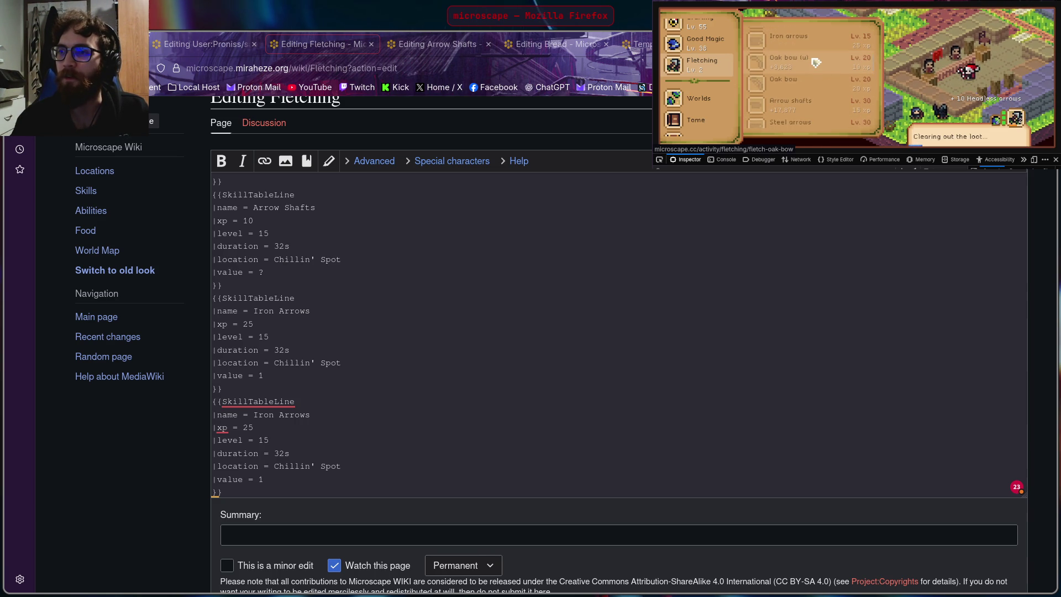
{"action": "scroll", "coordinate": [816, 63], "scroll_direction": "down", "scroll_amount": 2}
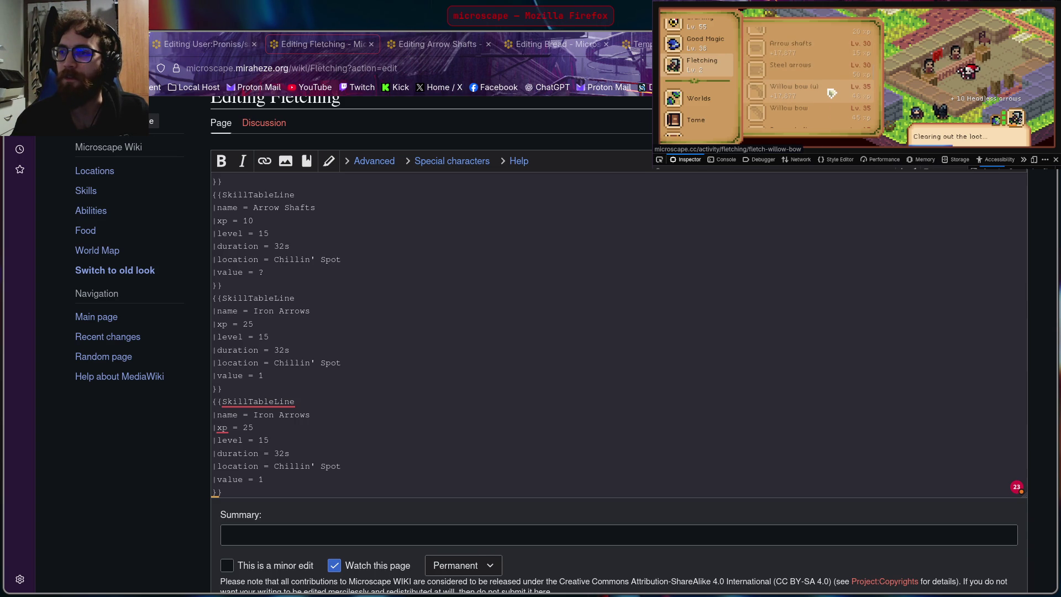
{"action": "scroll", "coordinate": [832, 92], "scroll_direction": "down", "scroll_amount": 2}
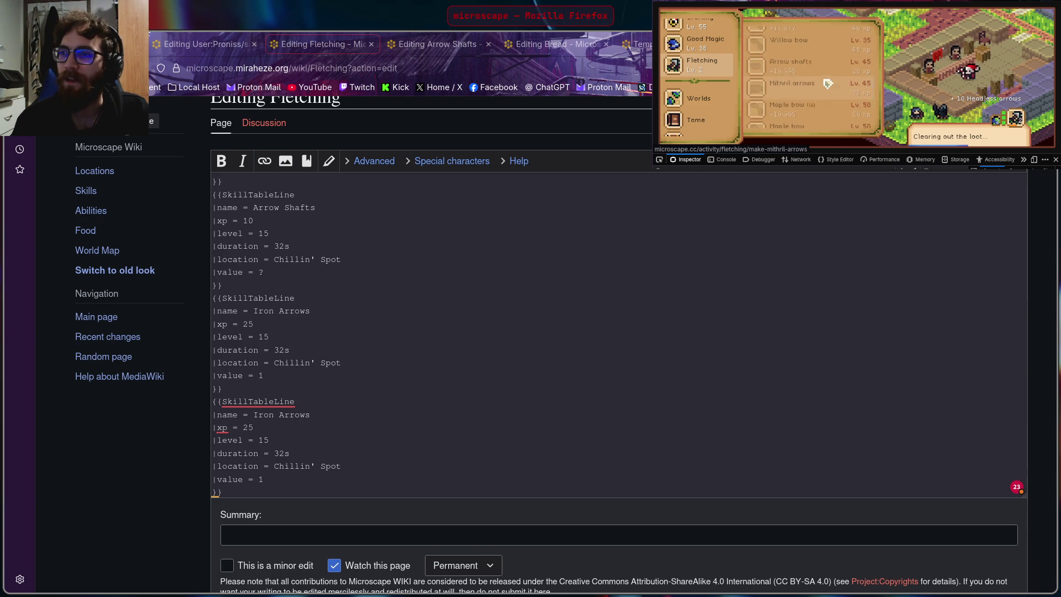
{"action": "scroll", "coordinate": [829, 72], "scroll_direction": "down", "scroll_amount": 2}
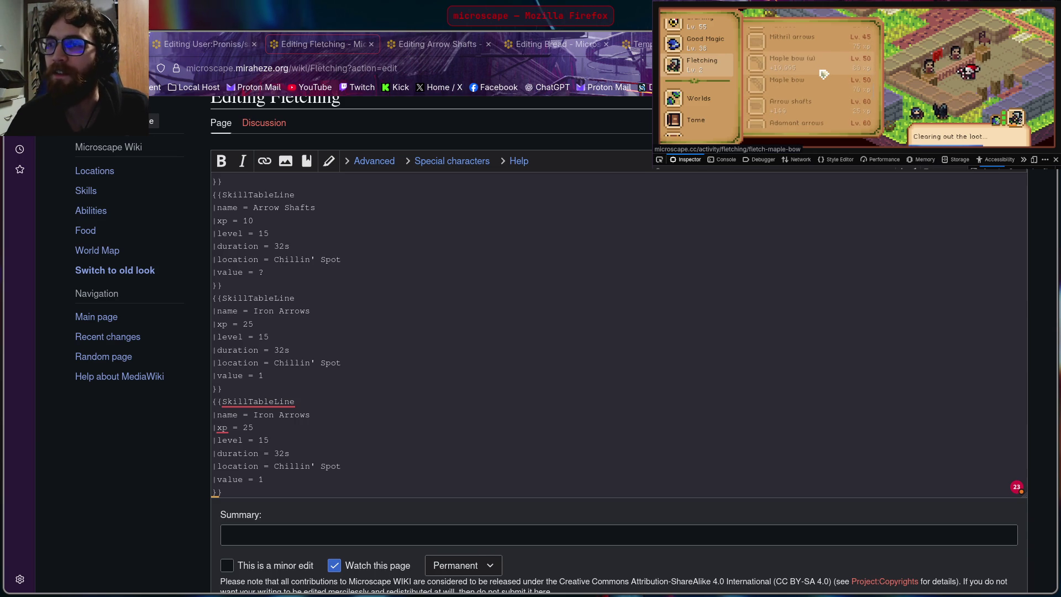
{"action": "scroll", "coordinate": [824, 74], "scroll_direction": "down", "scroll_amount": 2}
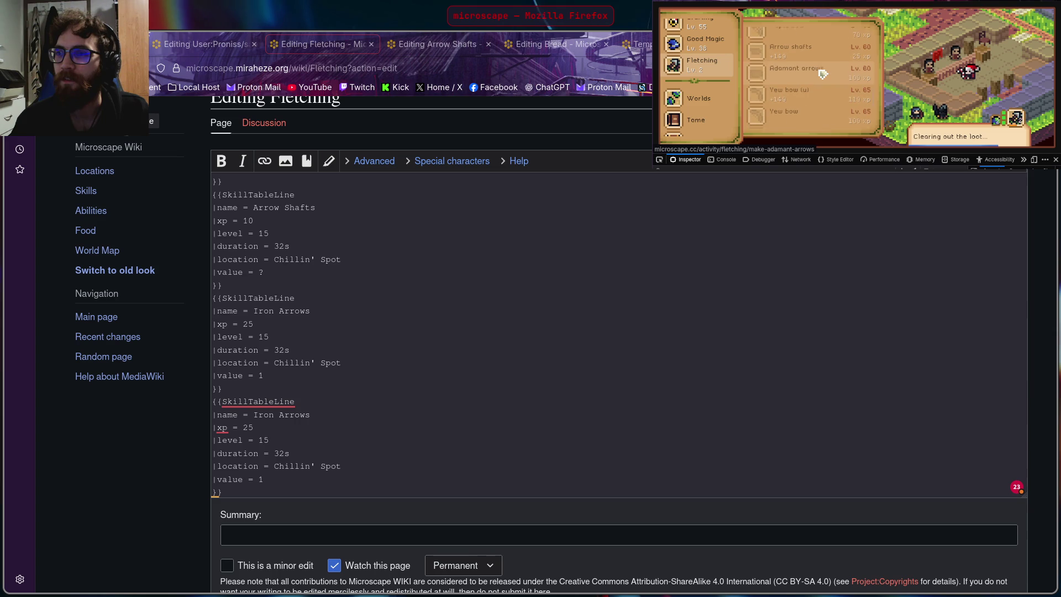
{"action": "scroll", "coordinate": [824, 75], "scroll_direction": "down", "scroll_amount": 2}
{"action": "scroll", "coordinate": [823, 76], "scroll_direction": "up", "scroll_amount": 3}
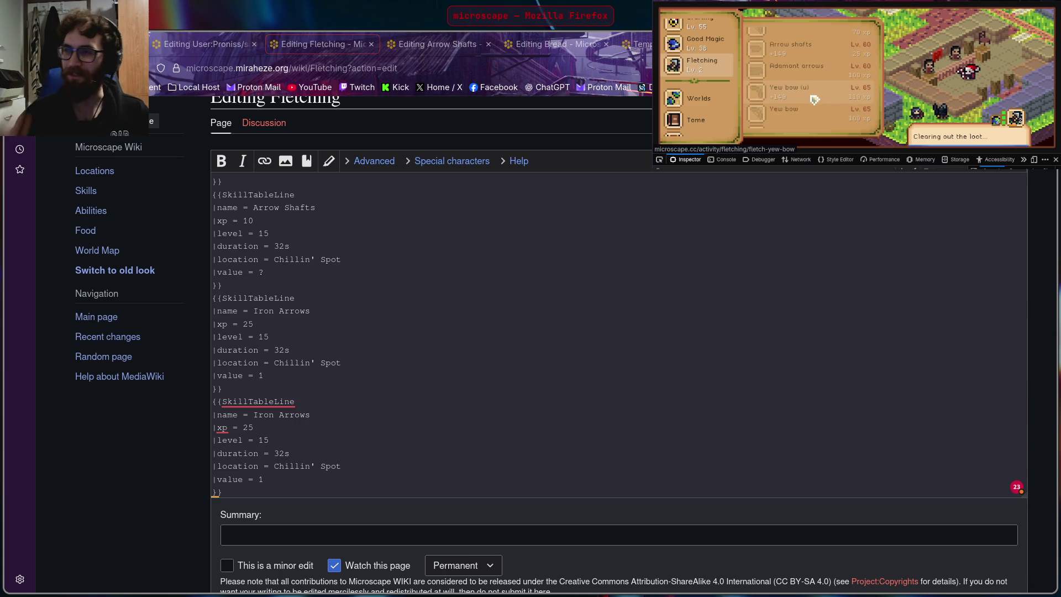
{"action": "scroll", "coordinate": [816, 100], "scroll_direction": "up", "scroll_amount": 5}
{"action": "scroll", "coordinate": [816, 100], "scroll_direction": "up", "scroll_amount": 3}
{"action": "scroll", "coordinate": [815, 101], "scroll_direction": "up", "scroll_amount": 3}
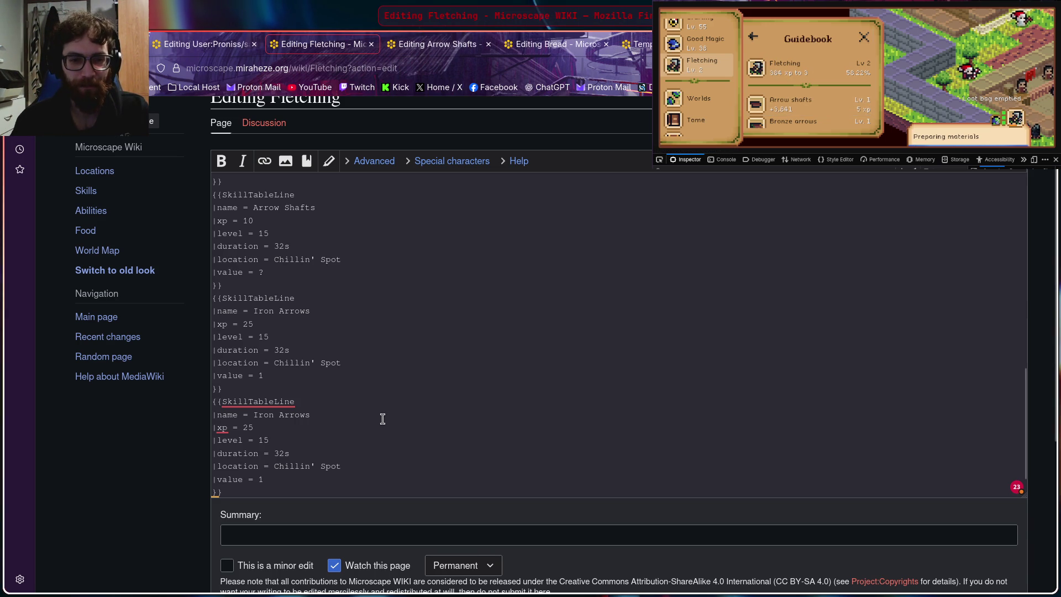
Step: Return to the Highscores overview and review the Fletching leaderboard's player rankings
{"action": "key", "text": "Return"}
{"action": "type", "text": "[[Category: Fletching]]"}
{"action": "scroll", "coordinate": [380, 414], "scroll_direction": "down", "scroll_amount": 2}
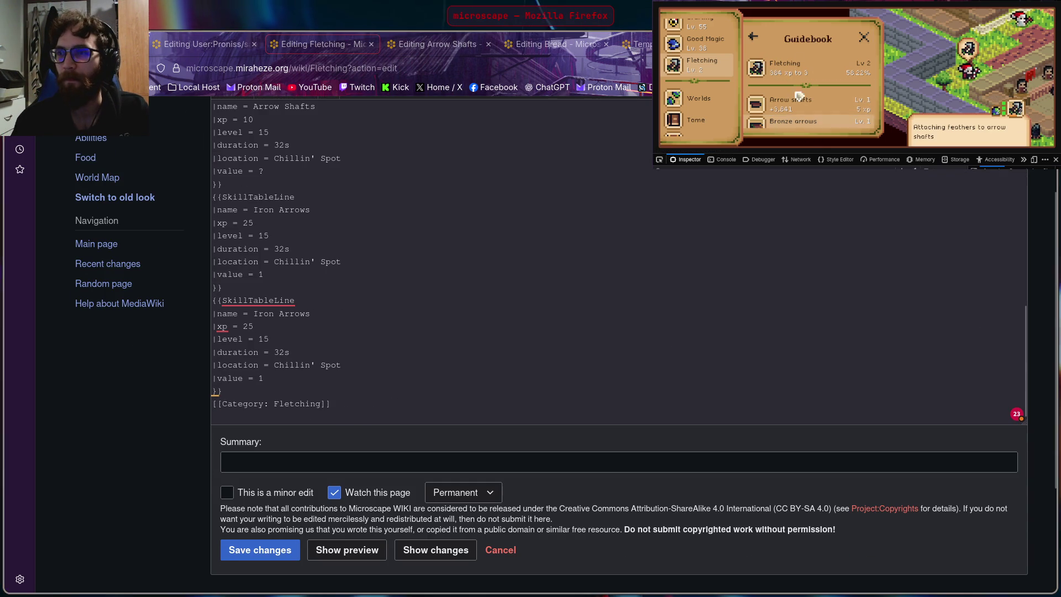
{"action": "left_click", "coordinate": [755, 37]}
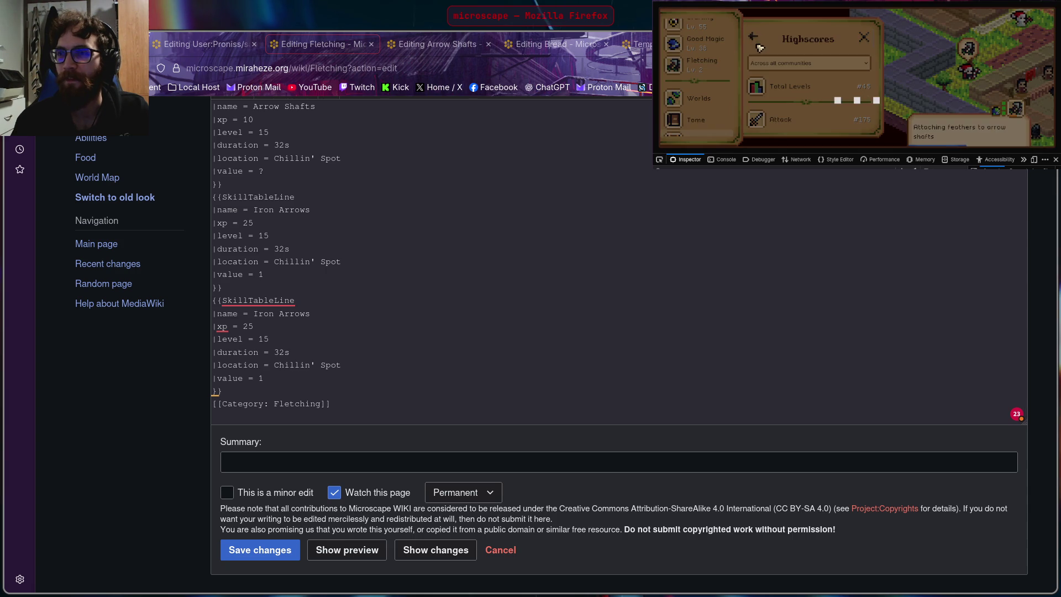
{"action": "scroll", "coordinate": [824, 92], "scroll_direction": "down", "scroll_amount": 2}
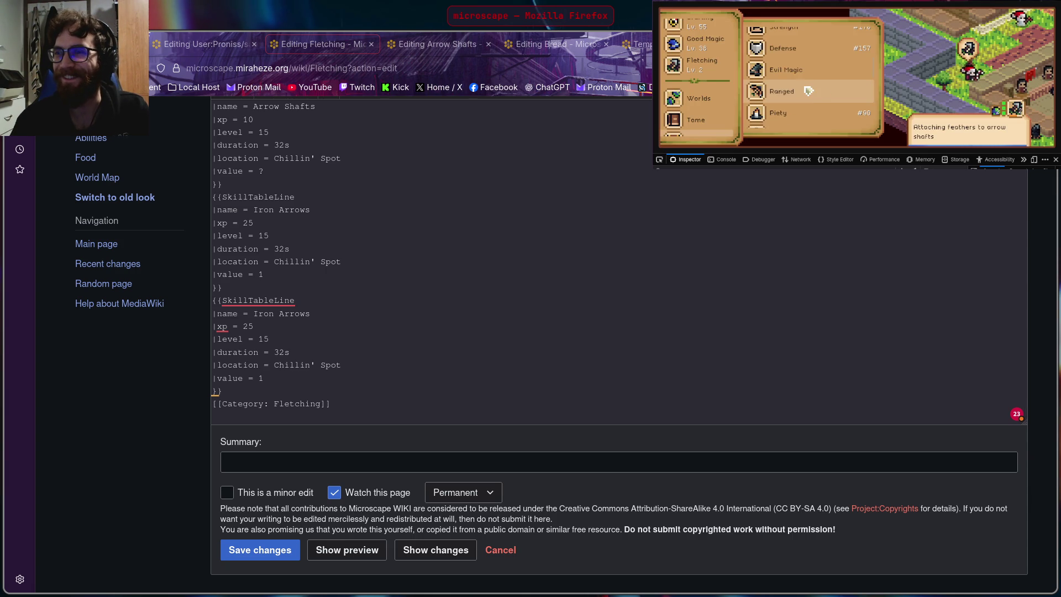
{"action": "scroll", "coordinate": [813, 92], "scroll_direction": "down", "scroll_amount": 2}
{"action": "scroll", "coordinate": [810, 91], "scroll_direction": "down", "scroll_amount": 1}
{"action": "scroll", "coordinate": [809, 92], "scroll_direction": "down", "scroll_amount": 2}
{"action": "scroll", "coordinate": [808, 91], "scroll_direction": "down", "scroll_amount": 1}
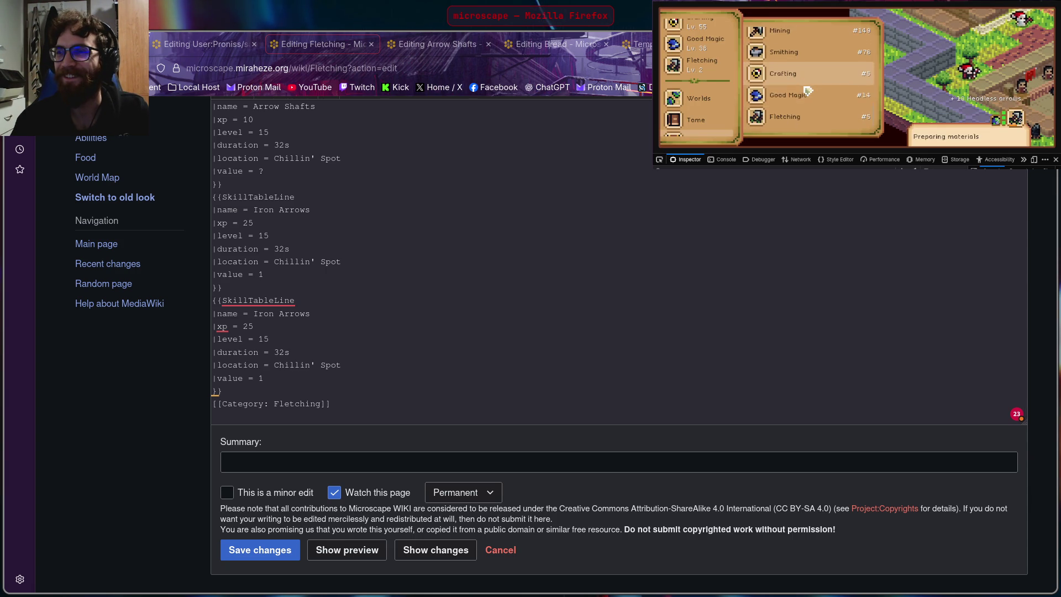
{"action": "left_click", "coordinate": [784, 121]}
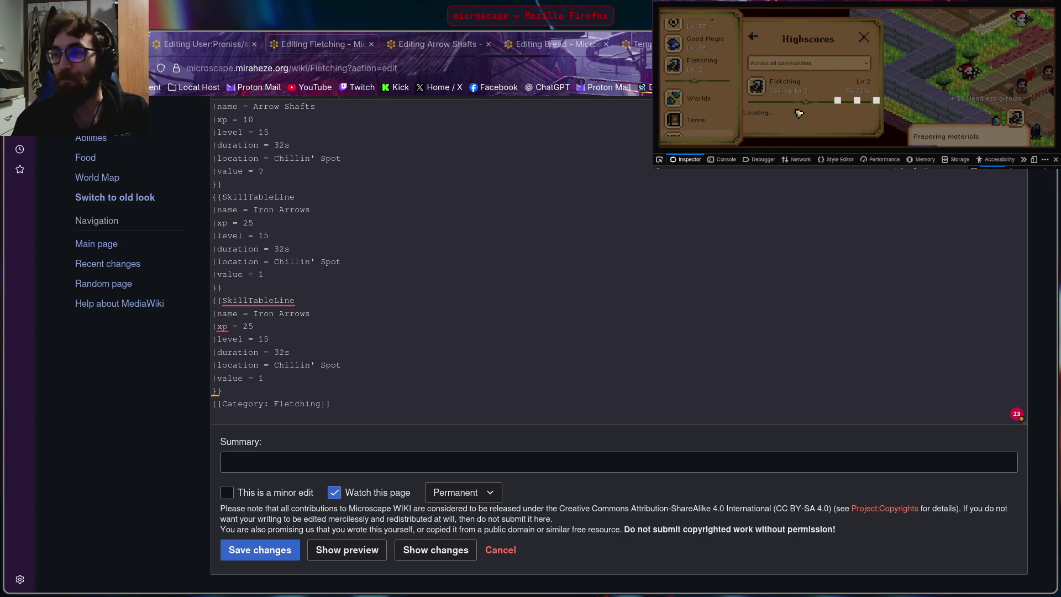
{"action": "scroll", "coordinate": [809, 92], "scroll_direction": "down", "scroll_amount": 2}
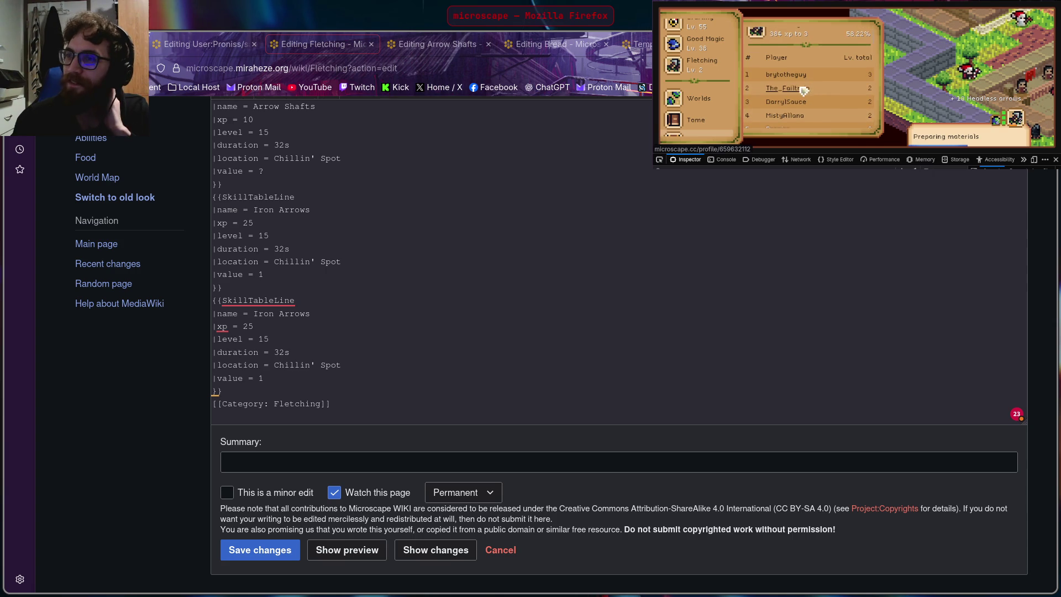
{"action": "scroll", "coordinate": [817, 83], "scroll_direction": "down", "scroll_amount": 2}
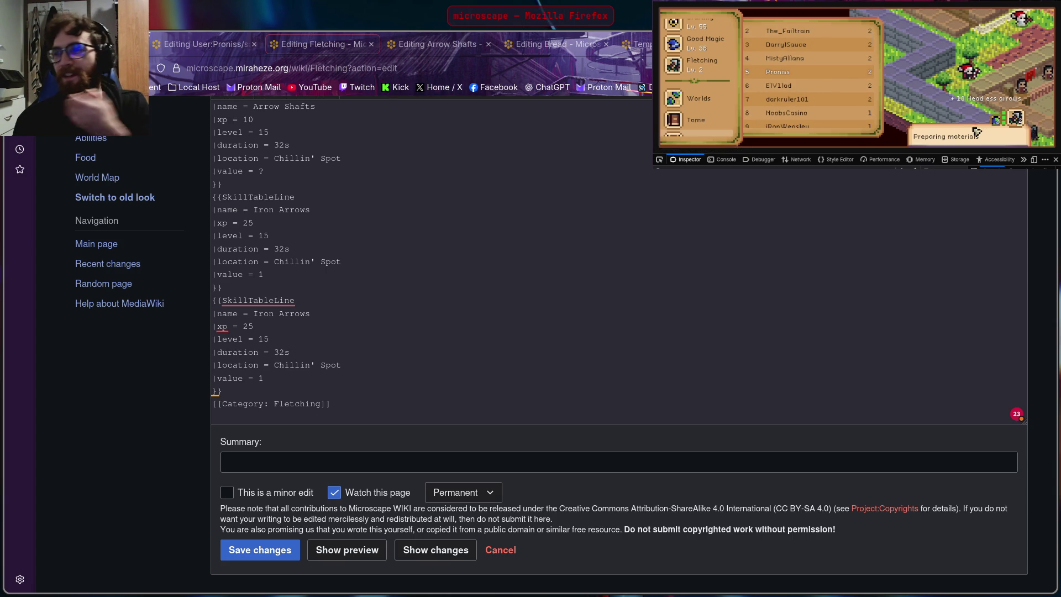
{"action": "scroll", "coordinate": [846, 106], "scroll_direction": "up", "scroll_amount": 3}
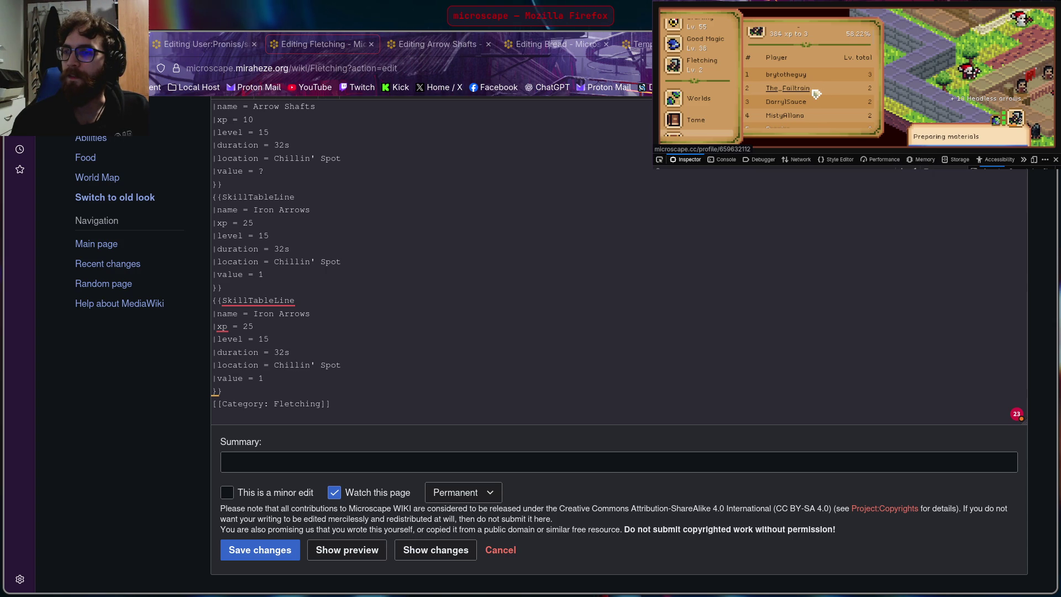
{"action": "scroll", "coordinate": [817, 108], "scroll_direction": "down", "scroll_amount": 3}
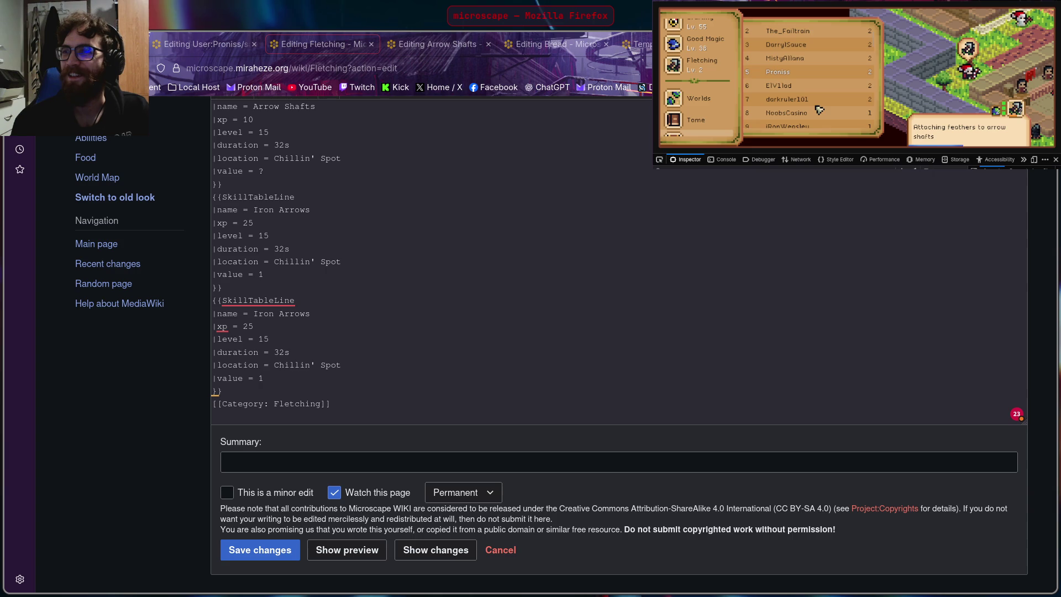
{"action": "scroll", "coordinate": [819, 109], "scroll_direction": "up", "scroll_amount": 3}
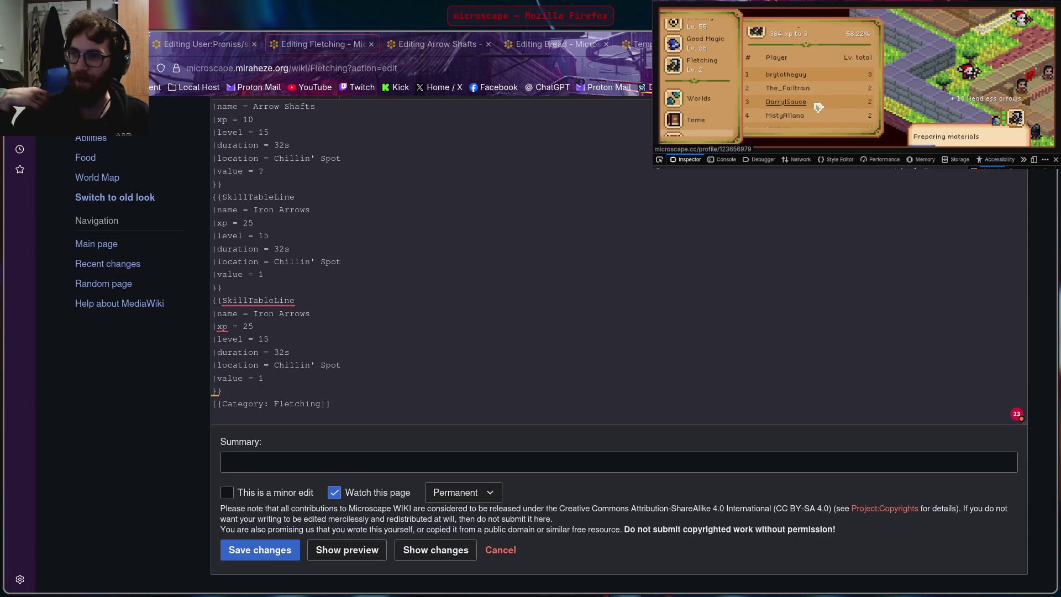
{"action": "scroll", "coordinate": [819, 106], "scroll_direction": "up", "scroll_amount": 2}
{"action": "scroll", "coordinate": [819, 103], "scroll_direction": "up", "scroll_amount": 1}
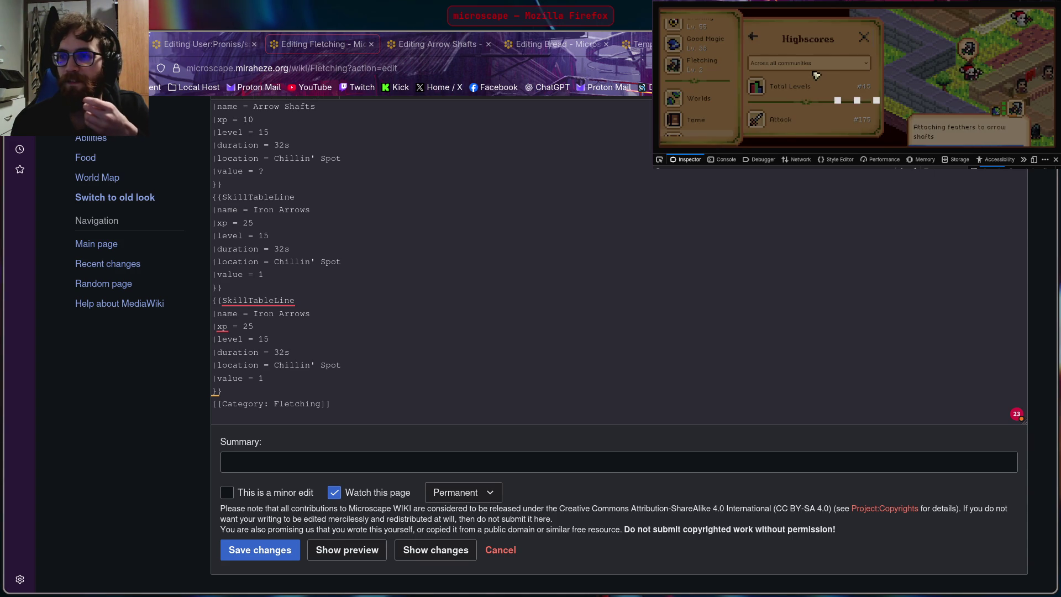
{"action": "left_click", "coordinate": [809, 78]}
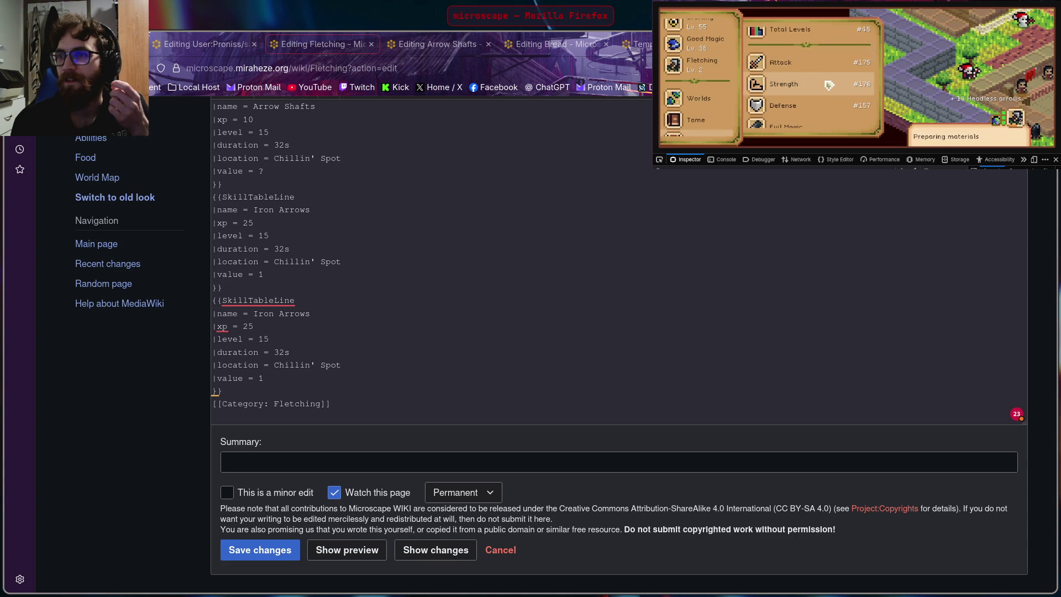
{"action": "scroll", "coordinate": [804, 74], "scroll_direction": "up", "scroll_amount": 2}
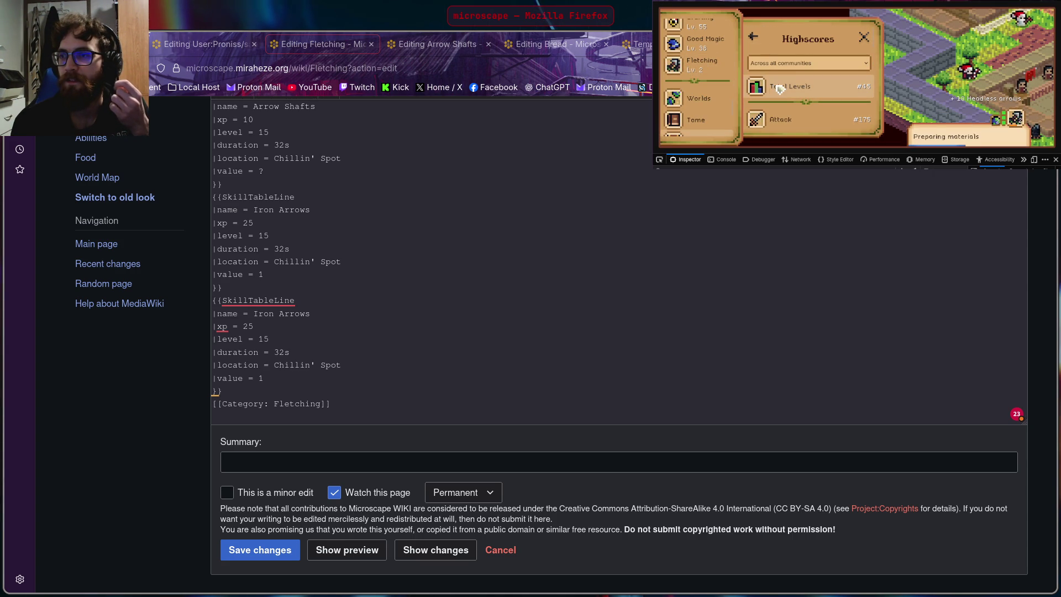
{"action": "scroll", "coordinate": [811, 98], "scroll_direction": "down", "scroll_amount": 3}
{"action": "scroll", "coordinate": [812, 98], "scroll_direction": "down", "scroll_amount": 3}
{"action": "scroll", "coordinate": [812, 98], "scroll_direction": "down", "scroll_amount": 3}
{"action": "scroll", "coordinate": [813, 97], "scroll_direction": "down", "scroll_amount": 2}
{"action": "scroll", "coordinate": [814, 97], "scroll_direction": "down", "scroll_amount": 2}
{"action": "scroll", "coordinate": [813, 99], "scroll_direction": "down", "scroll_amount": 2}
{"action": "scroll", "coordinate": [814, 105], "scroll_direction": "down", "scroll_amount": 2}
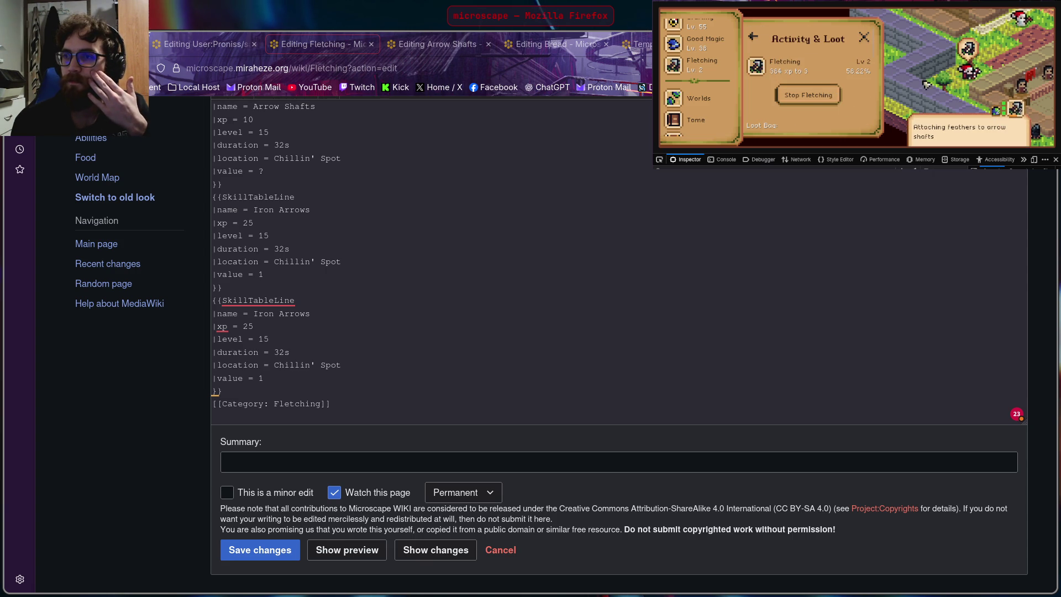
{"action": "scroll", "coordinate": [832, 66], "scroll_direction": "down", "scroll_amount": 2}
{"action": "scroll", "coordinate": [838, 65], "scroll_direction": "down", "scroll_amount": 2}
{"action": "scroll", "coordinate": [843, 64], "scroll_direction": "down", "scroll_amount": 1}
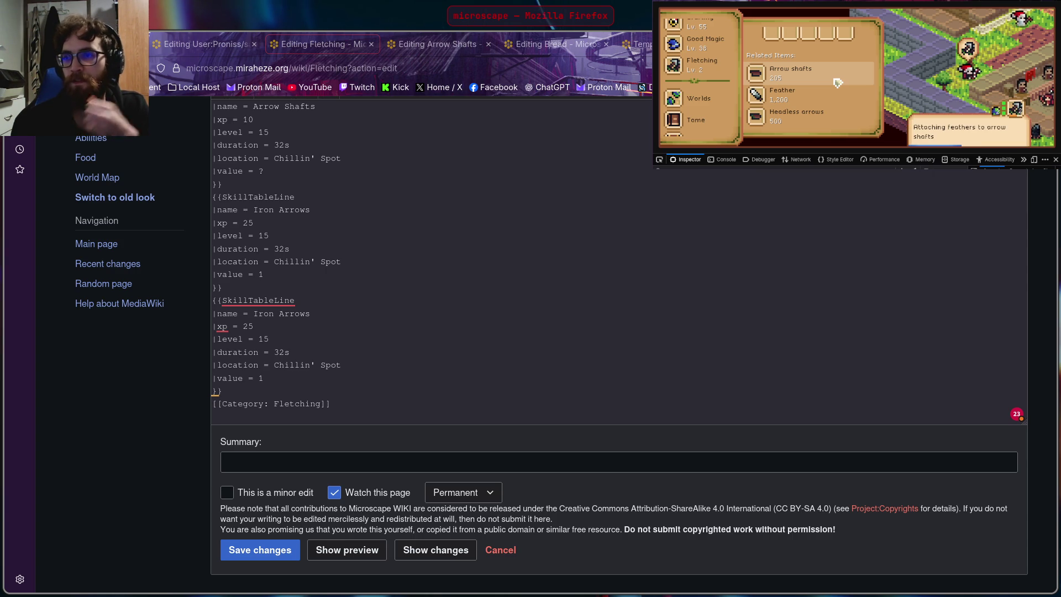
{"action": "left_click", "coordinate": [739, 334]}
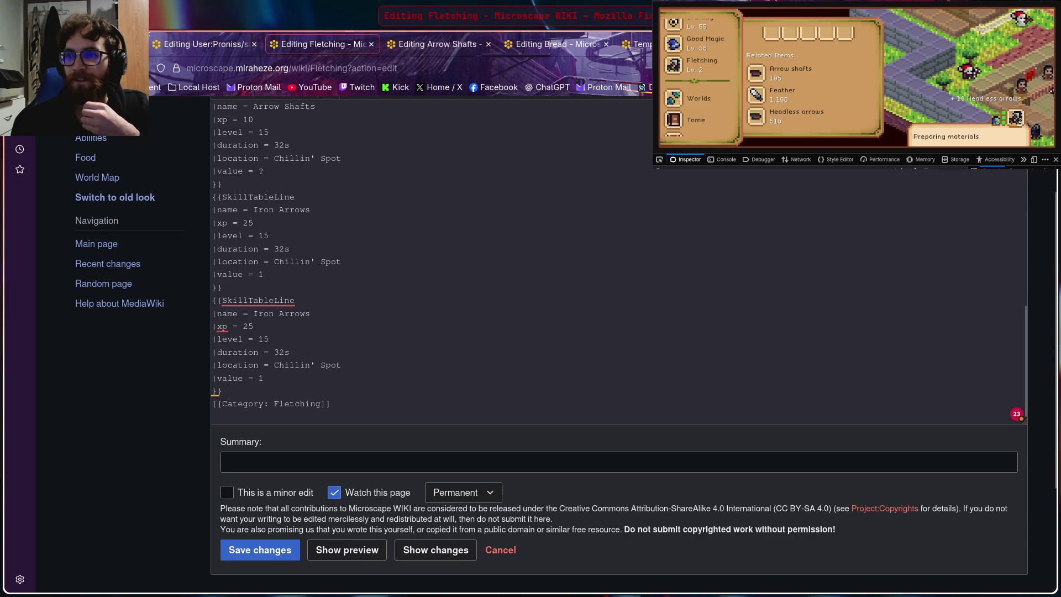
{"action": "left_click", "coordinate": [945, 136]}
{"action": "left_click", "coordinate": [945, 136]}
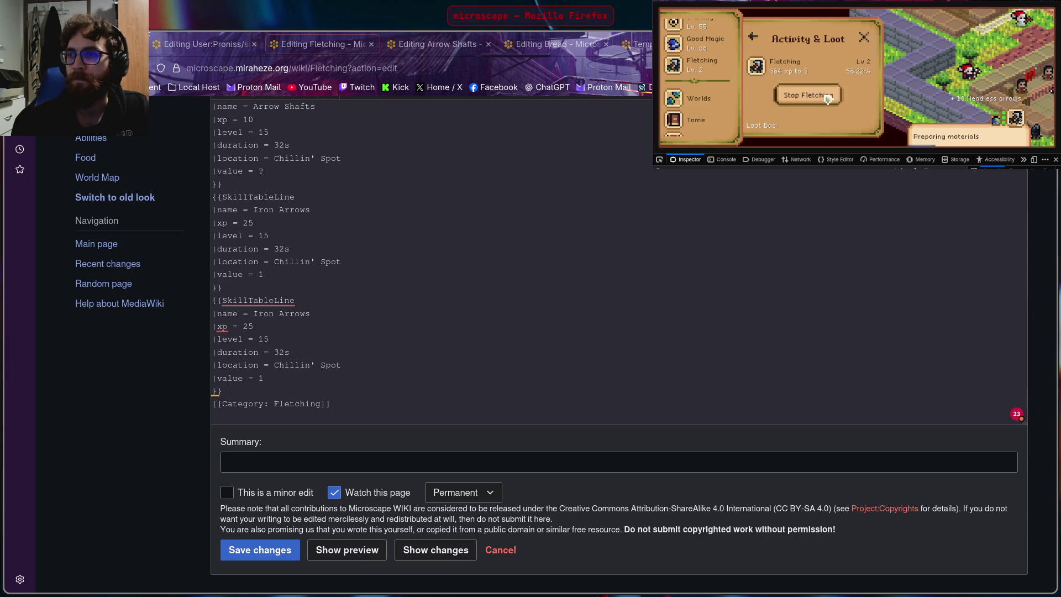
{"action": "left_click", "coordinate": [757, 39]}
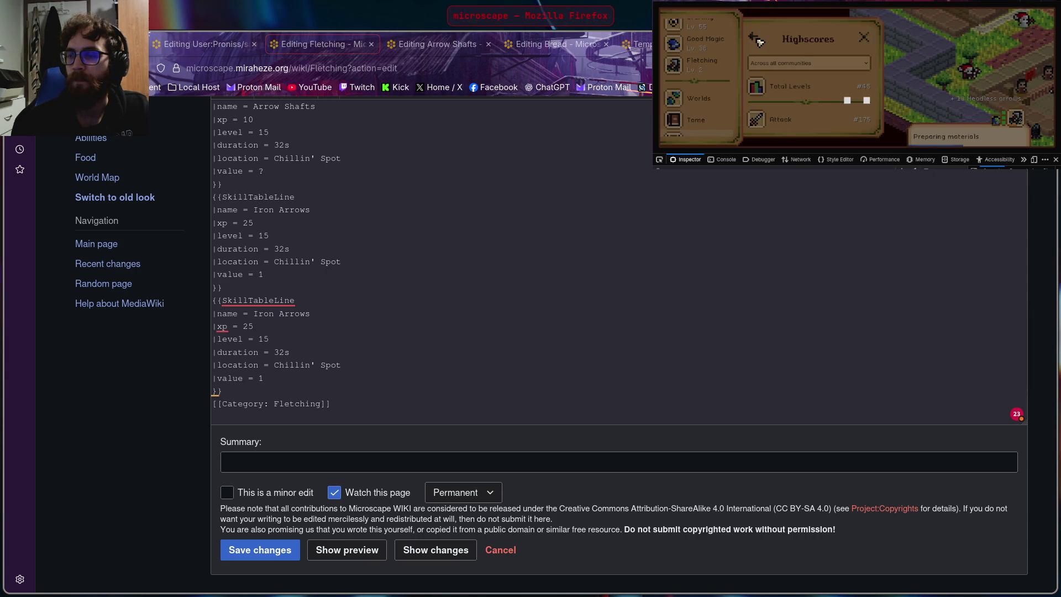
{"action": "scroll", "coordinate": [800, 77], "scroll_direction": "down", "scroll_amount": 1}
{"action": "scroll", "coordinate": [800, 77], "scroll_direction": "down", "scroll_amount": 1}
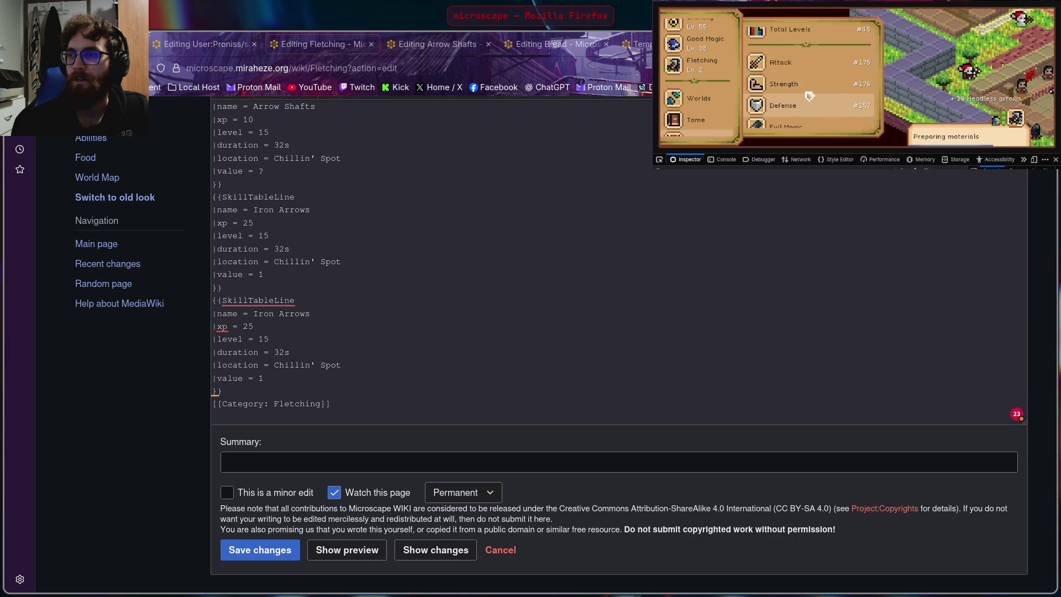
{"action": "scroll", "coordinate": [801, 75], "scroll_direction": "down", "scroll_amount": 1}
{"action": "scroll", "coordinate": [802, 75], "scroll_direction": "down", "scroll_amount": 1}
{"action": "scroll", "coordinate": [802, 75], "scroll_direction": "up", "scroll_amount": 3}
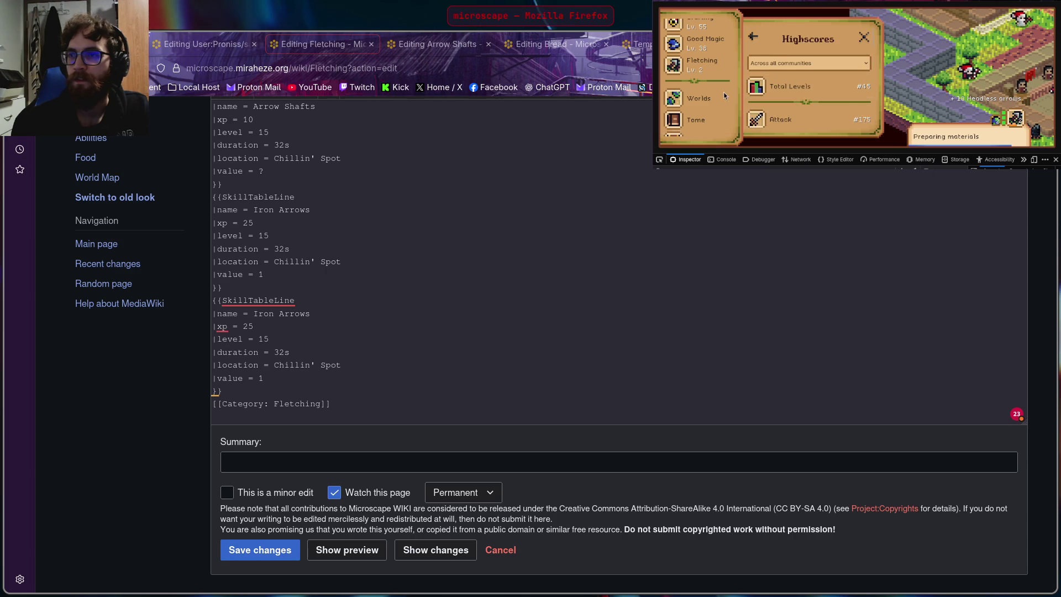
Step: Bring up the Oak Bow (U) recipe in the Fletching guidebook and clear the last entry's old name
{"action": "left_click", "coordinate": [707, 68]}
{"action": "scroll", "coordinate": [775, 54], "scroll_direction": "down", "scroll_amount": 1}
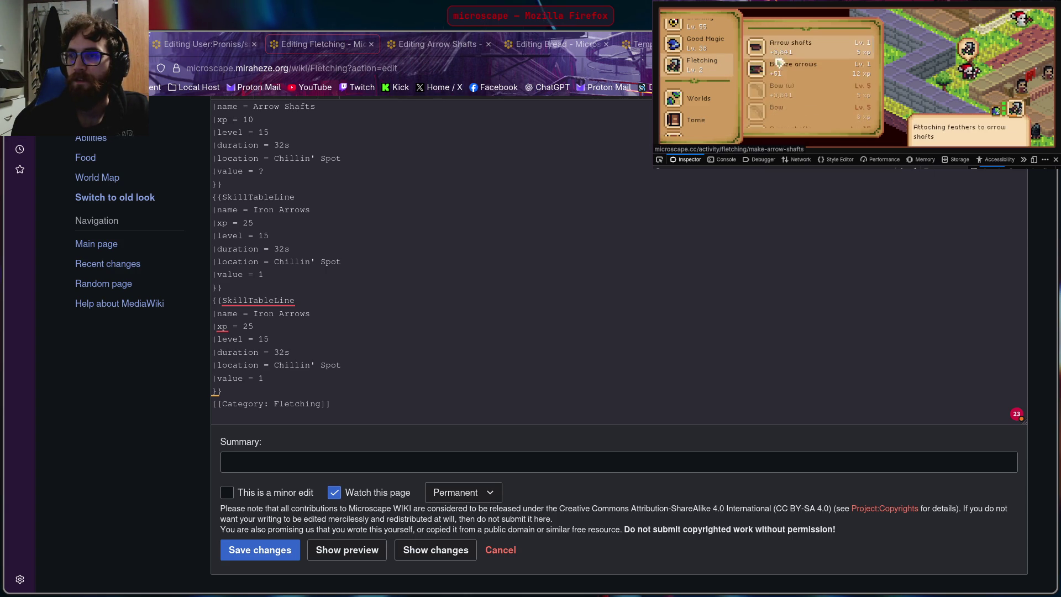
{"action": "scroll", "coordinate": [780, 60], "scroll_direction": "down", "scroll_amount": 2}
{"action": "scroll", "coordinate": [817, 69], "scroll_direction": "down", "scroll_amount": 1}
{"action": "left_click", "coordinate": [821, 66]}
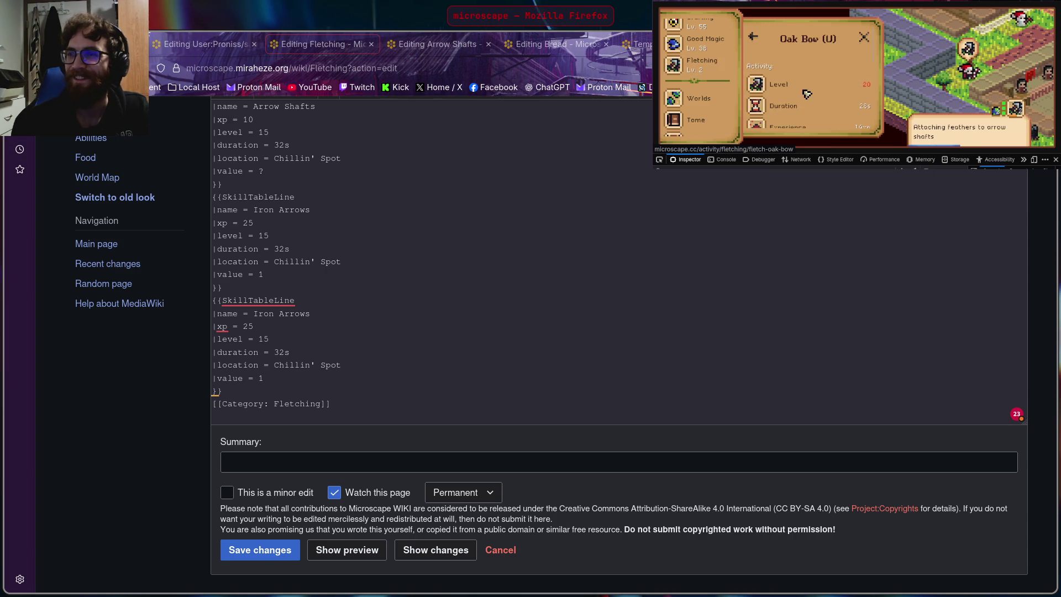
{"action": "left_click", "coordinate": [332, 388]}
{"action": "key", "text": "BackSpace"}
{"action": "key", "text": "BackSpace"}
{"action": "key", "text": "BackSpace"}
{"action": "key", "text": "BackSpace"}
{"action": "key", "text": "BackSpace"}
{"action": "key", "text": "BackSpace"}
{"action": "key", "text": "BackSpace"}
{"action": "key", "text": "BackSpace"}
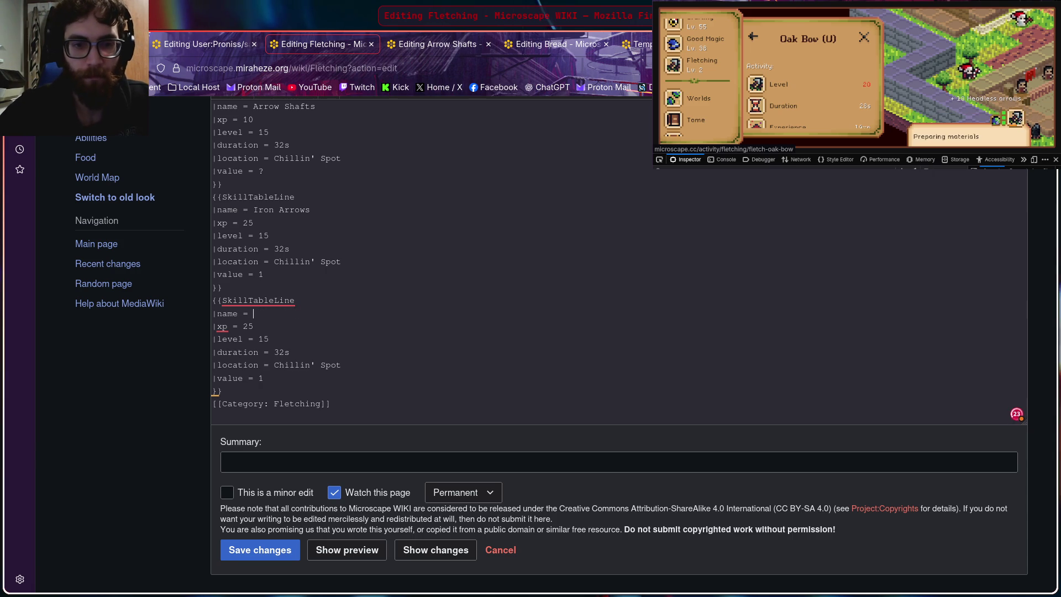
{"action": "type", "text": "Oak Bow"}
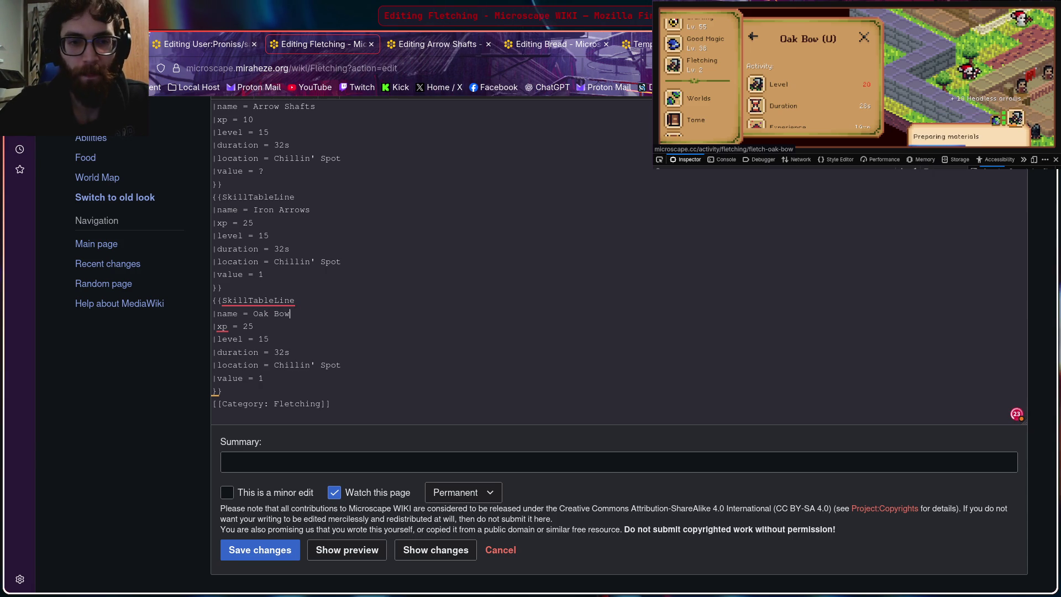
{"action": "type", "text": " (u"}
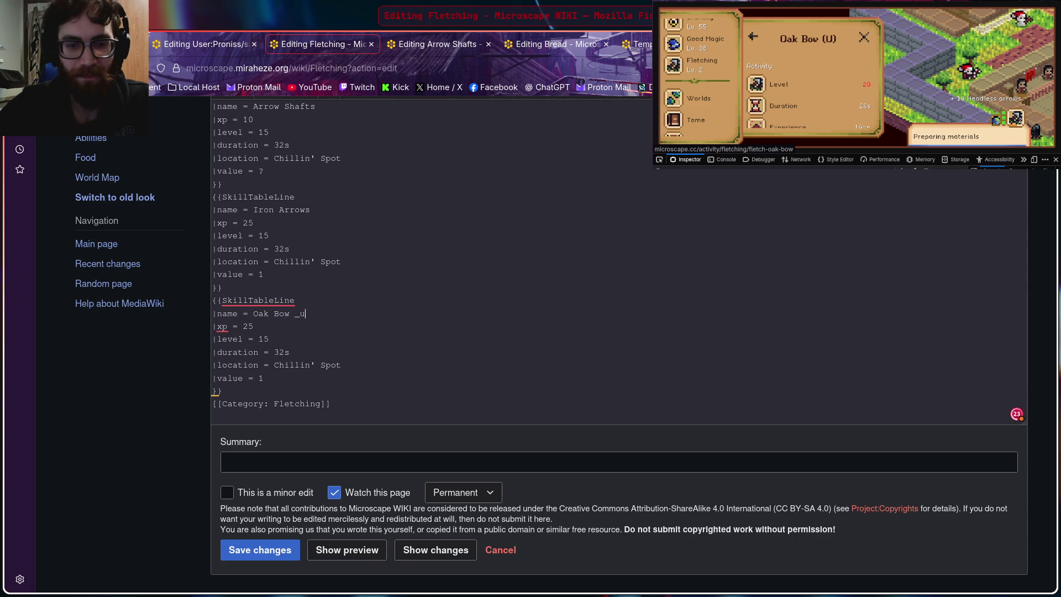
{"action": "type", "text": "("}
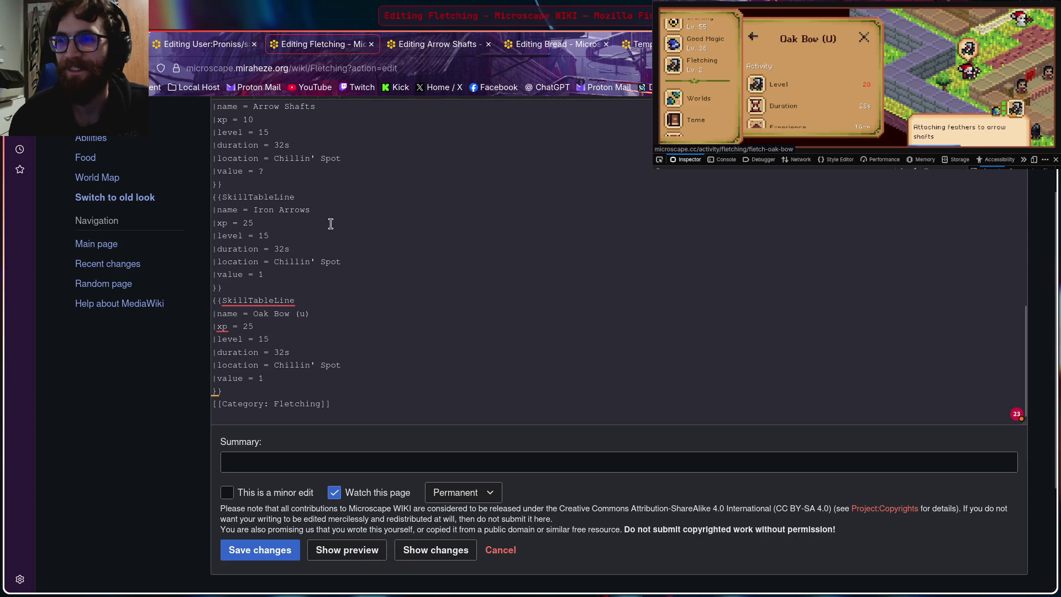
Step: Replace the last entry's xp and level with 19 and 20, checked against the guidebook
{"action": "left_click", "coordinate": [262, 329]}
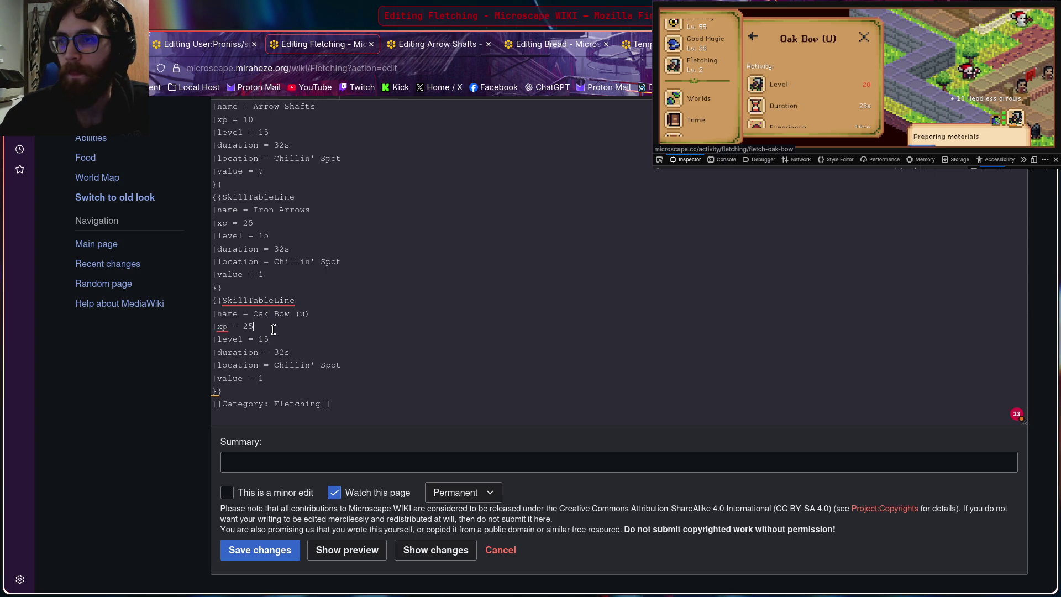
{"action": "left_click", "coordinate": [735, 118]}
{"action": "scroll", "coordinate": [735, 119], "scroll_direction": "down", "scroll_amount": 3}
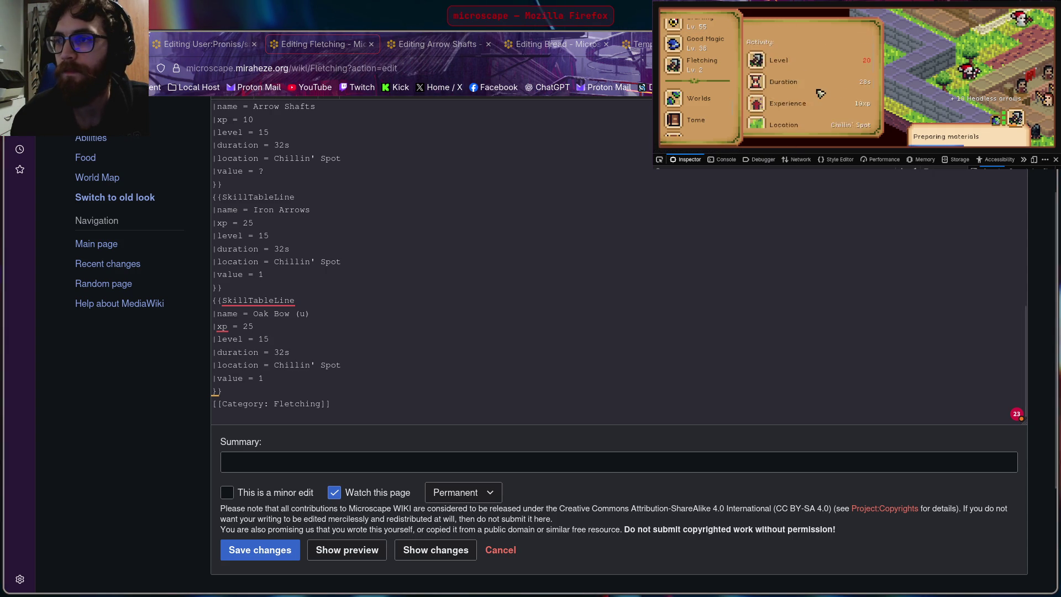
{"action": "key", "text": "BackSpace"}
{"action": "key", "text": "BackSpace"}
{"action": "type", "text": "9"}
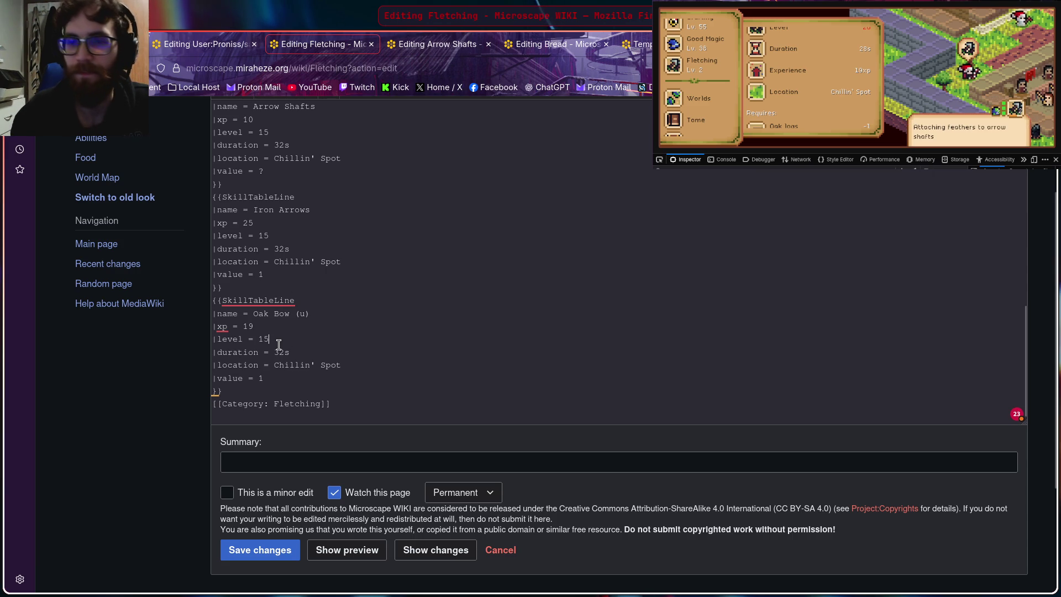
{"action": "left_click", "coordinate": [817, 79]}
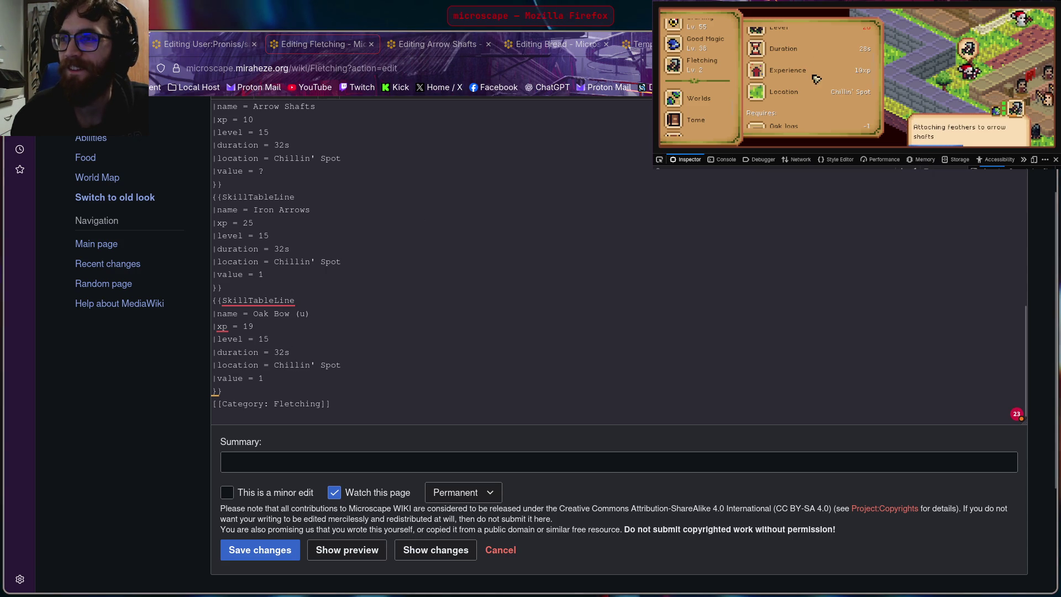
{"action": "left_click", "coordinate": [837, 280]}
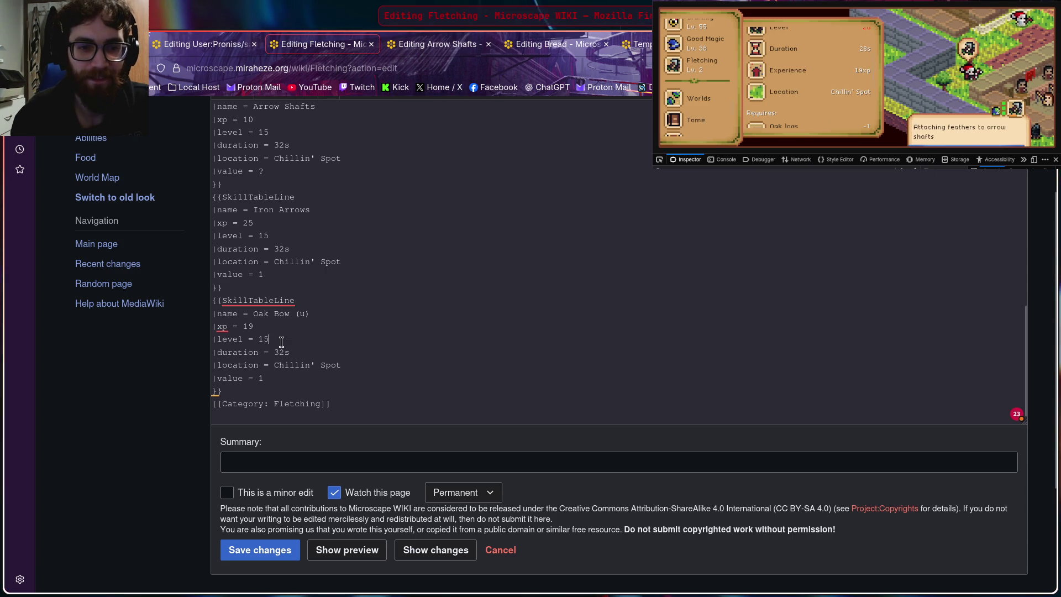
{"action": "key", "text": "BackSpace"}
{"action": "key", "text": "BackSpace"}
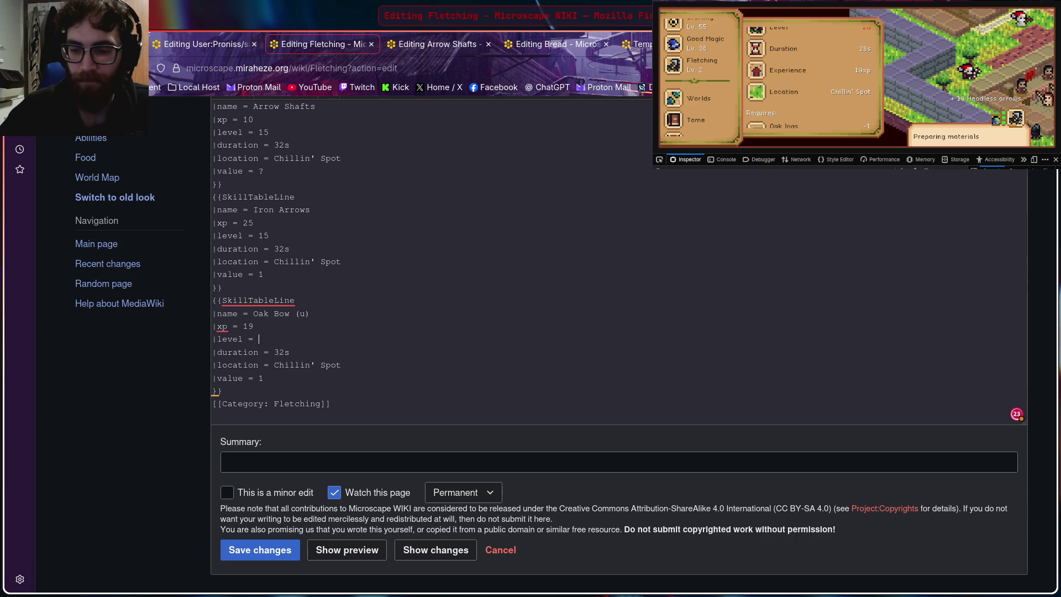
{"action": "type", "text": "20"}
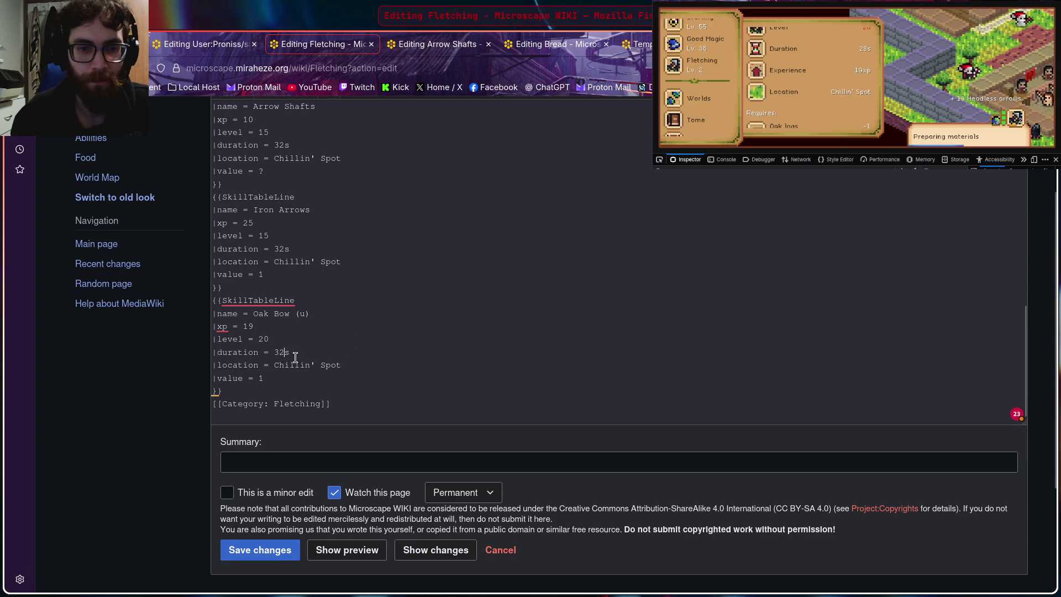
Step: Set the entry's duration to 28s and value to 6 from the Oak Bow (U) item page
{"action": "key", "text": "BackSpace"}
{"action": "key", "text": "BackSpace"}
{"action": "type", "text": "28"}
{"action": "left_click", "coordinate": [788, 50]}
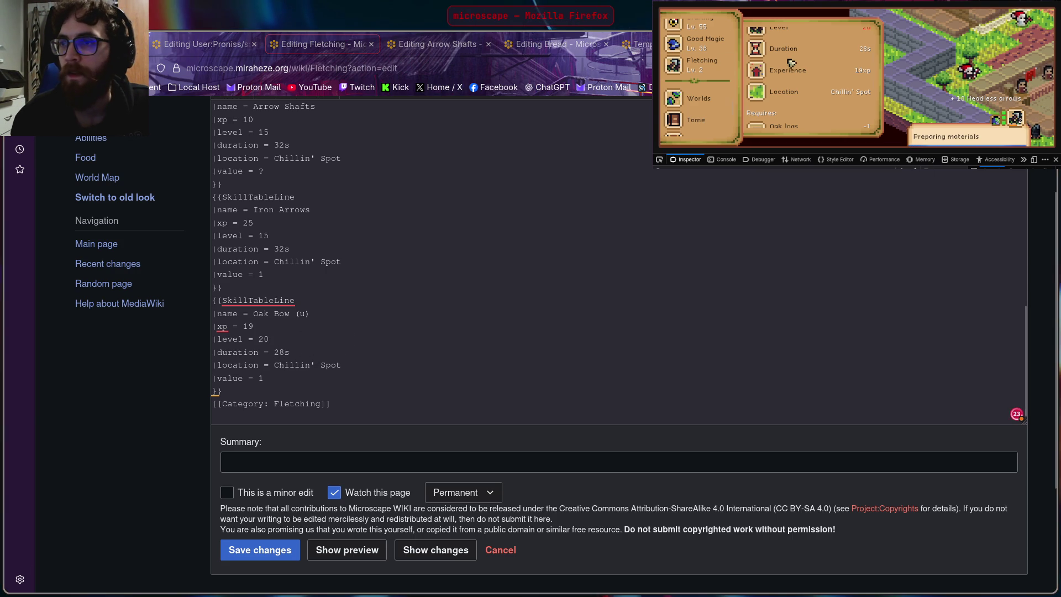
{"action": "scroll", "coordinate": [787, 49], "scroll_direction": "up", "scroll_amount": 2}
{"action": "left_click", "coordinate": [772, 88]}
{"action": "scroll", "coordinate": [771, 88], "scroll_direction": "down", "scroll_amount": 2}
{"action": "left_click", "coordinate": [872, 254]}
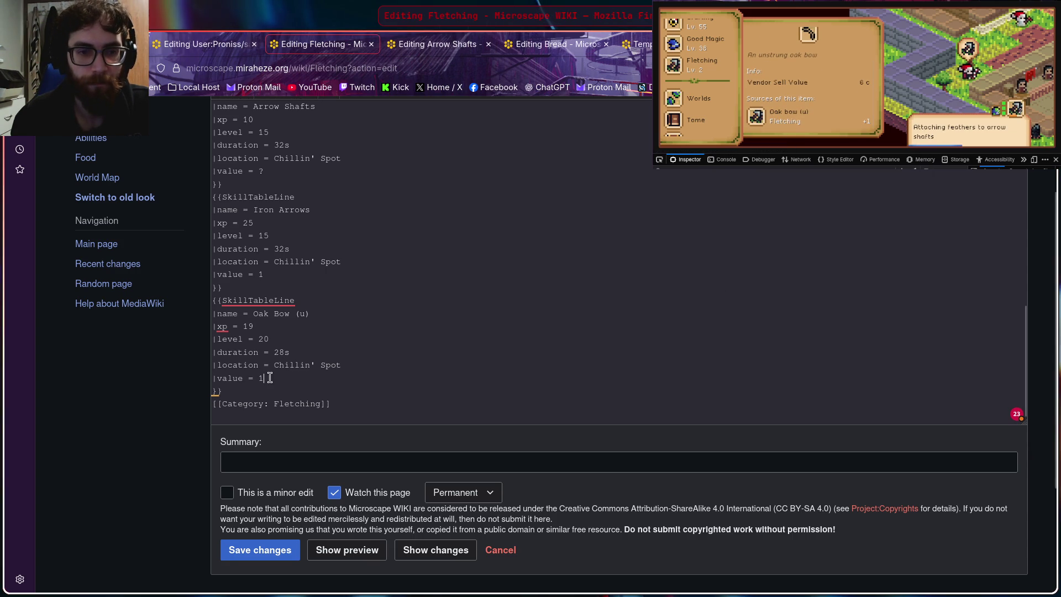
{"action": "key", "text": "BackSpace"}
{"action": "type", "text": "6"}
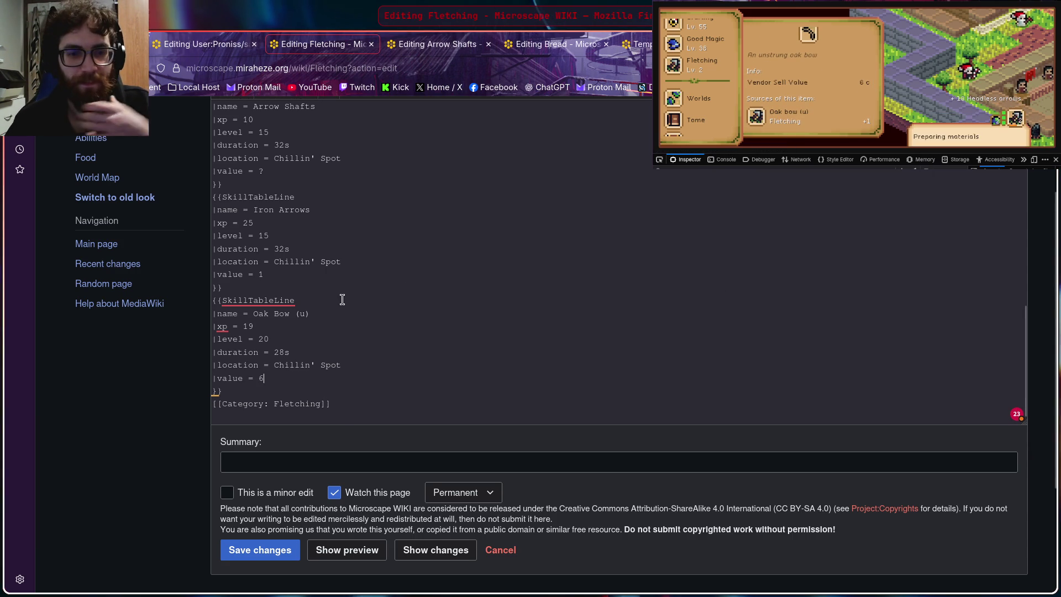
{"action": "scroll", "coordinate": [340, 299], "scroll_direction": "down", "scroll_amount": 1}
{"action": "key", "text": "Up"}
{"action": "key", "text": "Up"}
{"action": "key", "text": "Up"}
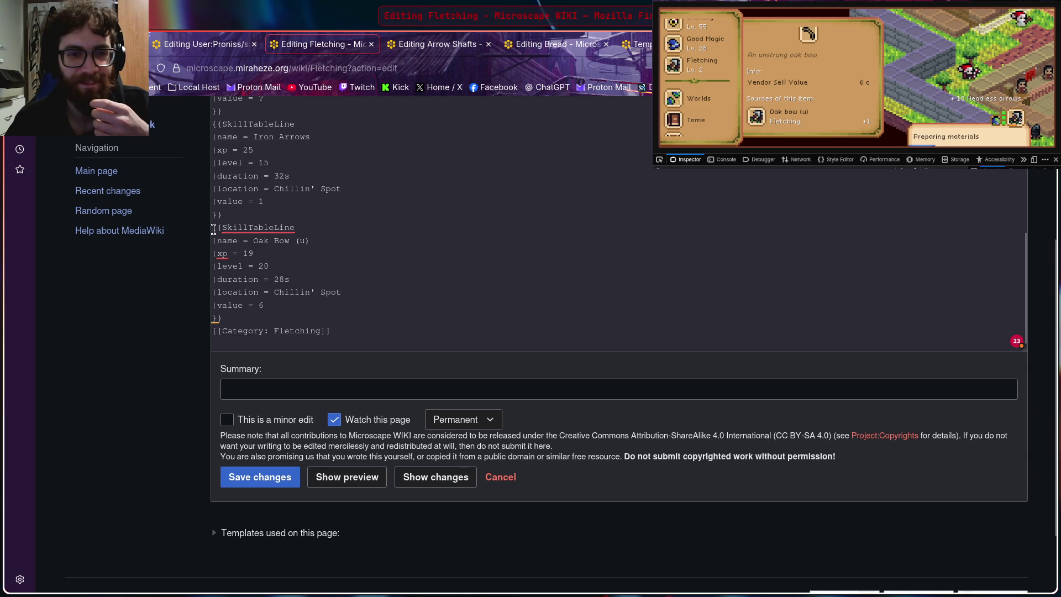
Step: Copy the Oak Bow (u) SkillTableLine block and paste a duplicate on a new line below it
{"action": "key", "text": "Home"}
{"action": "key", "text": "shift+Down"}
{"action": "key", "text": "shift+Down"}
{"action": "key", "text": "shift+Down"}
{"action": "key", "text": "shift+End"}
{"action": "key", "text": "shift+End"}
{"action": "key", "text": "ctrl+c"}
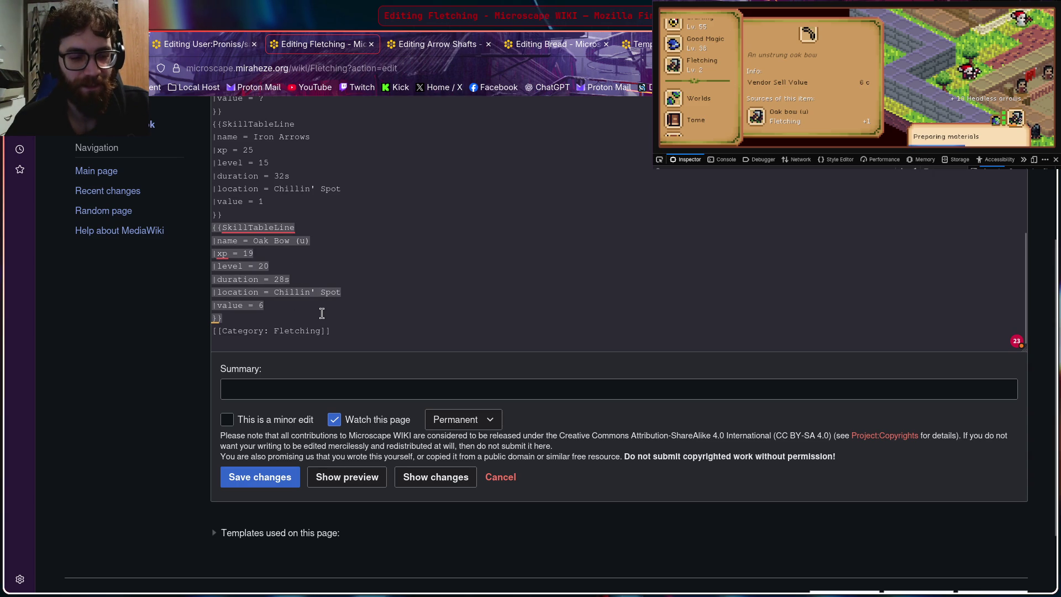
{"action": "key", "text": "Right"}
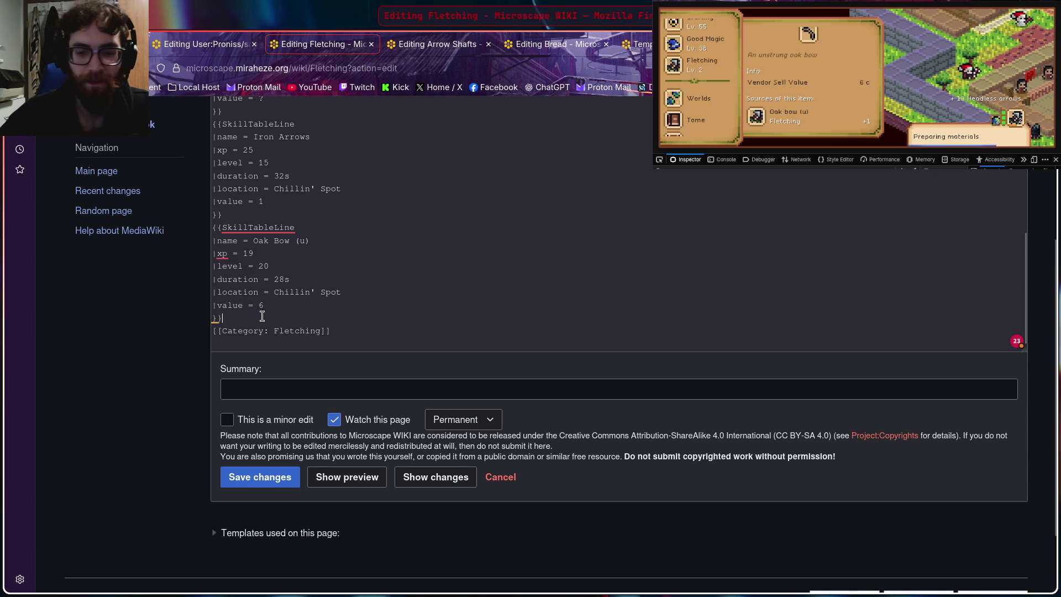
{"action": "key", "text": "Return"}
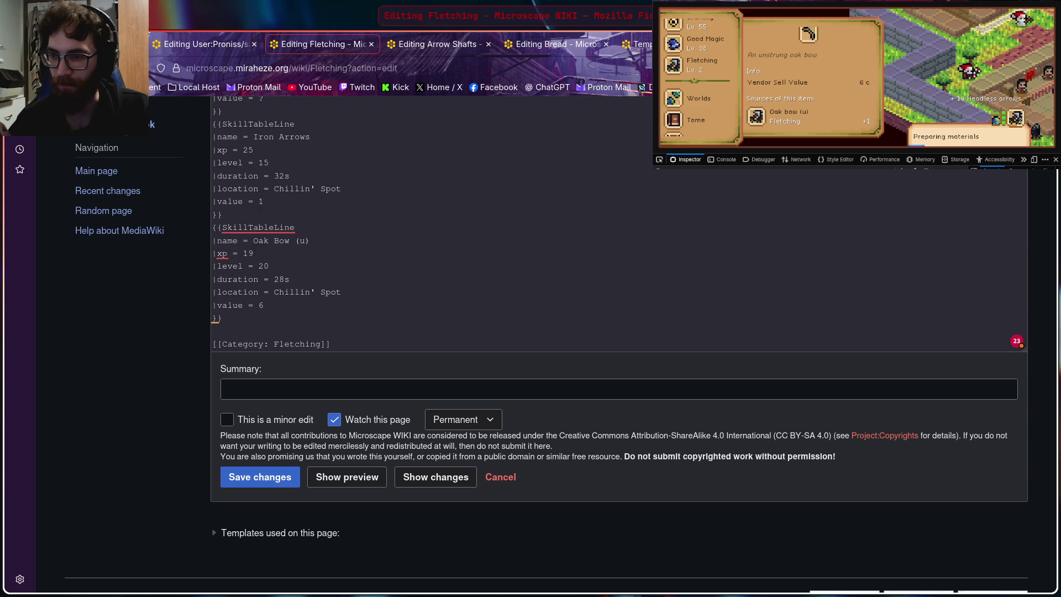
{"action": "key", "text": "ctrl+v"}
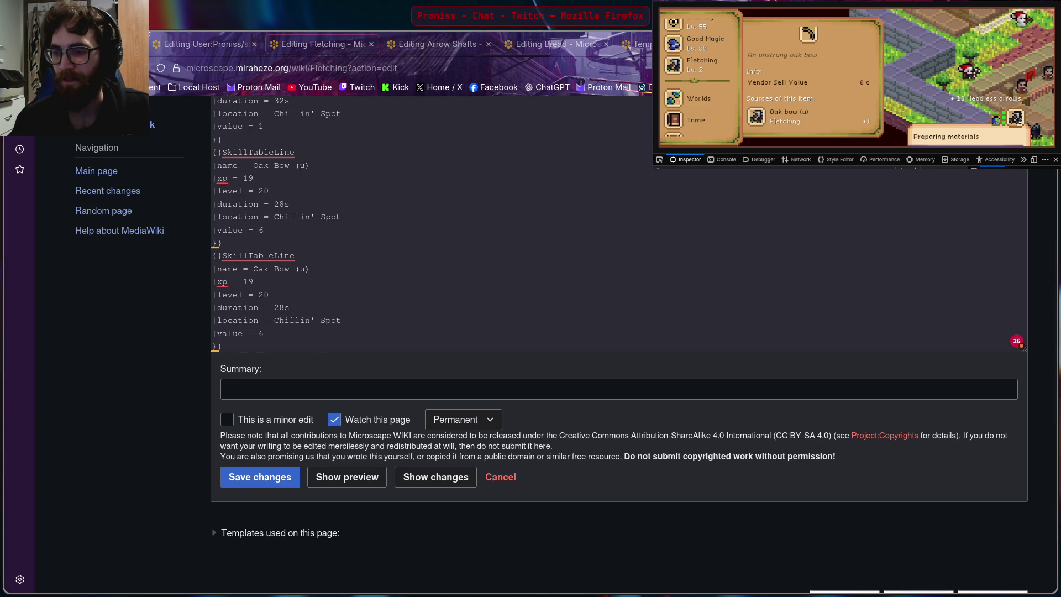
Step: Check the Oak Bow (U) item details in the guidebook and back out to the Fletching activity list
{"action": "left_click", "coordinate": [821, 122]}
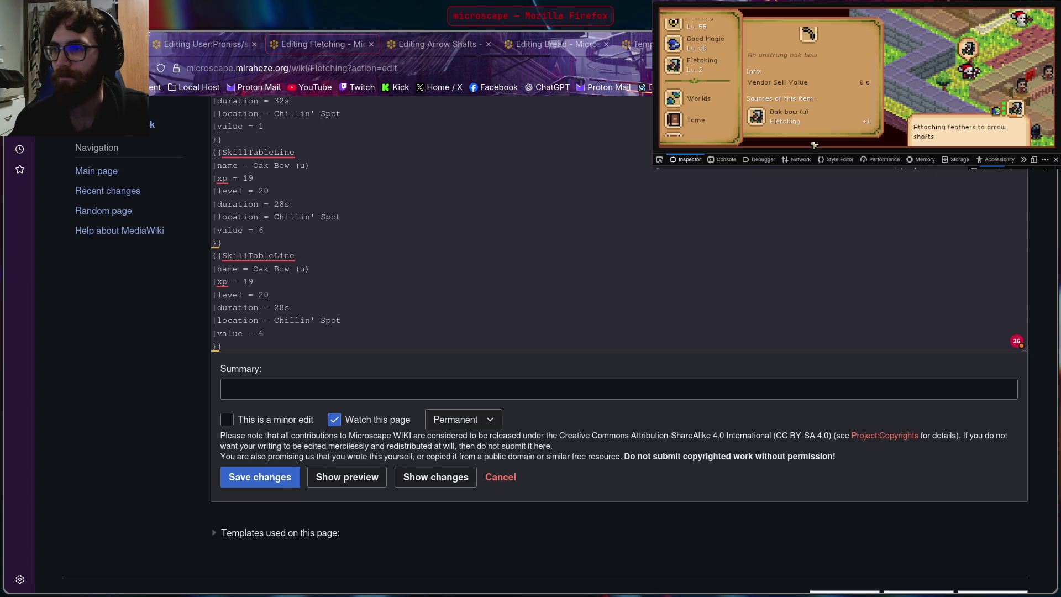
{"action": "left_click", "coordinate": [463, 378]}
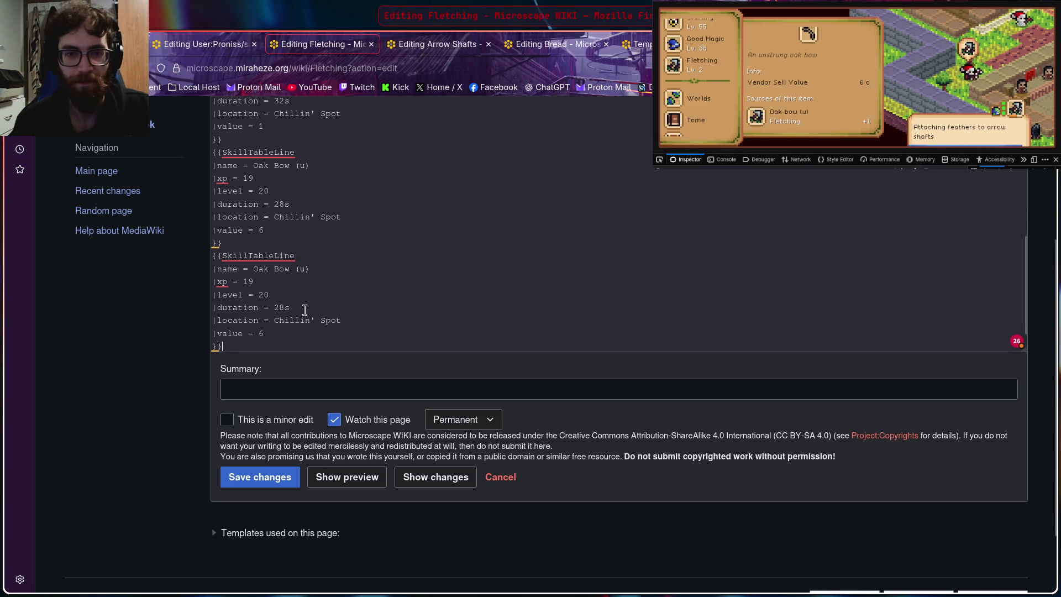
{"action": "left_click", "coordinate": [780, 116]}
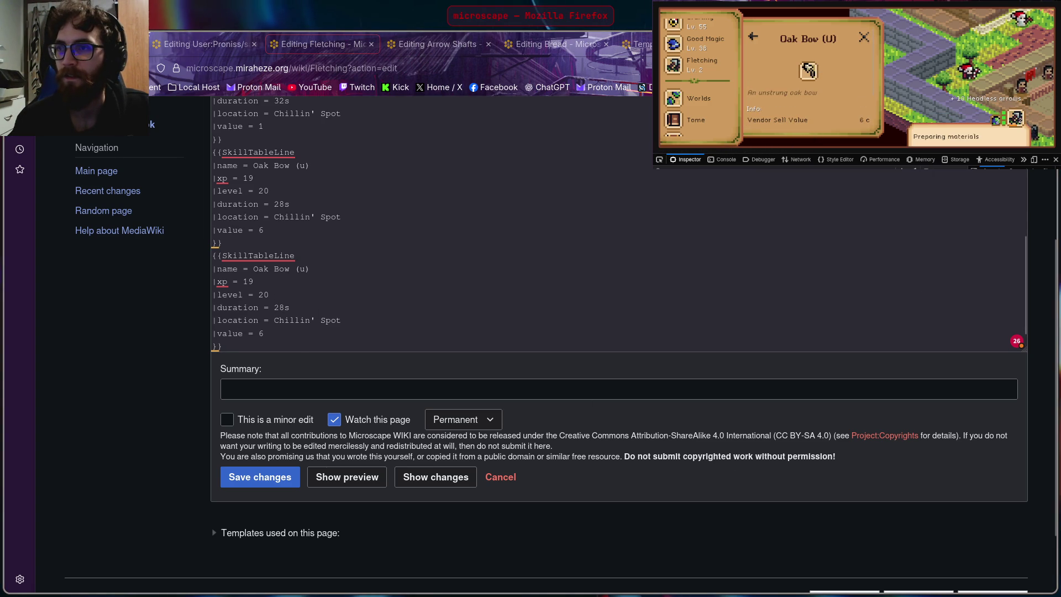
{"action": "left_click", "coordinate": [755, 38]}
{"action": "scroll", "coordinate": [796, 75], "scroll_direction": "up", "scroll_amount": 2}
{"action": "left_click", "coordinate": [755, 37]}
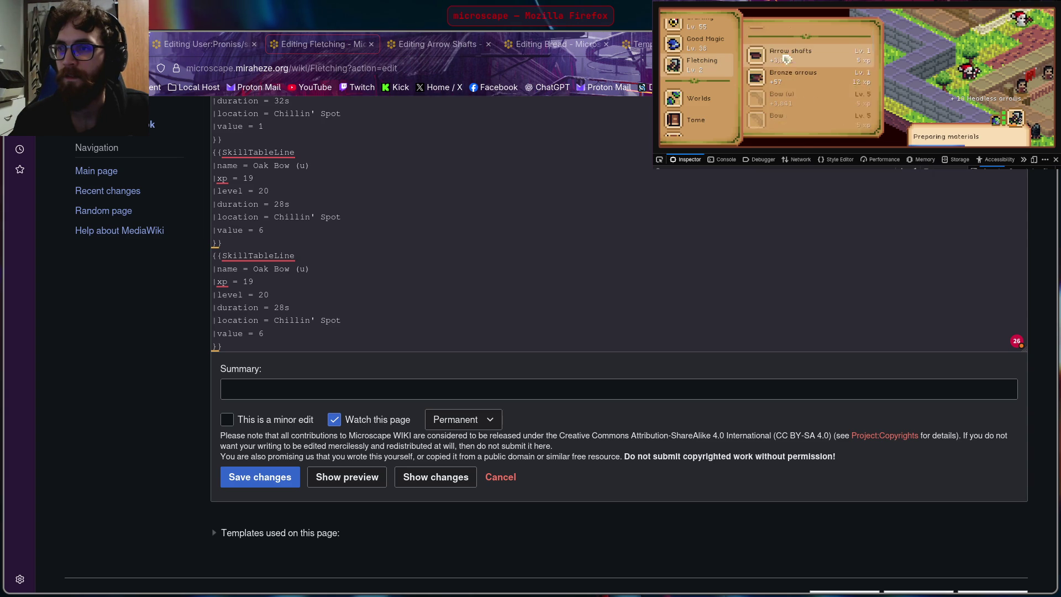
{"action": "scroll", "coordinate": [796, 79], "scroll_direction": "down", "scroll_amount": 2}
{"action": "scroll", "coordinate": [803, 82], "scroll_direction": "down", "scroll_amount": 1}
{"action": "scroll", "coordinate": [817, 75], "scroll_direction": "down", "scroll_amount": 2}
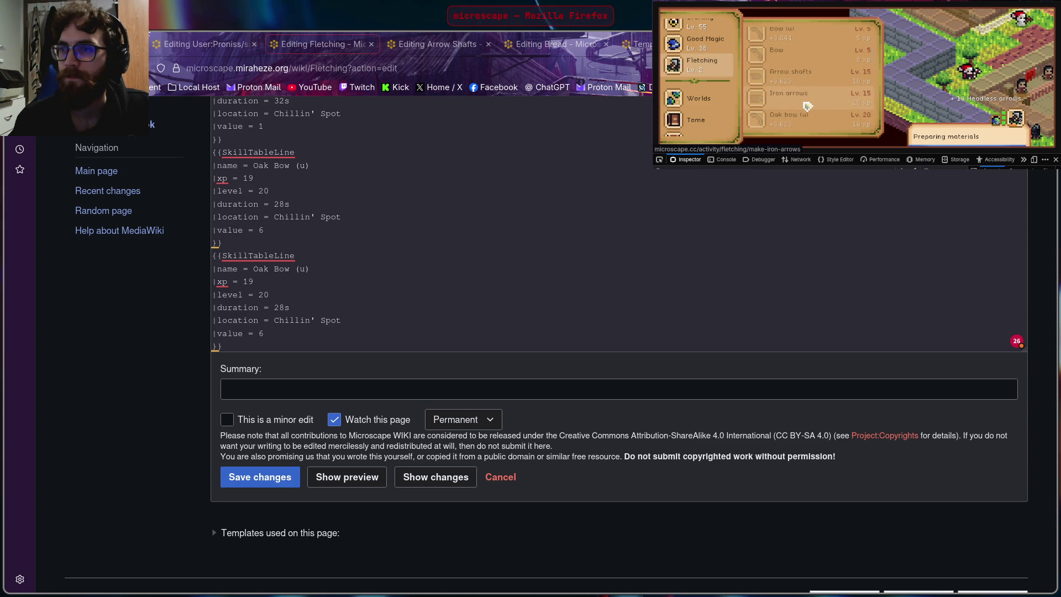
Step: Review the Arrow Shafts recipe, then bring up the Oak Bow stringing recipe: level 20, 18s, 20xp
{"action": "left_click", "coordinate": [811, 84]}
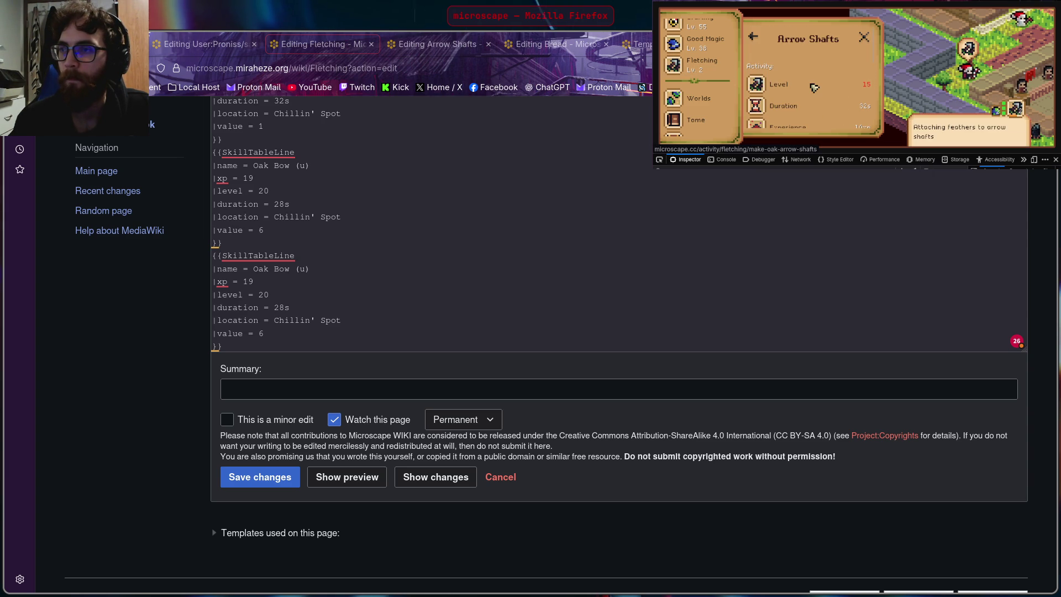
{"action": "left_click", "coordinate": [753, 36]}
{"action": "left_click", "coordinate": [789, 52]}
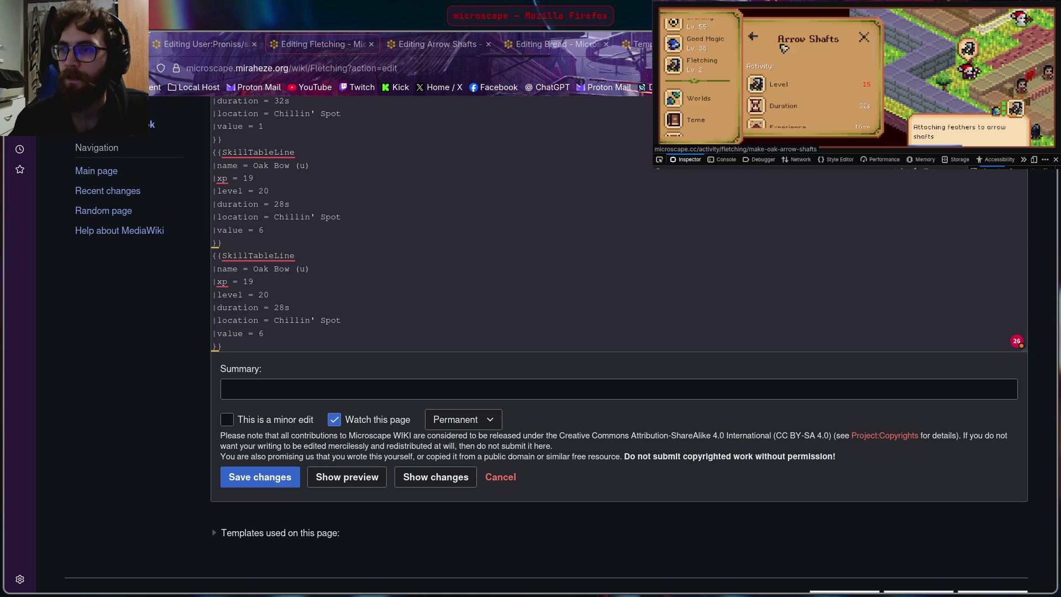
{"action": "left_click", "coordinate": [754, 36]}
{"action": "left_click", "coordinate": [794, 70]}
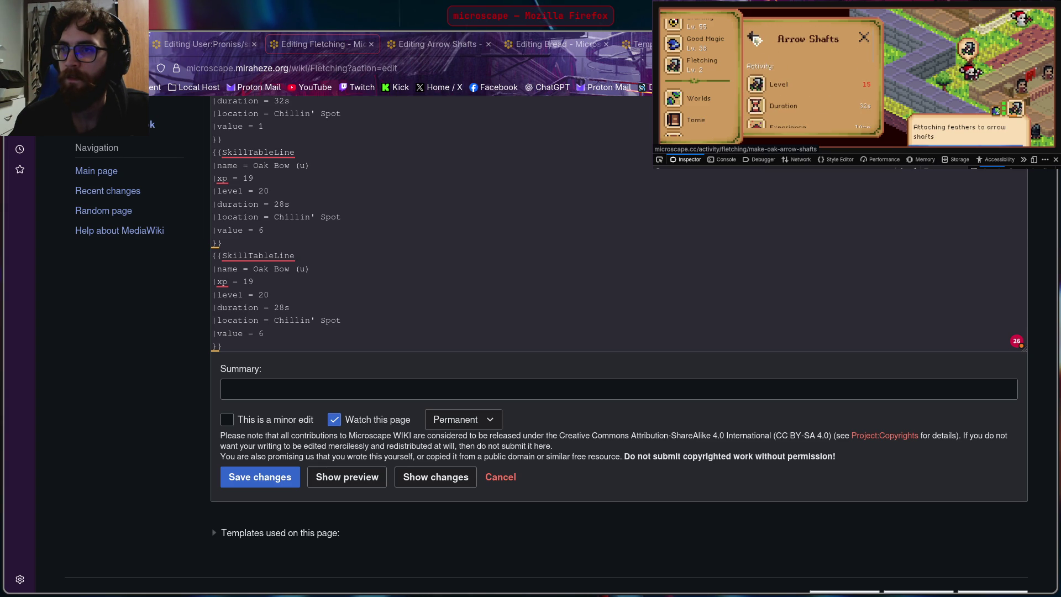
{"action": "left_click", "coordinate": [757, 40]}
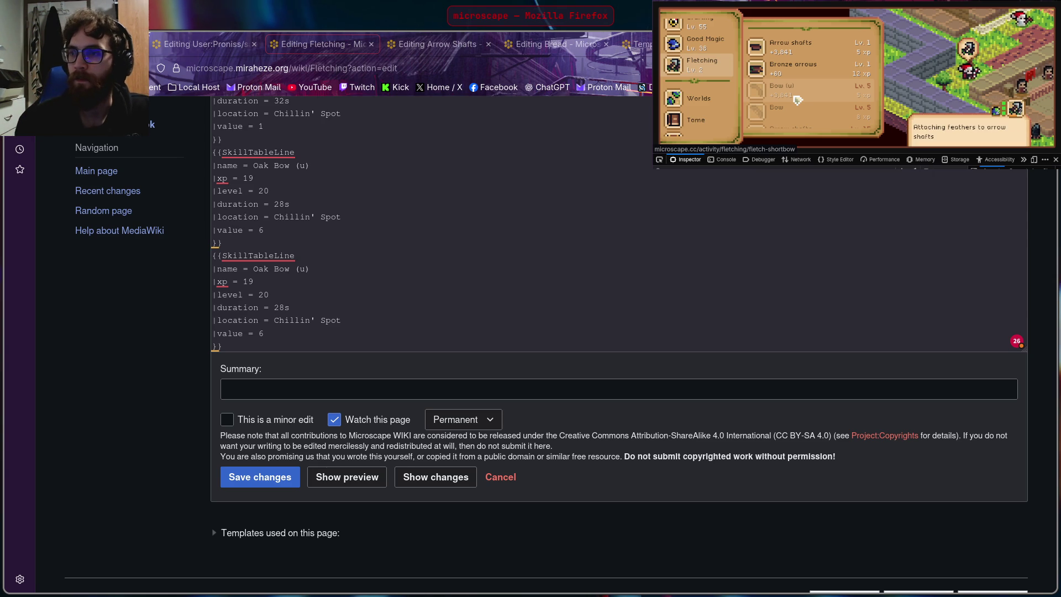
{"action": "scroll", "coordinate": [822, 96], "scroll_direction": "down", "scroll_amount": 2}
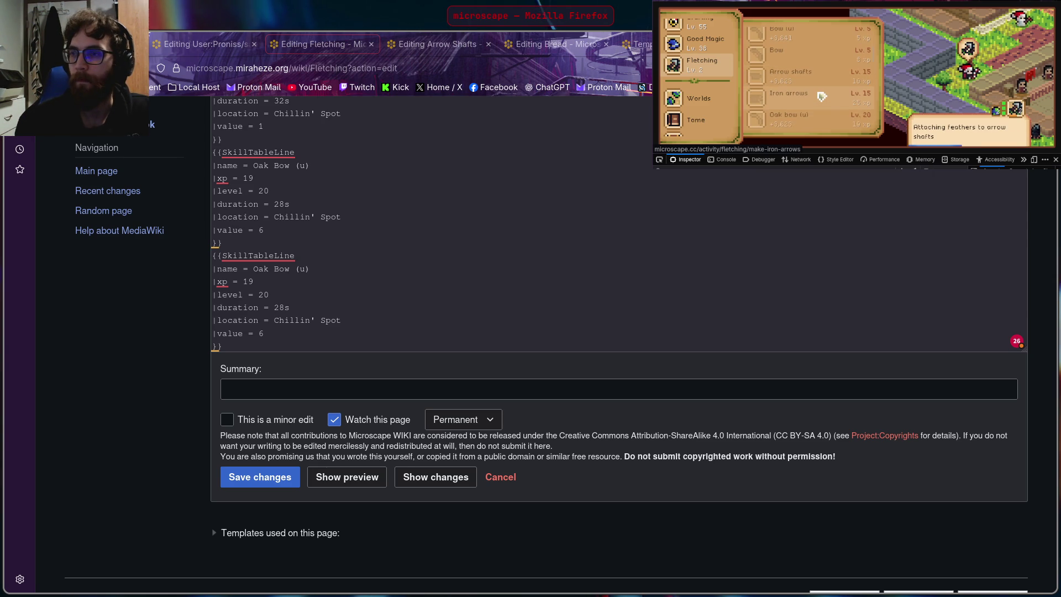
{"action": "scroll", "coordinate": [821, 97], "scroll_direction": "down", "scroll_amount": 1}
{"action": "left_click", "coordinate": [820, 93]}
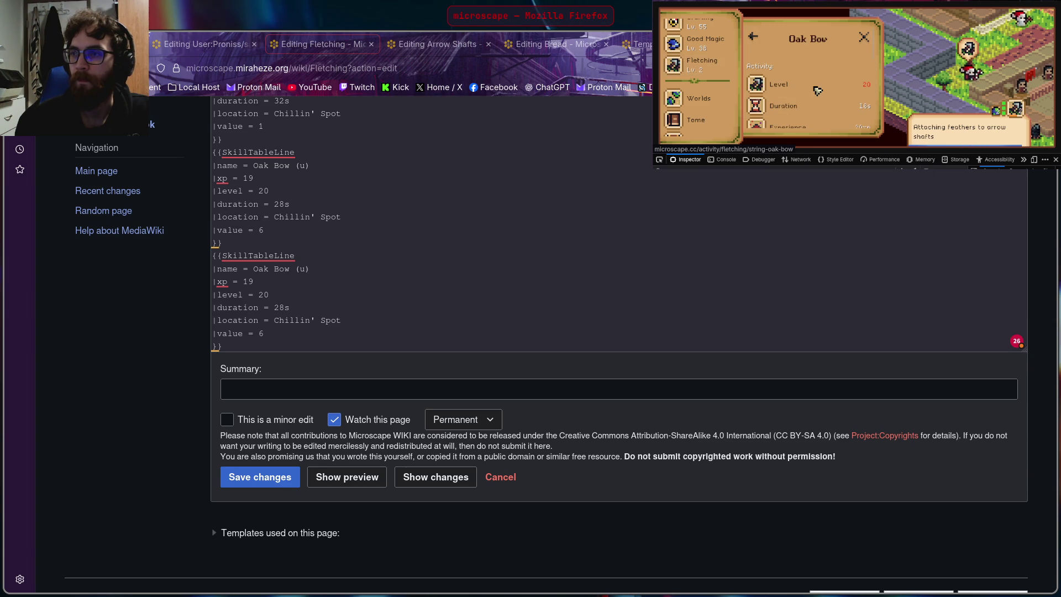
{"action": "scroll", "coordinate": [796, 110], "scroll_direction": "down", "scroll_amount": 2}
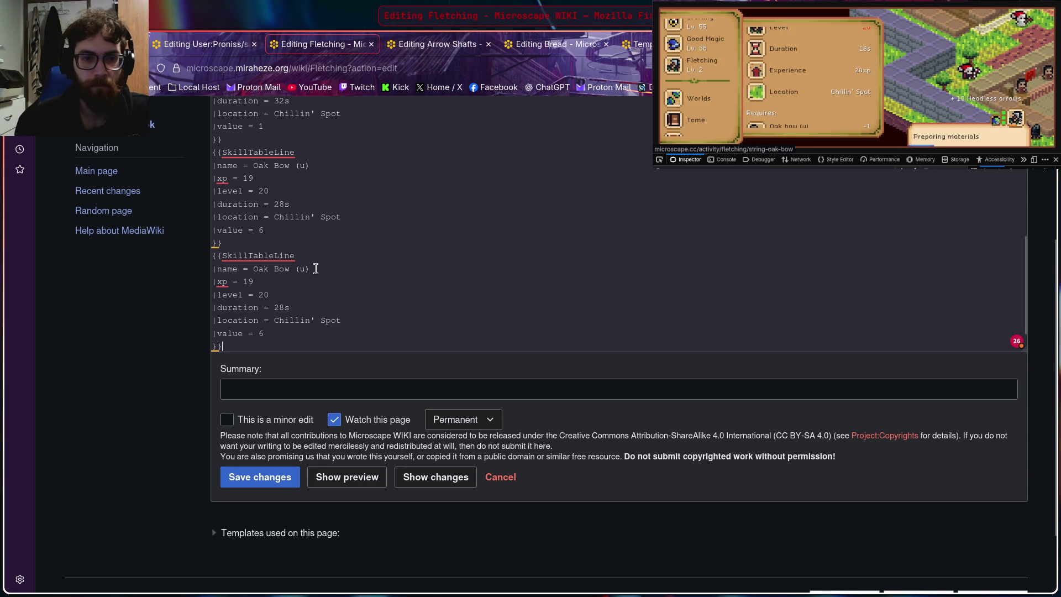
{"action": "left_click", "coordinate": [834, 33]}
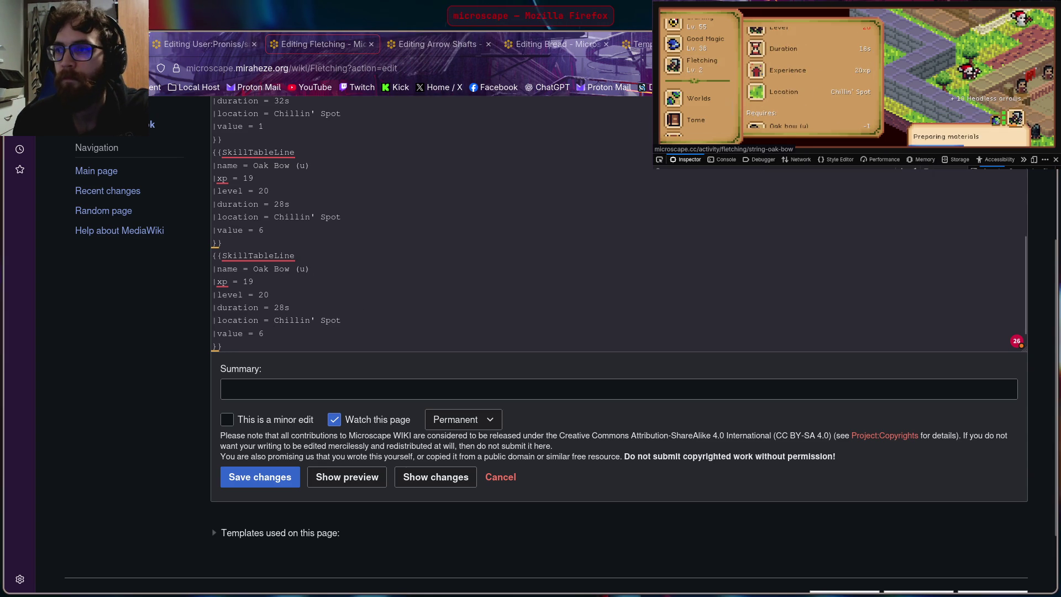
{"action": "scroll", "coordinate": [835, 33], "scroll_direction": "up", "scroll_amount": 2}
Step: Rename the duplicate entry to Oak Bow and change its xp from 19 to 20
{"action": "left_click", "coordinate": [307, 269]}
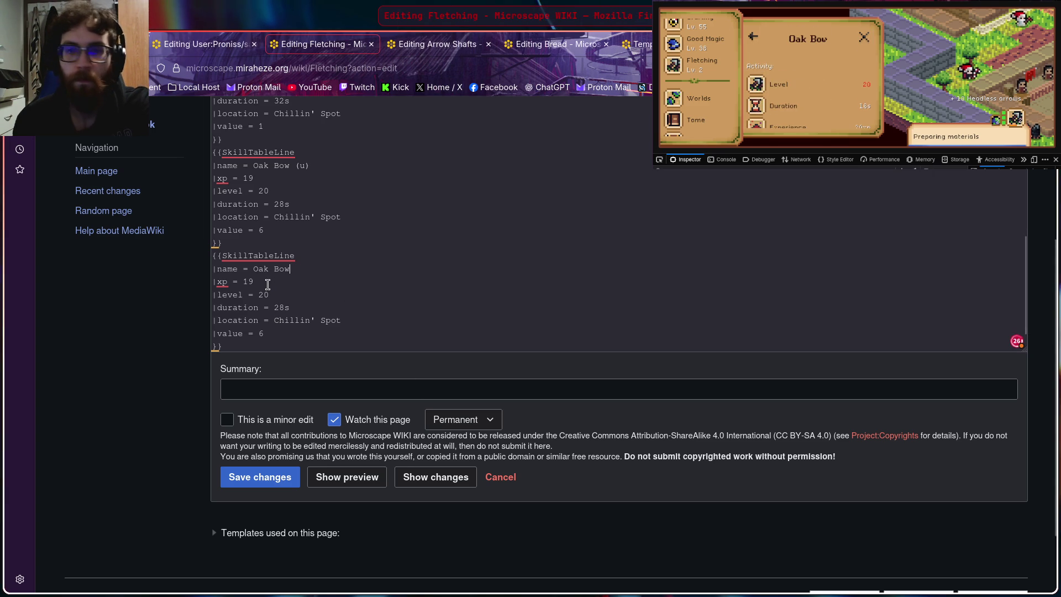
{"action": "left_click", "coordinate": [826, 99]}
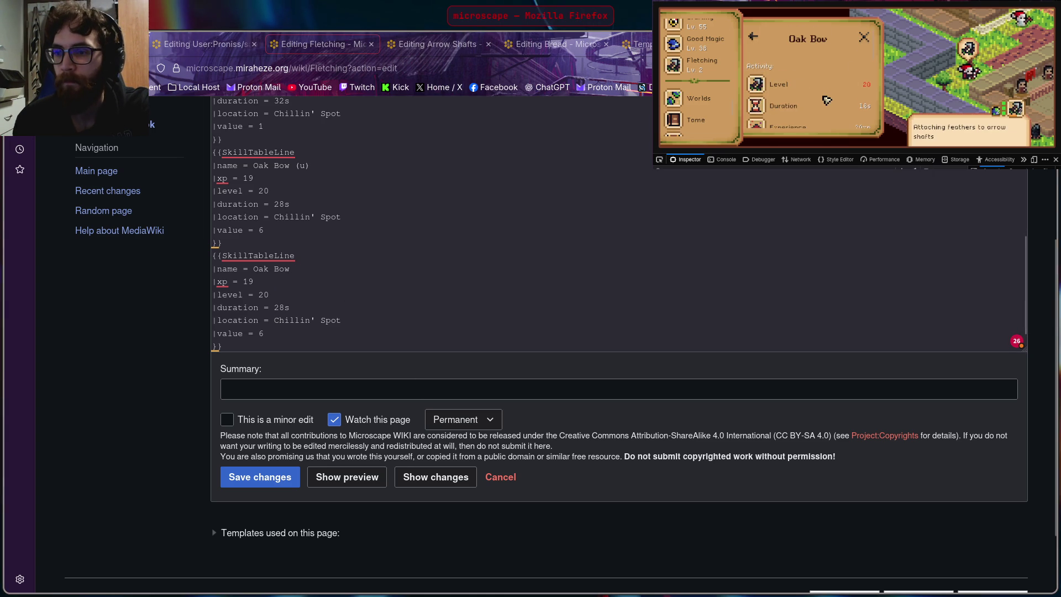
{"action": "scroll", "coordinate": [827, 100], "scroll_direction": "down", "scroll_amount": 2}
{"action": "left_click", "coordinate": [290, 268]}
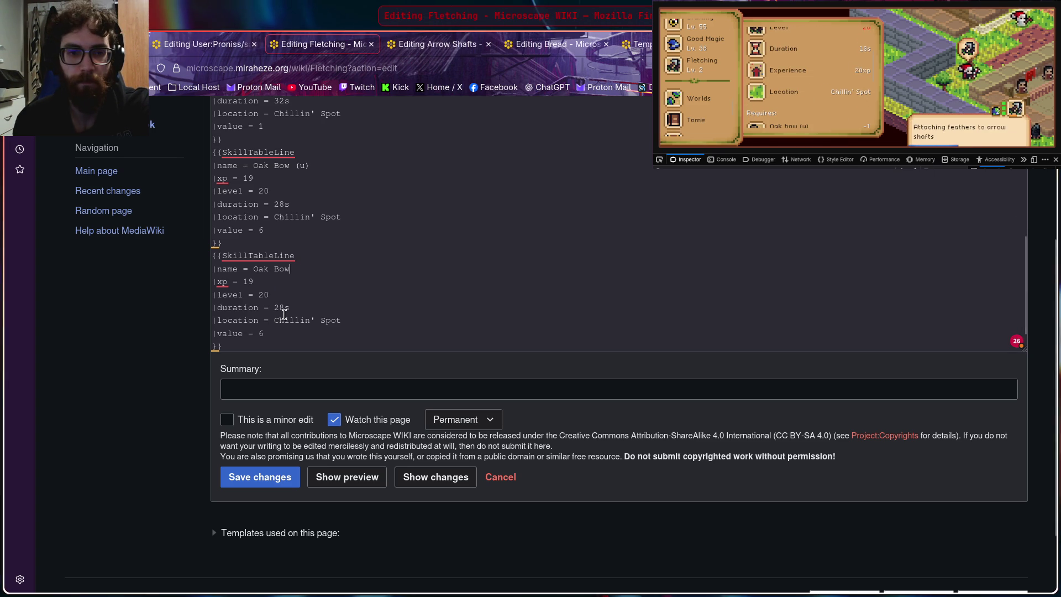
{"action": "key", "text": "BackSpace"}
{"action": "key", "text": "BackSpace"}
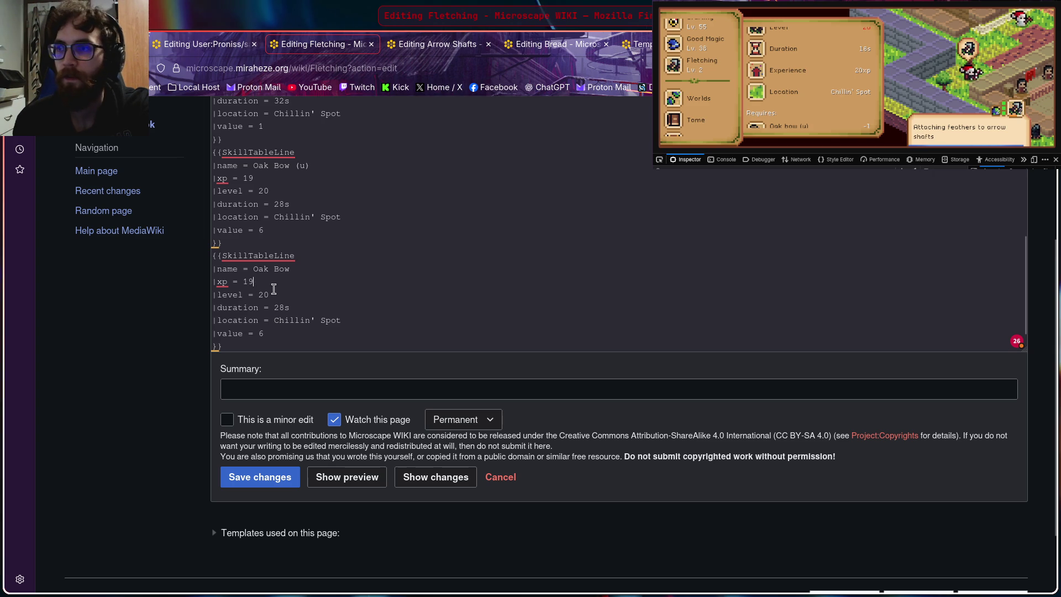
{"action": "type", "text": "20"}
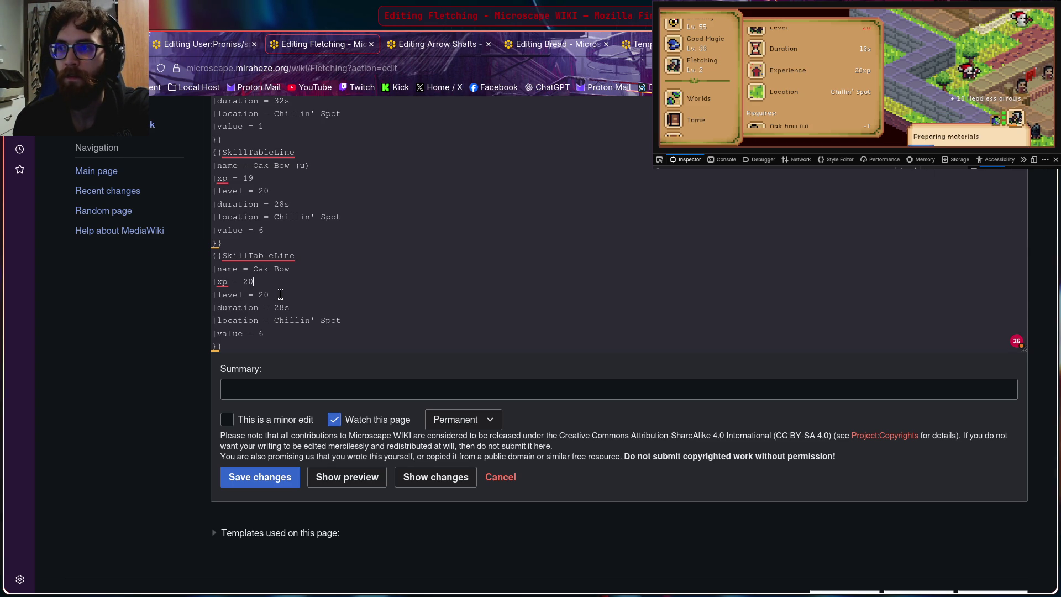
Step: Change the entry's value from 6 to 12 after checking the finished Oak Bow's sell value
{"action": "left_click", "coordinate": [835, 98]}
{"action": "scroll", "coordinate": [835, 98], "scroll_direction": "down", "scroll_amount": 2}
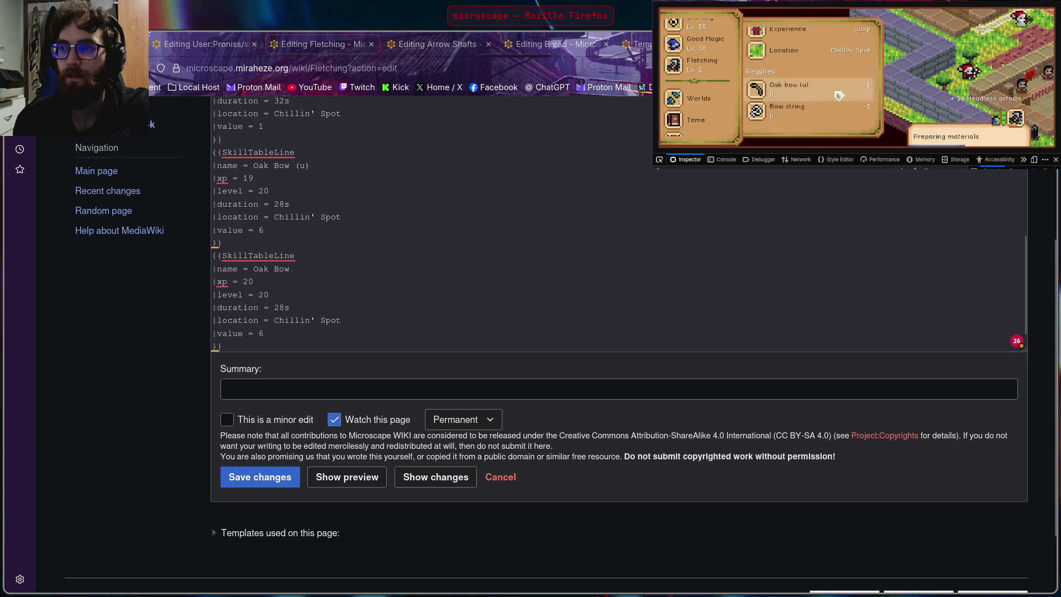
{"action": "scroll", "coordinate": [821, 99], "scroll_direction": "down", "scroll_amount": 2}
{"action": "left_click", "coordinate": [668, 282]}
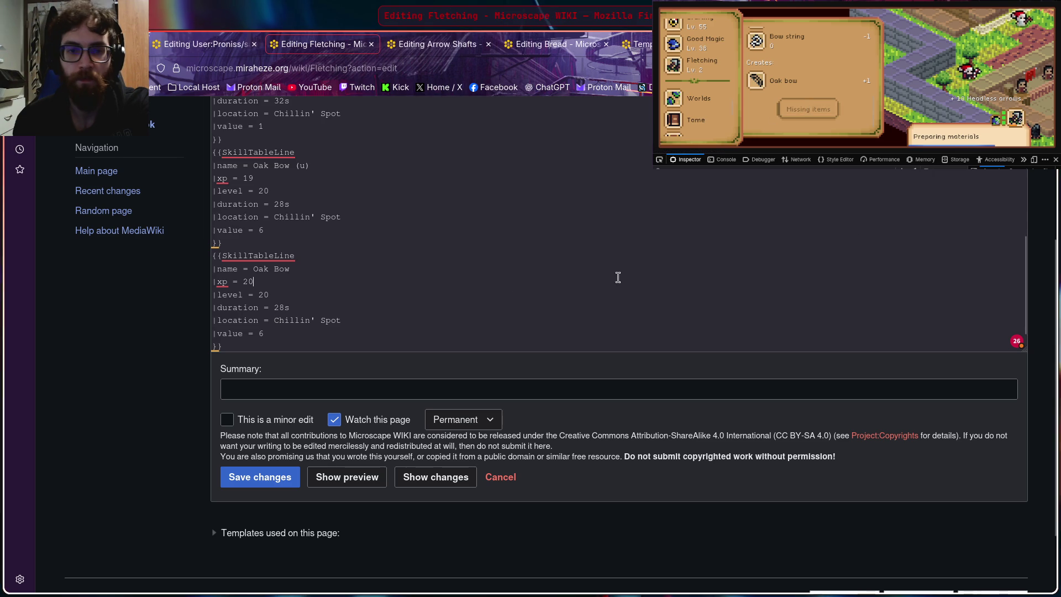
{"action": "left_click", "coordinate": [797, 42]}
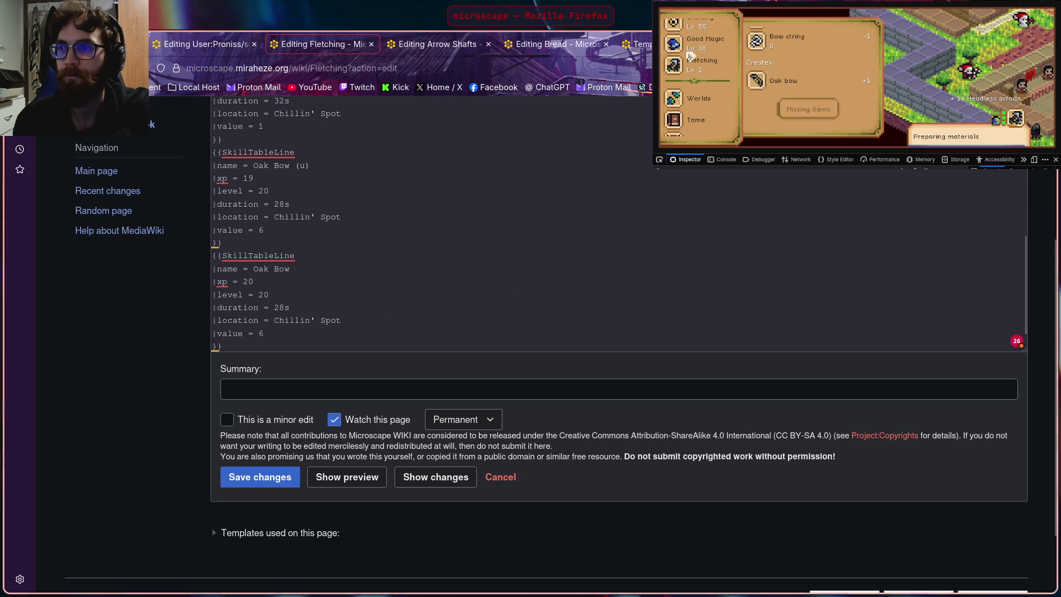
{"action": "left_click", "coordinate": [772, 83]}
{"action": "scroll", "coordinate": [771, 83], "scroll_direction": "down", "scroll_amount": 2}
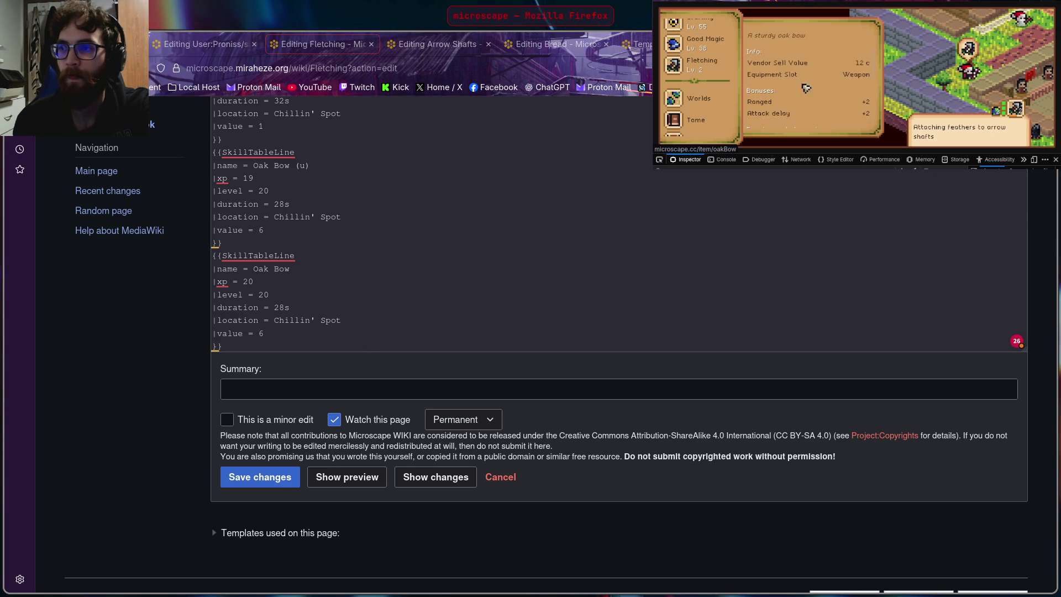
{"action": "left_click", "coordinate": [635, 337]}
{"action": "left_click", "coordinate": [264, 334]}
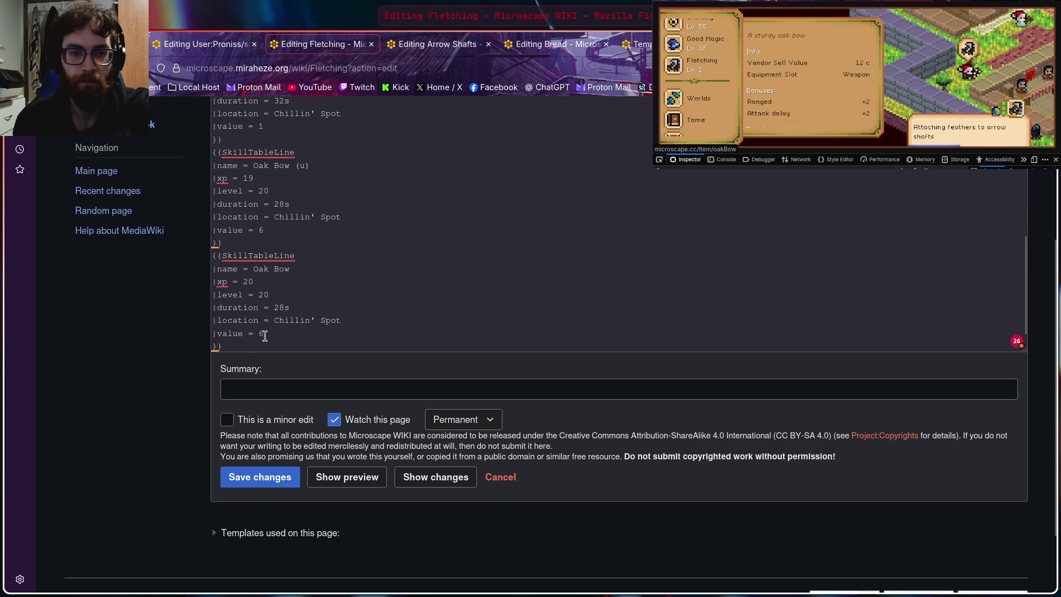
{"action": "key", "text": "BackSpace"}
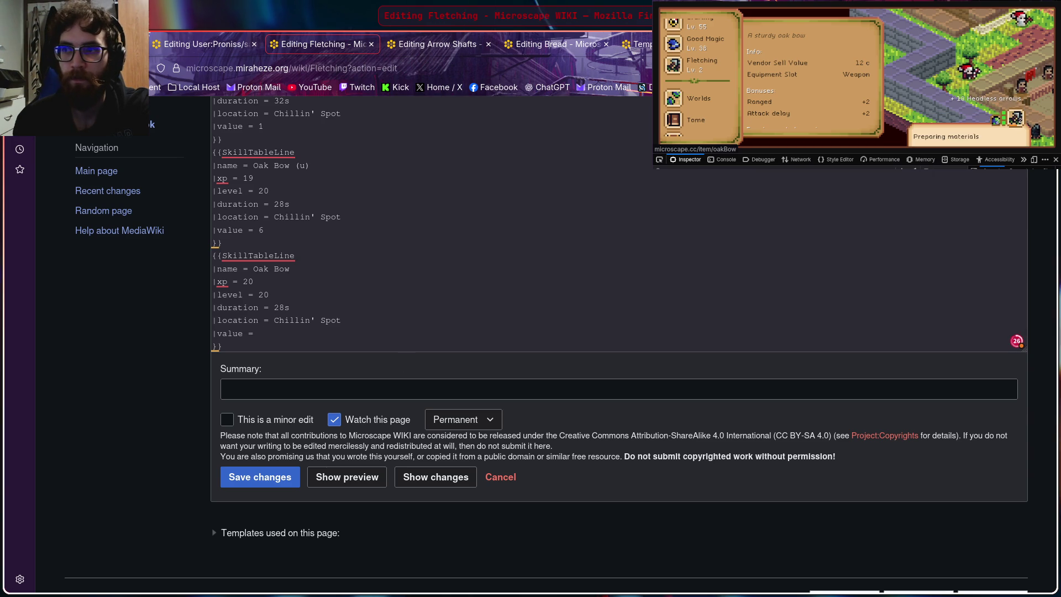
{"action": "type", "text": "12"}
{"action": "scroll", "coordinate": [420, 295], "scroll_direction": "down", "scroll_amount": 1}
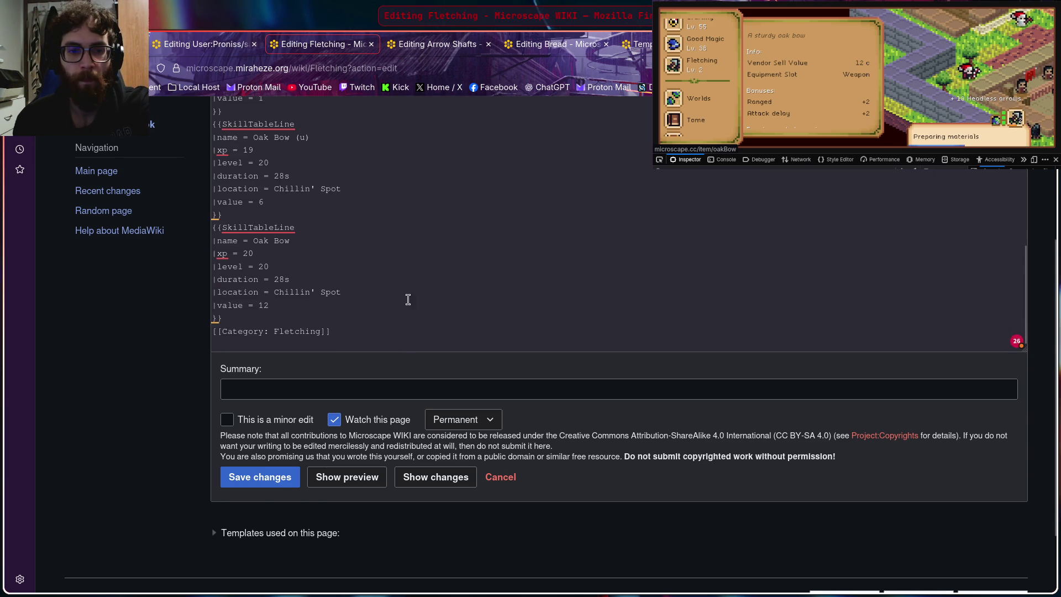
{"action": "scroll", "coordinate": [421, 282], "scroll_direction": "down", "scroll_amount": 2}
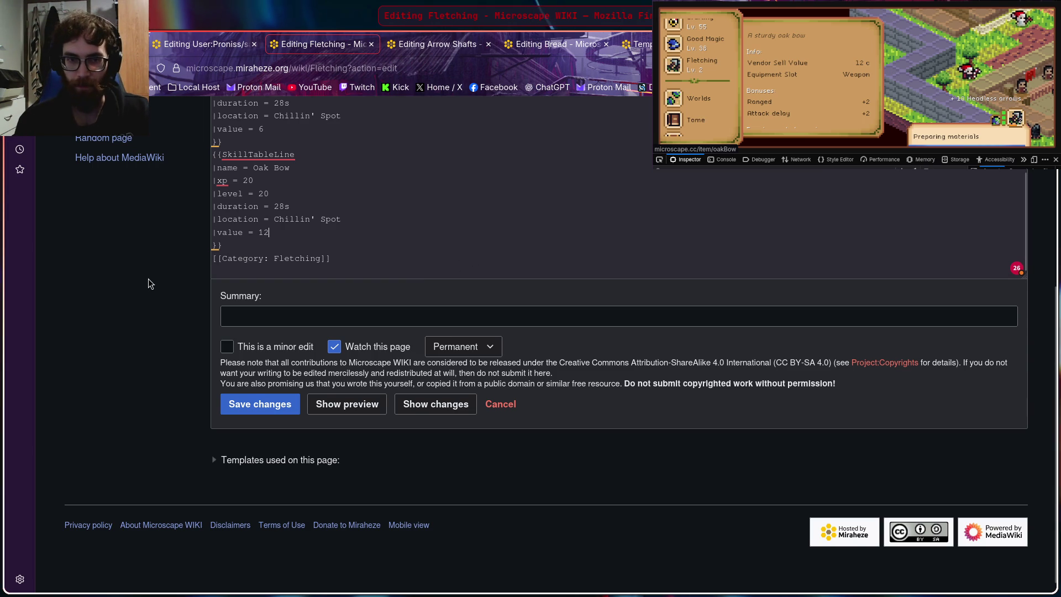
{"action": "scroll", "coordinate": [149, 284], "scroll_direction": "up", "scroll_amount": 2}
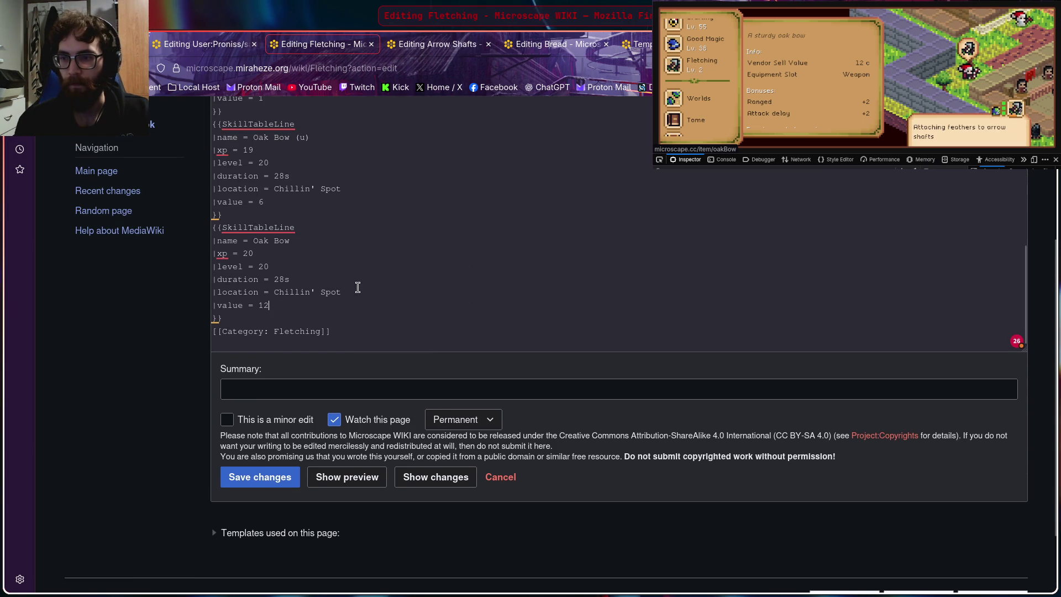
{"action": "left_click", "coordinate": [292, 307]}
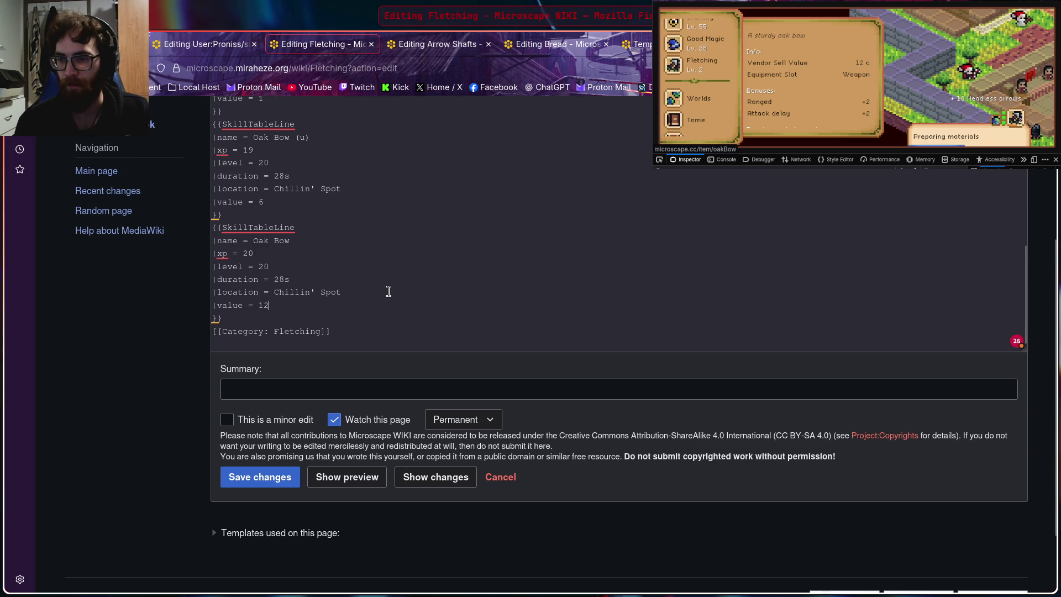
{"action": "left_click", "coordinate": [819, 109]}
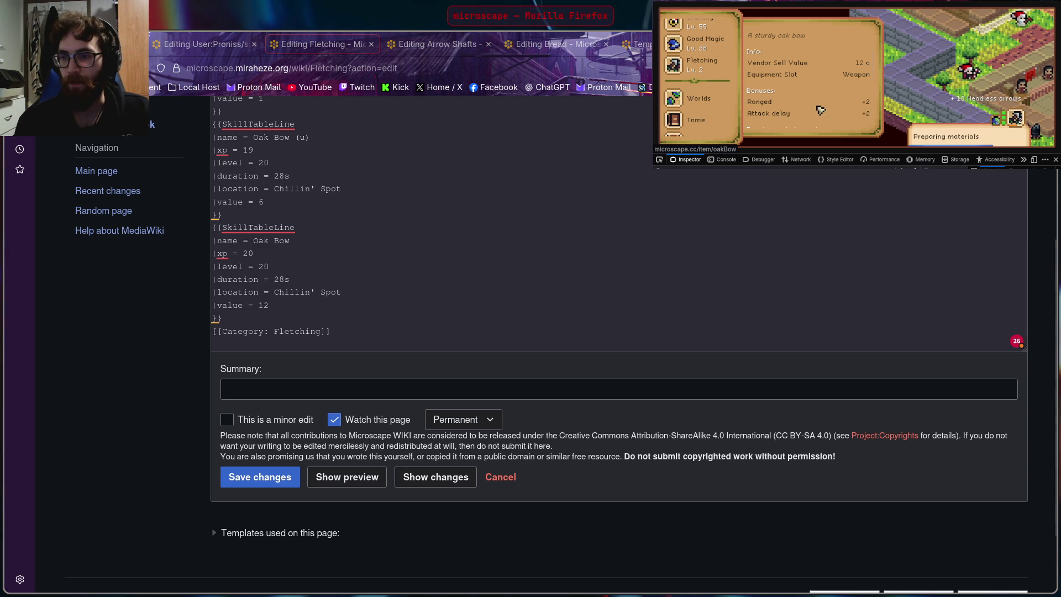
{"action": "scroll", "coordinate": [817, 108], "scroll_direction": "down", "scroll_amount": 2}
{"action": "scroll", "coordinate": [812, 102], "scroll_direction": "down", "scroll_amount": 2}
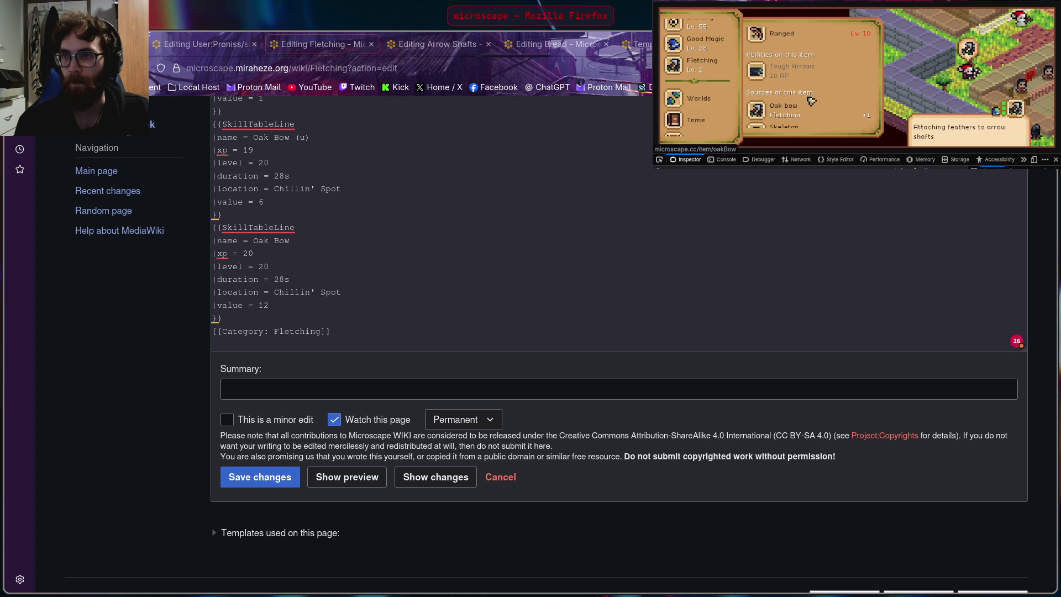
Step: View the Oak Bow item details and the current fletching Activity & Loot
{"action": "left_click", "coordinate": [790, 102]}
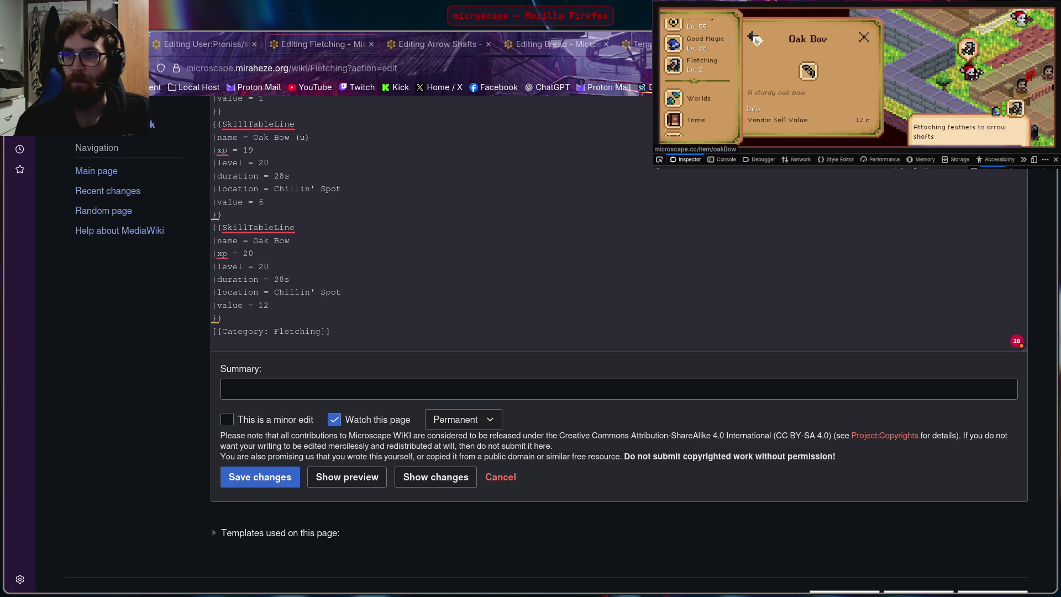
{"action": "scroll", "coordinate": [754, 39], "scroll_direction": "down", "scroll_amount": 3}
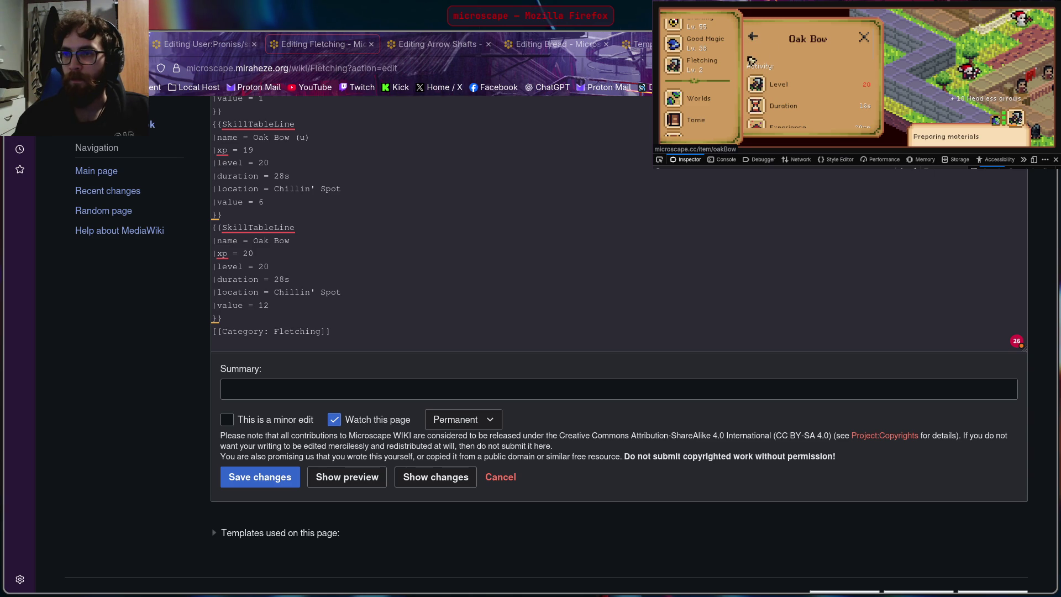
{"action": "left_click", "coordinate": [1016, 119]}
{"action": "scroll", "coordinate": [826, 70], "scroll_direction": "down", "scroll_amount": 2}
{"action": "scroll", "coordinate": [830, 74], "scroll_direction": "down", "scroll_amount": 2}
{"action": "scroll", "coordinate": [864, 86], "scroll_direction": "down", "scroll_amount": 1}
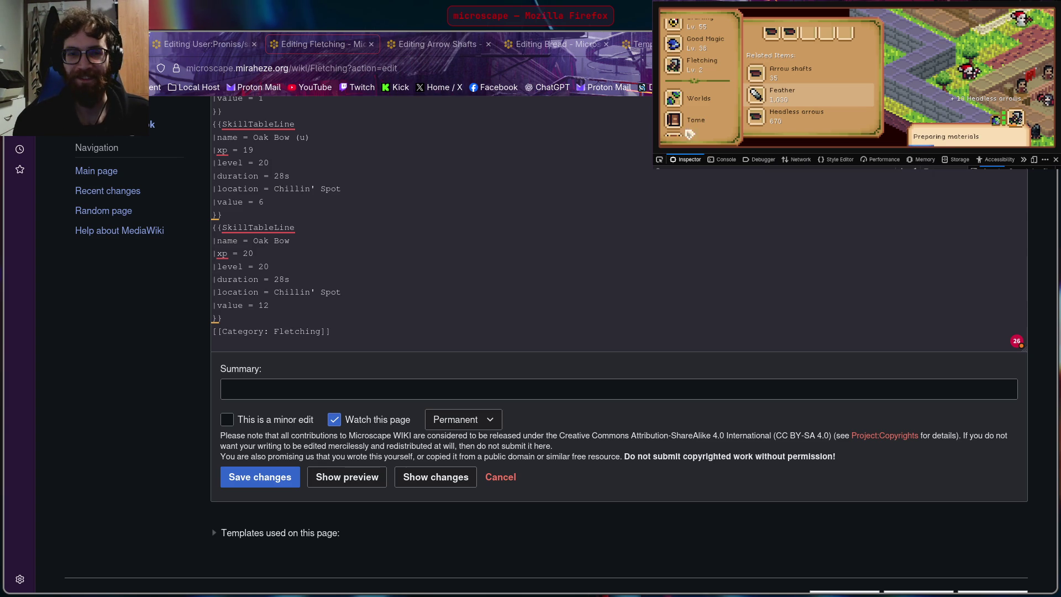
{"action": "left_click", "coordinate": [505, 217]}
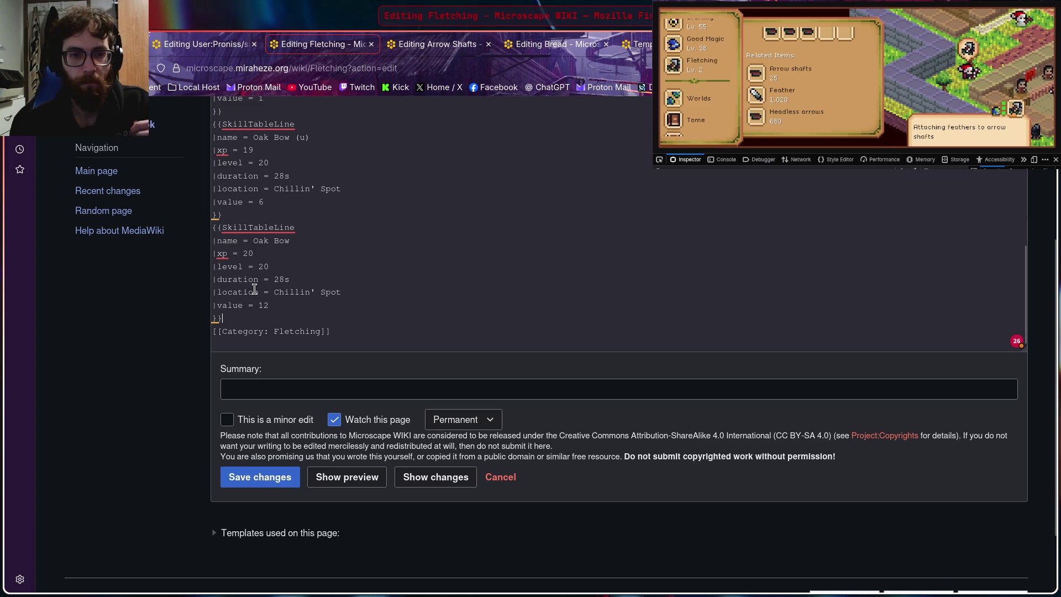
{"action": "left_click", "coordinate": [794, 90]}
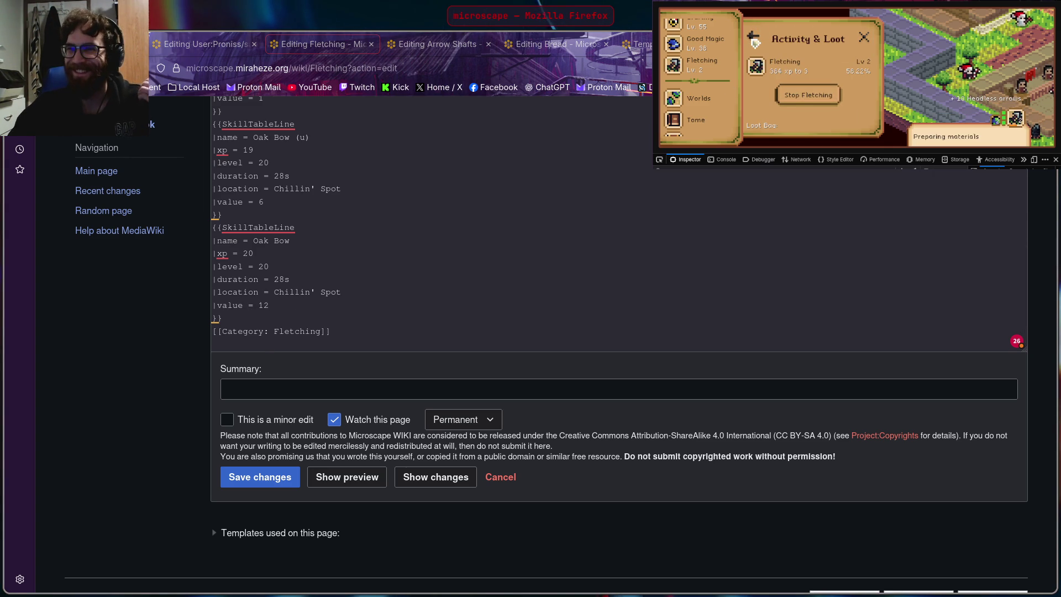
Step: Back out to the Fletching list and bring up the level-30 Arrow Shafts activity details
{"action": "left_click", "coordinate": [755, 41]}
{"action": "scroll", "coordinate": [786, 104], "scroll_direction": "down", "scroll_amount": 2}
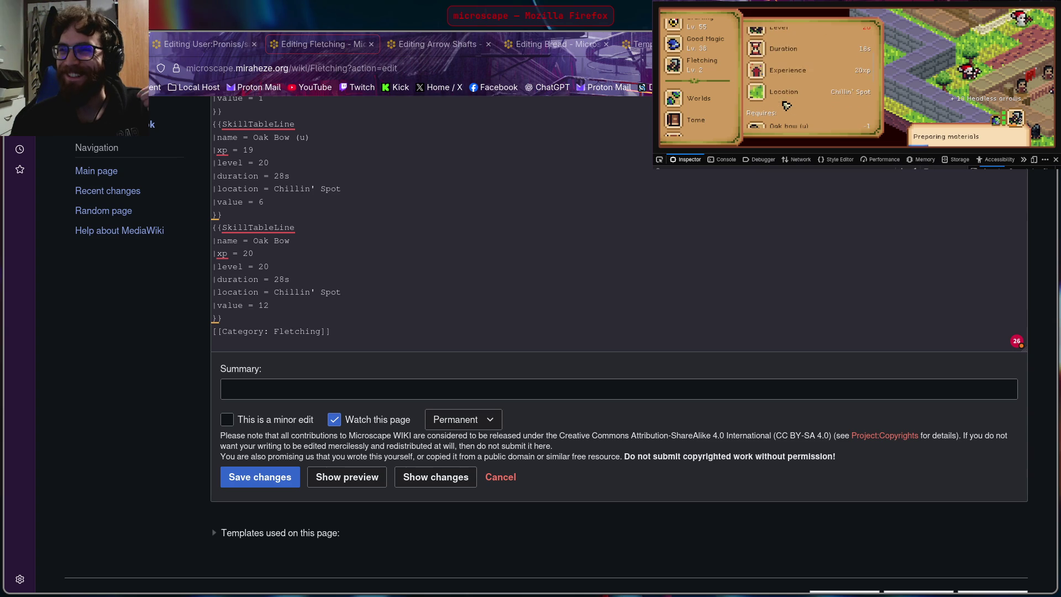
{"action": "scroll", "coordinate": [846, 99], "scroll_direction": "down", "scroll_amount": 2}
{"action": "scroll", "coordinate": [814, 68], "scroll_direction": "up", "scroll_amount": 4}
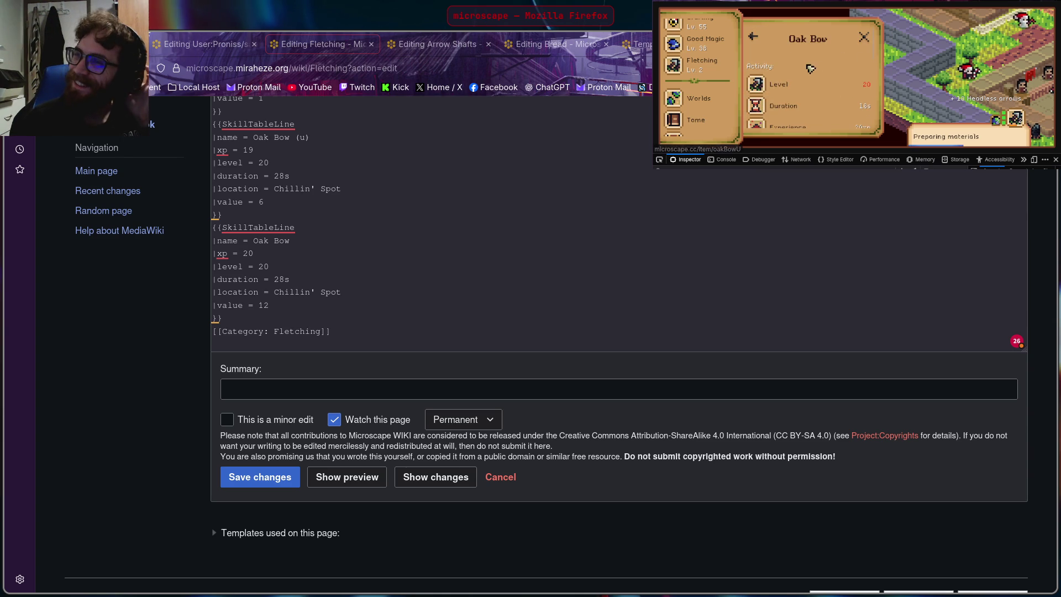
{"action": "left_click", "coordinate": [753, 36]}
{"action": "scroll", "coordinate": [824, 87], "scroll_direction": "down", "scroll_amount": 2}
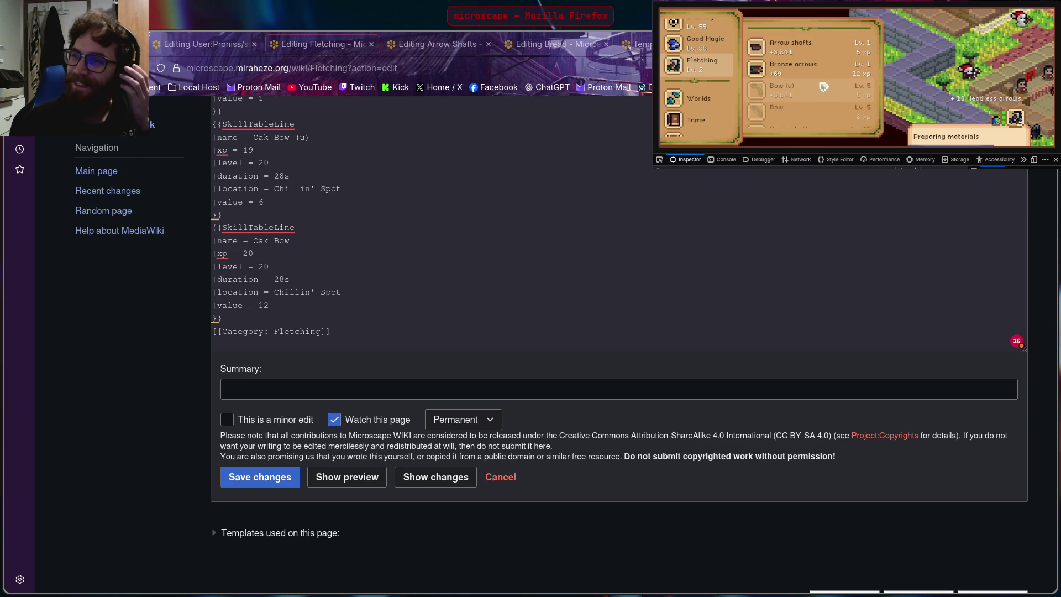
{"action": "scroll", "coordinate": [822, 83], "scroll_direction": "down", "scroll_amount": 1}
{"action": "scroll", "coordinate": [821, 75], "scroll_direction": "down", "scroll_amount": 2}
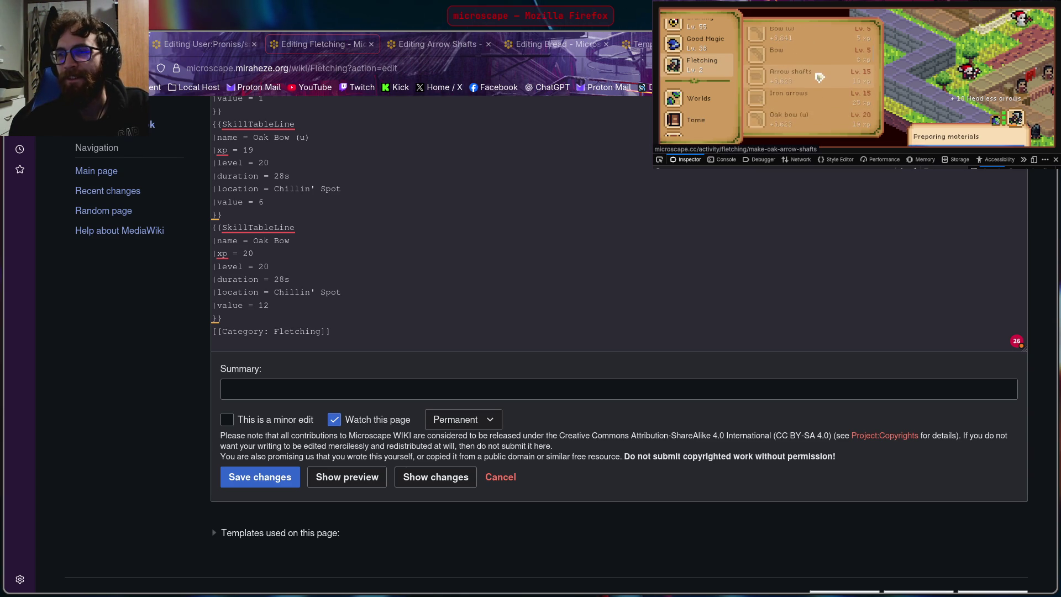
{"action": "scroll", "coordinate": [821, 75], "scroll_direction": "down", "scroll_amount": 1}
{"action": "scroll", "coordinate": [823, 71], "scroll_direction": "down", "scroll_amount": 1}
{"action": "scroll", "coordinate": [826, 65], "scroll_direction": "down", "scroll_amount": 2}
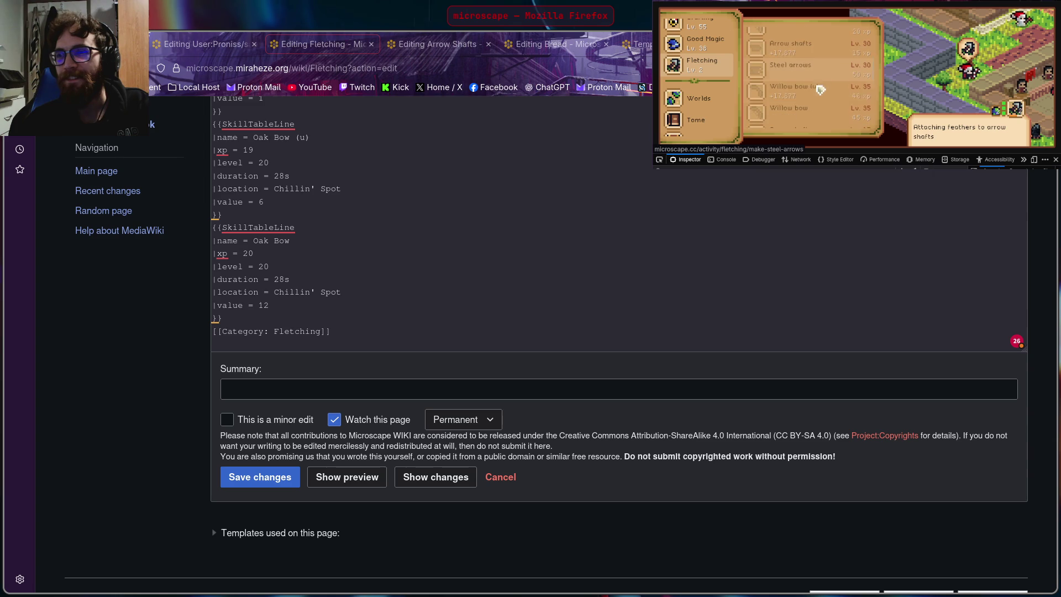
{"action": "scroll", "coordinate": [828, 55], "scroll_direction": "down", "scroll_amount": 1}
{"action": "left_click", "coordinate": [829, 53]}
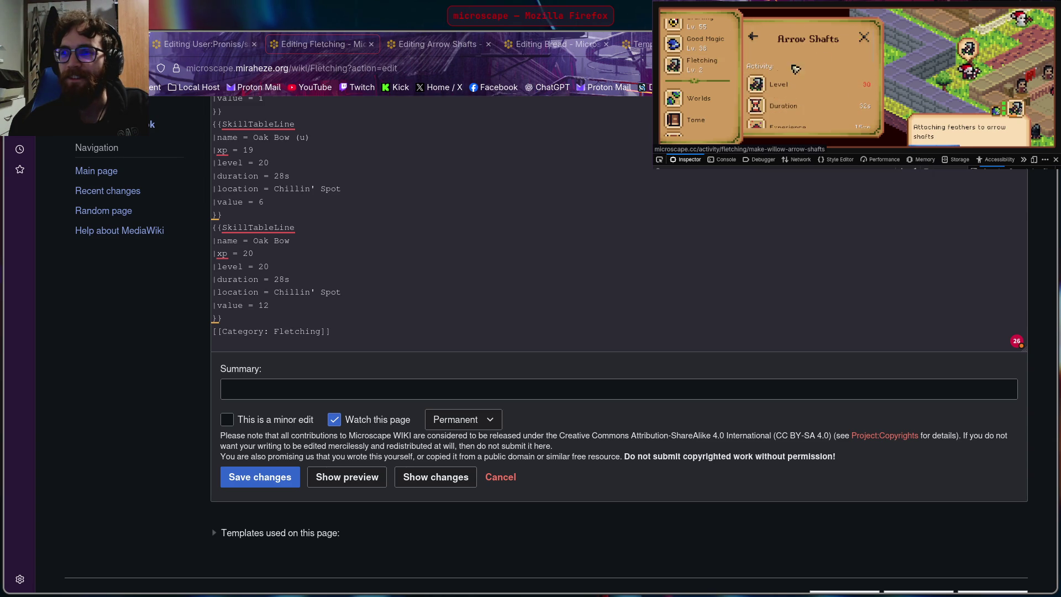
{"action": "left_click", "coordinate": [327, 225]}
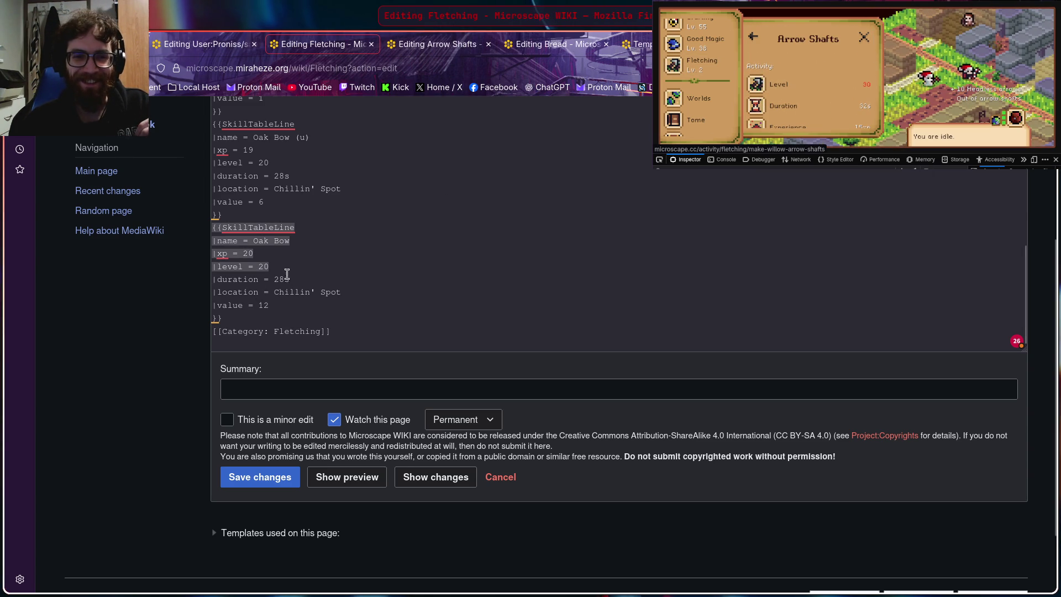
Step: Copy the last Oak Bow SkillTableLine block and paste a duplicate after its closing braces
{"action": "left_click_drag", "start_coordinate": [212, 228], "coordinate": [291, 310]}
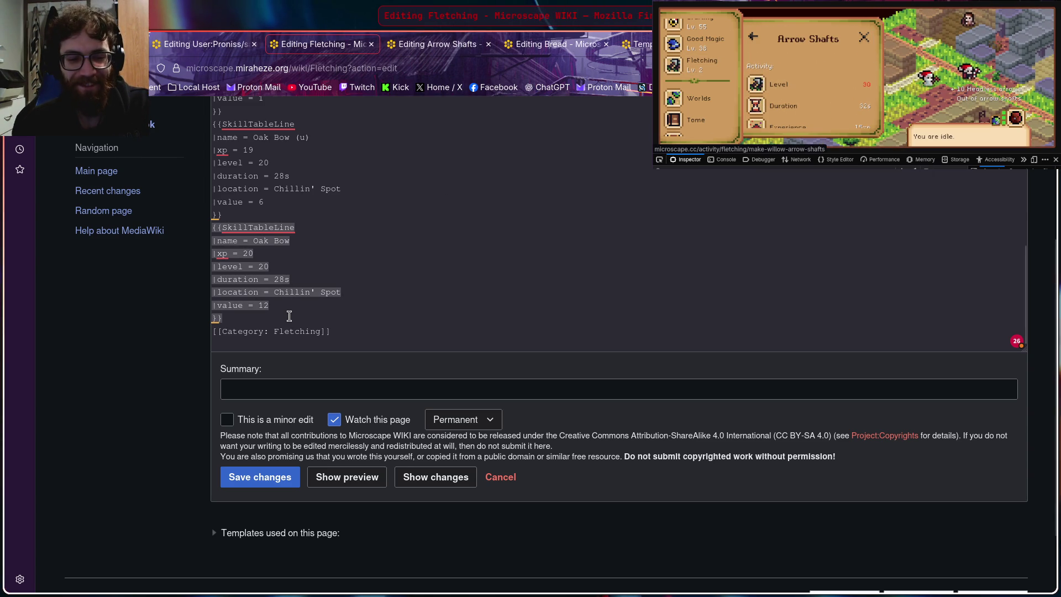
{"action": "left_click", "coordinate": [270, 320]}
{"action": "key", "text": "Return"}
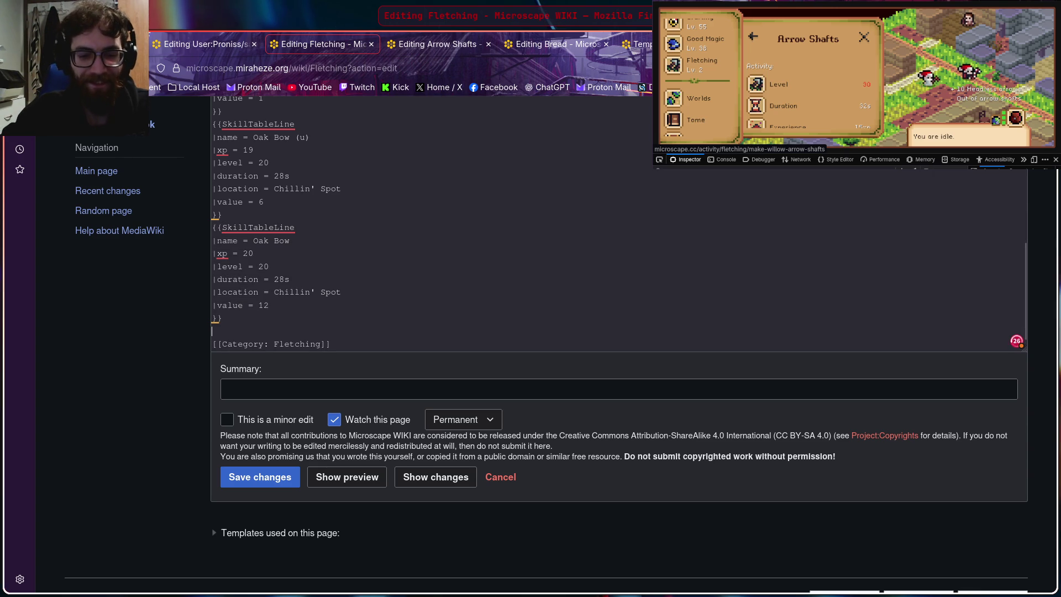
{"action": "type", "text": "{{SkillTableLine |name = Oak Bow |xp = 20 |level = 20 |duration = 28s |location = Chillin' Spot |value = 12 }}"}
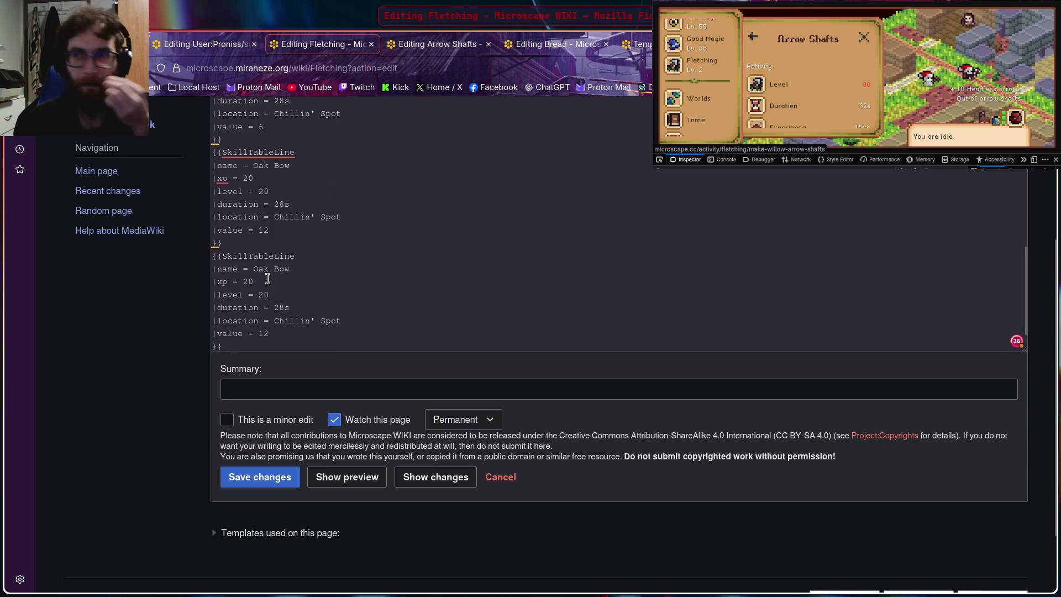
{"action": "left_click", "coordinate": [743, 117]}
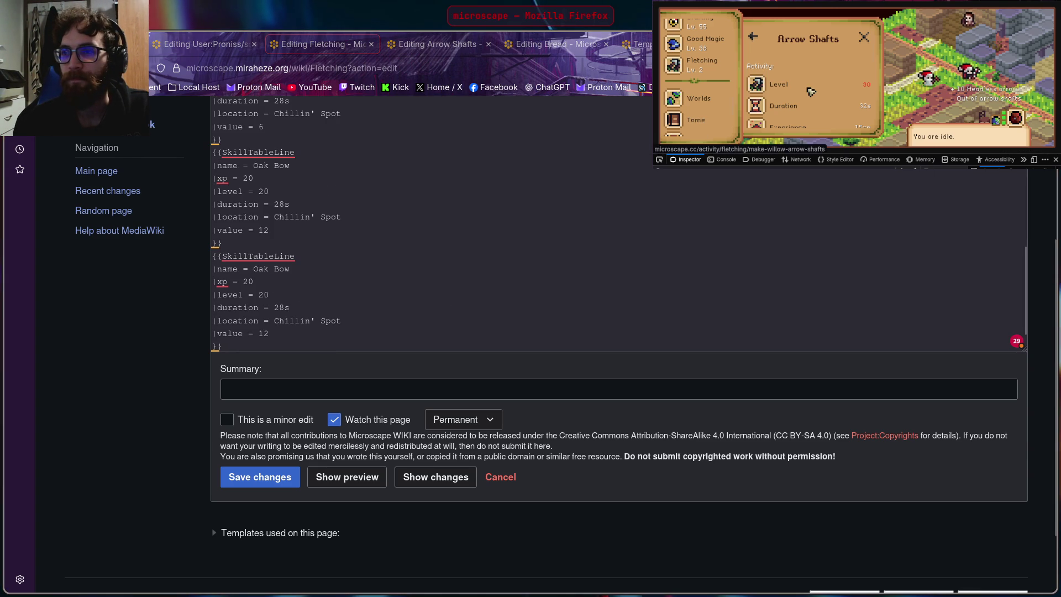
{"action": "left_click", "coordinate": [412, 278]}
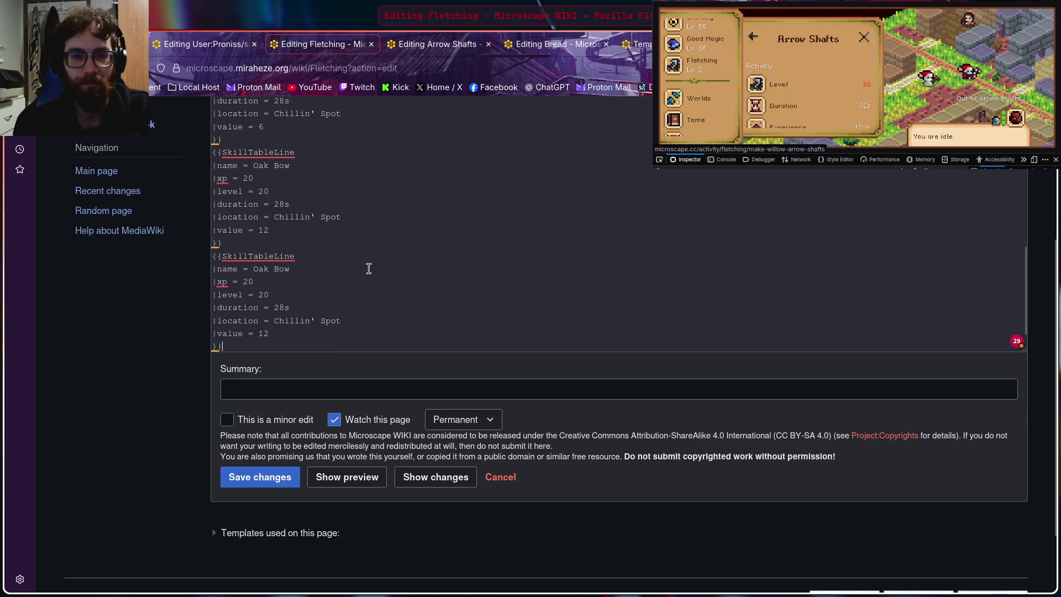
{"action": "left_click", "coordinate": [295, 268]}
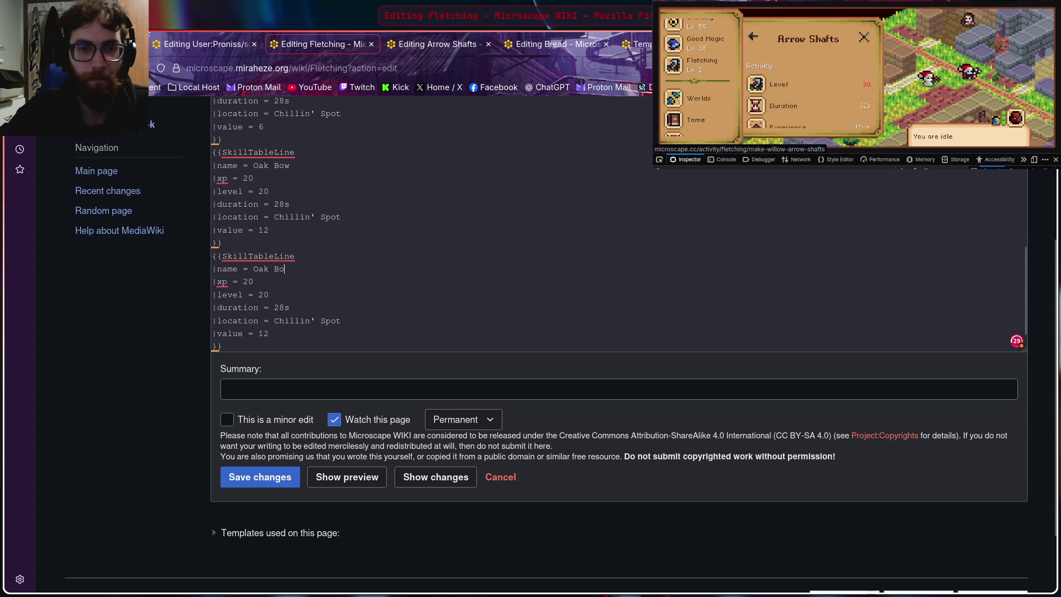
Step: Change the copy to Arrow Shafts with level 30, xp 15 and duration 32s, checked in the game
{"action": "key", "text": "BackSpace"}
{"action": "key", "text": "BackSpace"}
{"action": "key", "text": "BackSpace"}
{"action": "type", "text": "Arrow"}
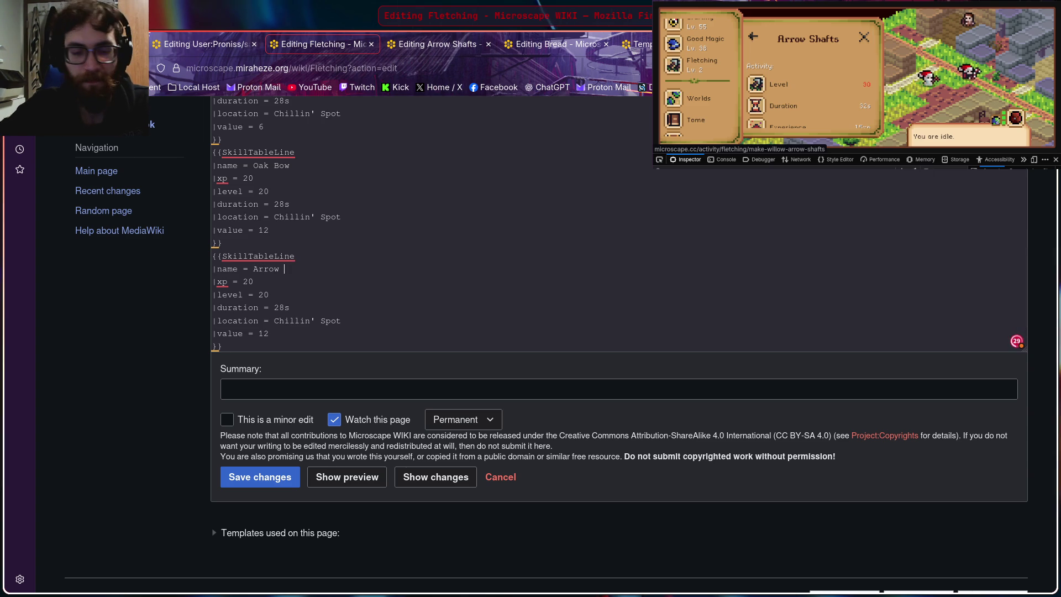
{"action": "type", "text": "s"}
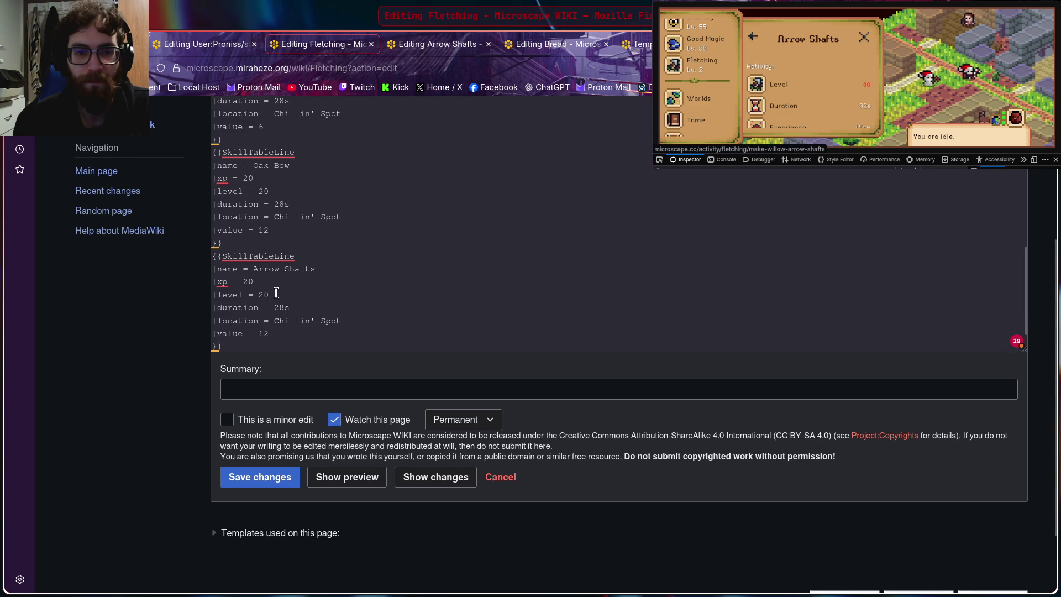
{"action": "key", "text": "BackSpace"}
{"action": "type", "text": "3"}
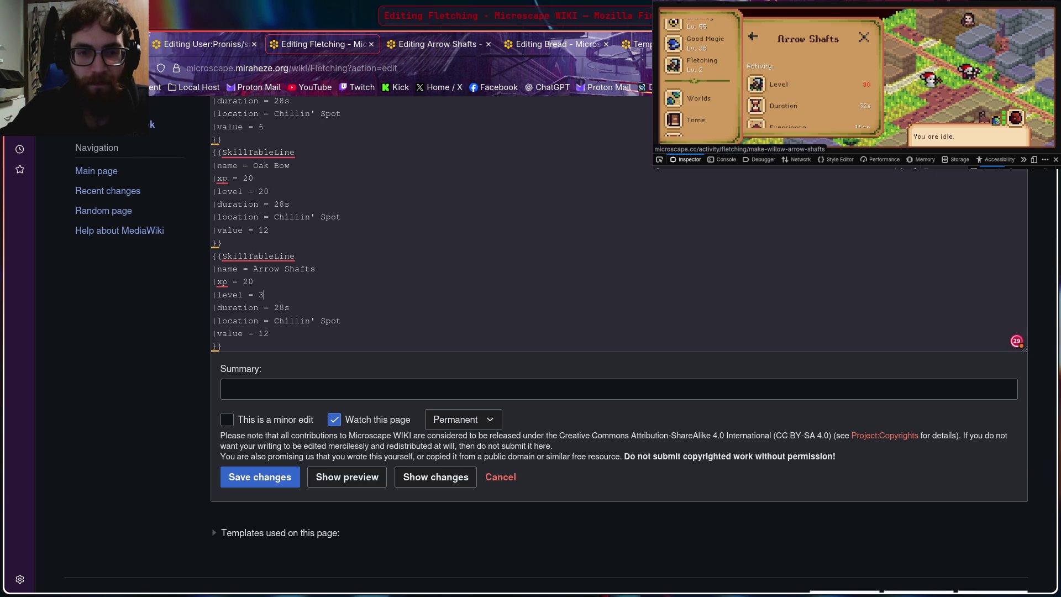
{"action": "left_click", "coordinate": [818, 74]}
{"action": "scroll", "coordinate": [813, 80], "scroll_direction": "down", "scroll_amount": 2}
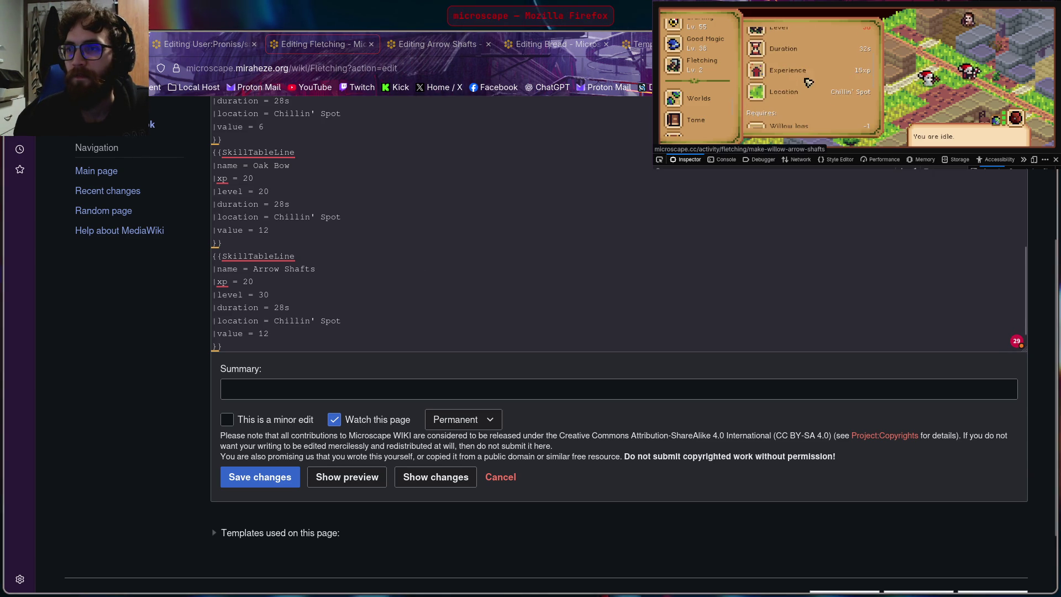
{"action": "left_click", "coordinate": [415, 255]}
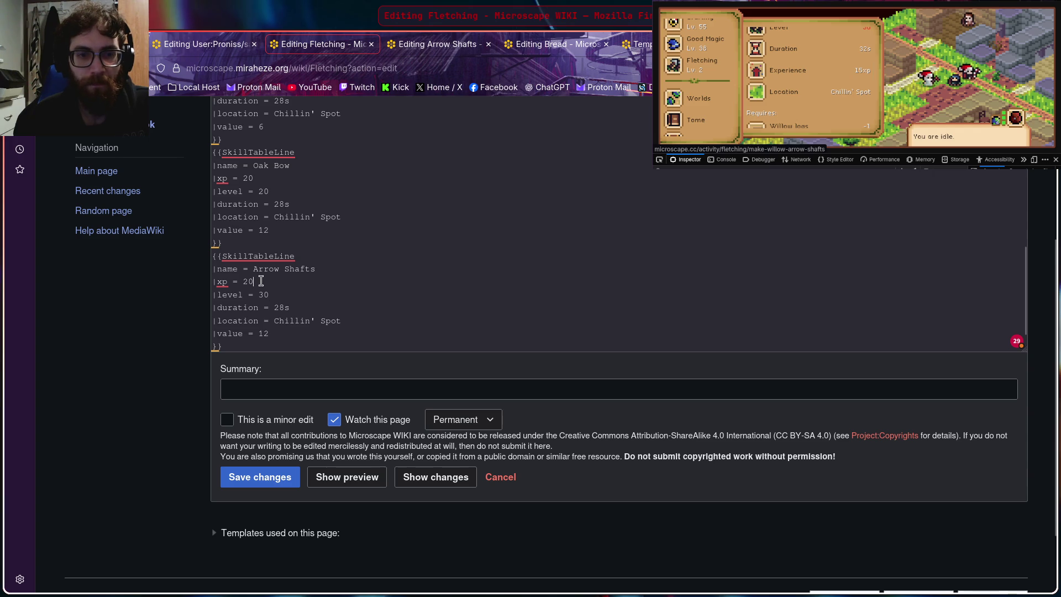
{"action": "key", "text": "BackSpace"}
{"action": "type", "text": "15"}
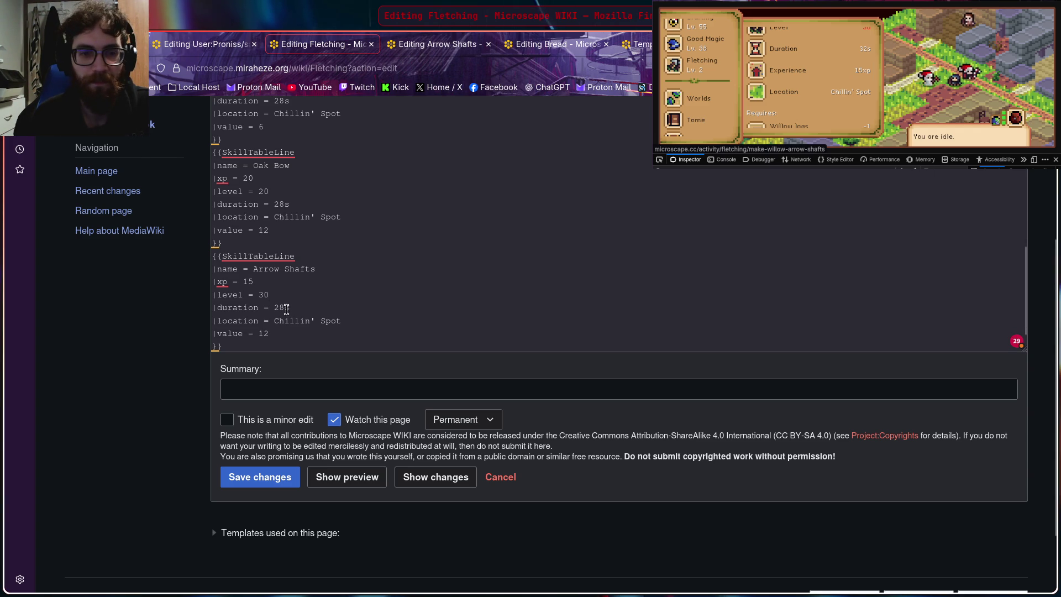
{"action": "key", "text": "BackSpace"}
{"action": "key", "text": "BackSpace"}
{"action": "type", "text": "3"}
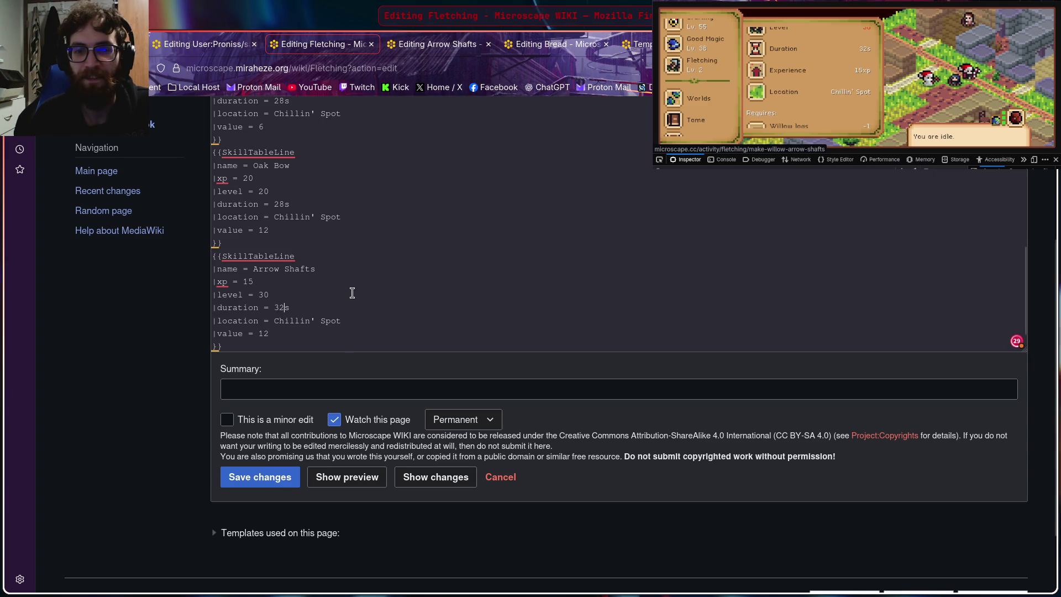
Step: Clear the copy's old value after checking what Arrow Shafts requires in the guidebook
{"action": "left_click", "coordinate": [817, 81]}
{"action": "scroll", "coordinate": [817, 81], "scroll_direction": "down", "scroll_amount": 1}
{"action": "scroll", "coordinate": [816, 81], "scroll_direction": "down", "scroll_amount": 1}
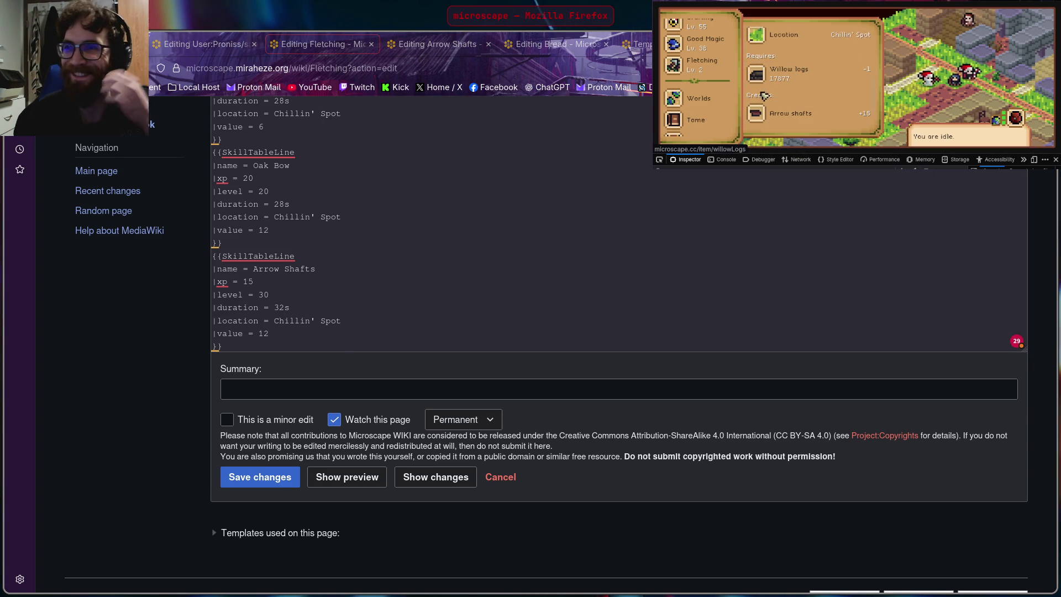
{"action": "scroll", "coordinate": [781, 101], "scroll_direction": "down", "scroll_amount": 1}
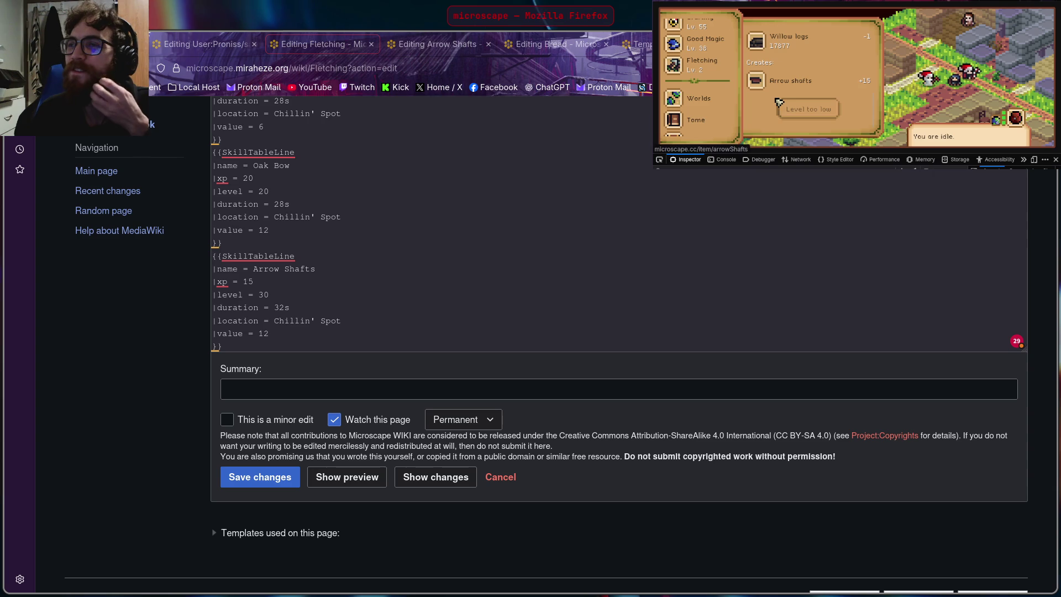
{"action": "left_click", "coordinate": [484, 362]}
{"action": "left_click", "coordinate": [278, 332]}
{"action": "key", "text": "BackSpace"}
{"action": "key", "text": "BackSpace"}
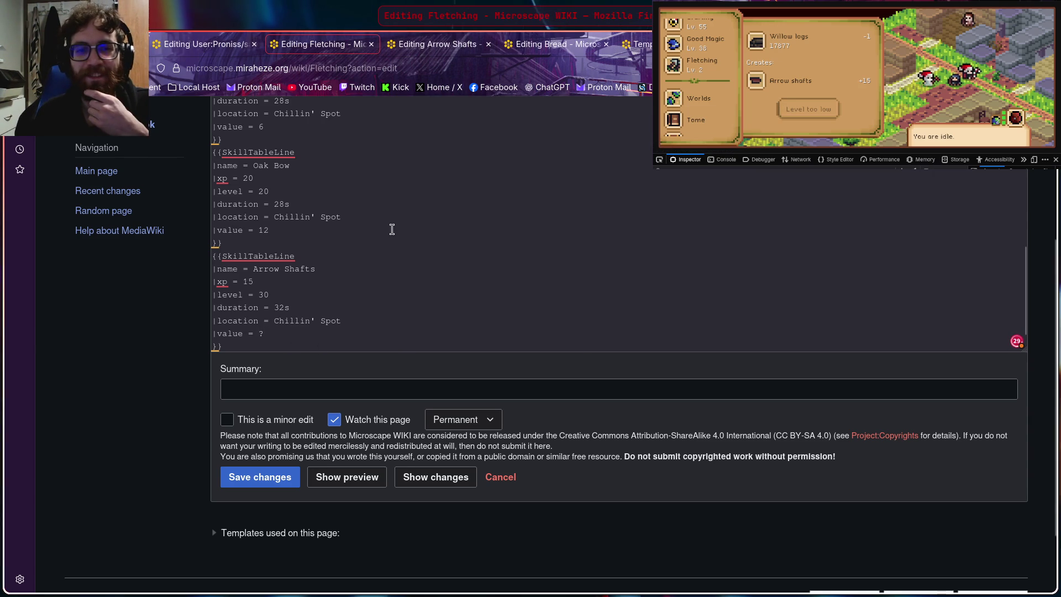
{"action": "left_click", "coordinate": [801, 60]}
Step: Compare the Arrow Shafts and Steel Arrows recipe details in the Fletching guidebook
{"action": "left_click", "coordinate": [801, 60]}
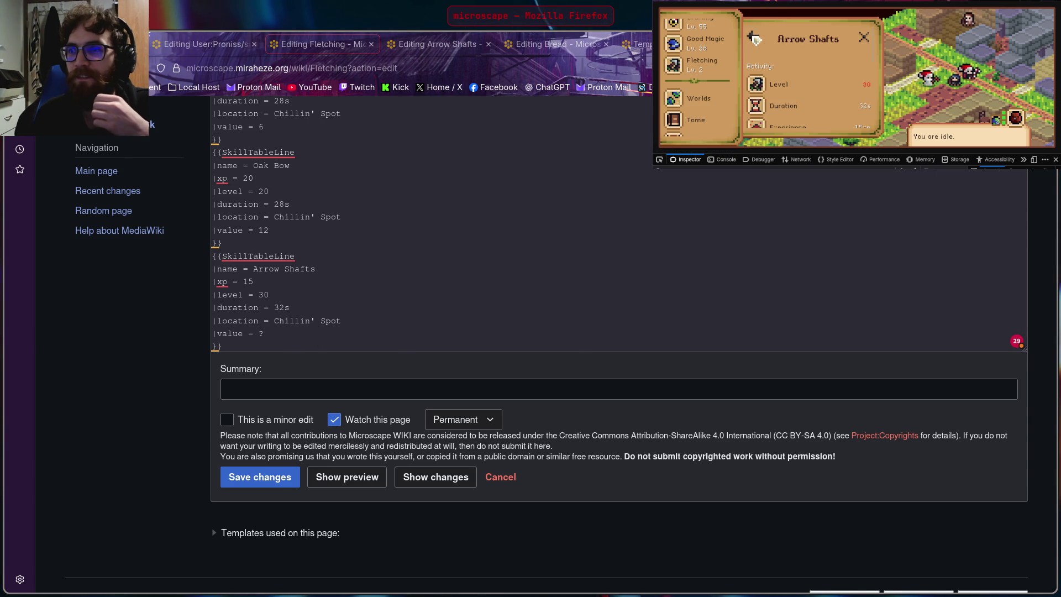
{"action": "left_click", "coordinate": [755, 39]}
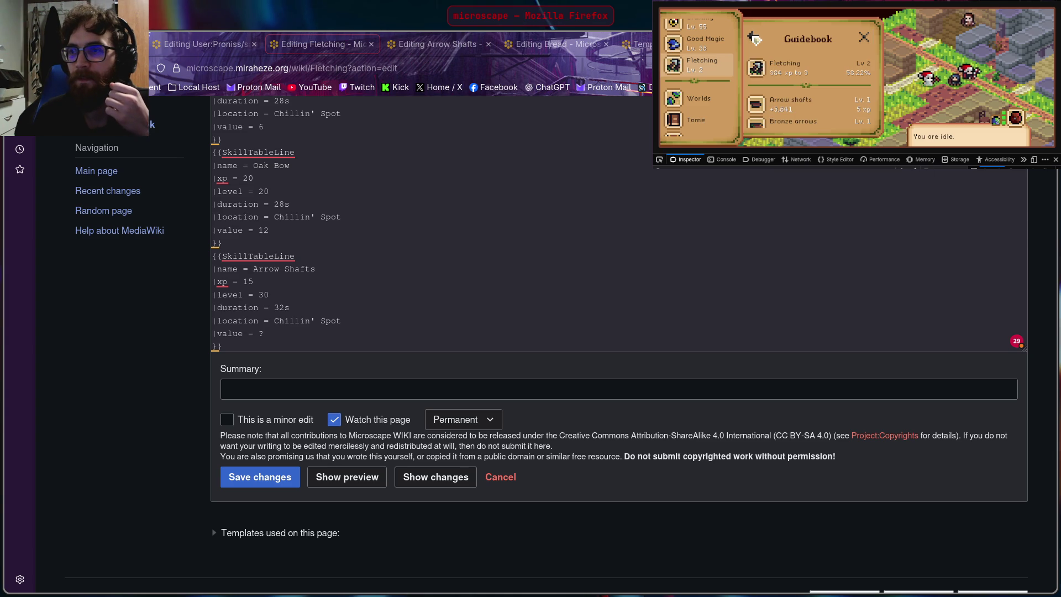
{"action": "left_click", "coordinate": [785, 63]}
{"action": "scroll", "coordinate": [830, 67], "scroll_direction": "down", "scroll_amount": 3}
{"action": "scroll", "coordinate": [830, 66], "scroll_direction": "down", "scroll_amount": 2}
{"action": "left_click", "coordinate": [814, 70]}
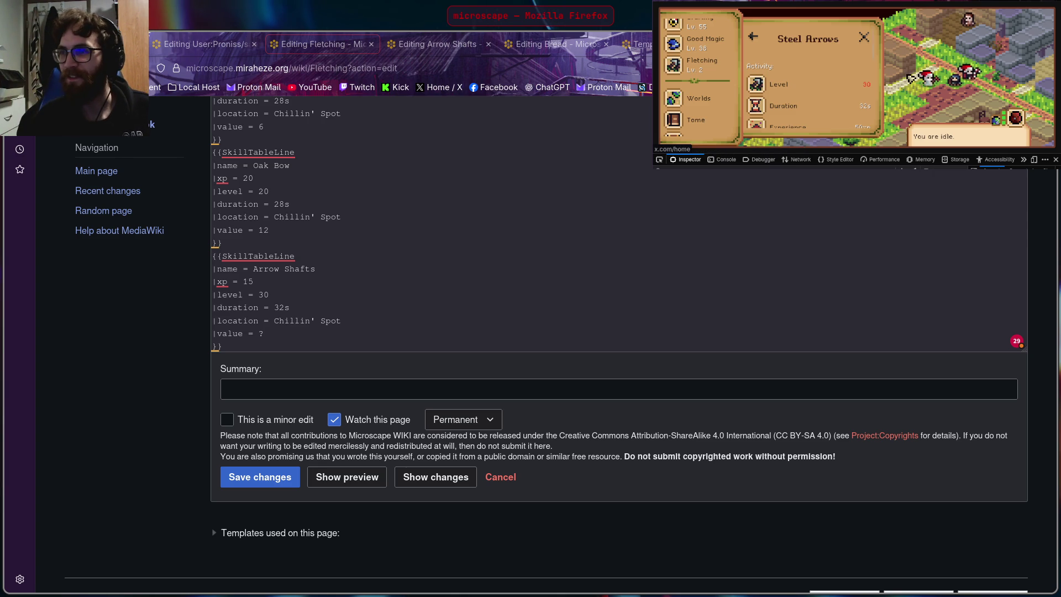
{"action": "left_click", "coordinate": [864, 39]}
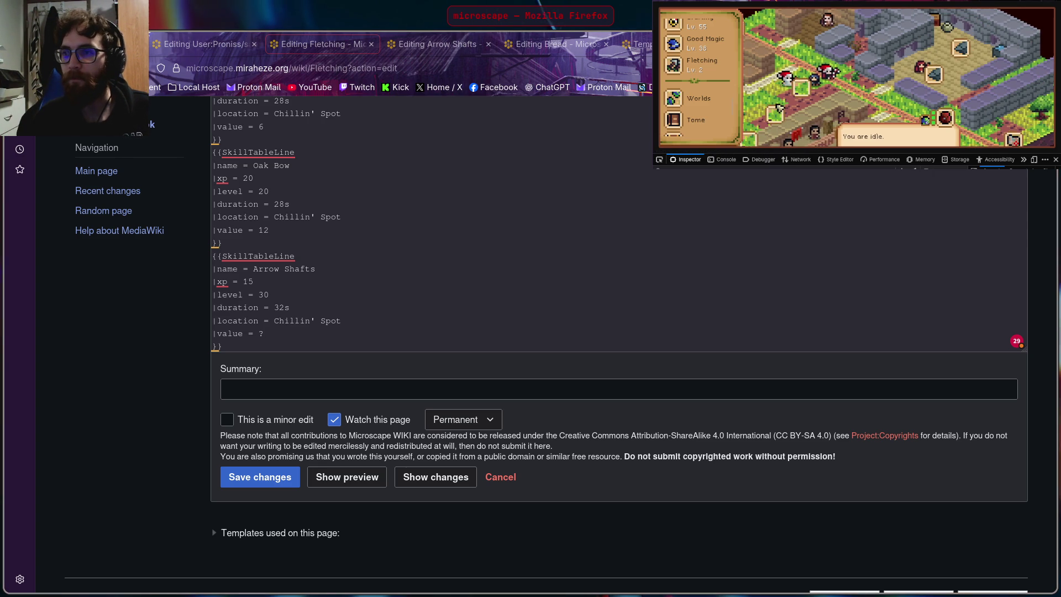
{"action": "scroll", "coordinate": [801, 112], "scroll_direction": "down", "scroll_amount": 1}
{"action": "scroll", "coordinate": [812, 94], "scroll_direction": "down", "scroll_amount": 2}
Step: Start the character making Bronze Arrows at Chillin' Spot, then jump to the end of the page source
{"action": "left_click", "coordinate": [811, 94]}
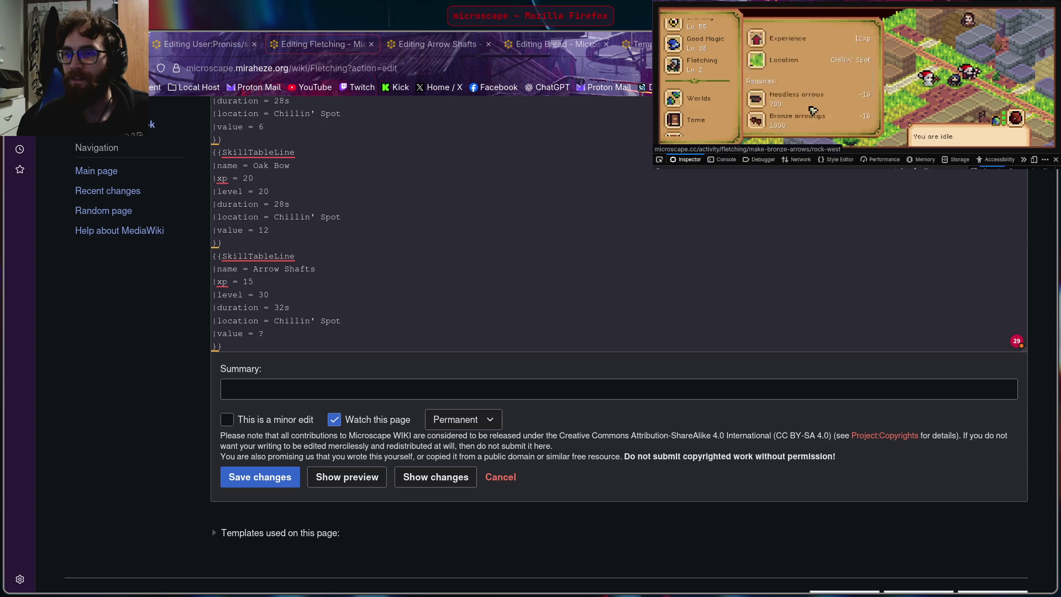
{"action": "left_click", "coordinate": [816, 114]}
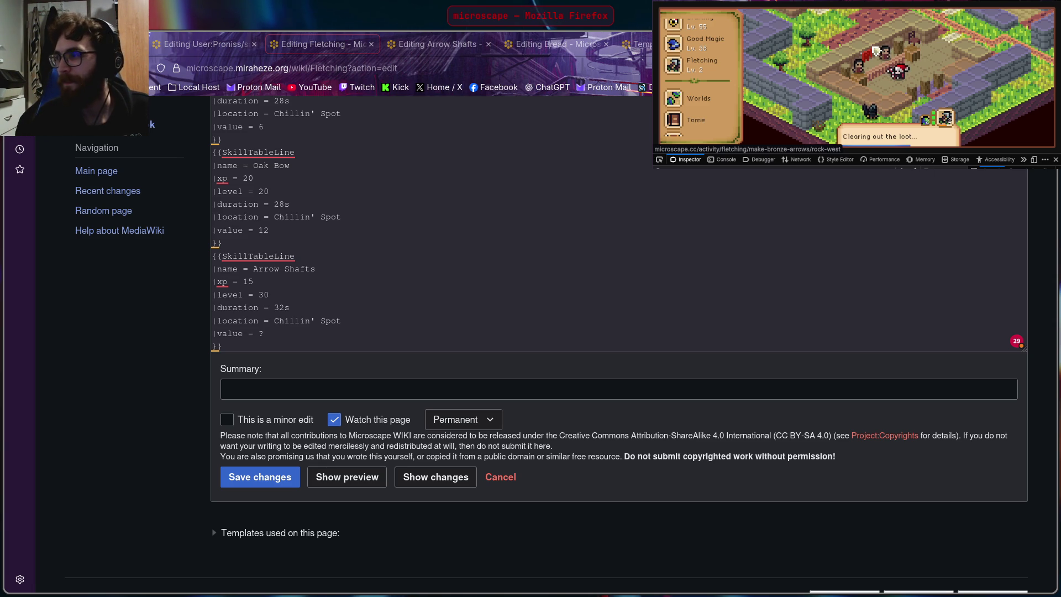
{"action": "scroll", "coordinate": [707, 89], "scroll_direction": "up", "scroll_amount": 5}
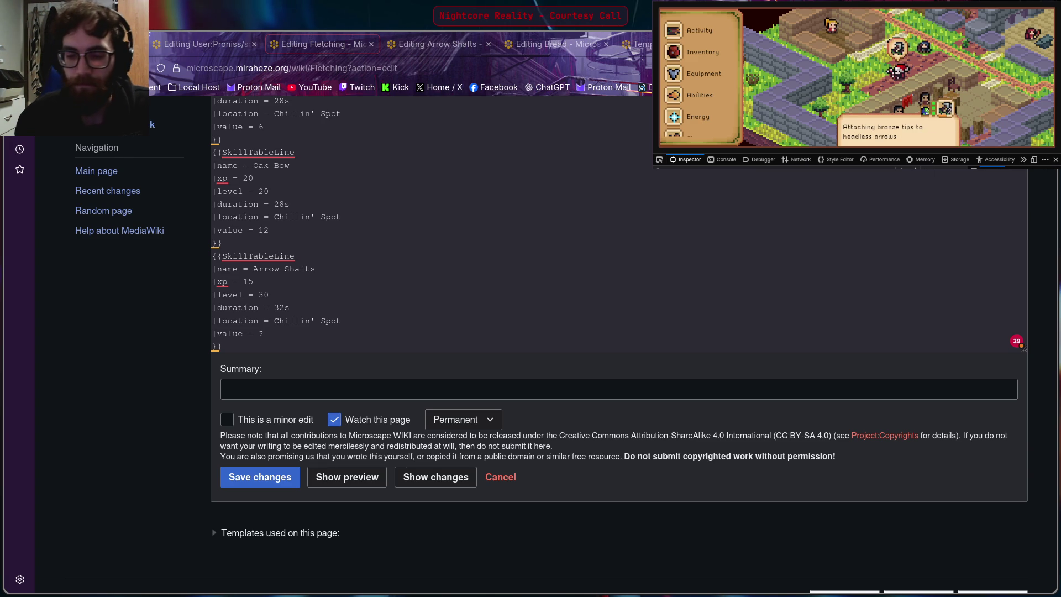
{"action": "type", "text": "[[Category: Fletching]]"}
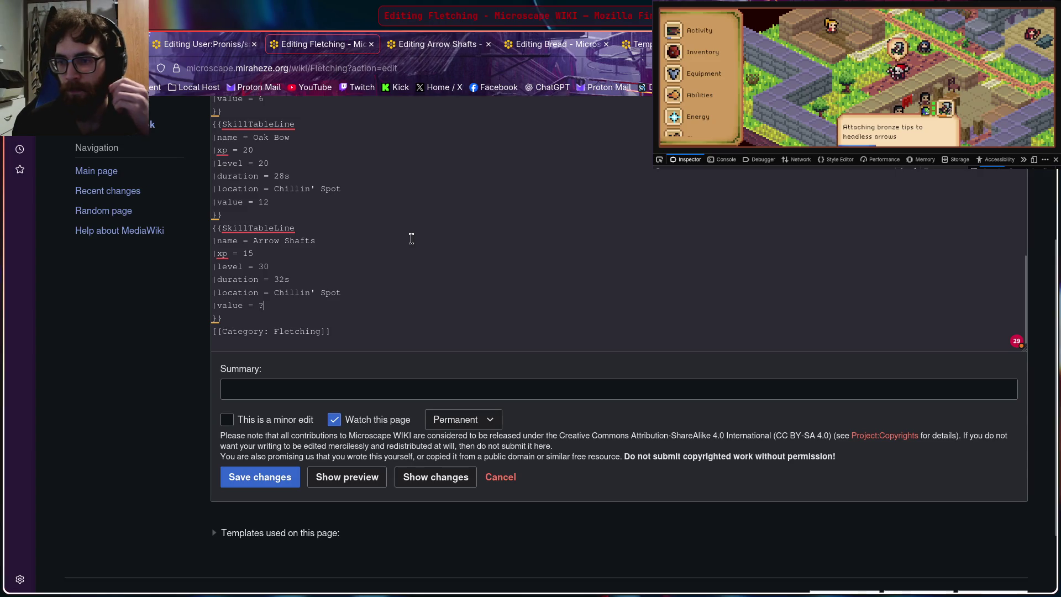
{"action": "key", "text": "Up"}
{"action": "key", "text": "Up"}
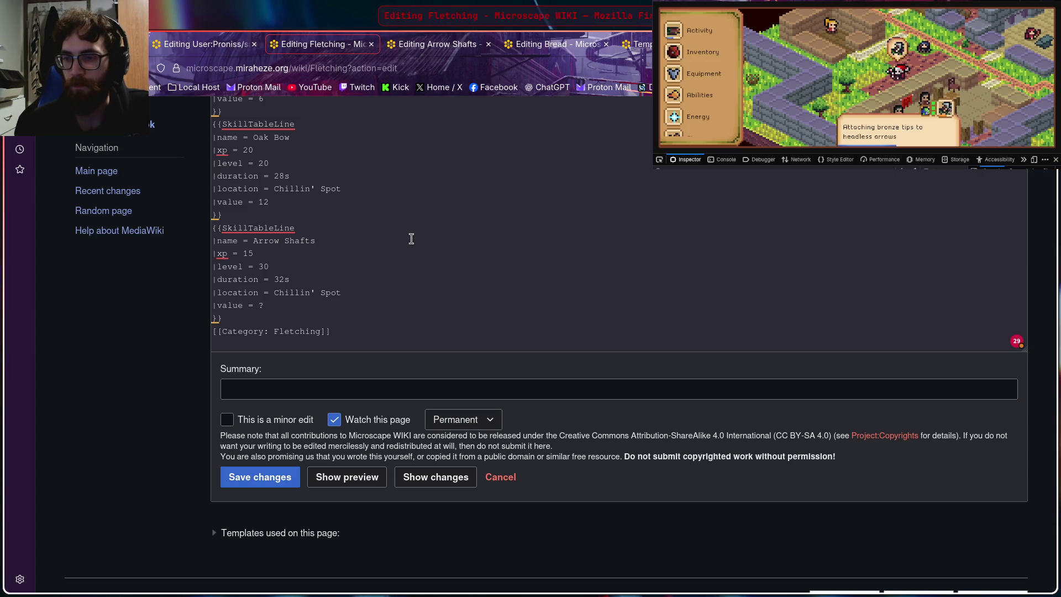
{"action": "key", "text": "alt+Tab"}
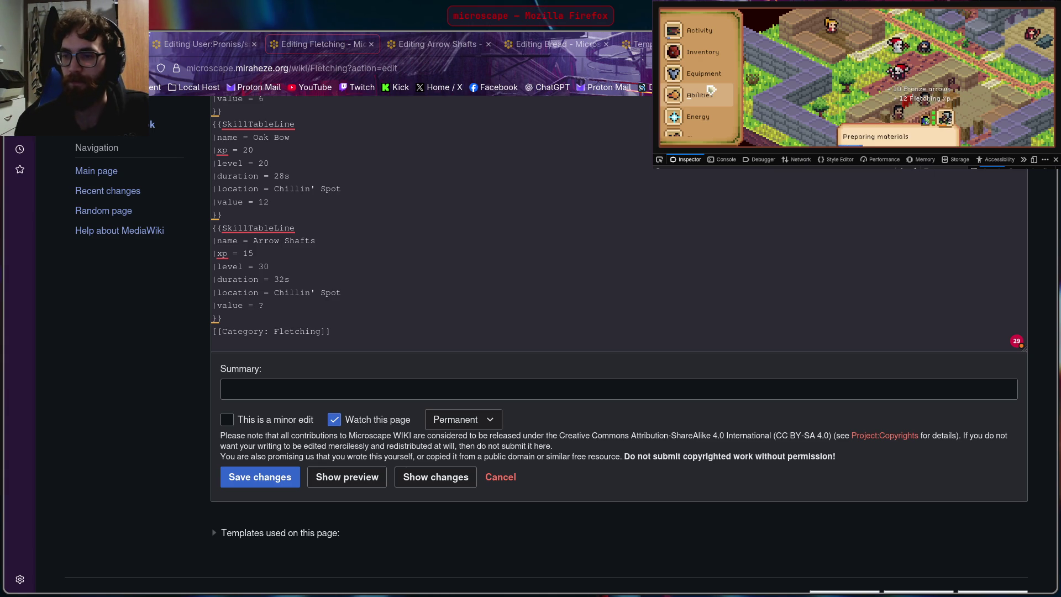
{"action": "left_click", "coordinate": [710, 90]}
{"action": "scroll", "coordinate": [711, 90], "scroll_direction": "down", "scroll_amount": 3}
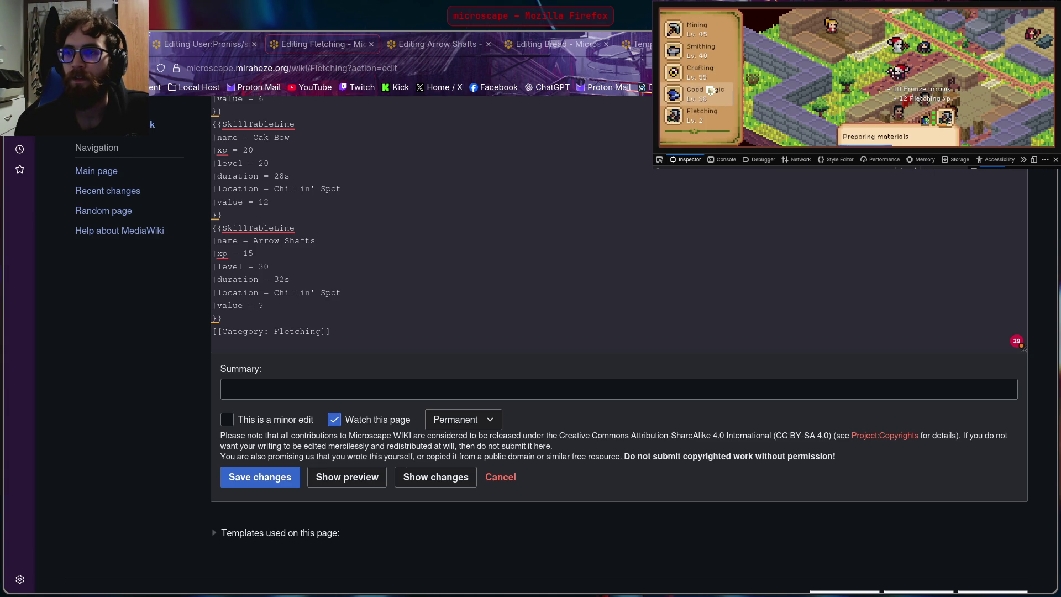
{"action": "left_click", "coordinate": [703, 114]}
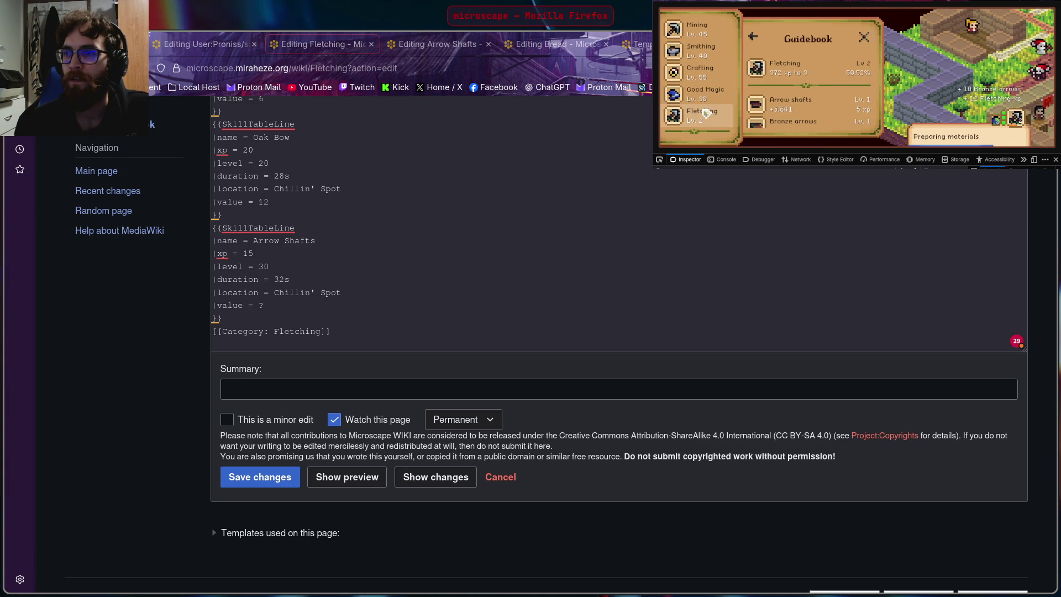
{"action": "scroll", "coordinate": [809, 91], "scroll_direction": "down", "scroll_amount": 3}
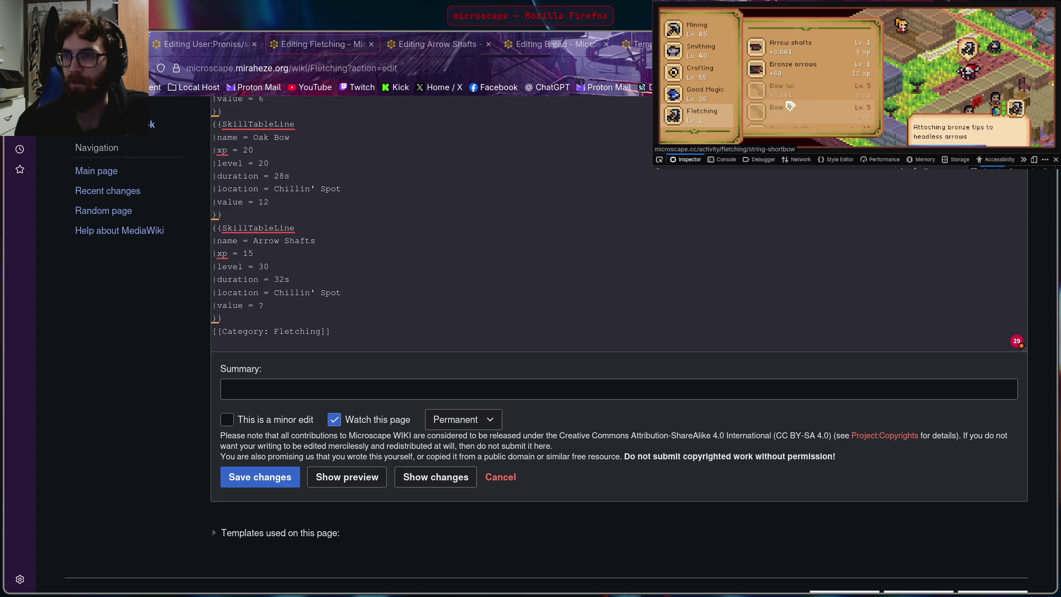
{"action": "scroll", "coordinate": [790, 106], "scroll_direction": "up", "scroll_amount": 2}
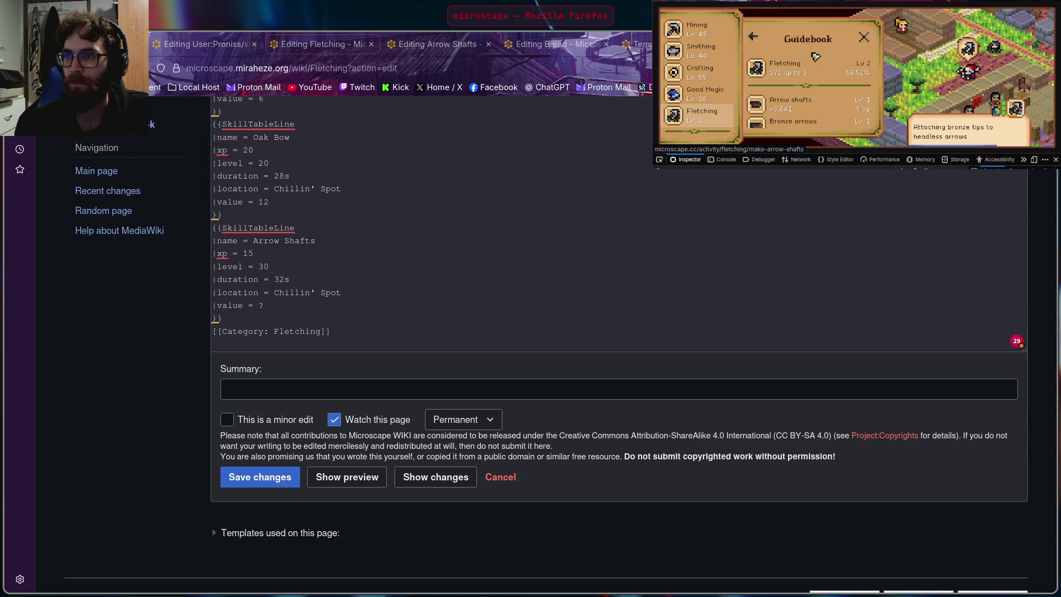
{"action": "left_click", "coordinate": [755, 38]}
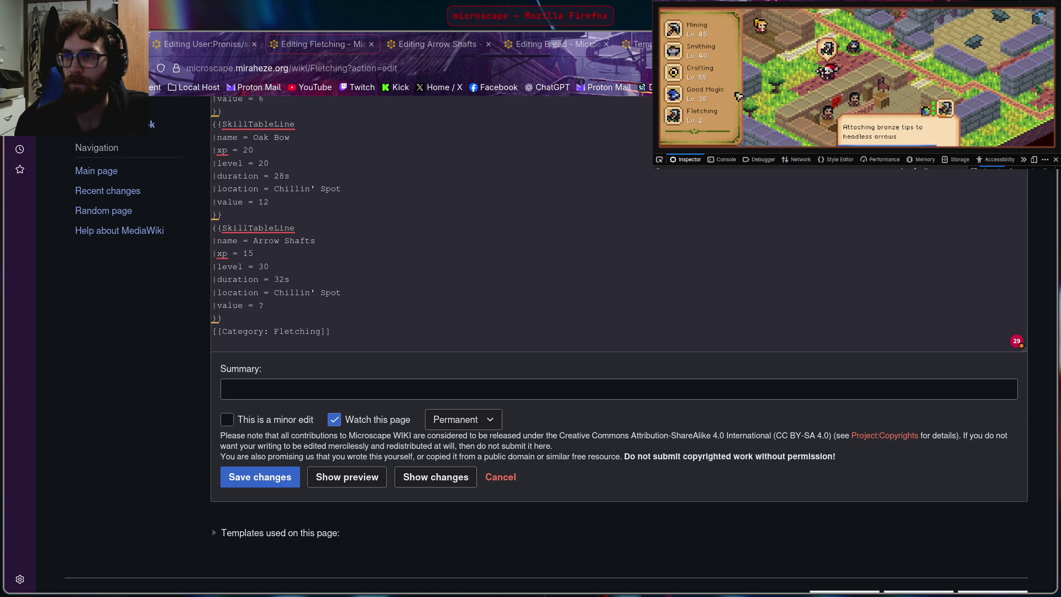
{"action": "left_click", "coordinate": [271, 319]}
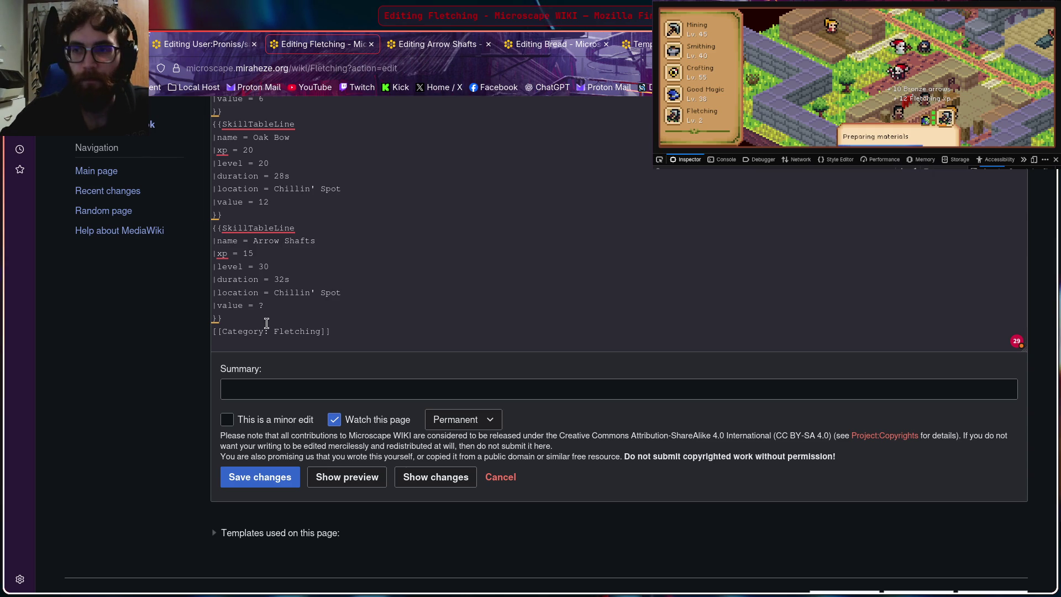
Step: Paste a copy of the Oak Bow entry after Arrow Shafts and erase its Oak Bow name
{"action": "key", "text": "Return"}
{"action": "type", "text": "{{SkillTableLine |name = Oak Bow |xp = 20 |level = 20 |duration = 28s |location = Chillin' Spot |value = 12 }}"}
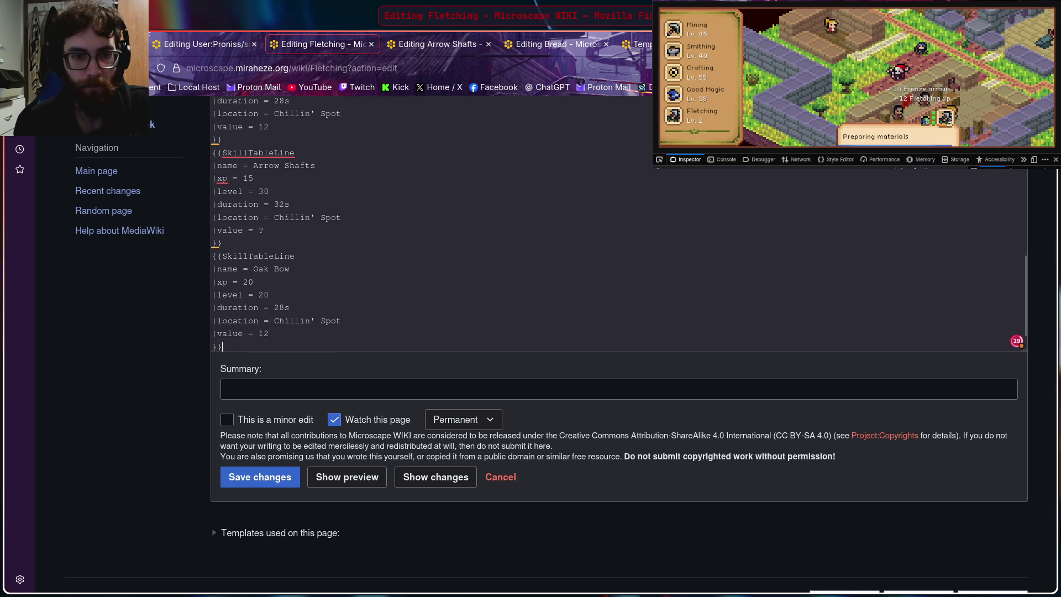
{"action": "left_click", "coordinate": [292, 268]}
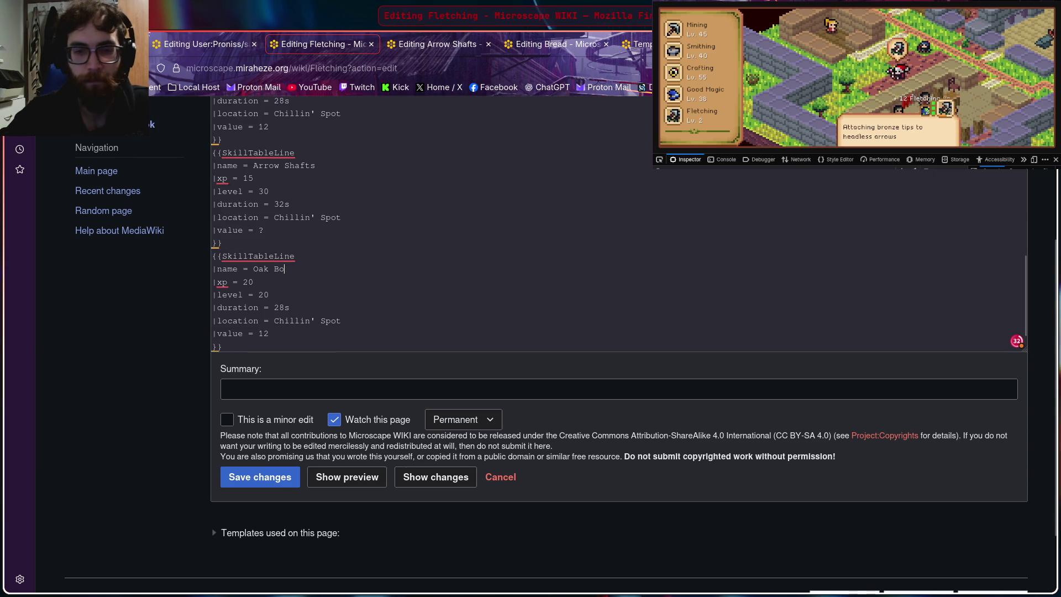
{"action": "key", "text": "BackSpace"}
{"action": "key", "text": "BackSpace"}
{"action": "key", "text": "BackSpace"}
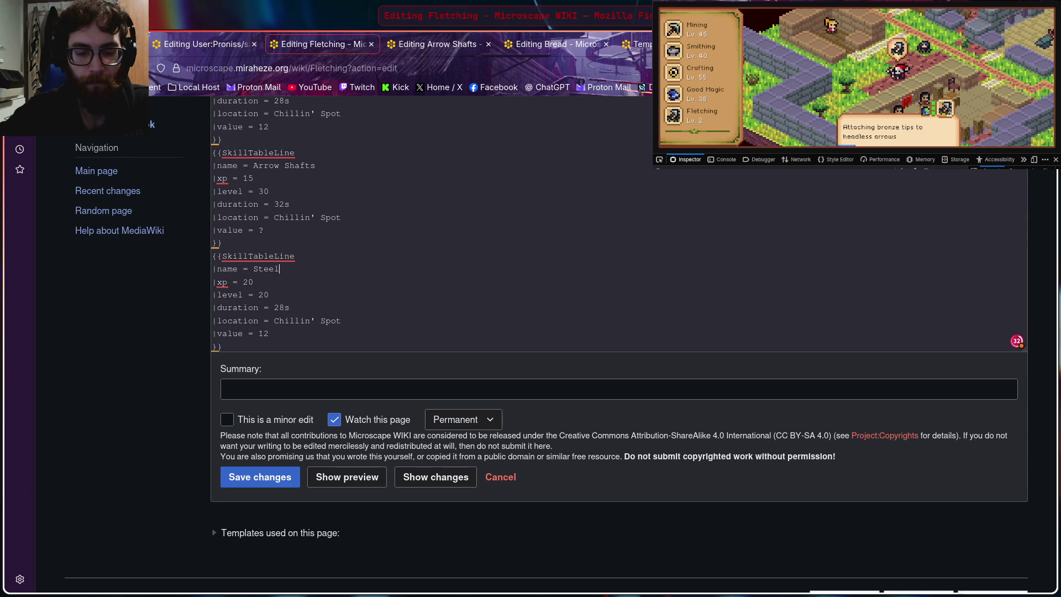
{"action": "type", "text": " Arrows"}
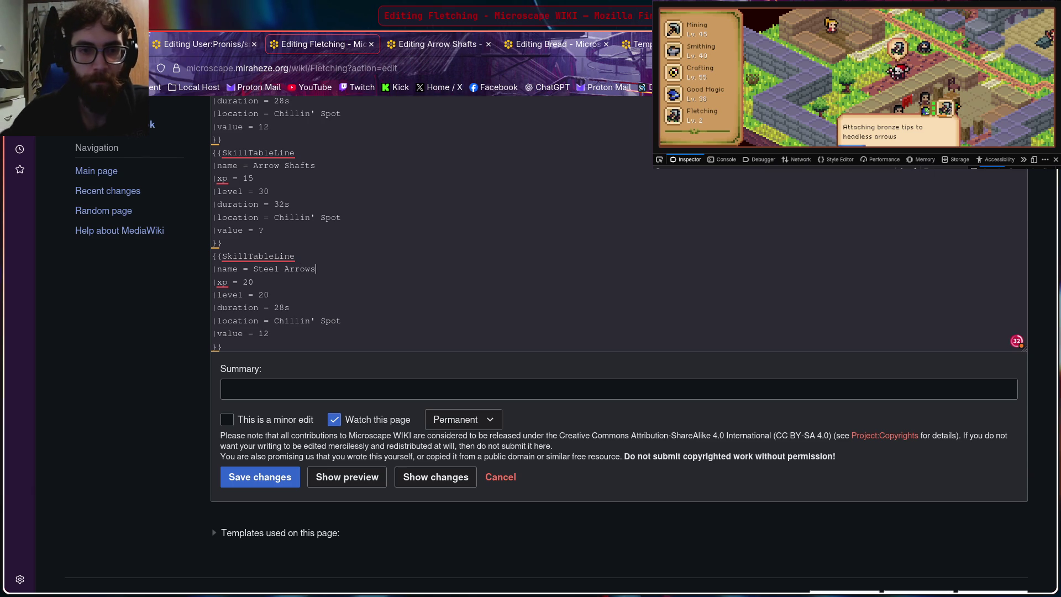
Step: Look up the Steel Arrows recipe in the game's Fletching guidebook, then return to the new entry
{"action": "left_click", "coordinate": [731, 45]}
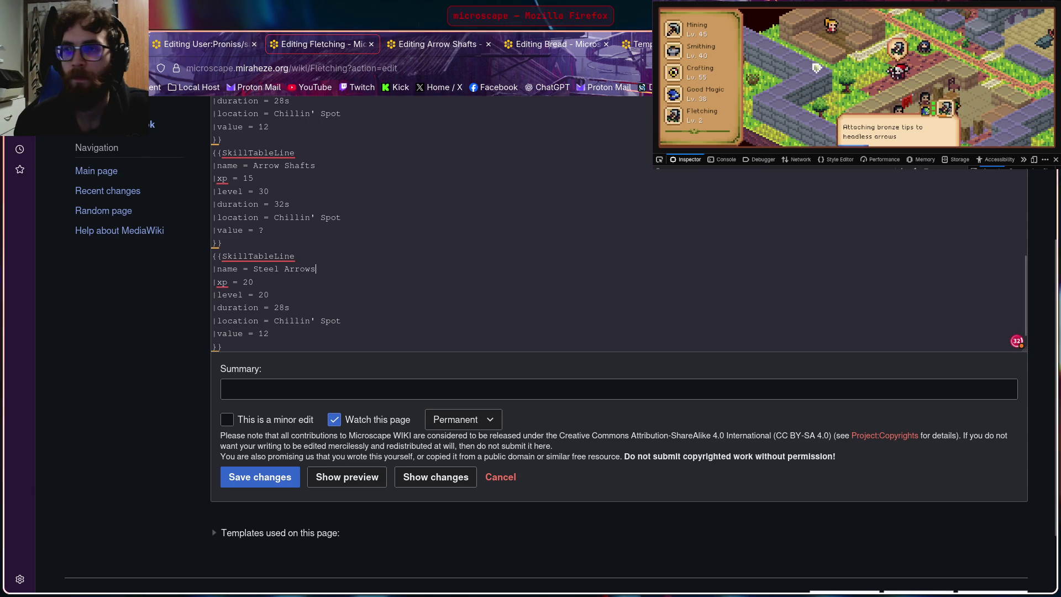
{"action": "left_click", "coordinate": [702, 115]}
{"action": "left_click", "coordinate": [795, 80]}
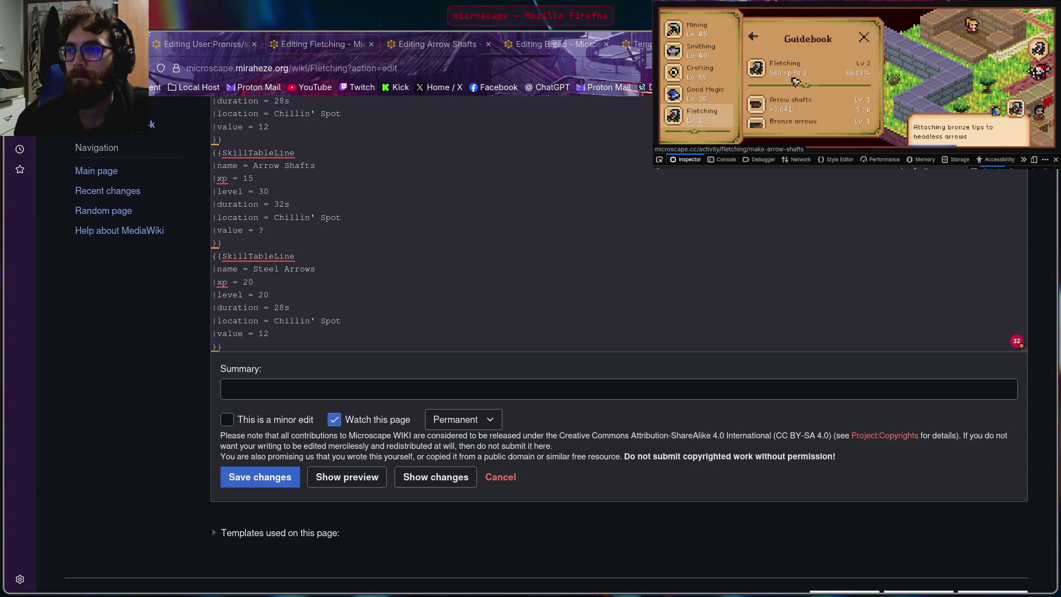
{"action": "scroll", "coordinate": [830, 73], "scroll_direction": "down", "scroll_amount": 3}
{"action": "scroll", "coordinate": [830, 73], "scroll_direction": "down", "scroll_amount": 2}
{"action": "scroll", "coordinate": [830, 74], "scroll_direction": "down", "scroll_amount": 2}
{"action": "scroll", "coordinate": [828, 75], "scroll_direction": "down", "scroll_amount": 2}
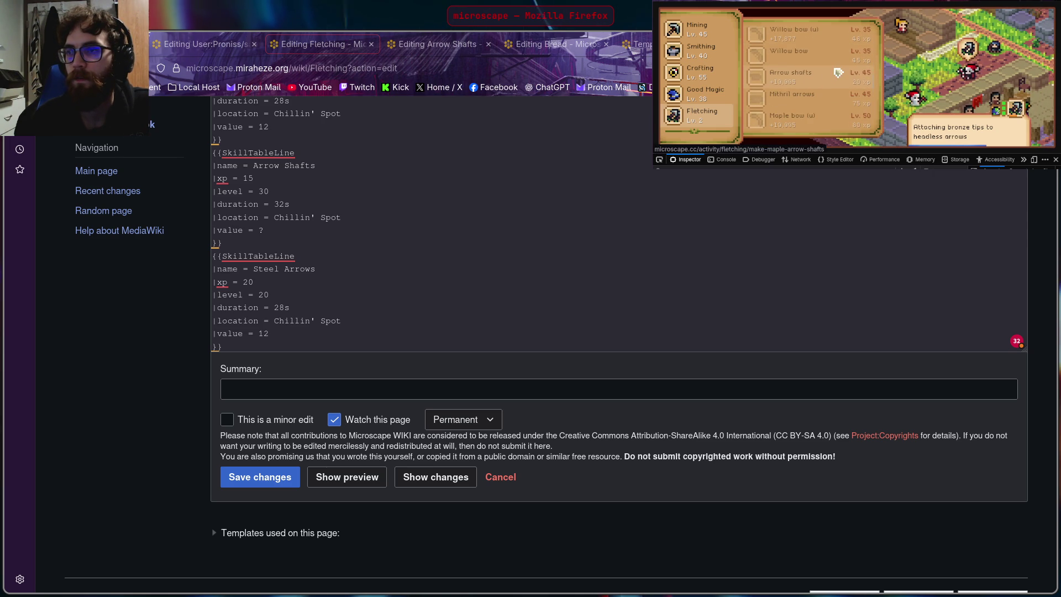
{"action": "scroll", "coordinate": [828, 73], "scroll_direction": "up", "scroll_amount": 2}
{"action": "scroll", "coordinate": [823, 63], "scroll_direction": "up", "scroll_amount": 1}
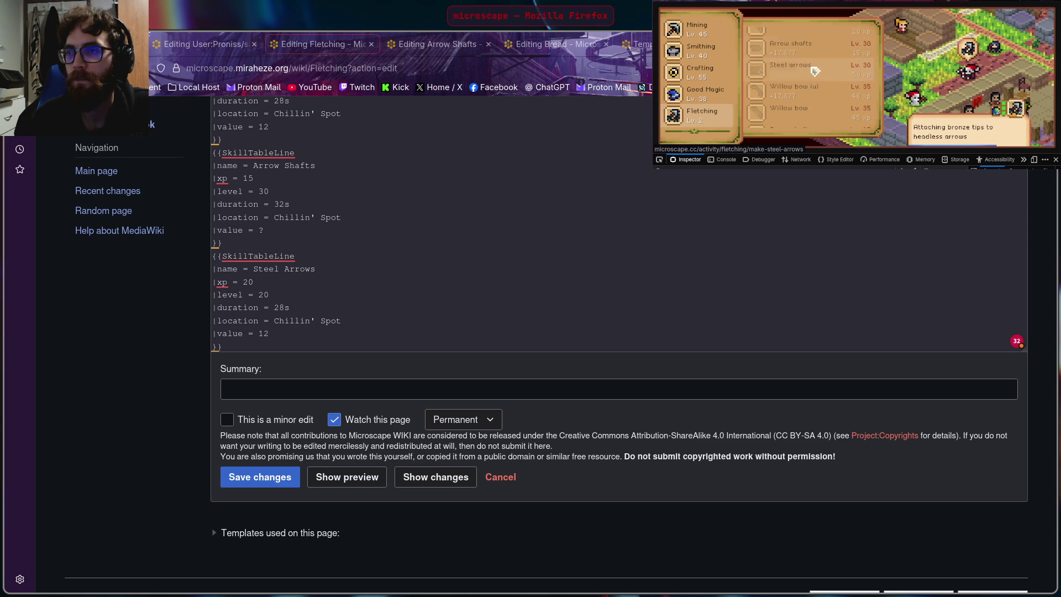
{"action": "left_click", "coordinate": [817, 69]}
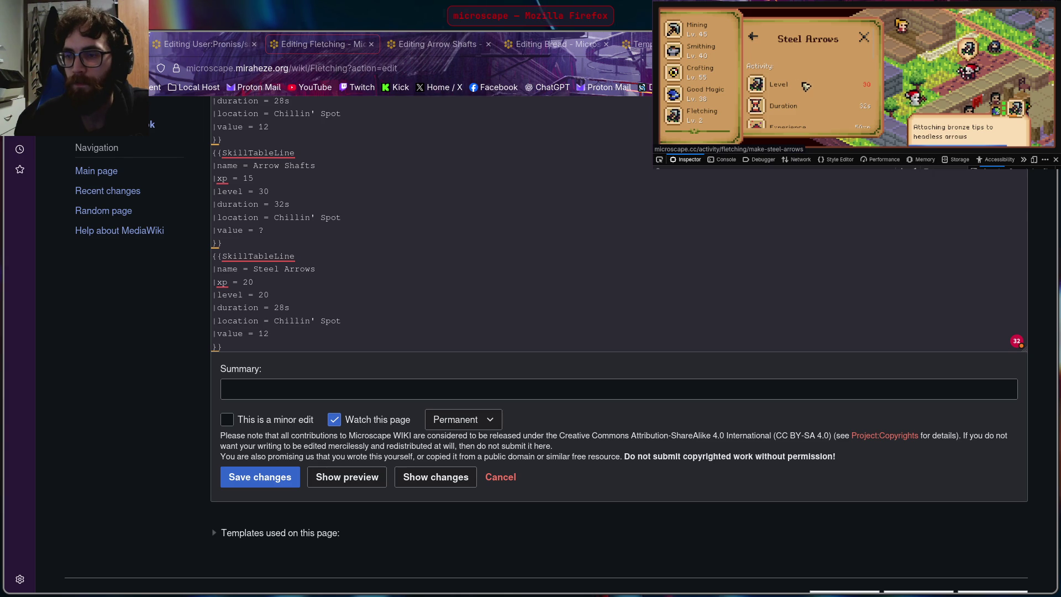
{"action": "left_click", "coordinate": [921, 269]}
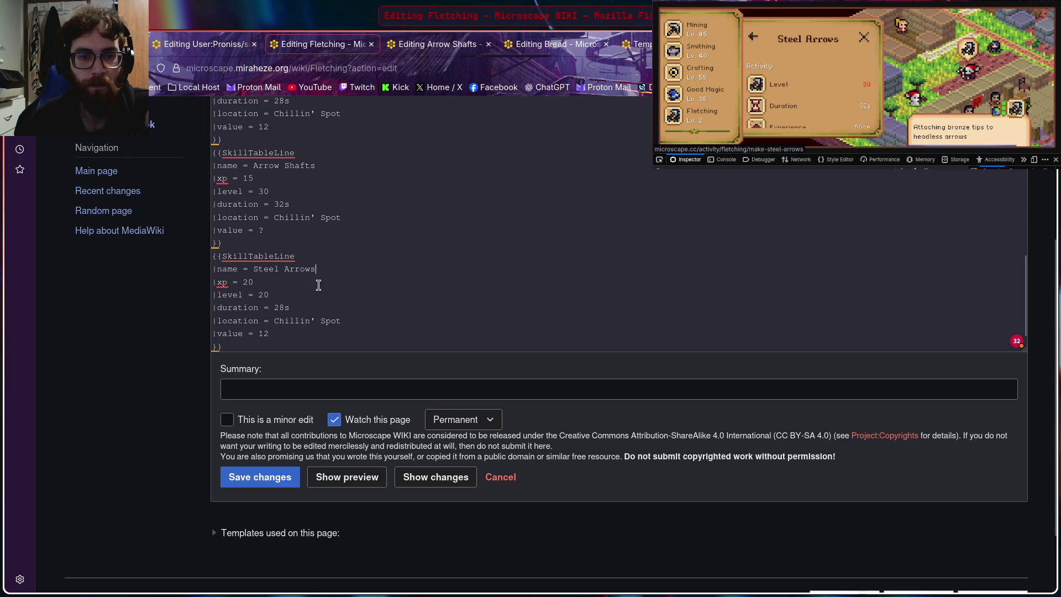
Step: Clear the copied level and xp values from Steel Arrows, checking its details in the game
{"action": "key", "text": "BackSpace"}
{"action": "key", "text": "BackSpace"}
{"action": "type", "text": "0"}
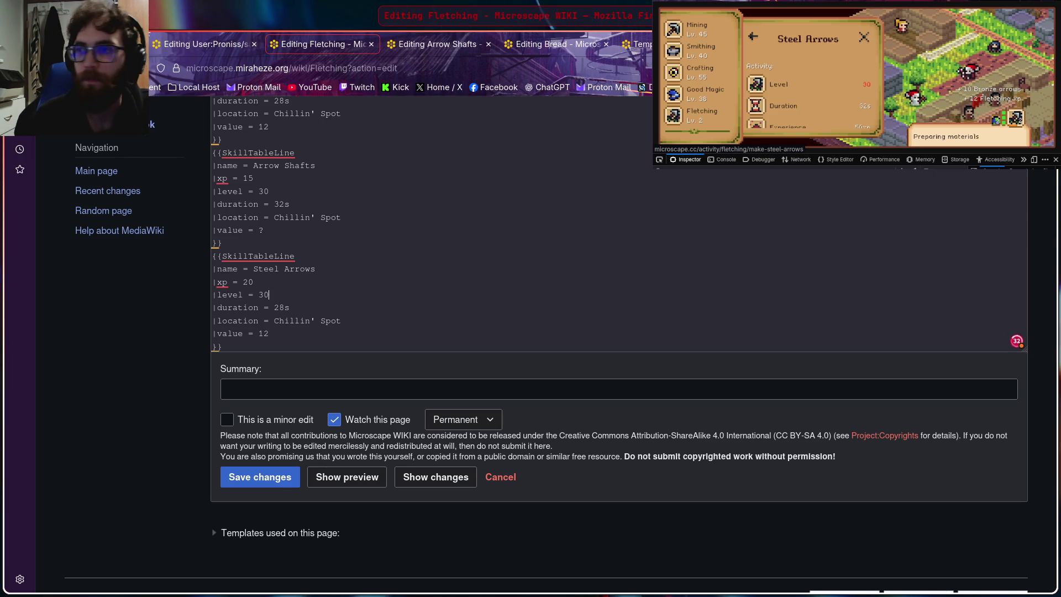
{"action": "left_click", "coordinate": [826, 87]}
{"action": "scroll", "coordinate": [825, 87], "scroll_direction": "down", "scroll_amount": 2}
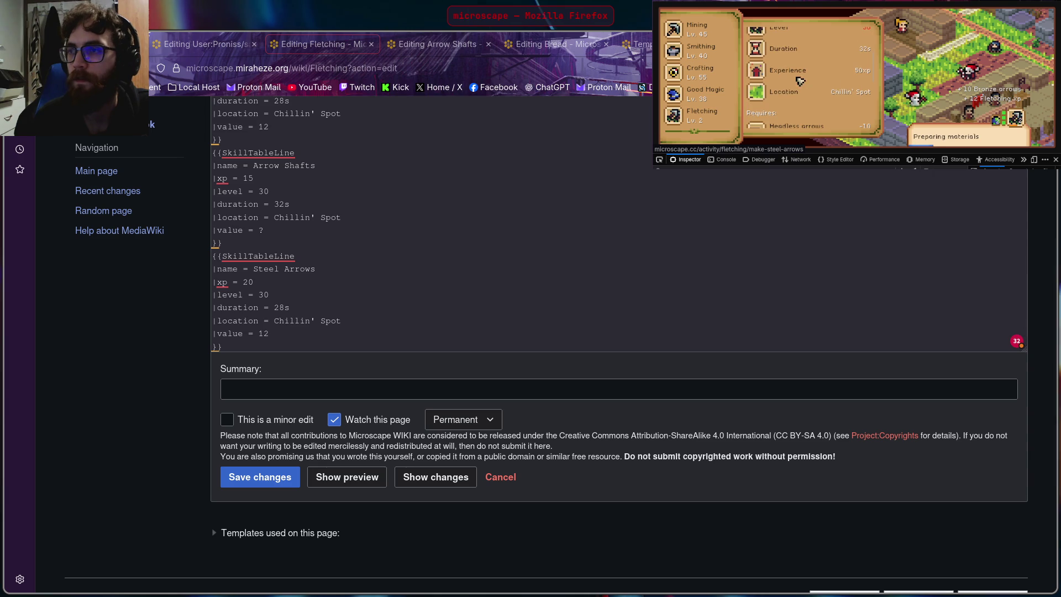
{"action": "key", "text": "BackSpace"}
{"action": "key", "text": "BackSpace"}
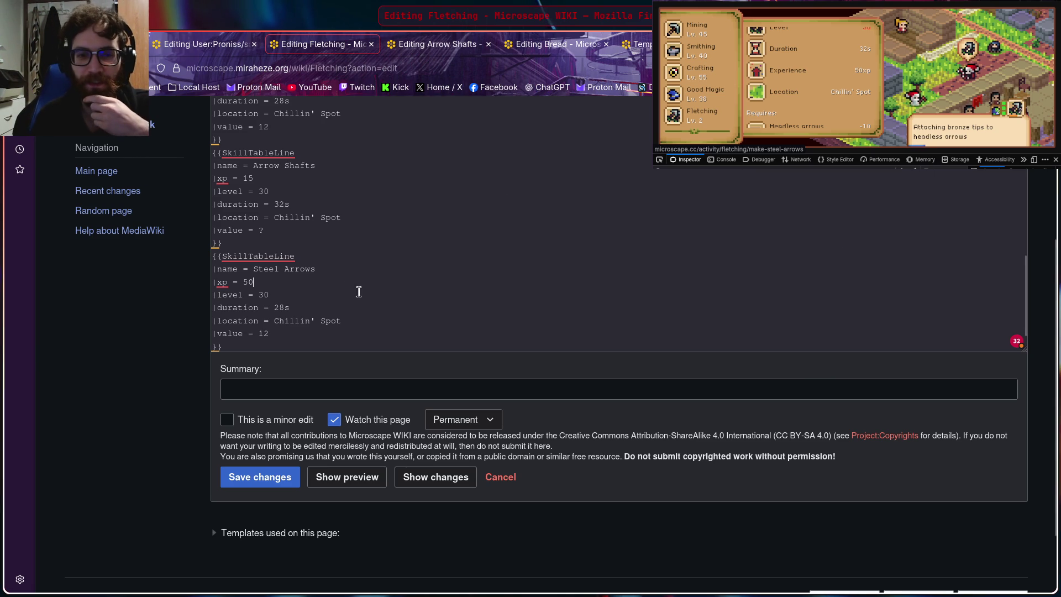
{"action": "left_click", "coordinate": [291, 295]}
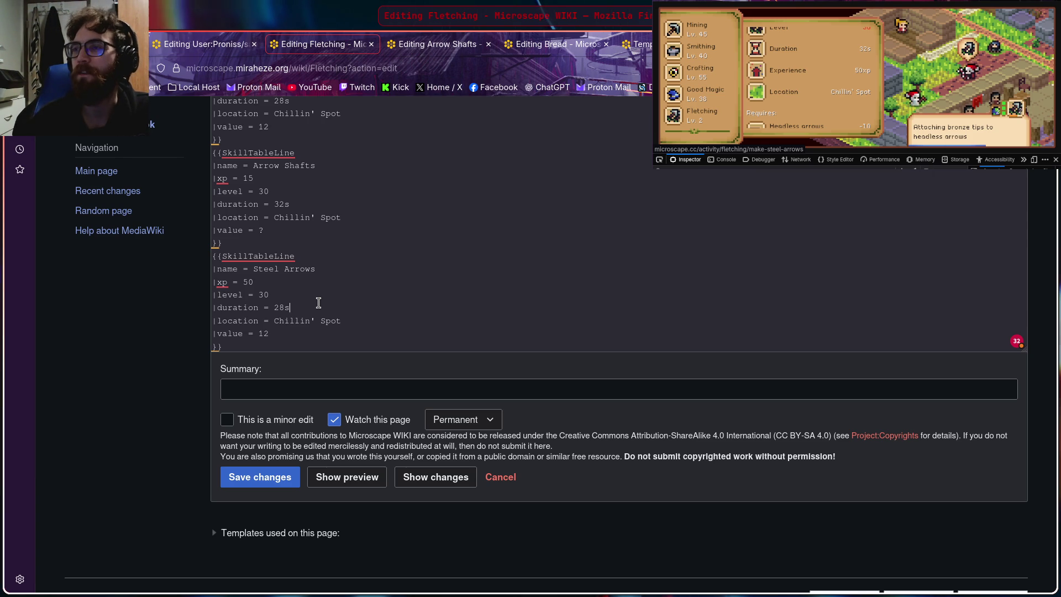
{"action": "left_click", "coordinate": [805, 68]}
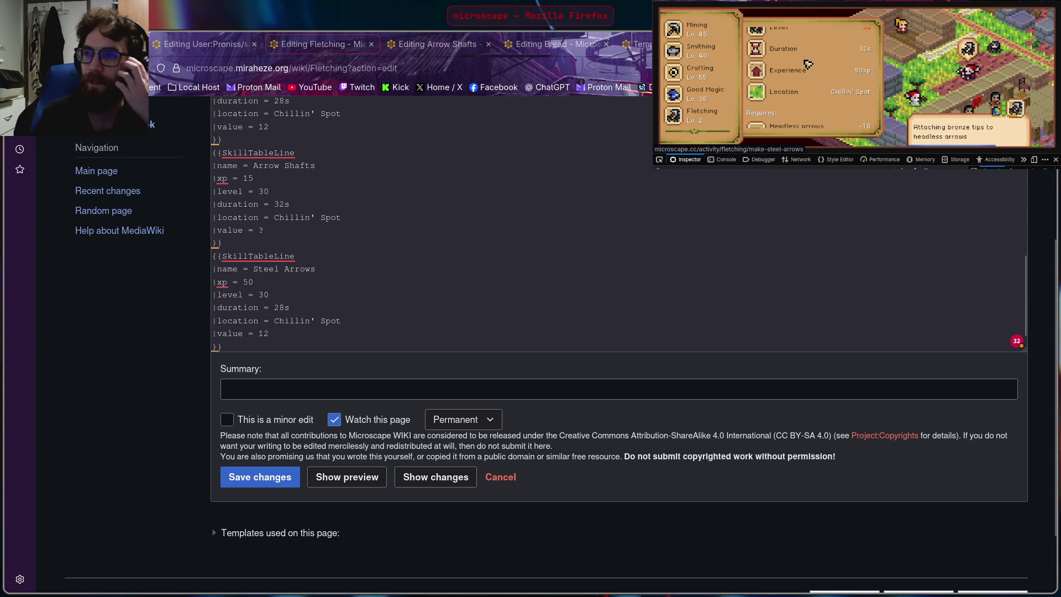
{"action": "scroll", "coordinate": [800, 70], "scroll_direction": "up", "scroll_amount": 3}
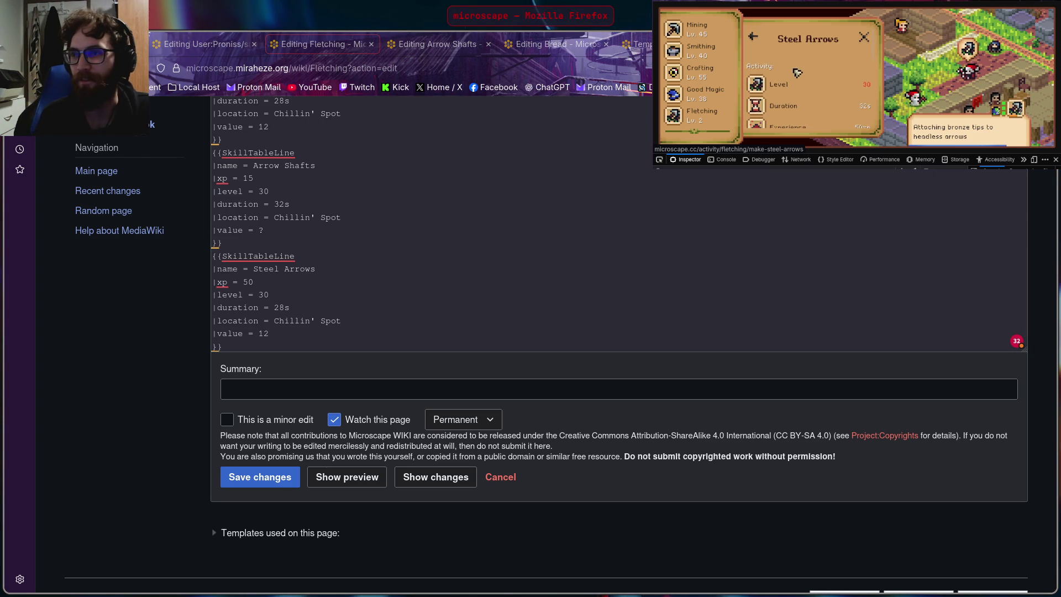
{"action": "scroll", "coordinate": [794, 76], "scroll_direction": "down", "scroll_amount": 2}
Step: Set the Steel Arrows duration to 32s and its value to 2, matching the guidebook
{"action": "left_click", "coordinate": [586, 304]}
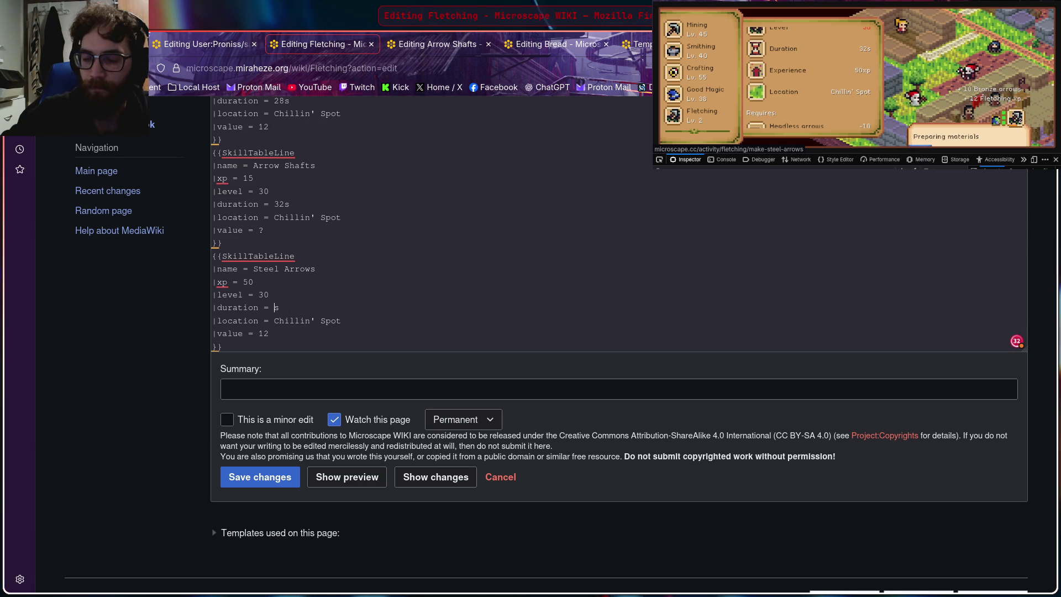
{"action": "type", "text": "32"}
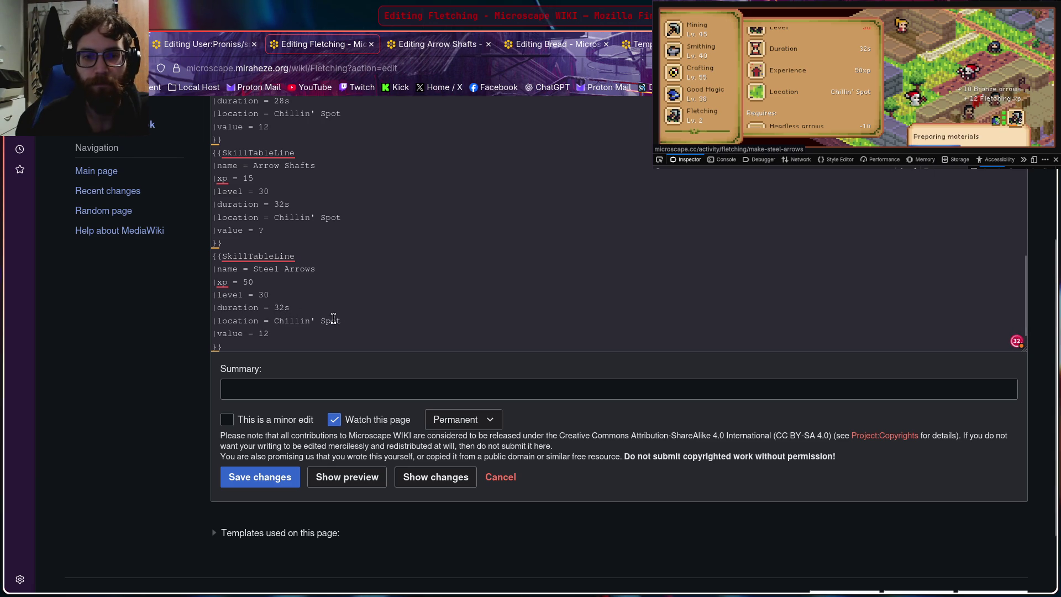
{"action": "scroll", "coordinate": [838, 52], "scroll_direction": "down", "scroll_amount": 2}
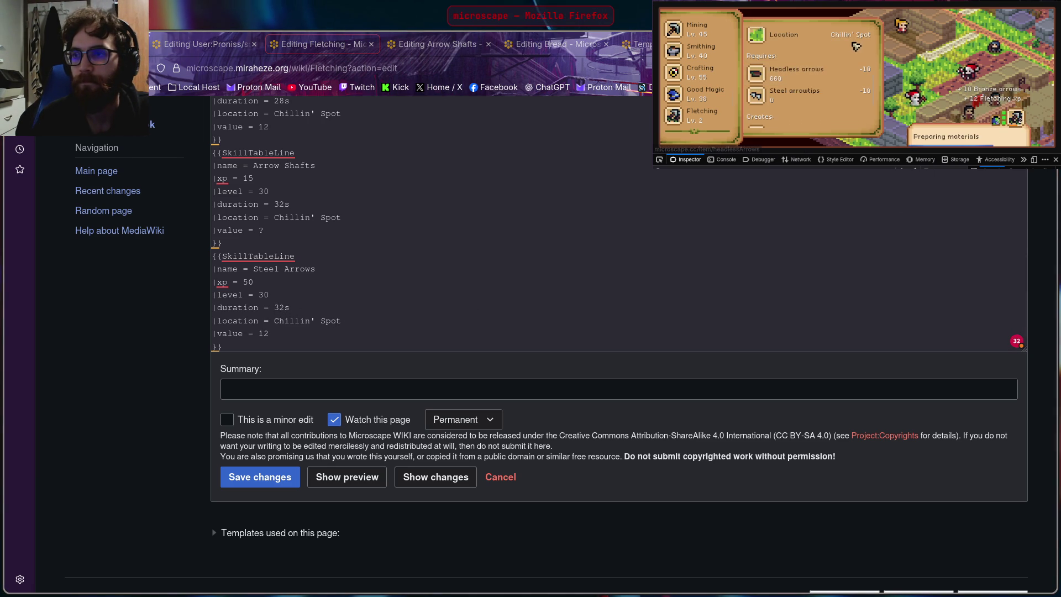
{"action": "scroll", "coordinate": [821, 57], "scroll_direction": "down", "scroll_amount": 2}
{"action": "left_click", "coordinate": [823, 59]}
{"action": "scroll", "coordinate": [827, 62], "scroll_direction": "down", "scroll_amount": 1}
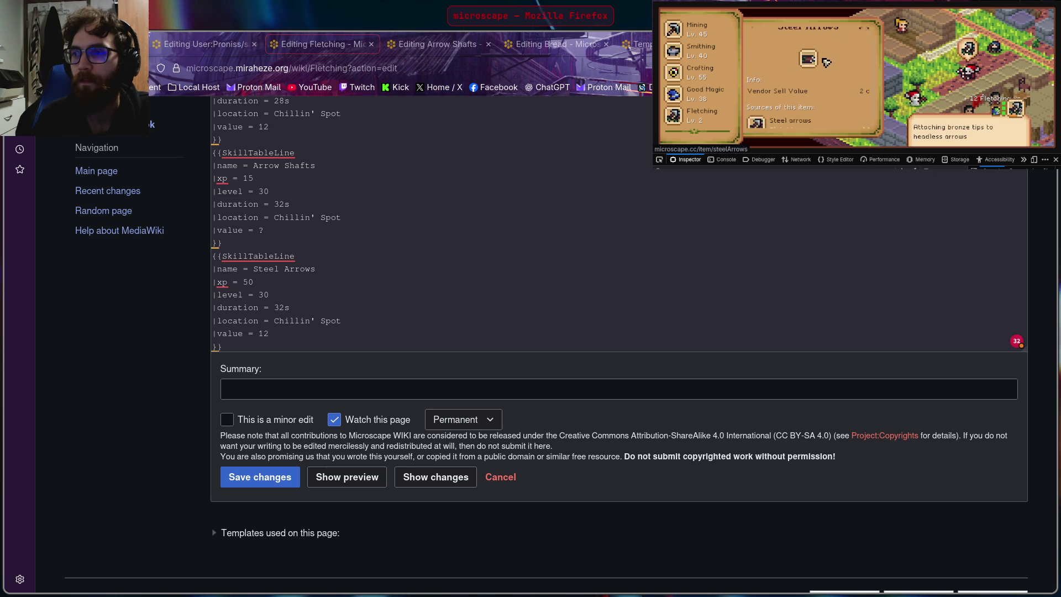
{"action": "left_click", "coordinate": [836, 277]}
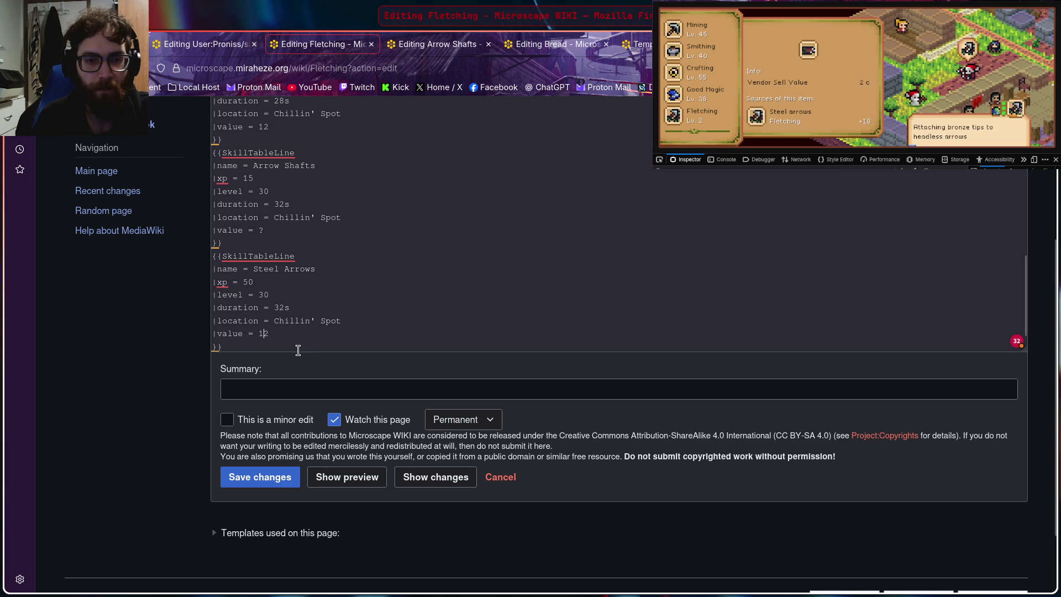
{"action": "key", "text": "BackSpace"}
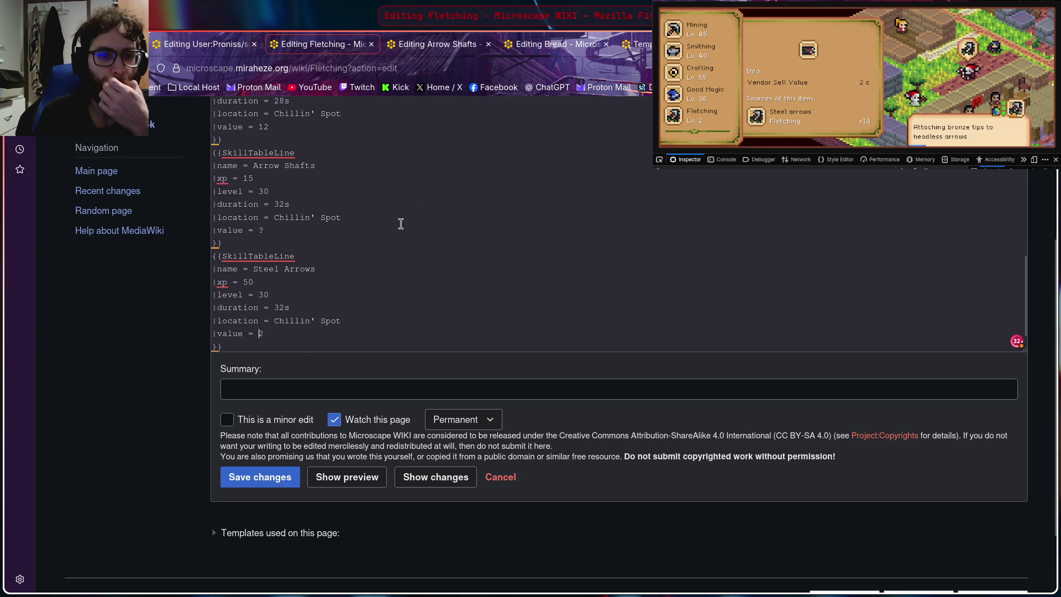
{"action": "left_click", "coordinate": [749, 47]}
{"action": "scroll", "coordinate": [749, 47], "scroll_direction": "up", "scroll_amount": 2}
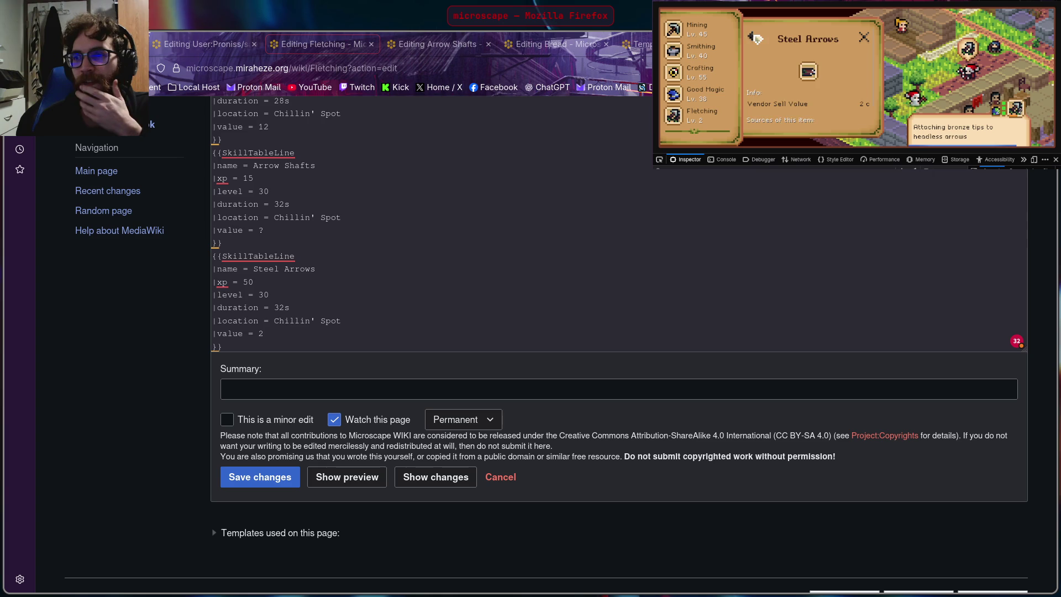
{"action": "left_click", "coordinate": [755, 37]}
{"action": "scroll", "coordinate": [798, 66], "scroll_direction": "down", "scroll_amount": 3}
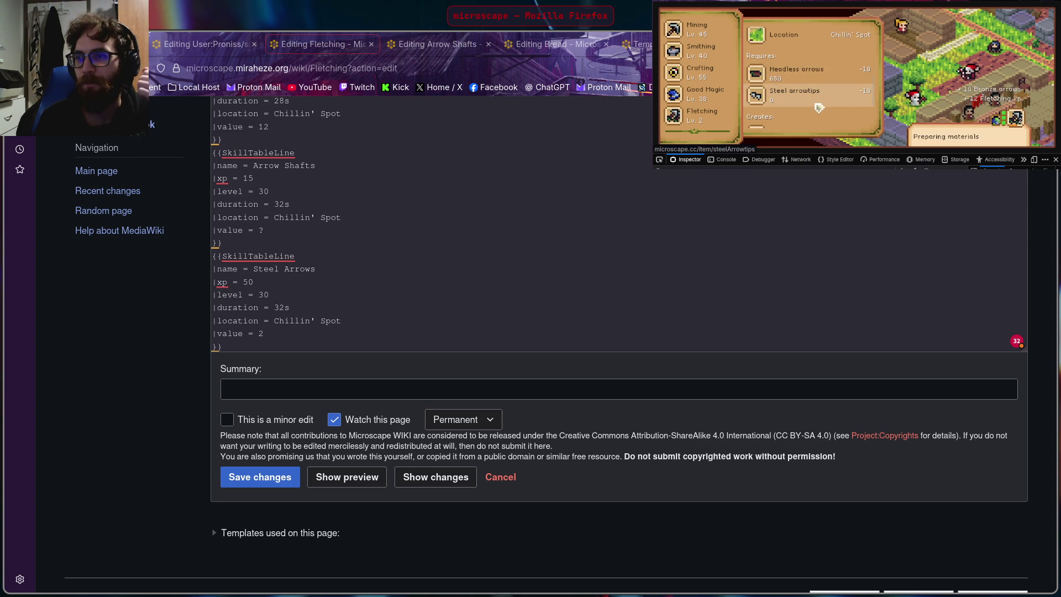
{"action": "scroll", "coordinate": [821, 108], "scroll_direction": "up", "scroll_amount": 3}
{"action": "scroll", "coordinate": [705, 96], "scroll_direction": "down", "scroll_amount": 2}
{"action": "scroll", "coordinate": [705, 95], "scroll_direction": "down", "scroll_amount": 2}
{"action": "scroll", "coordinate": [707, 95], "scroll_direction": "down", "scroll_amount": 2}
{"action": "scroll", "coordinate": [704, 83], "scroll_direction": "up", "scroll_amount": 2}
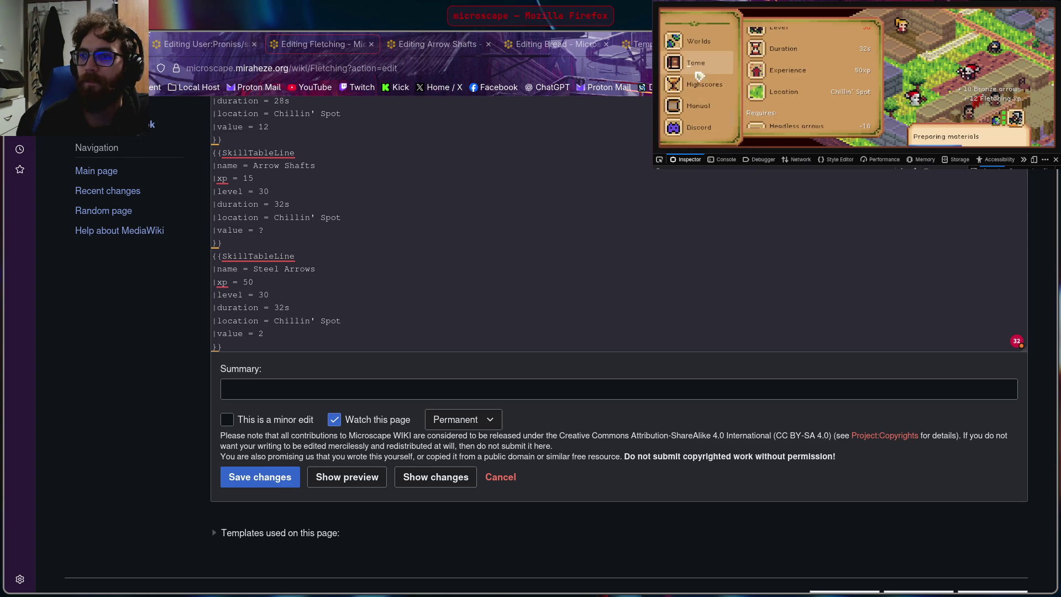
{"action": "left_click", "coordinate": [696, 84]}
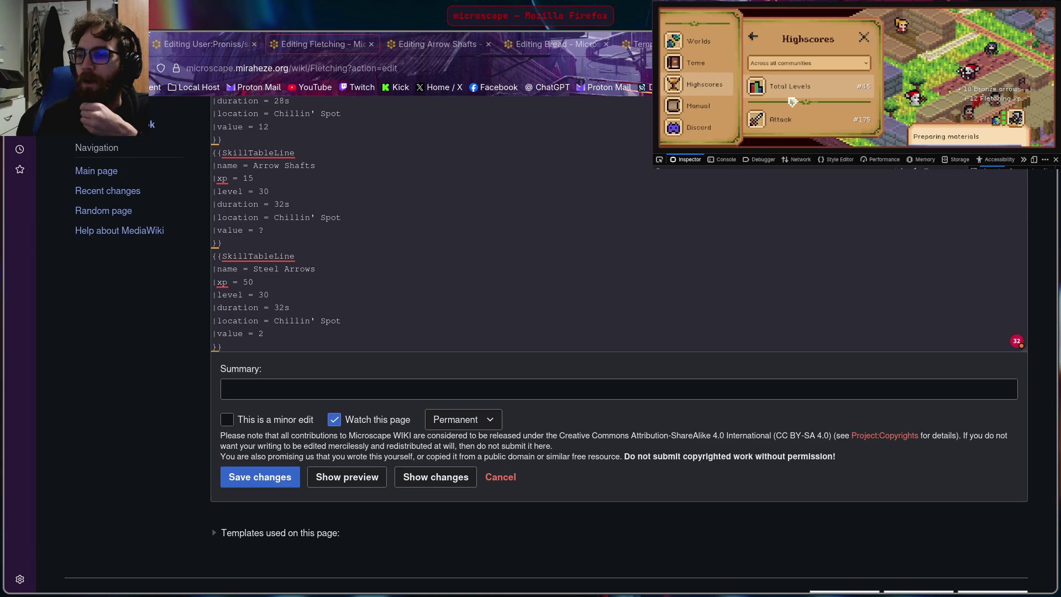
{"action": "scroll", "coordinate": [792, 104], "scroll_direction": "down", "scroll_amount": 2}
{"action": "scroll", "coordinate": [792, 104], "scroll_direction": "down", "scroll_amount": 3}
{"action": "scroll", "coordinate": [805, 100], "scroll_direction": "down", "scroll_amount": 2}
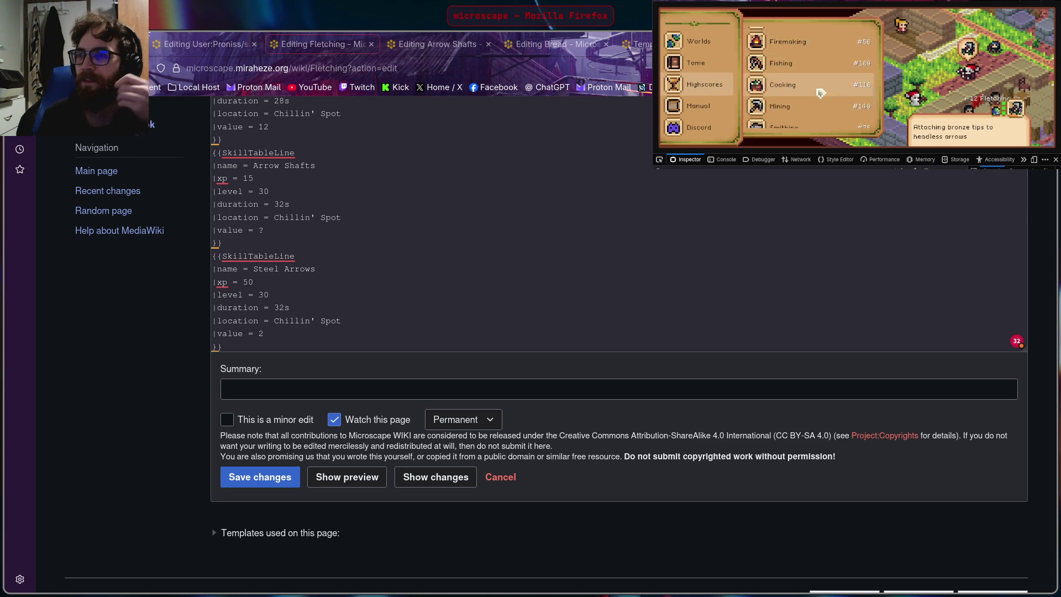
{"action": "scroll", "coordinate": [820, 95], "scroll_direction": "down", "scroll_amount": 2}
{"action": "left_click", "coordinate": [808, 121]}
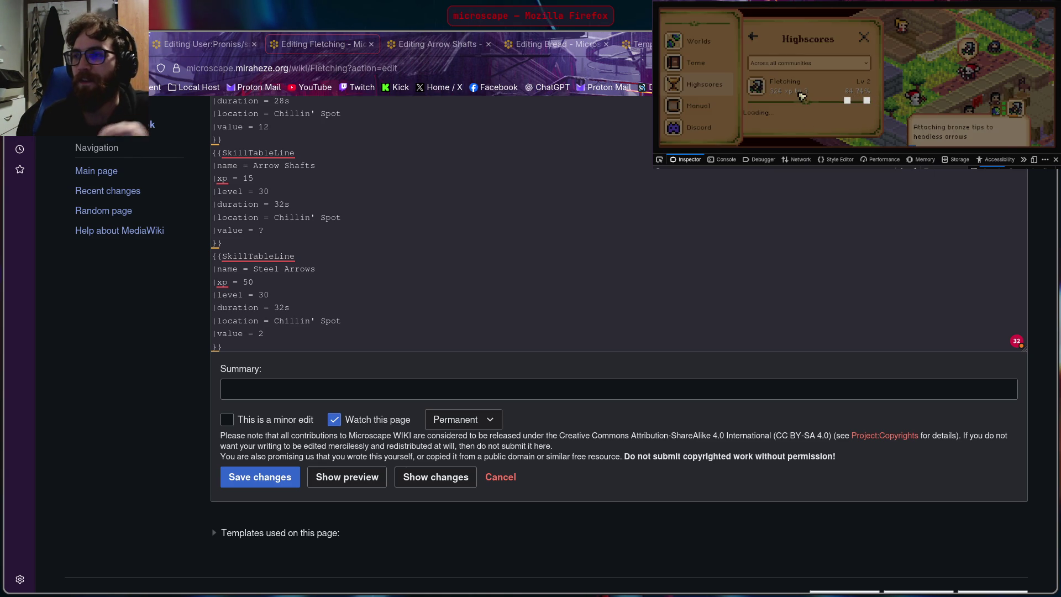
{"action": "scroll", "coordinate": [801, 94], "scroll_direction": "down", "scroll_amount": 2}
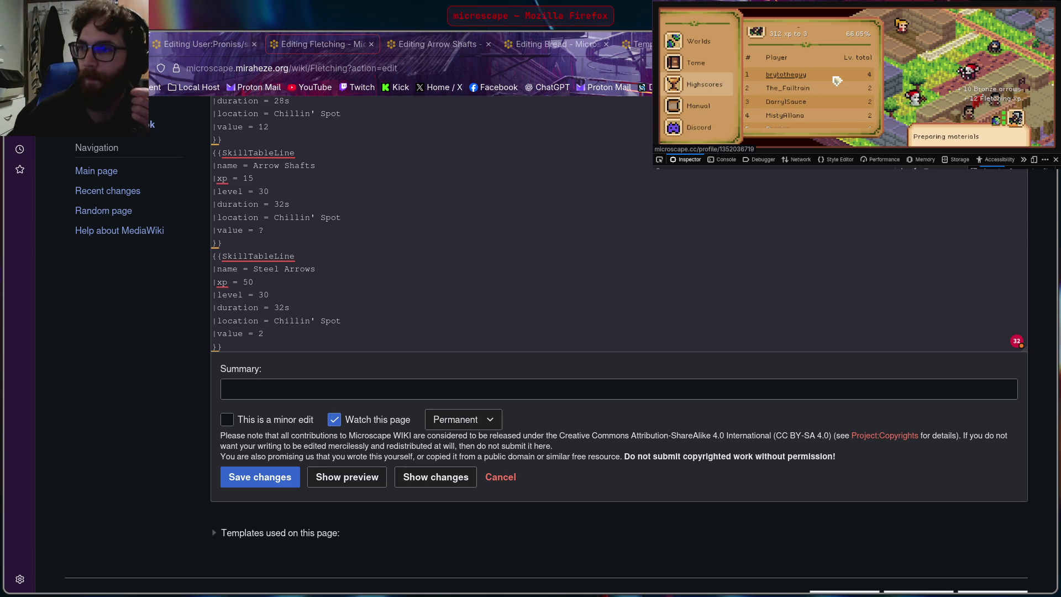
{"action": "scroll", "coordinate": [821, 89], "scroll_direction": "up", "scroll_amount": 3}
{"action": "left_click", "coordinate": [848, 296]}
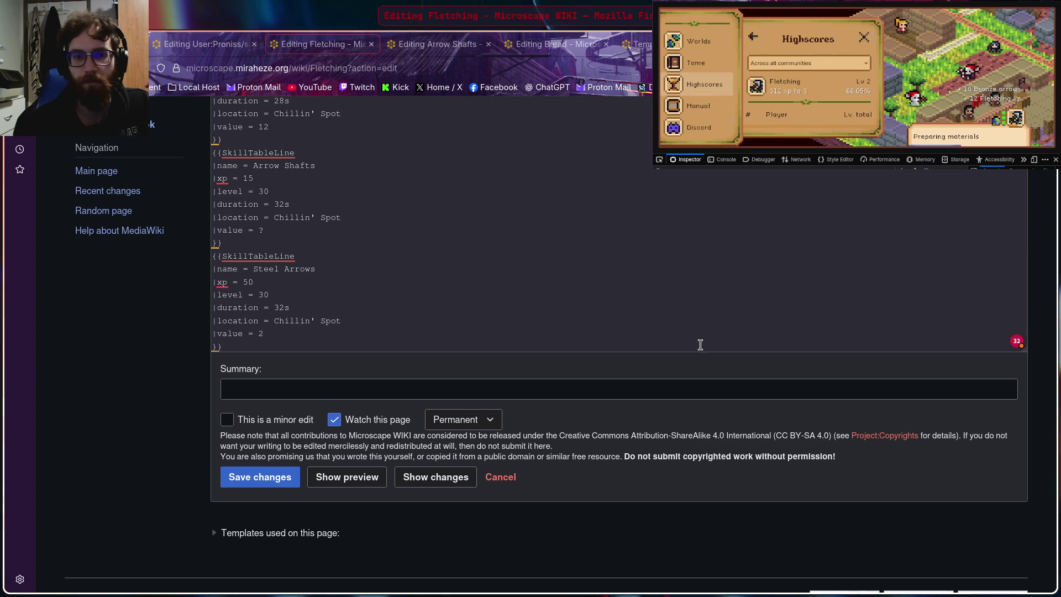
{"action": "left_click", "coordinate": [722, 86]}
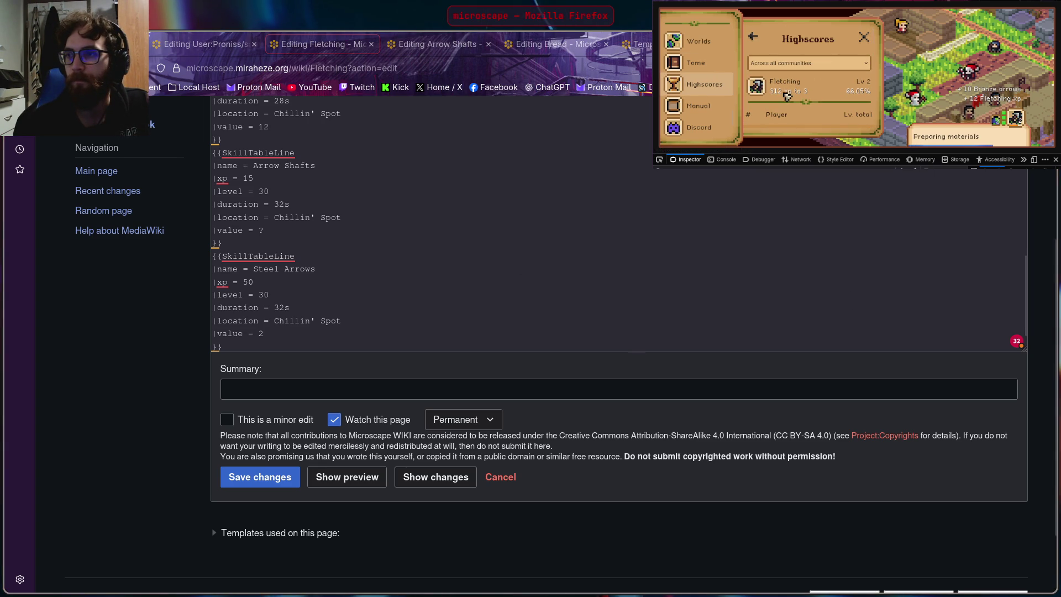
{"action": "scroll", "coordinate": [793, 106], "scroll_direction": "down", "scroll_amount": 3}
{"action": "scroll", "coordinate": [791, 106], "scroll_direction": "up", "scroll_amount": 2}
{"action": "scroll", "coordinate": [809, 104], "scroll_direction": "up", "scroll_amount": 1}
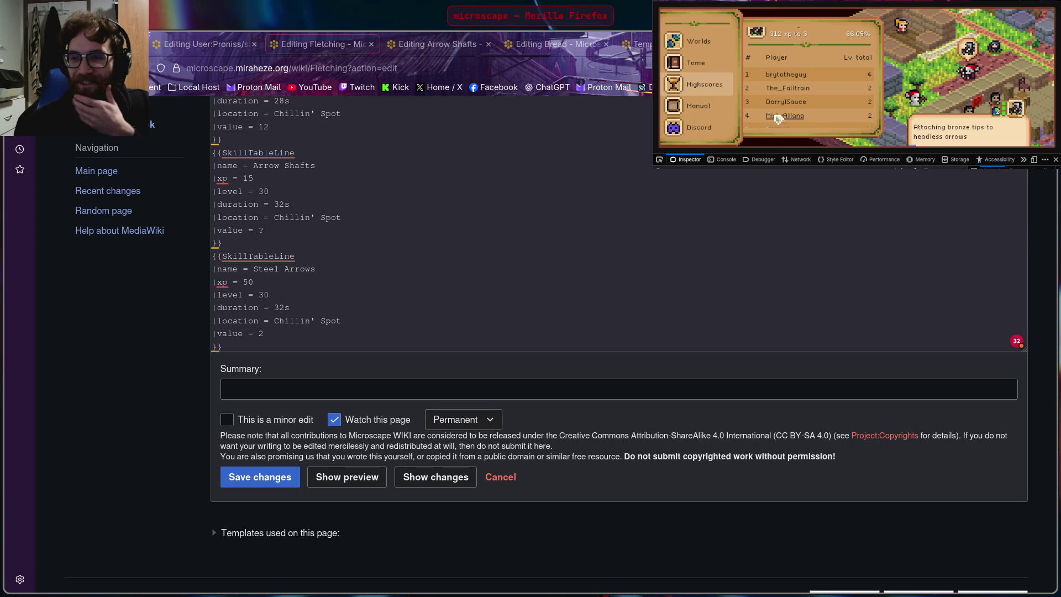
{"action": "scroll", "coordinate": [792, 103], "scroll_direction": "down", "scroll_amount": 4}
{"action": "scroll", "coordinate": [827, 89], "scroll_direction": "down", "scroll_amount": 3}
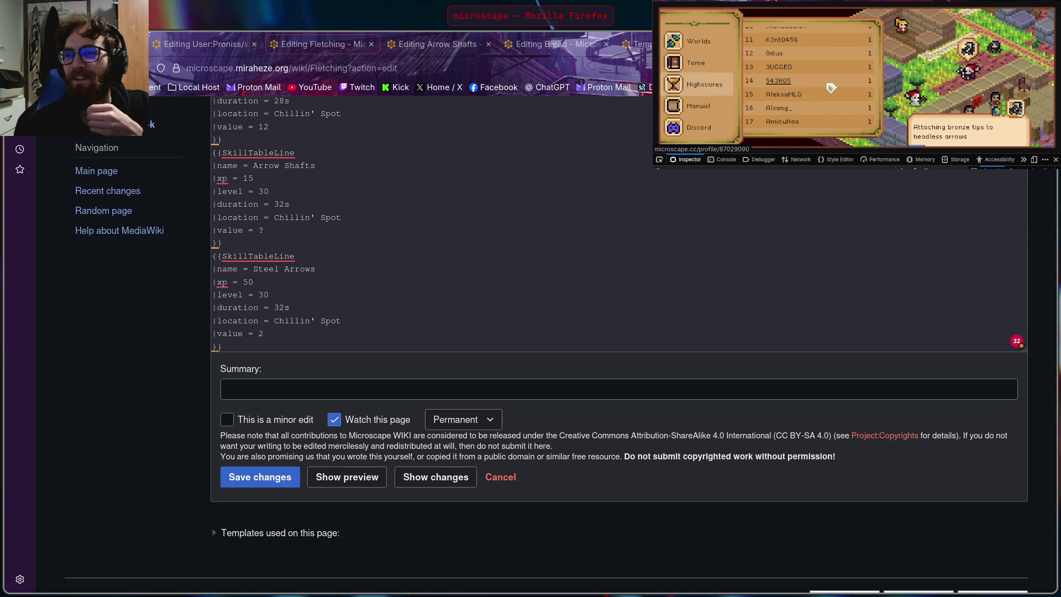
{"action": "scroll", "coordinate": [836, 88], "scroll_direction": "up", "scroll_amount": 4}
{"action": "scroll", "coordinate": [829, 87], "scroll_direction": "up", "scroll_amount": 3}
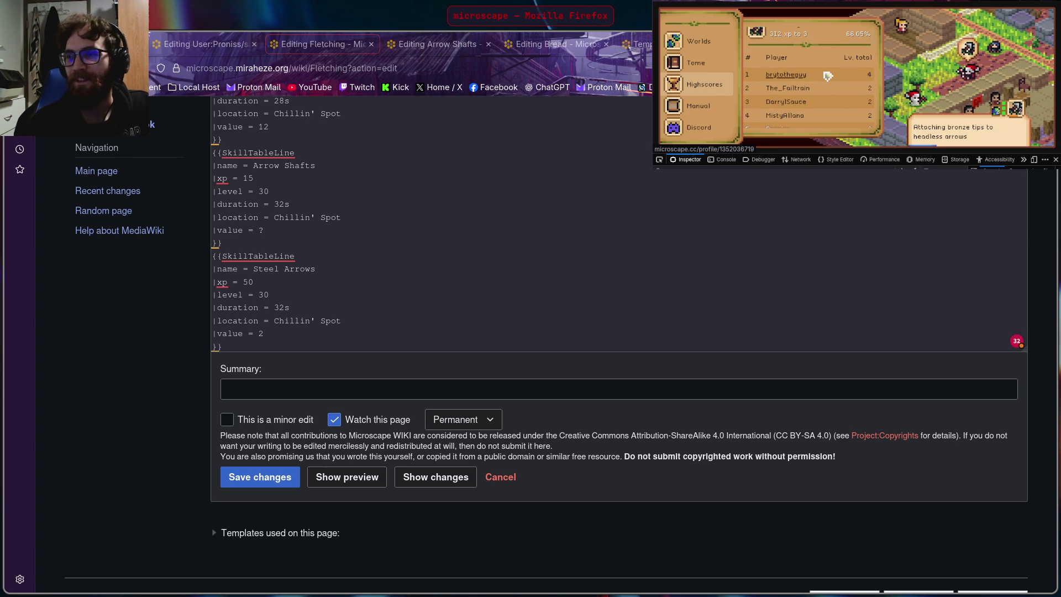
{"action": "left_click", "coordinate": [454, 319]}
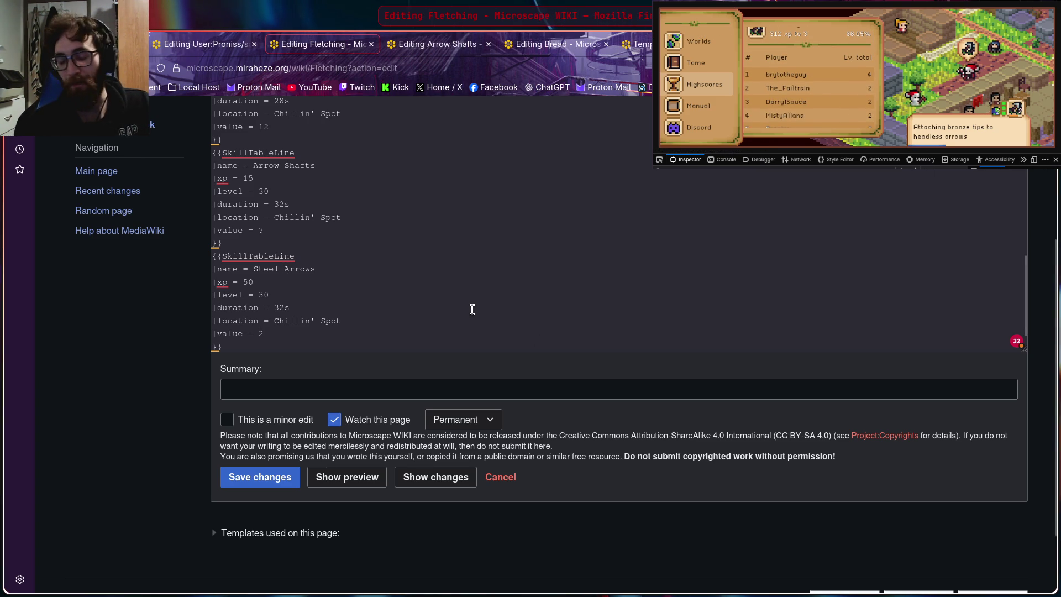
Step: Paste the Oak Bow entry (xp 20, level 20, value 12) on a new line after Steel Arrows
{"action": "key", "text": "Down"}
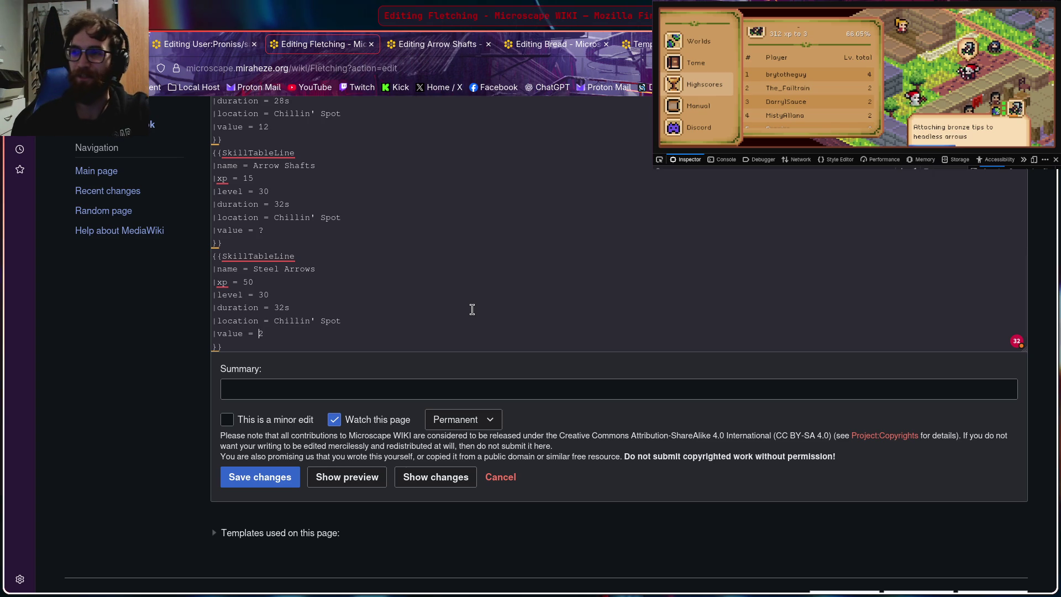
{"action": "scroll", "coordinate": [458, 294], "scroll_direction": "down", "scroll_amount": 1}
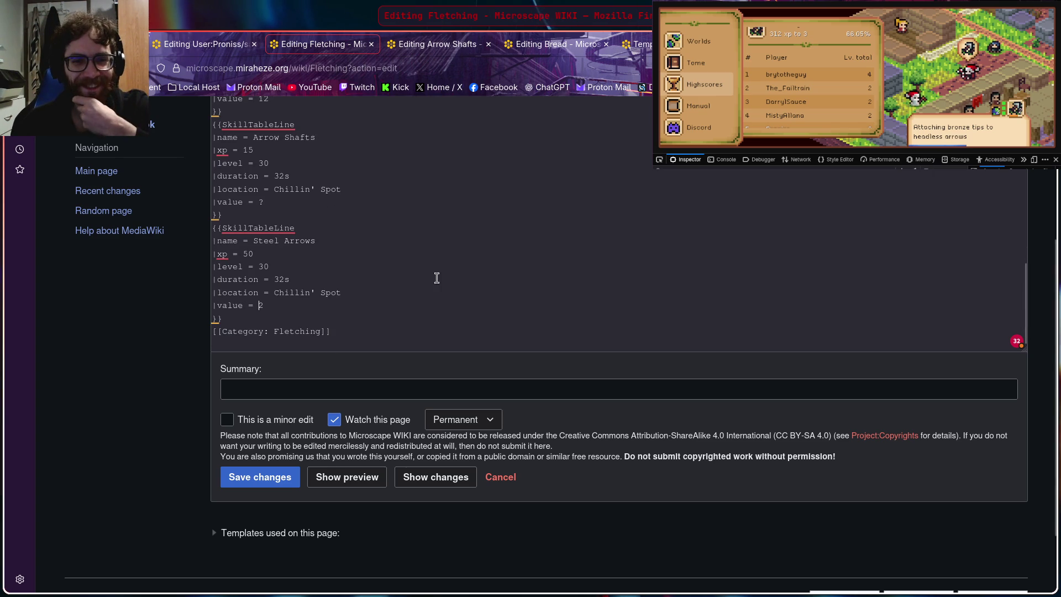
{"action": "key", "text": "Down"}
{"action": "key", "text": "Return"}
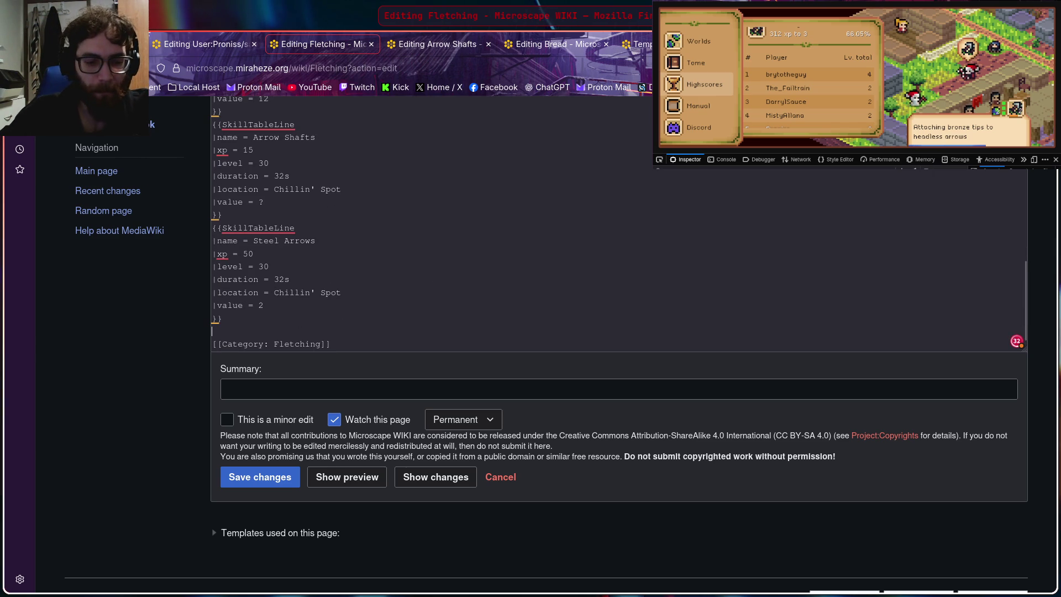
{"action": "type", "text": "{{SkillTableLine |name = Oak Bow |xp = 20 |level = 20 |duration = 28s |location = Chillin' Spot |value = 12 }}"}
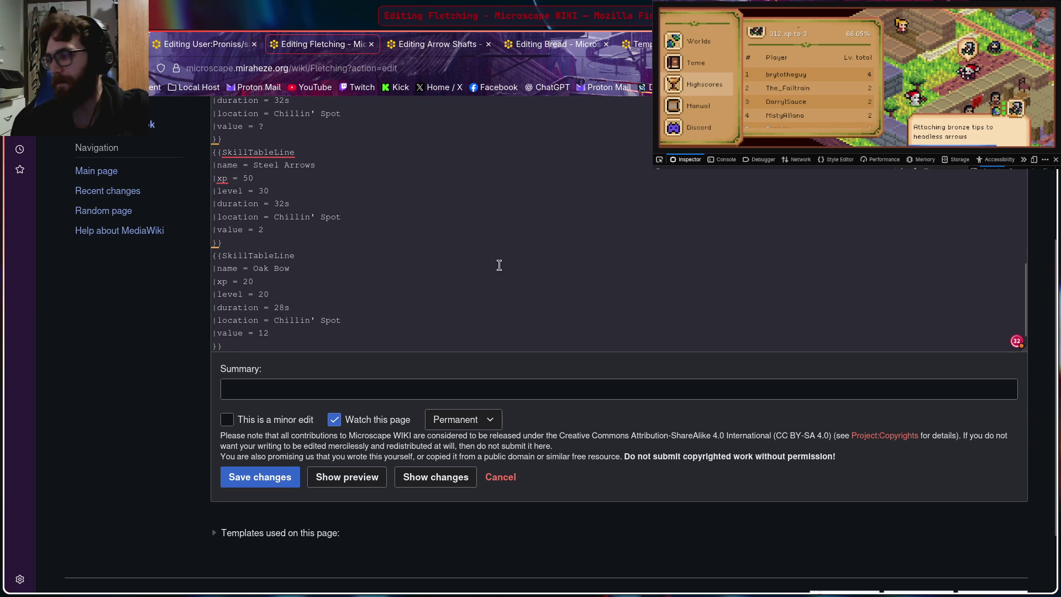
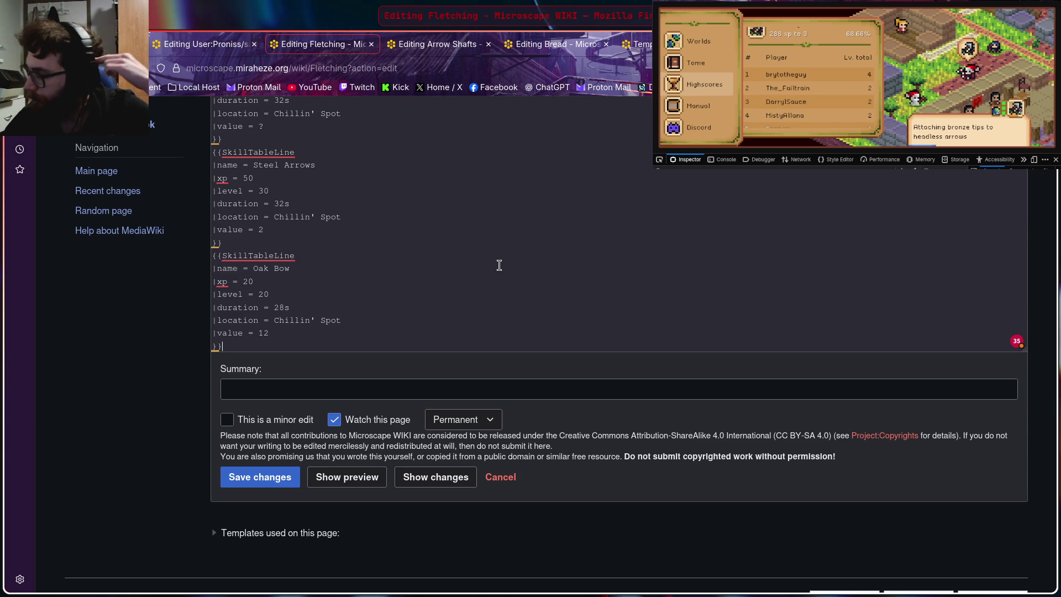
Step: Switch to the game and bring up the Fletching guidebook at the Willow Bow (u) recipe
{"action": "left_click", "coordinate": [704, 96]}
{"action": "scroll", "coordinate": [703, 97], "scroll_direction": "up", "scroll_amount": 2}
{"action": "scroll", "coordinate": [705, 94], "scroll_direction": "up", "scroll_amount": 2}
{"action": "scroll", "coordinate": [706, 92], "scroll_direction": "up", "scroll_amount": 2}
{"action": "scroll", "coordinate": [710, 89], "scroll_direction": "up", "scroll_amount": 2}
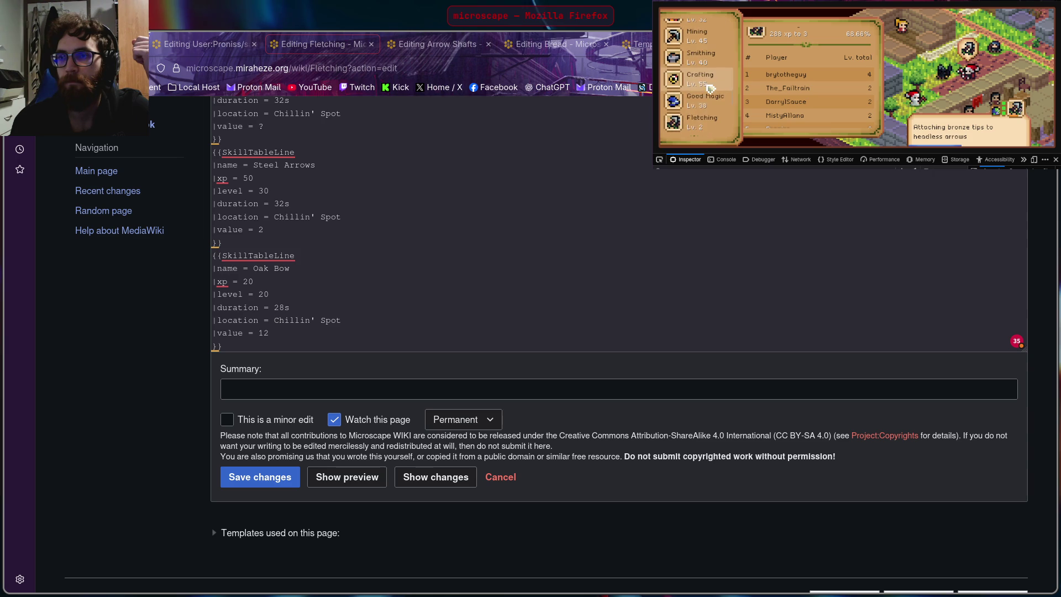
{"action": "left_click", "coordinate": [701, 120]}
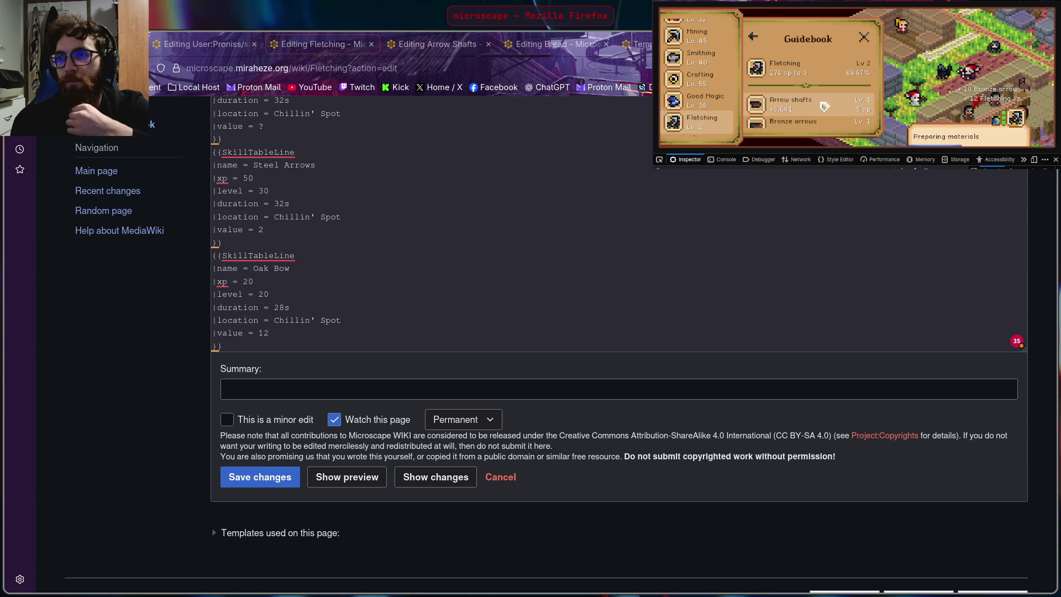
{"action": "scroll", "coordinate": [824, 105], "scroll_direction": "down", "scroll_amount": 1}
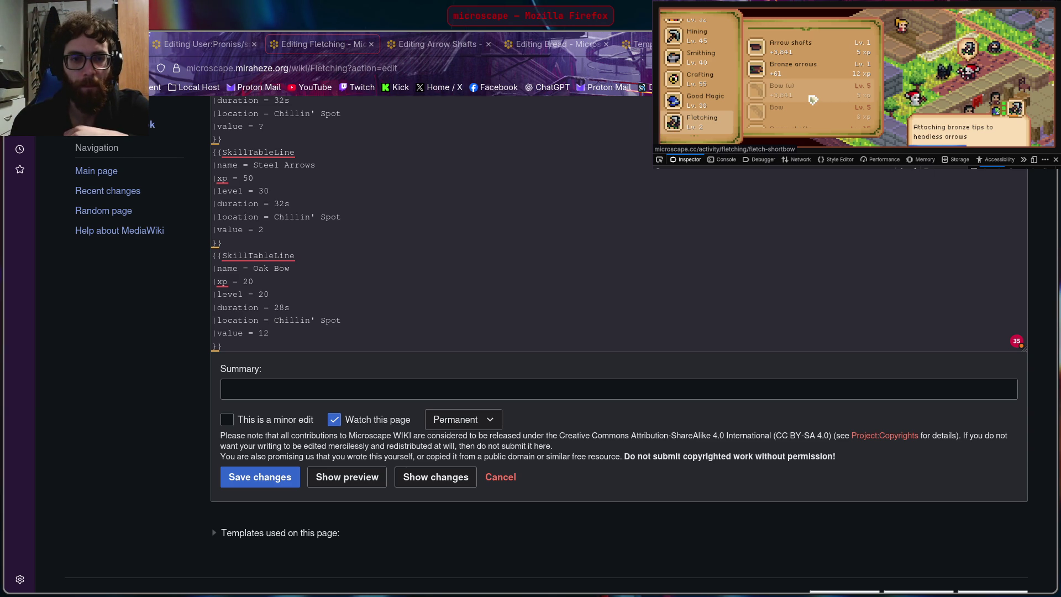
{"action": "scroll", "coordinate": [812, 100], "scroll_direction": "down", "scroll_amount": 2}
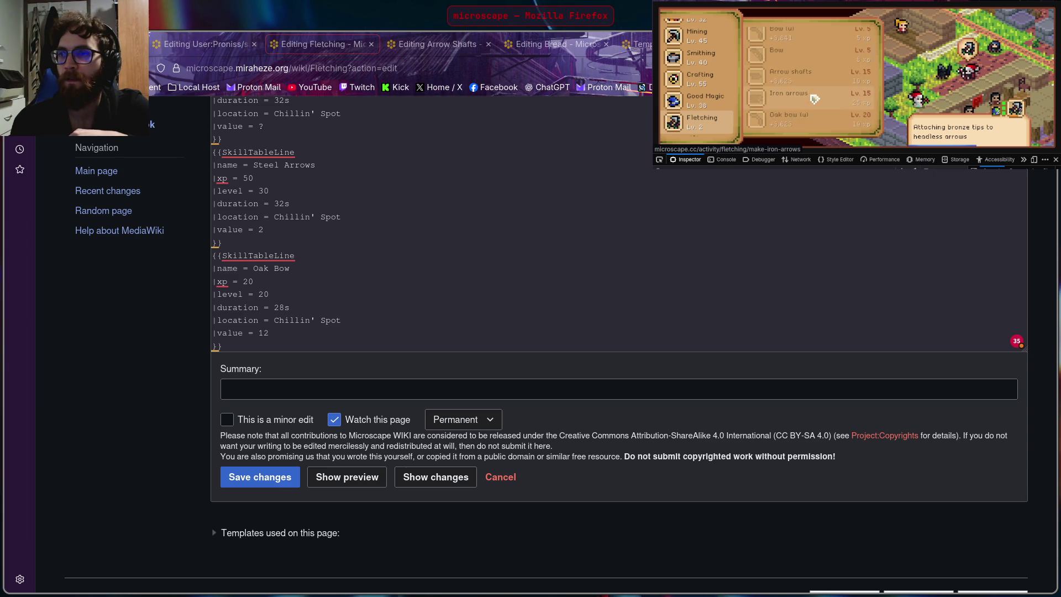
{"action": "scroll", "coordinate": [821, 88], "scroll_direction": "down", "scroll_amount": 2}
{"action": "scroll", "coordinate": [834, 70], "scroll_direction": "down", "scroll_amount": 1}
{"action": "scroll", "coordinate": [835, 71], "scroll_direction": "down", "scroll_amount": 1}
{"action": "scroll", "coordinate": [834, 79], "scroll_direction": "down", "scroll_amount": 1}
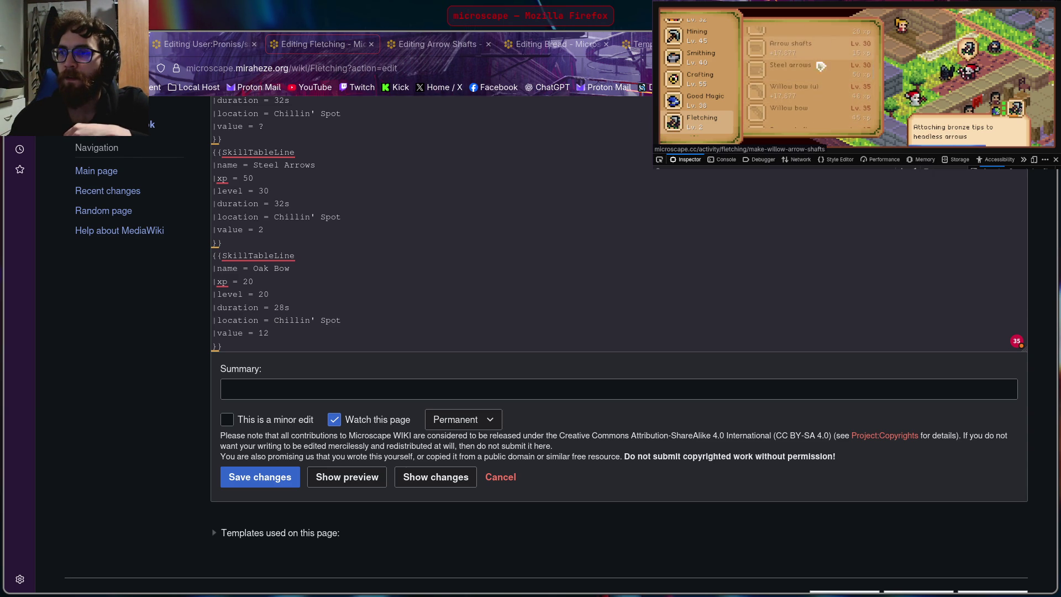
{"action": "scroll", "coordinate": [833, 86], "scroll_direction": "down", "scroll_amount": 1}
{"action": "scroll", "coordinate": [834, 95], "scroll_direction": "down", "scroll_amount": 1}
{"action": "left_click", "coordinate": [833, 98]}
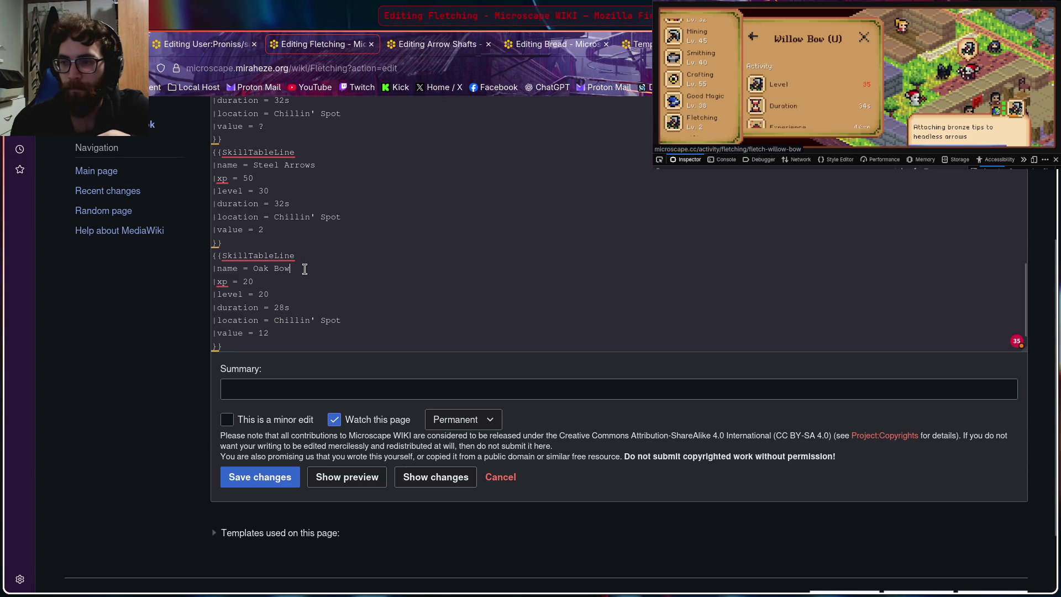
Step: Rename the Oak Bow entry to Willow Bow (u) with xp 46 and level 35 from the guidebook
{"action": "key", "text": "BackSpace"}
{"action": "key", "text": "BackSpace"}
{"action": "key", "text": "BackSpace"}
{"action": "key", "text": "BackSpace"}
{"action": "key", "text": "BackSpace"}
{"action": "key", "text": "BackSpace"}
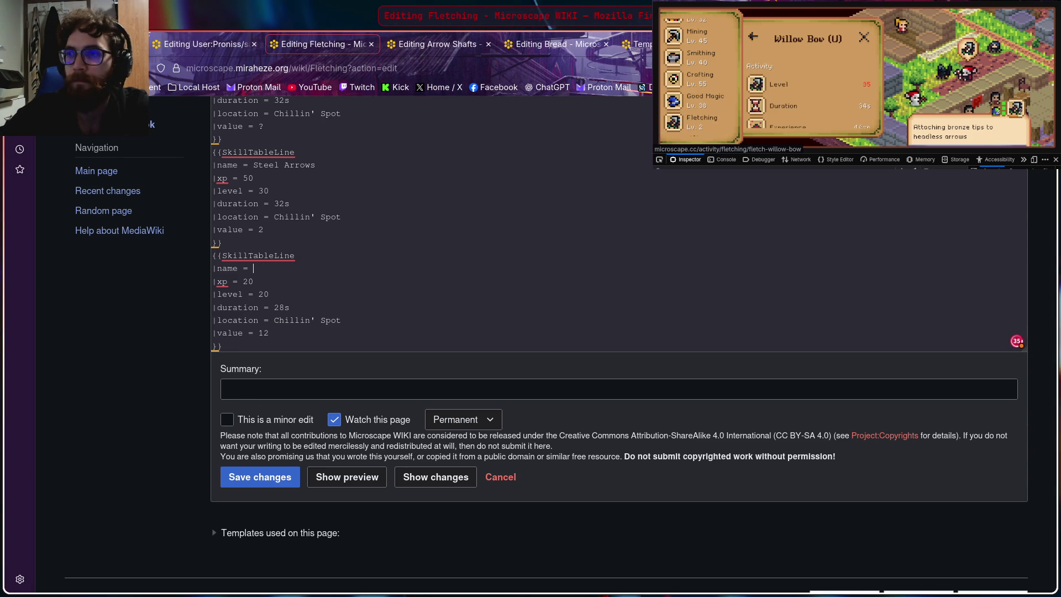
{"action": "type", "text": "Willow"}
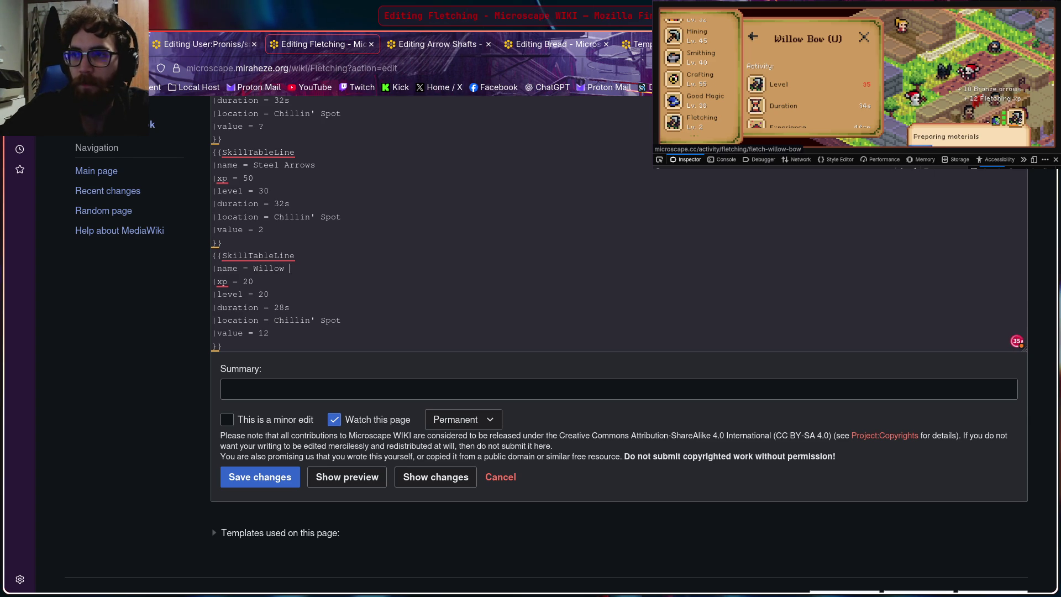
{"action": "type", "text": " Bow (u"}
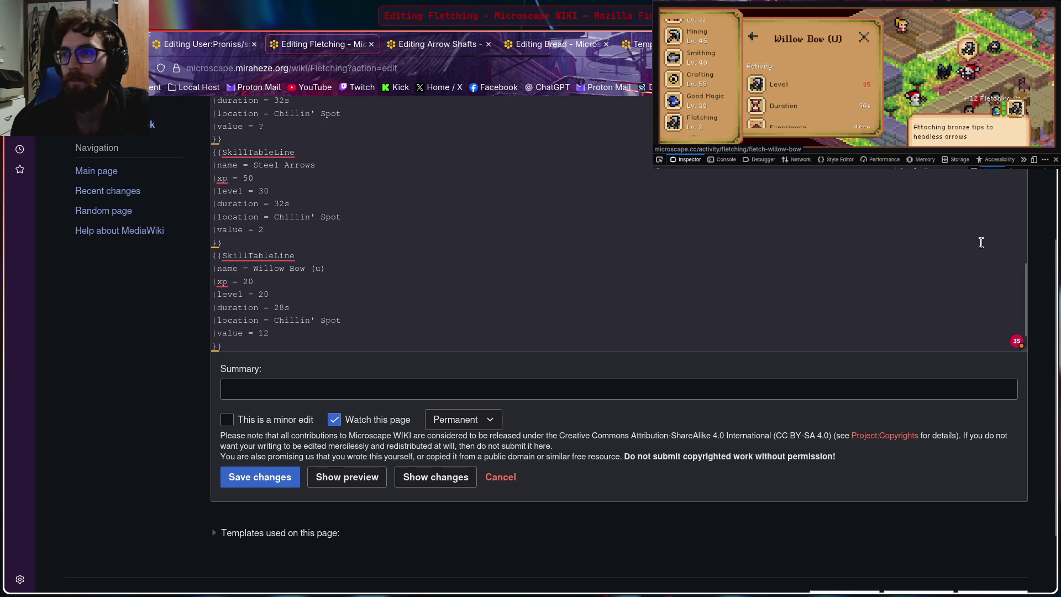
{"action": "left_click", "coordinate": [809, 92]}
{"action": "scroll", "coordinate": [809, 93], "scroll_direction": "down", "scroll_amount": 2}
{"action": "left_click", "coordinate": [625, 348]}
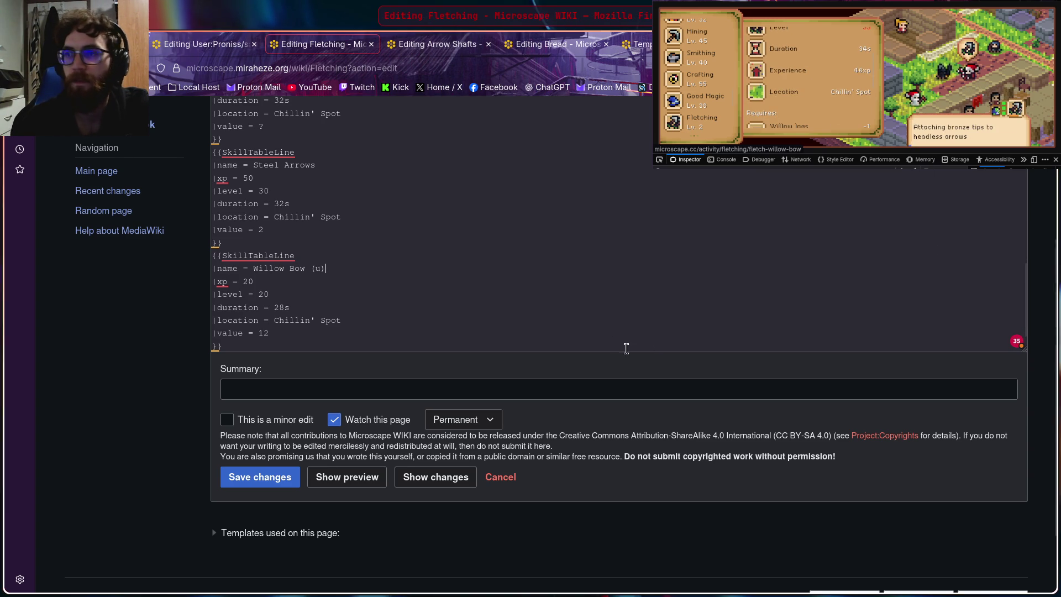
{"action": "left_click", "coordinate": [283, 282]}
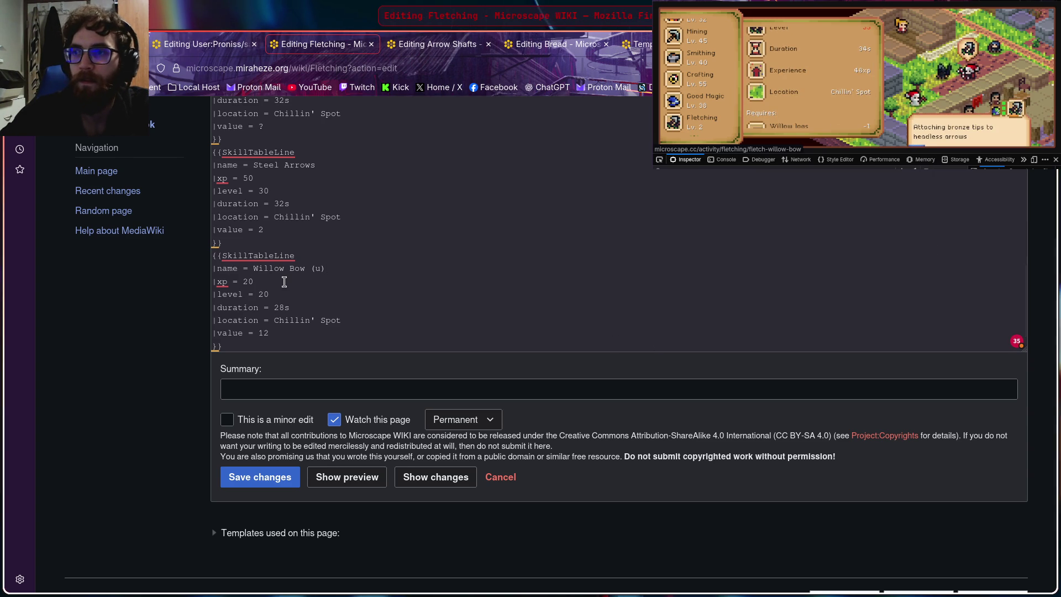
{"action": "type", "text": "46"}
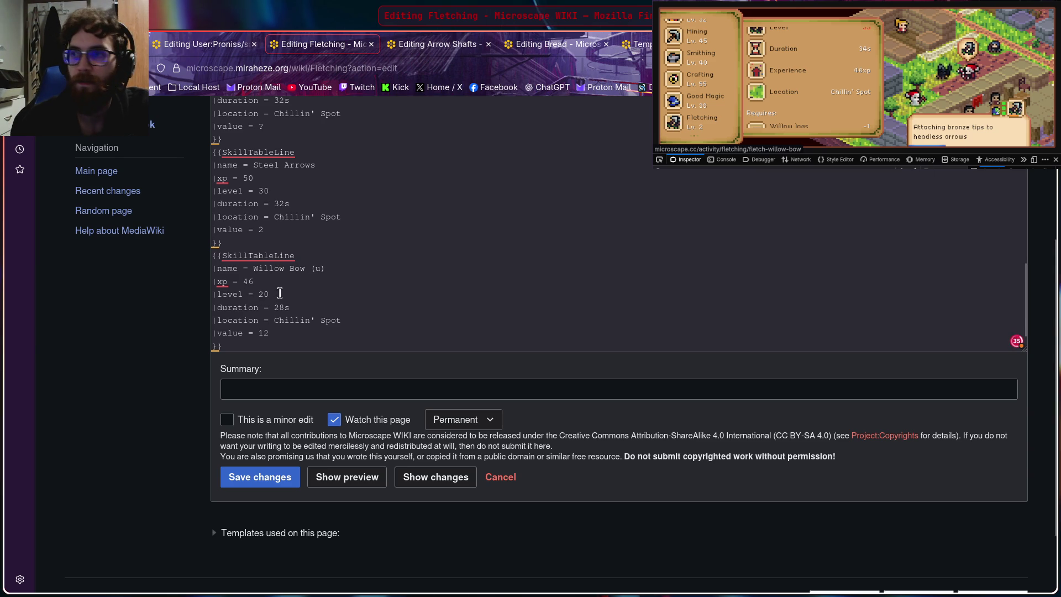
{"action": "left_click", "coordinate": [808, 51]}
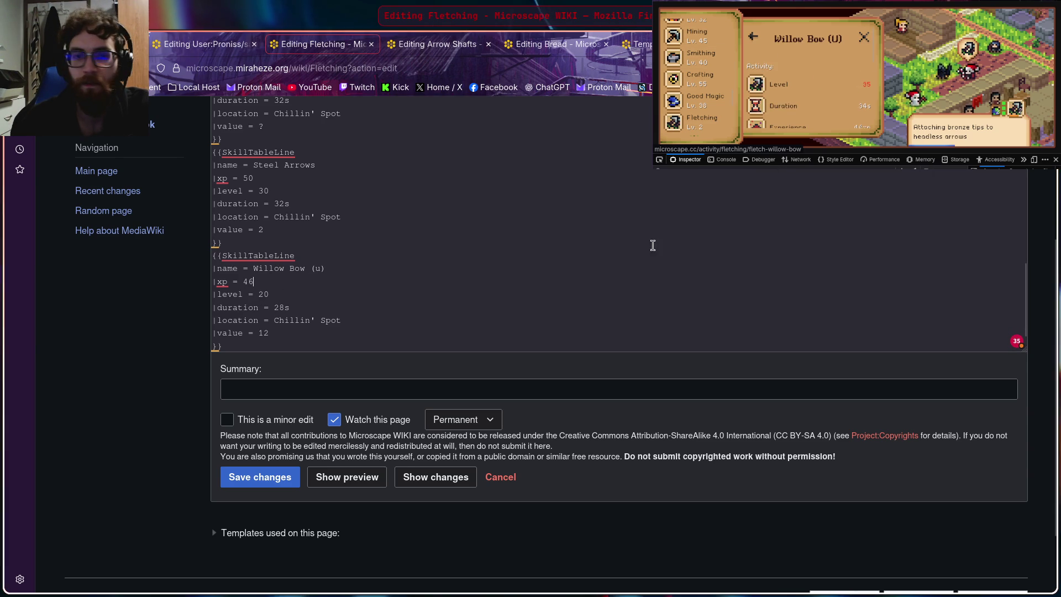
{"action": "key", "text": "BackSpace"}
{"action": "key", "text": "BackSpace"}
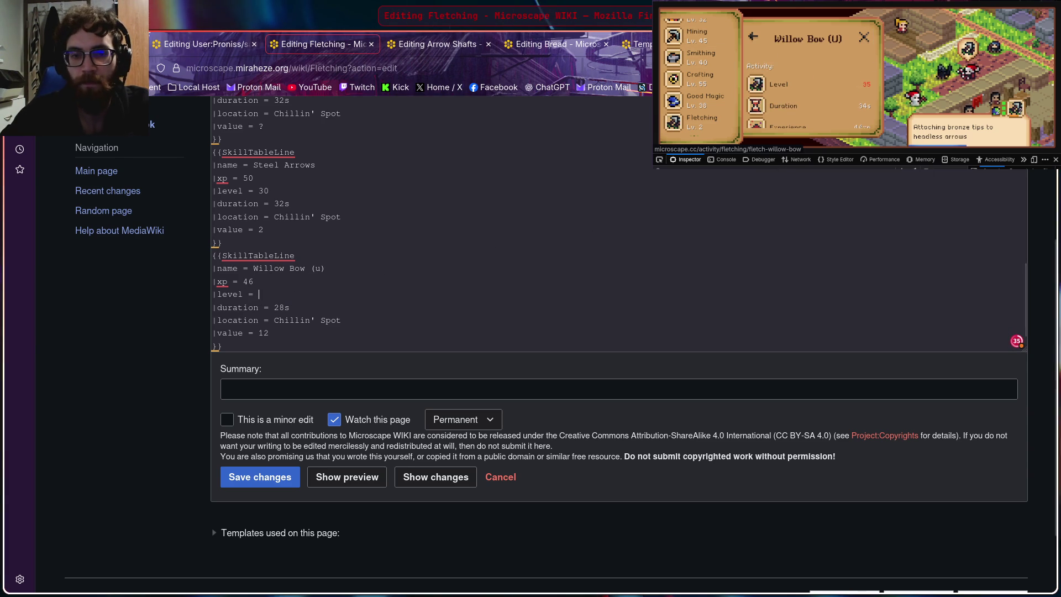
{"action": "type", "text": "35"}
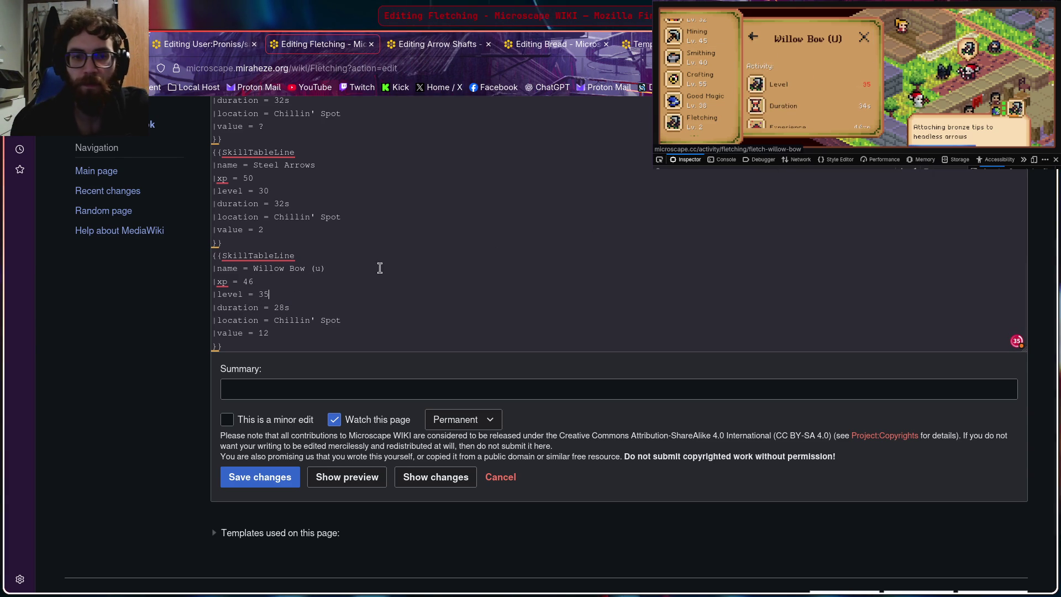
{"action": "scroll", "coordinate": [825, 89], "scroll_direction": "down", "scroll_amount": 2}
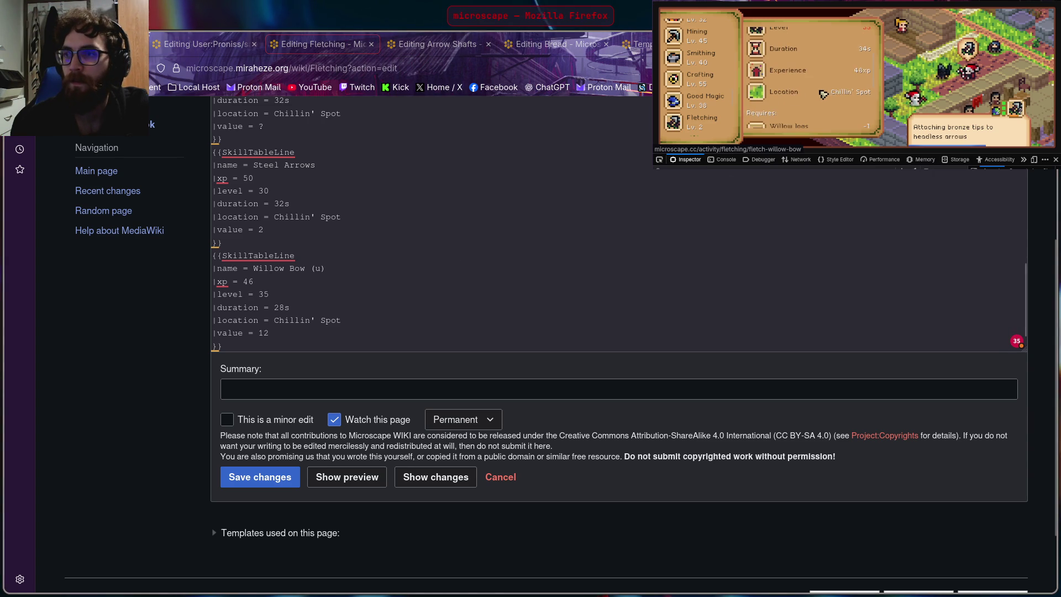
Step: Set Willow Bow (u) duration to 34s and select the whole entry for copying
{"action": "left_click", "coordinate": [284, 307]}
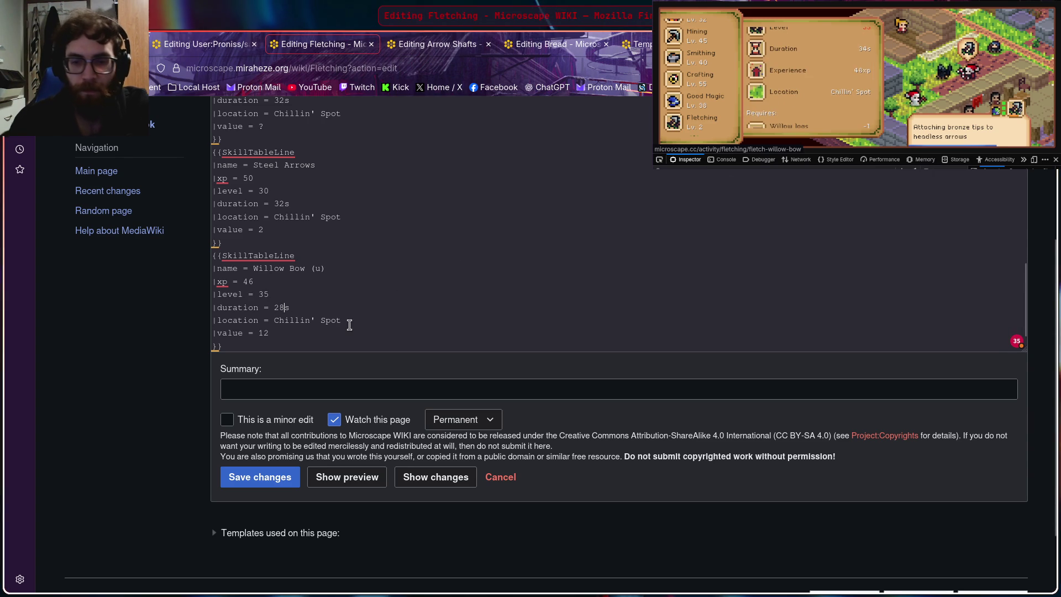
{"action": "key", "text": "BackSpace"}
{"action": "key", "text": "BackSpace"}
{"action": "type", "text": "34"}
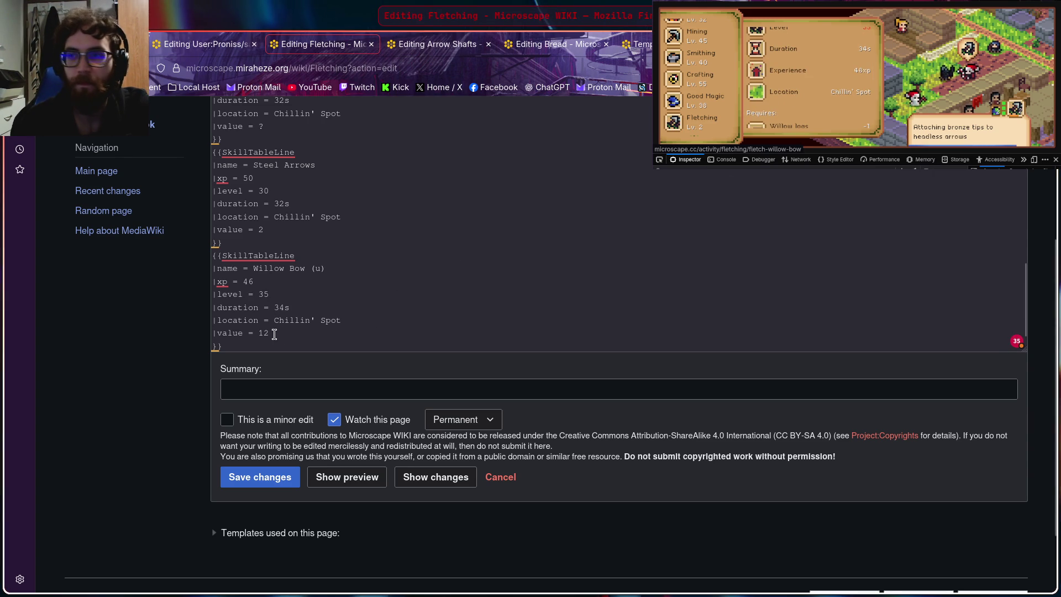
{"action": "scroll", "coordinate": [812, 84], "scroll_direction": "down", "scroll_amount": 2}
{"action": "left_click", "coordinate": [813, 84]}
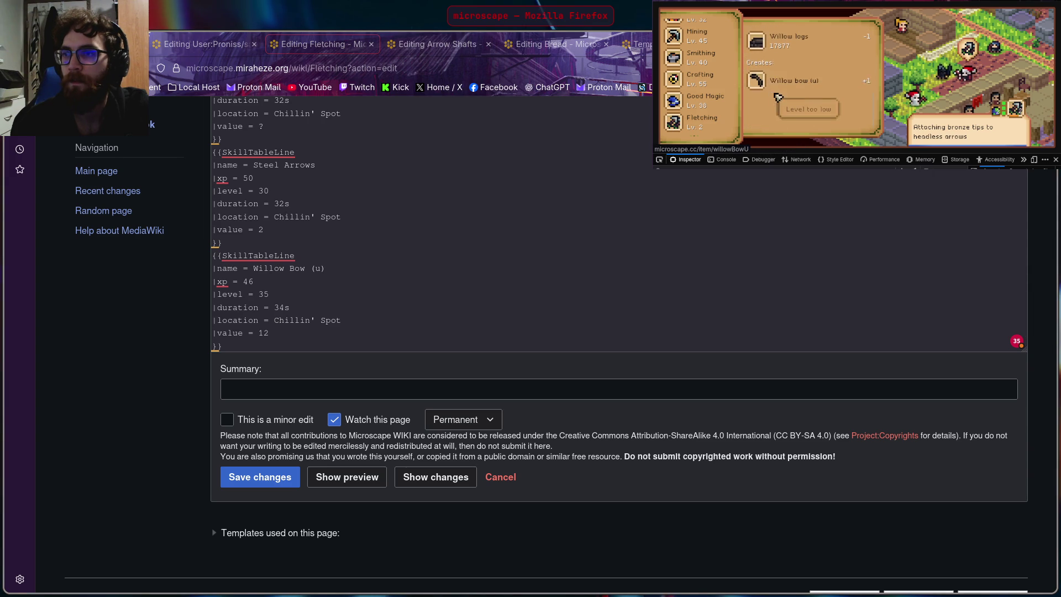
{"action": "left_click", "coordinate": [759, 84]}
{"action": "scroll", "coordinate": [787, 83], "scroll_direction": "down", "scroll_amount": 2}
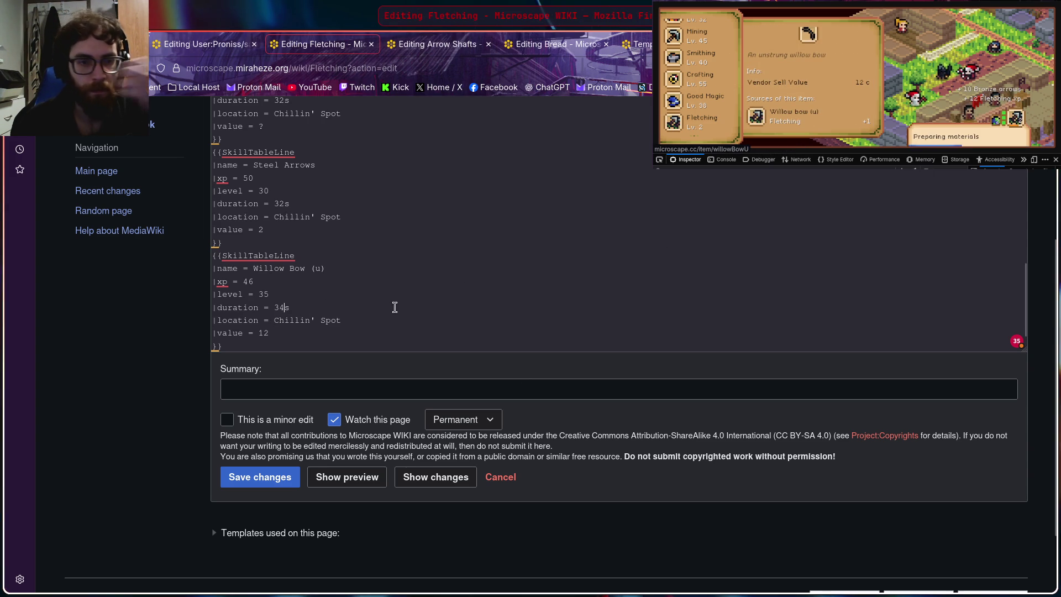
{"action": "left_click_drag", "start_coordinate": [214, 253], "coordinate": [335, 340]}
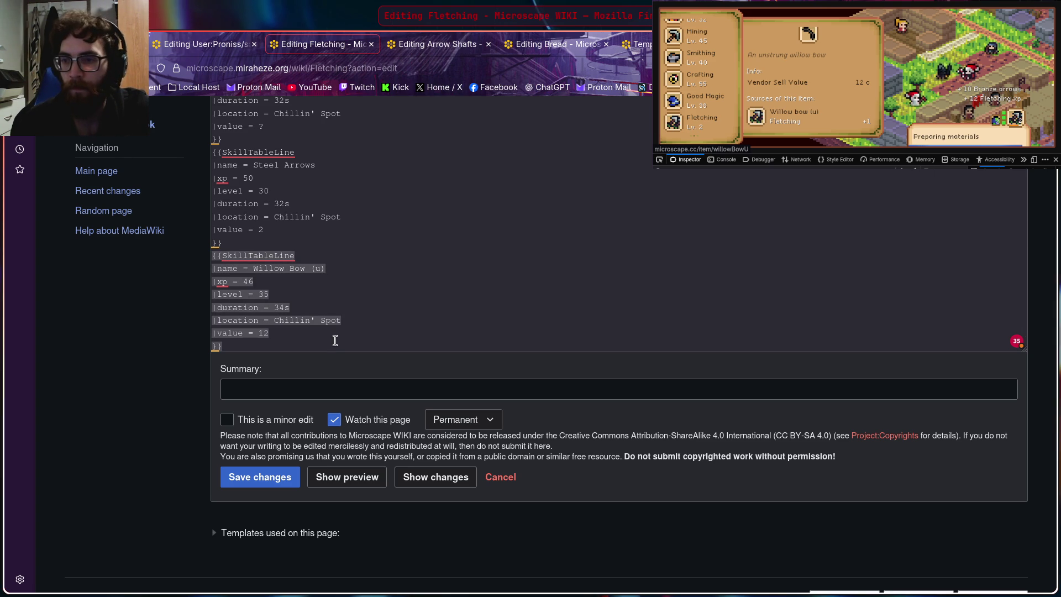
{"action": "scroll", "coordinate": [369, 316], "scroll_direction": "down", "scroll_amount": 1}
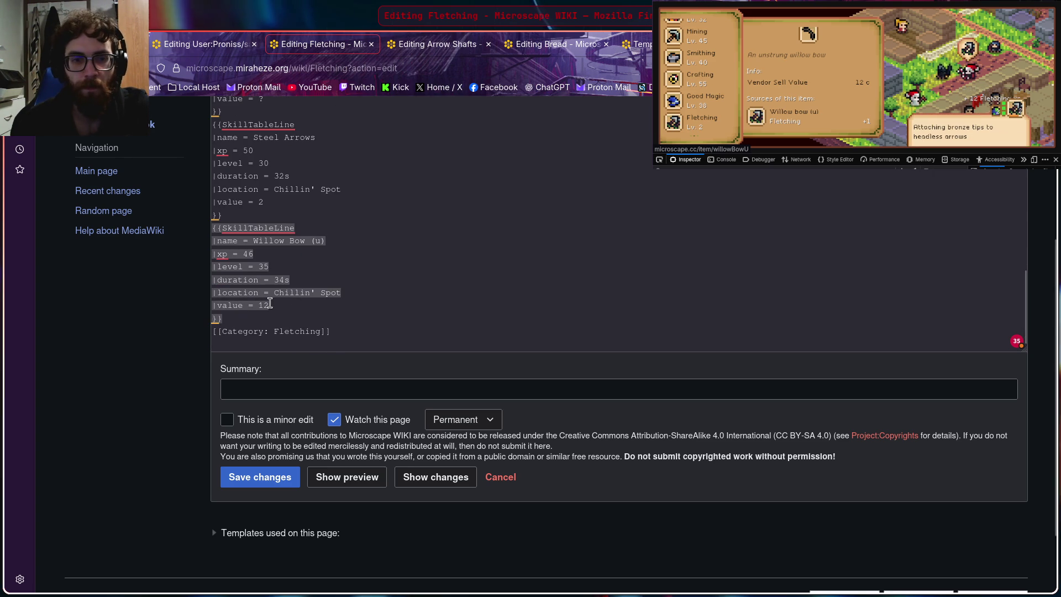
Step: Paste a duplicate entry after Willow Bow (u) and rename it Willow Bow
{"action": "left_click", "coordinate": [244, 320]}
{"action": "key", "text": "Return"}
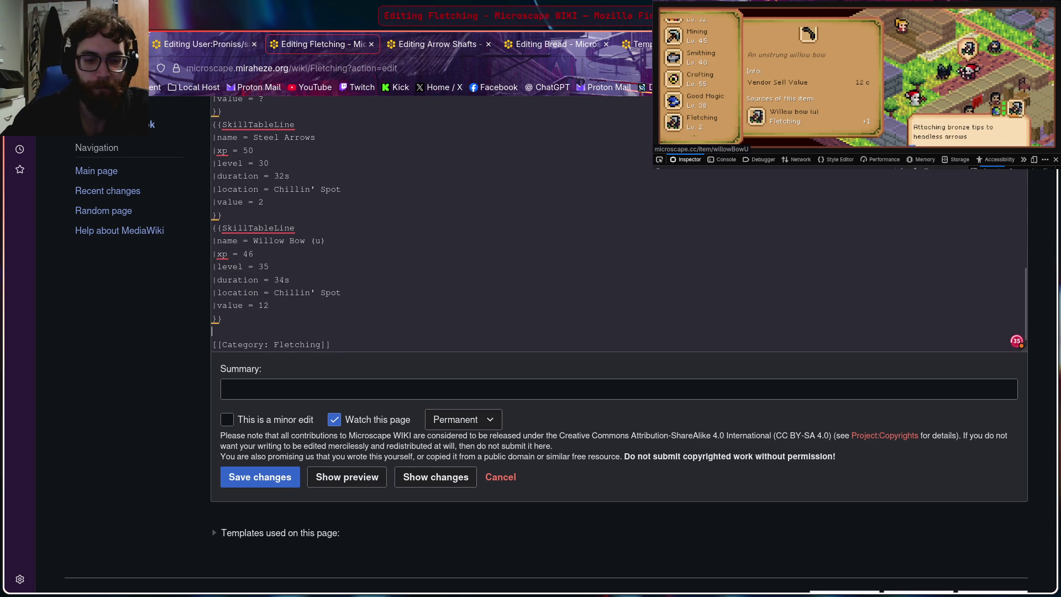
{"action": "type", "text": "{{SkillTableLine |name = Willow Bow (u) |xp = 46 |level = 35 |duration = 34s |location = Chillin' Spot |value = 12 }}"}
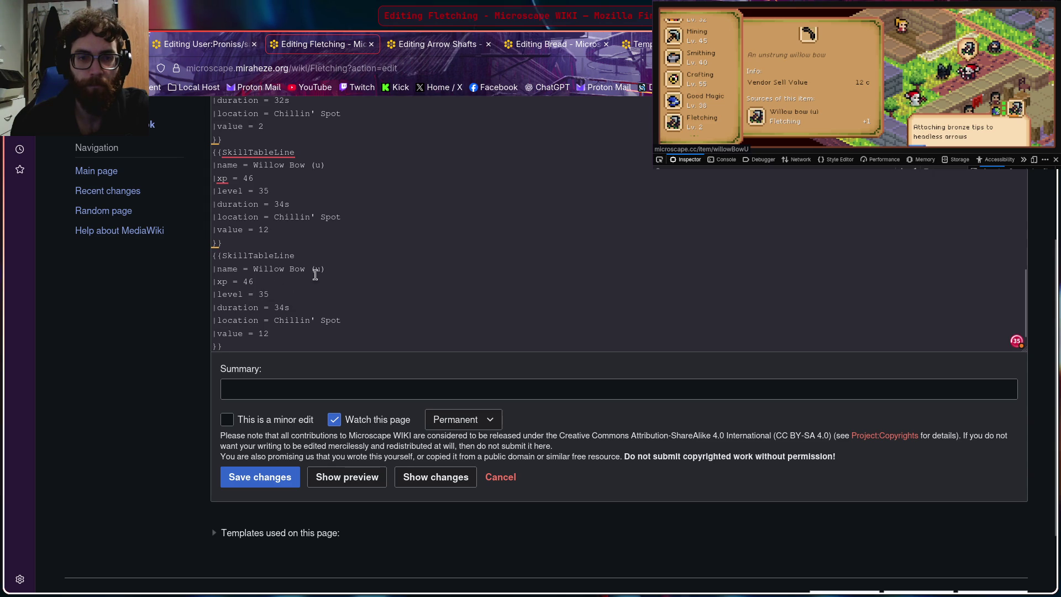
{"action": "left_click", "coordinate": [338, 272]}
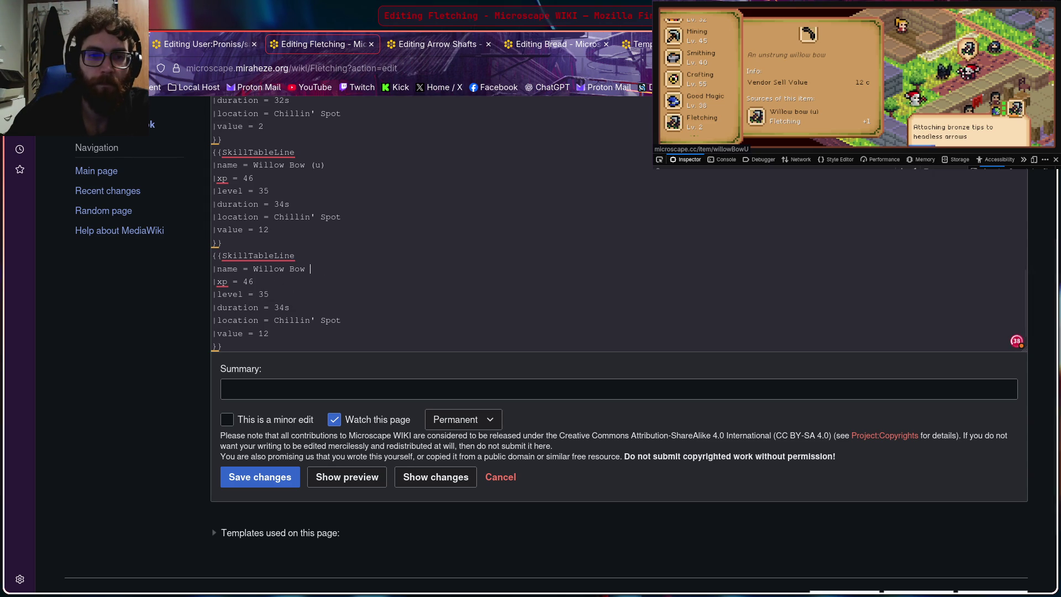
{"action": "key", "text": "BackSpace"}
{"action": "key", "text": "BackSpace"}
{"action": "key", "text": "BackSpace"}
Step: Bring up the Willow Bow recipe details in the game guidebook for reference
{"action": "left_click", "coordinate": [784, 111]}
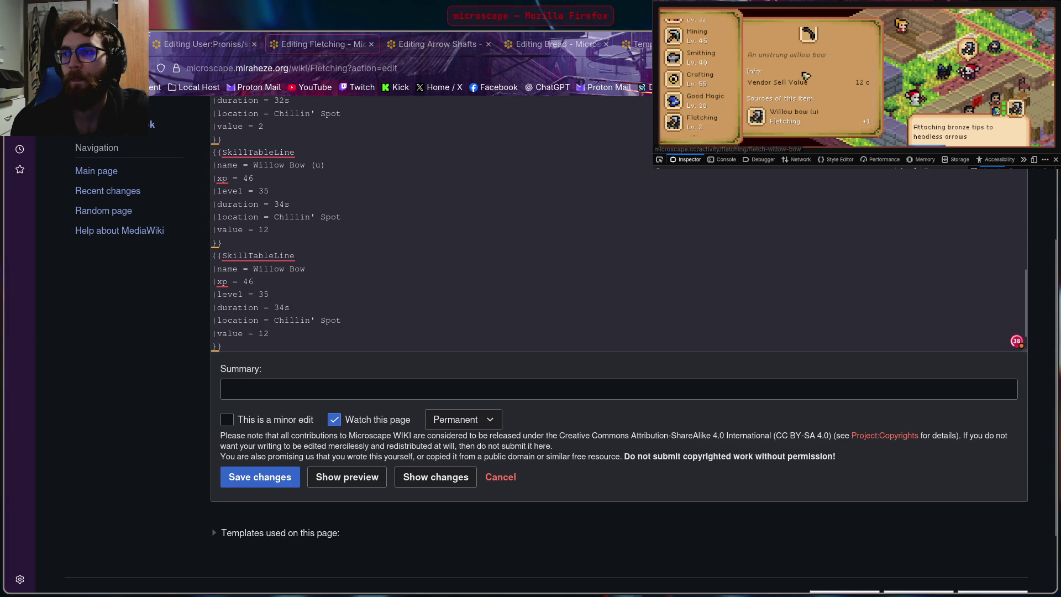
{"action": "scroll", "coordinate": [806, 72], "scroll_direction": "down", "scroll_amount": 3}
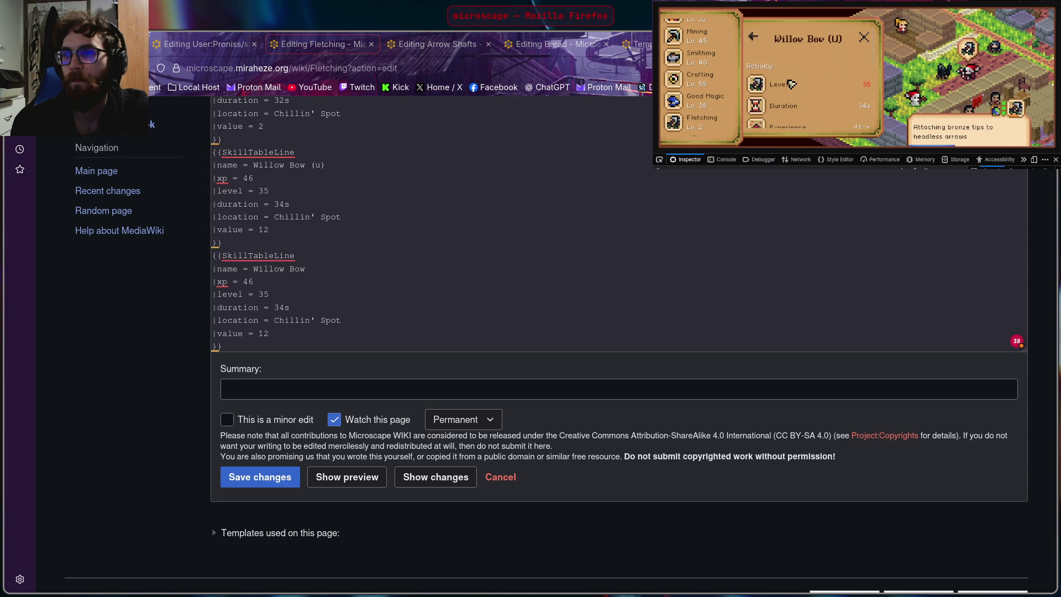
{"action": "scroll", "coordinate": [792, 84], "scroll_direction": "down", "scroll_amount": 2}
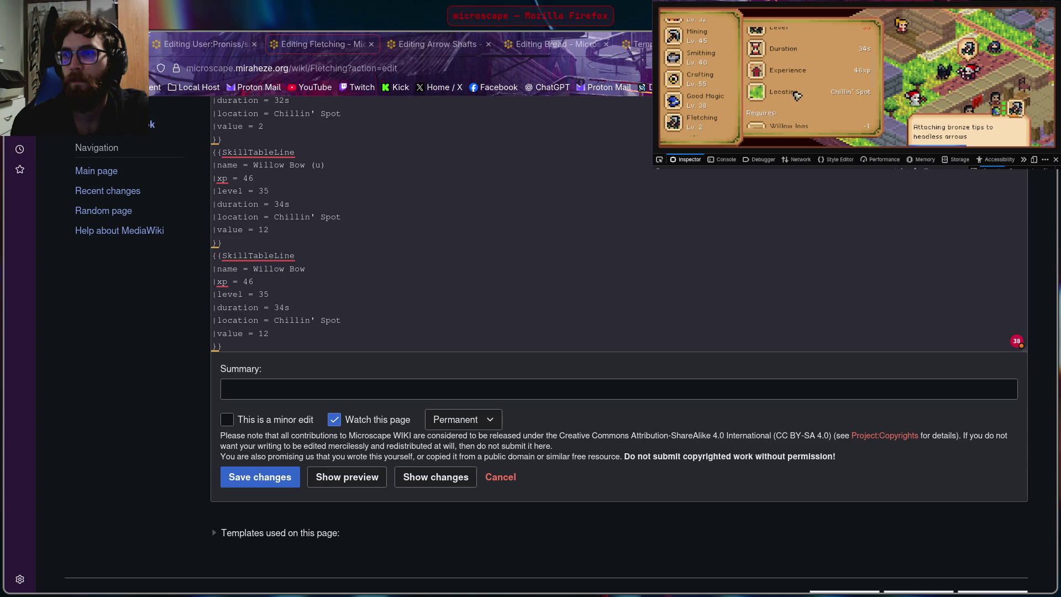
{"action": "scroll", "coordinate": [801, 100], "scroll_direction": "down", "scroll_amount": 2}
{"action": "scroll", "coordinate": [803, 100], "scroll_direction": "down", "scroll_amount": 1}
{"action": "scroll", "coordinate": [800, 91], "scroll_direction": "up", "scroll_amount": 3}
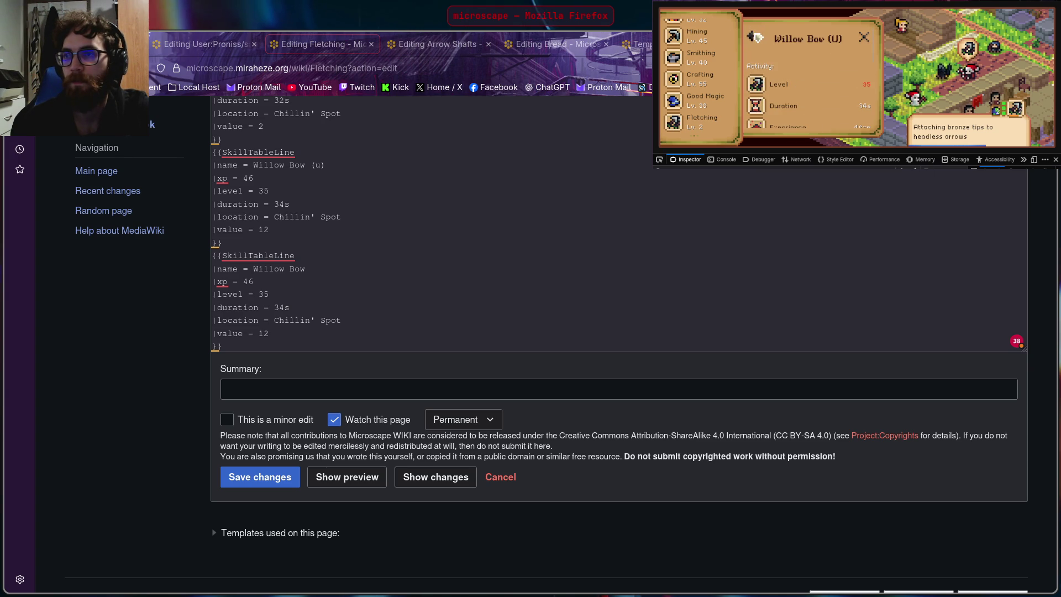
{"action": "left_click", "coordinate": [758, 37]}
{"action": "scroll", "coordinate": [791, 73], "scroll_direction": "down", "scroll_amount": 2}
{"action": "scroll", "coordinate": [790, 74], "scroll_direction": "down", "scroll_amount": 2}
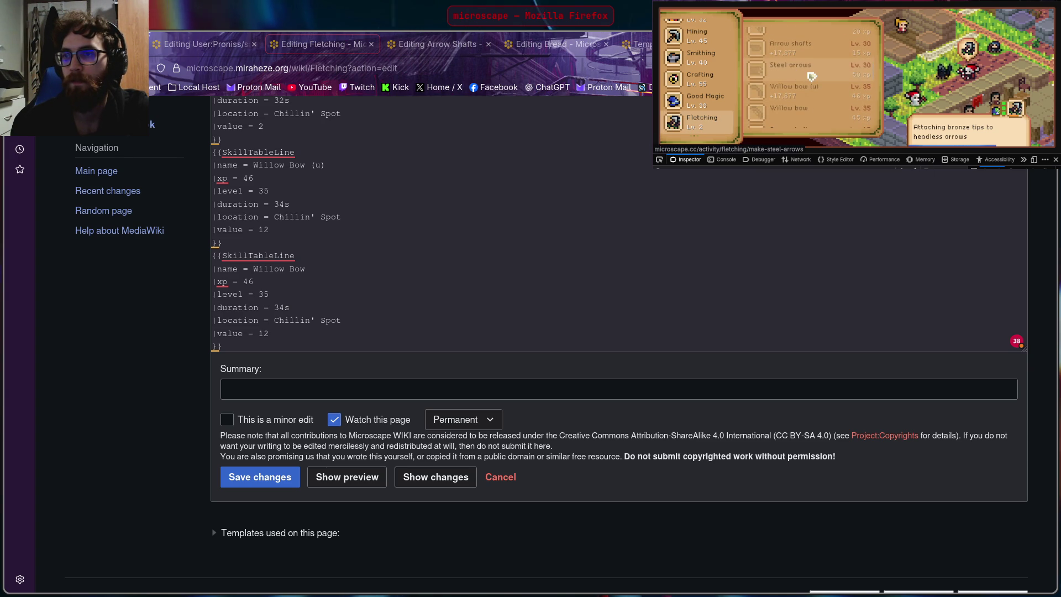
{"action": "scroll", "coordinate": [811, 63], "scroll_direction": "down", "scroll_amount": 2}
{"action": "left_click", "coordinate": [812, 60]}
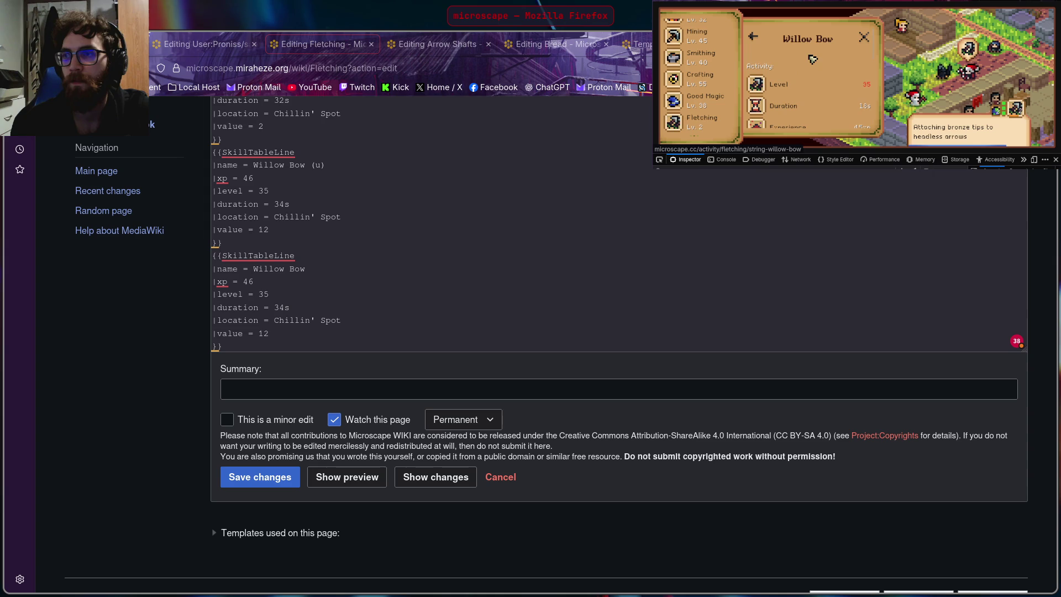
Step: Change the Willow Bow entry to xp 45 and duration 18s, checking the guidebook
{"action": "left_click", "coordinate": [288, 284]}
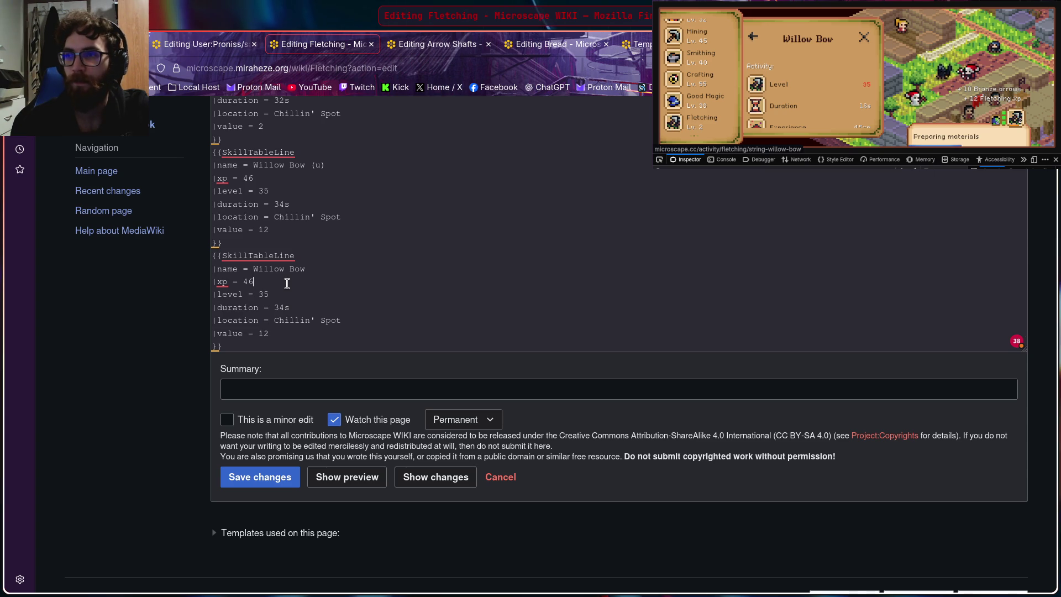
{"action": "left_click", "coordinate": [832, 97]}
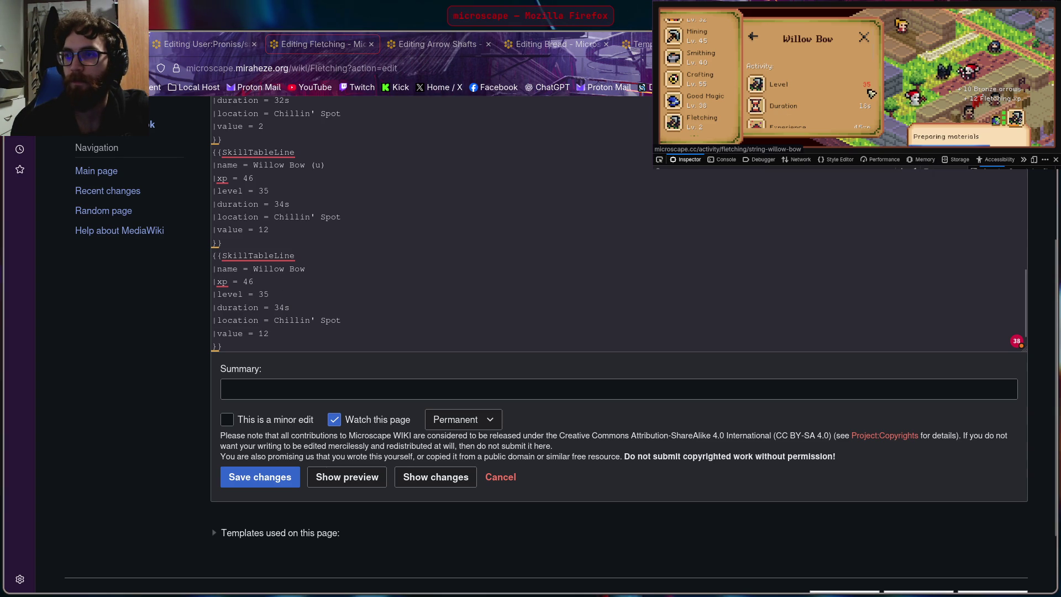
{"action": "scroll", "coordinate": [871, 94], "scroll_direction": "down", "scroll_amount": 2}
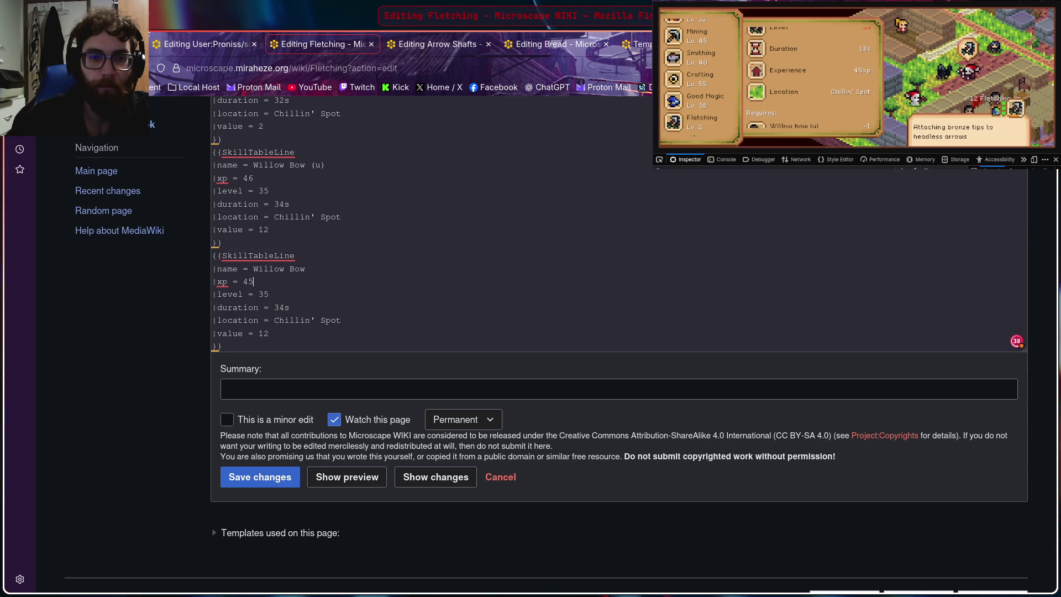
{"action": "key", "text": "BackSpace"}
{"action": "type", "text": "5"}
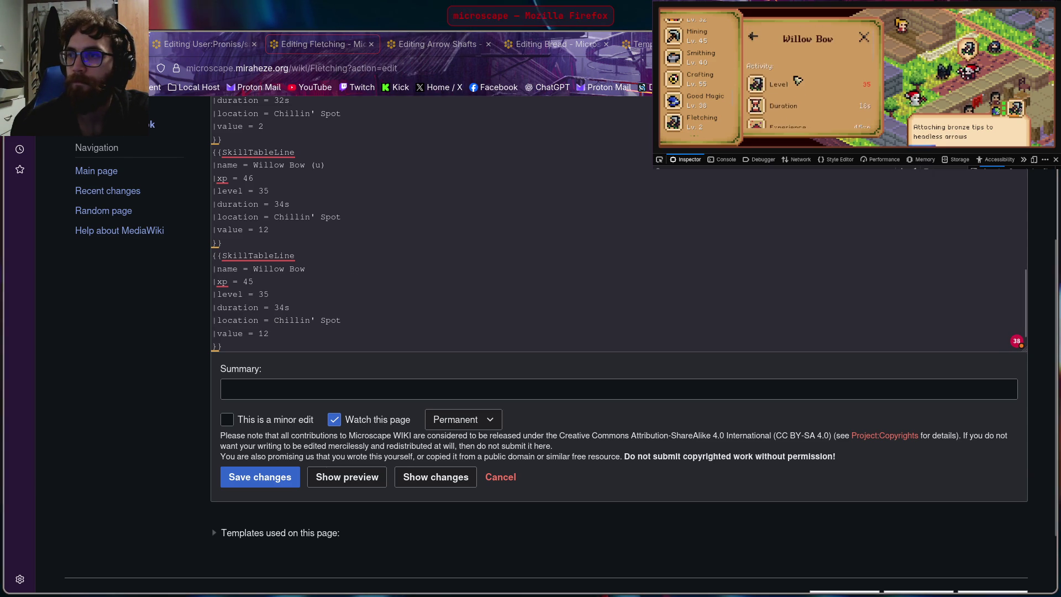
{"action": "key", "text": "alt+Tab"}
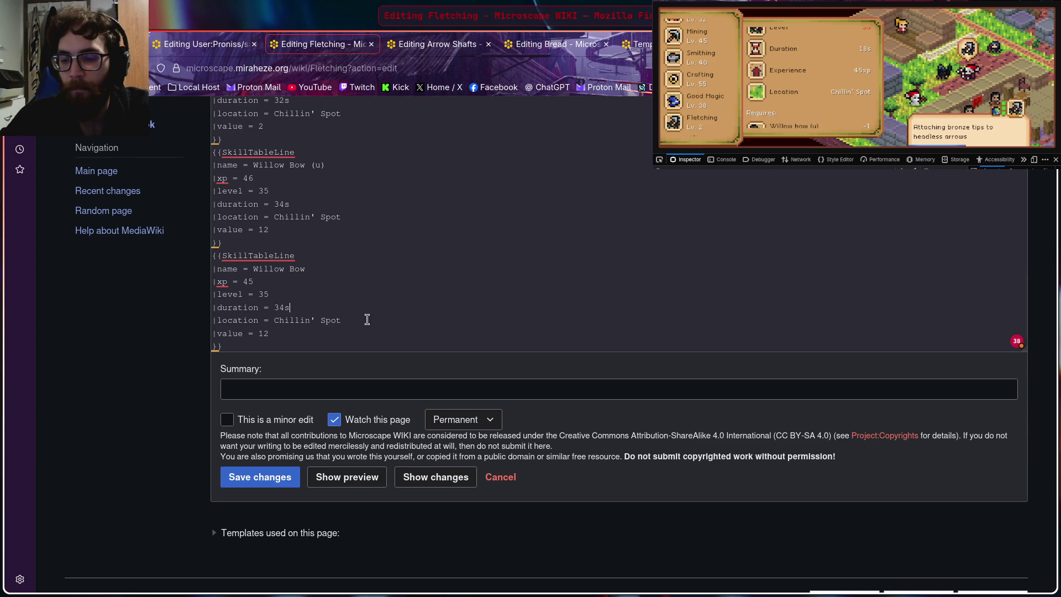
{"action": "key", "text": "BackSpace"}
{"action": "type", "text": "18"}
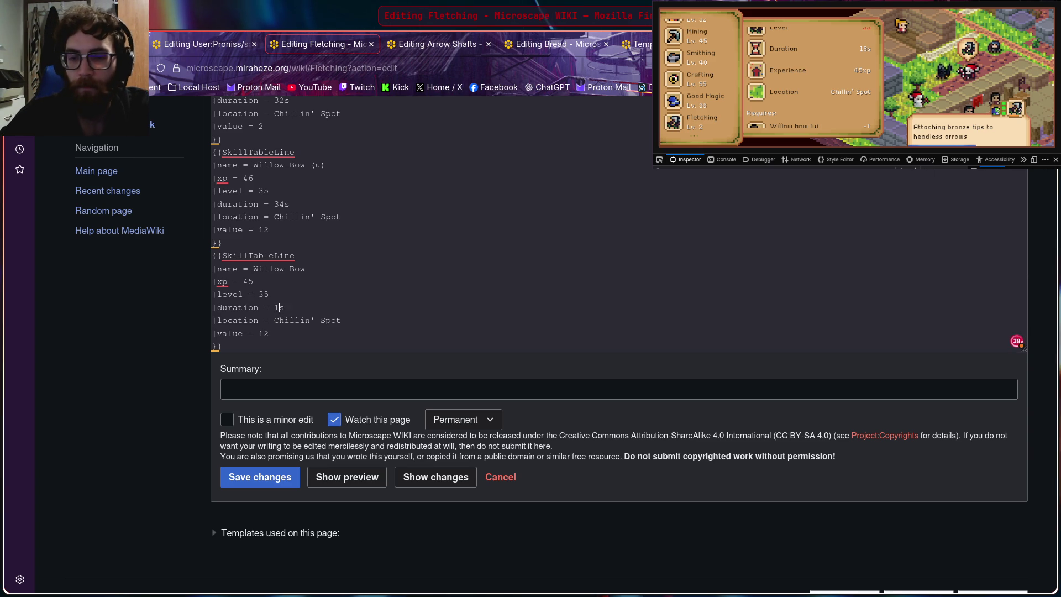
{"action": "scroll", "coordinate": [789, 74], "scroll_direction": "down", "scroll_amount": 3}
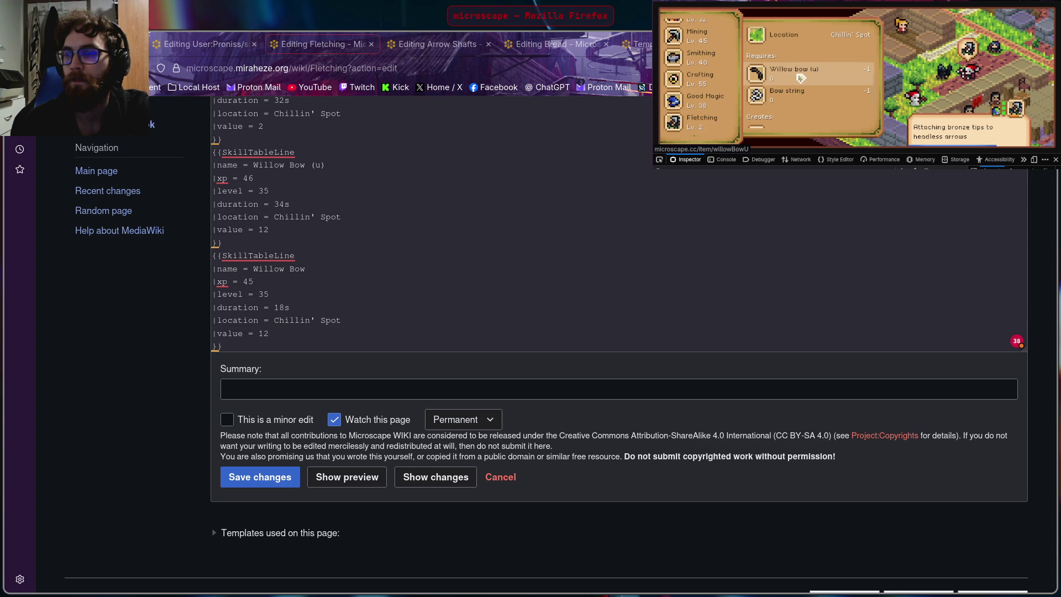
Step: Look up Willow Bow's sell value in the game and change the entry's value from 12 to 20
{"action": "left_click", "coordinate": [801, 76]}
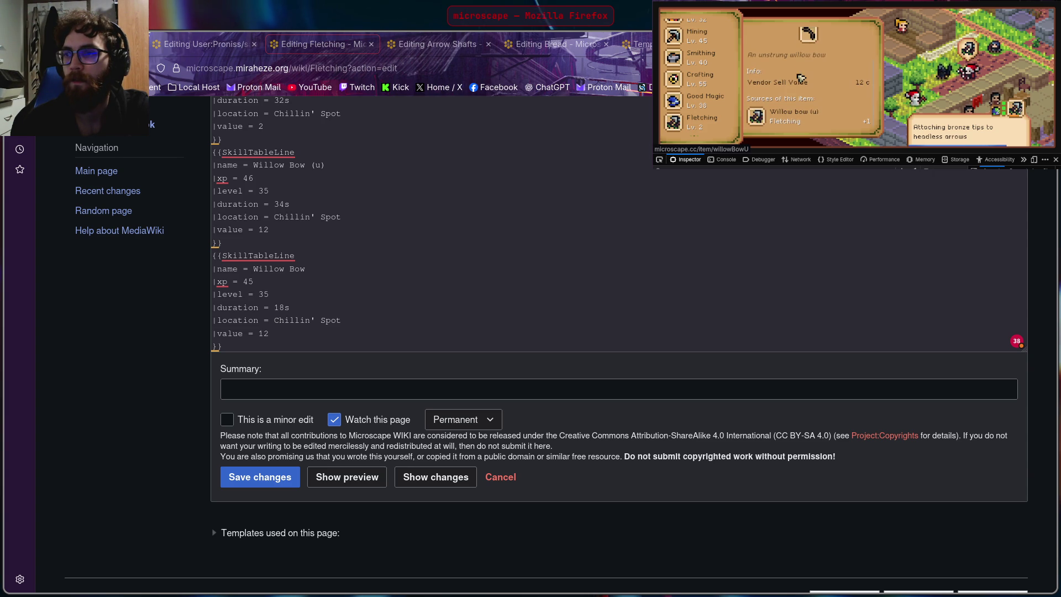
{"action": "left_click", "coordinate": [893, 261]}
{"action": "left_click", "coordinate": [828, 108]}
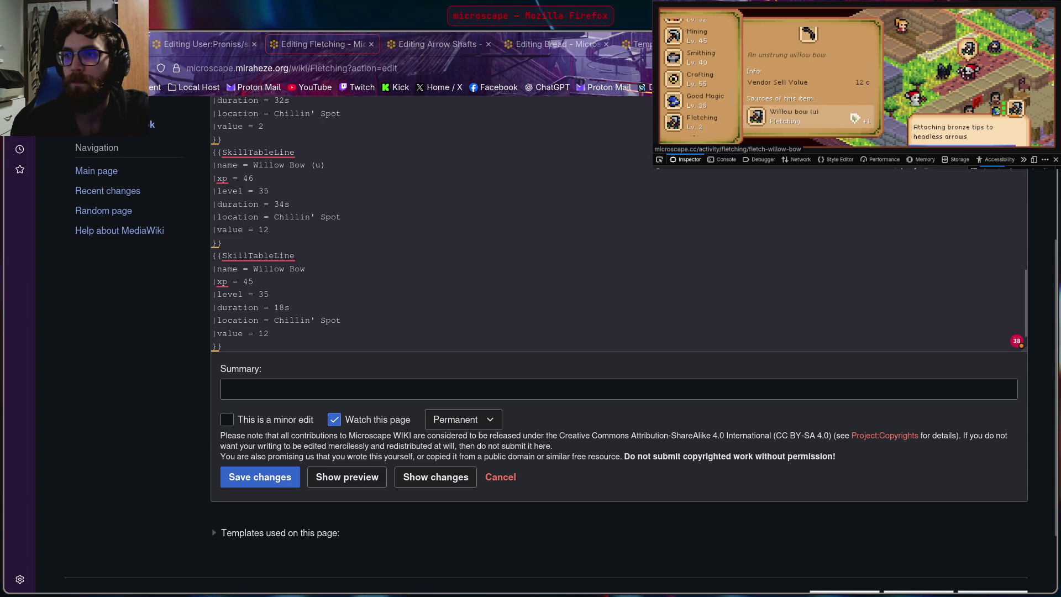
{"action": "scroll", "coordinate": [828, 109], "scroll_direction": "up", "scroll_amount": 2}
{"action": "left_click", "coordinate": [755, 38]}
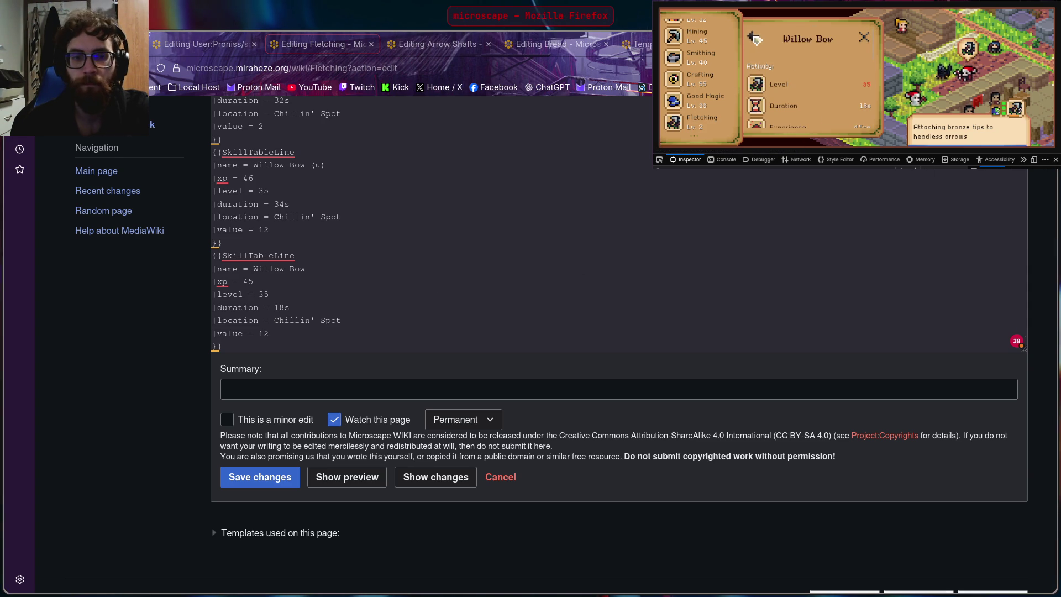
{"action": "scroll", "coordinate": [799, 87], "scroll_direction": "down", "scroll_amount": 3}
{"action": "left_click", "coordinate": [797, 86]}
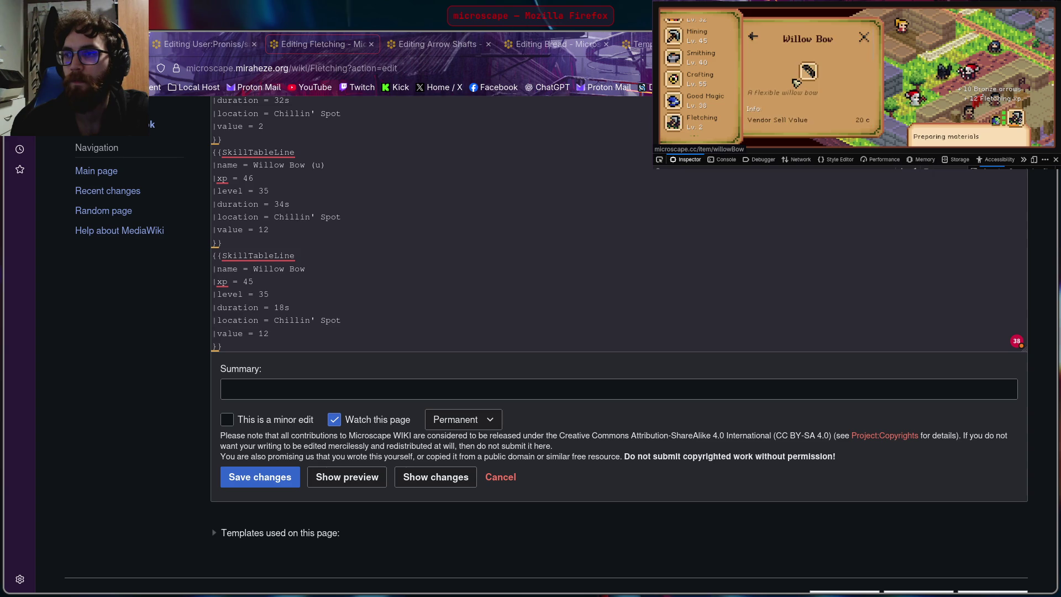
{"action": "scroll", "coordinate": [798, 83], "scroll_direction": "down", "scroll_amount": 2}
{"action": "left_click", "coordinate": [281, 307]}
{"action": "left_click", "coordinate": [272, 334]}
{"action": "key", "text": "BackSpace"}
{"action": "key", "text": "BackSpace"}
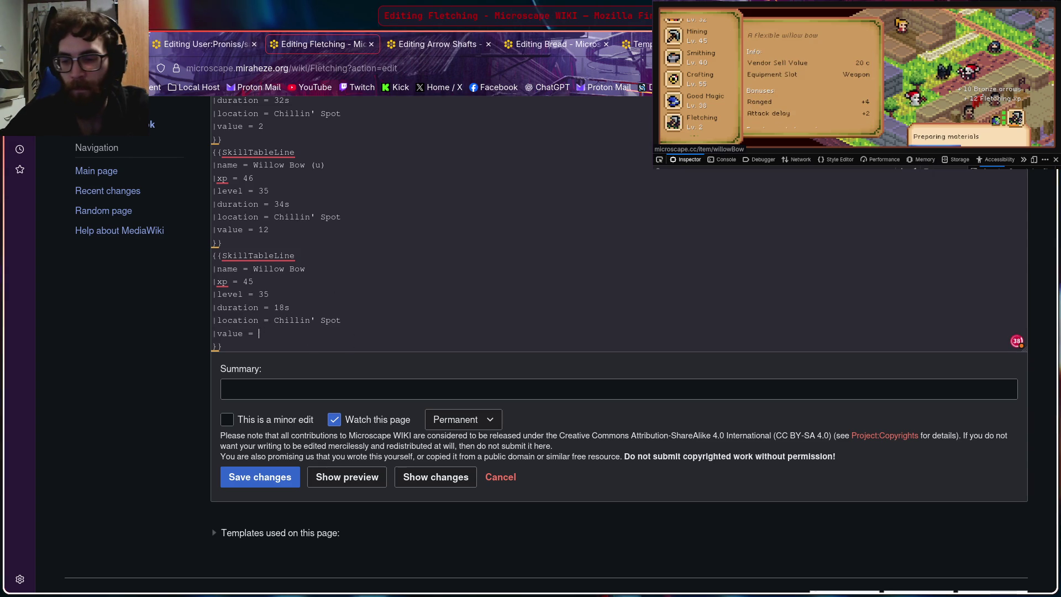
{"action": "type", "text": "20"}
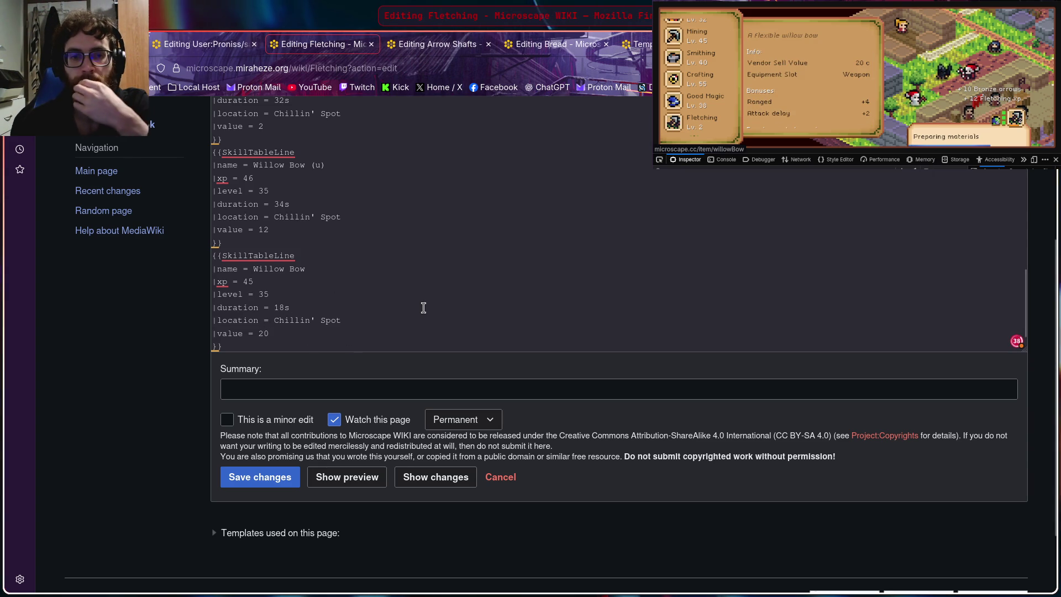
{"action": "scroll", "coordinate": [414, 298], "scroll_direction": "down", "scroll_amount": 1}
Step: Navigate the guidebook back to the Fletching list and view the level-45 Arrow Shafts recipe
{"action": "left_click", "coordinate": [754, 36]}
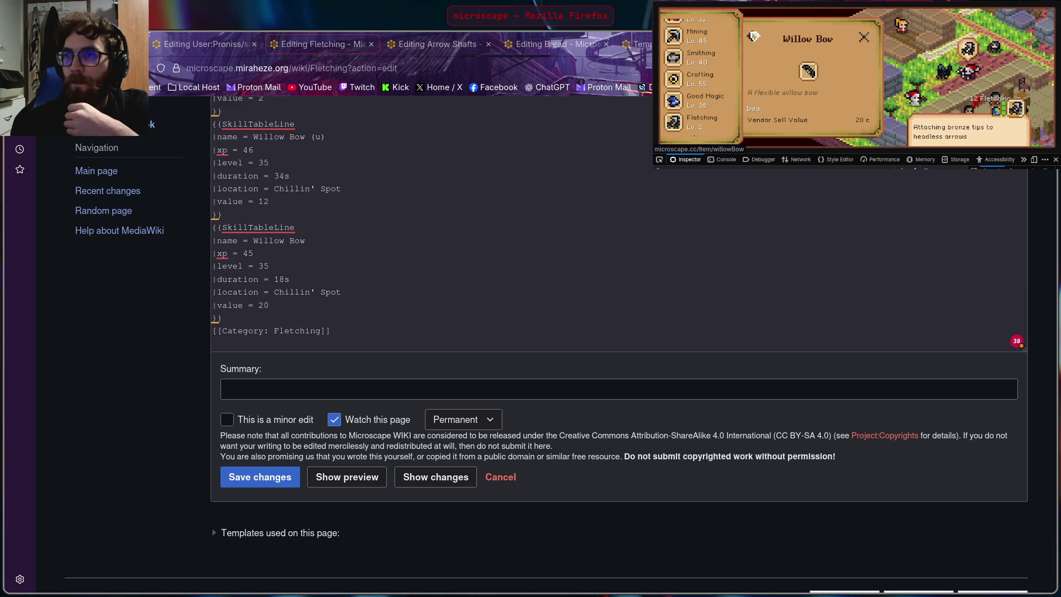
{"action": "left_click", "coordinate": [752, 36]}
{"action": "left_click", "coordinate": [784, 70]}
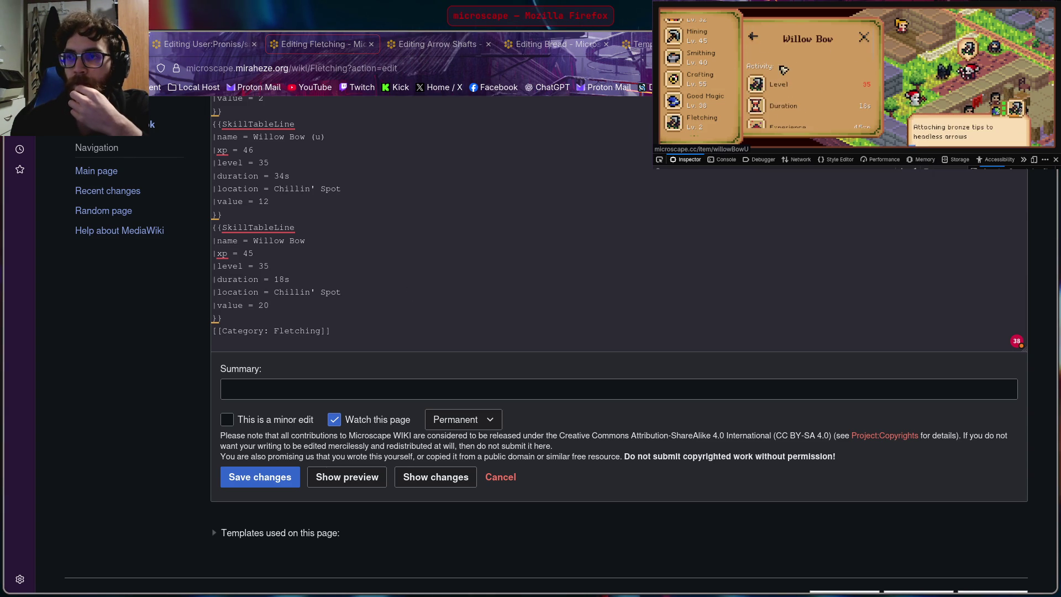
{"action": "left_click", "coordinate": [753, 36]}
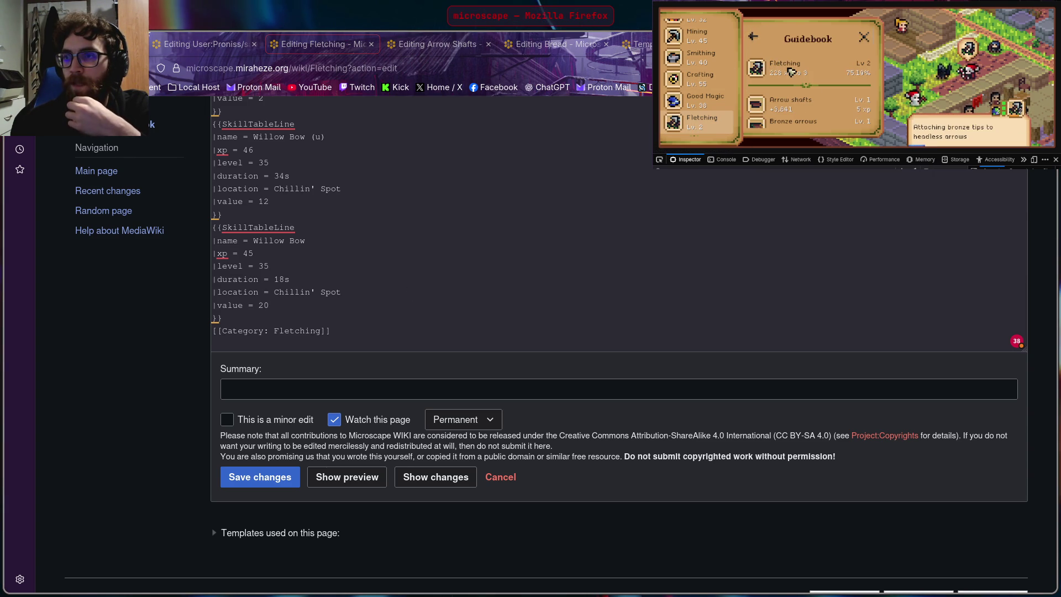
{"action": "scroll", "coordinate": [792, 73], "scroll_direction": "down", "scroll_amount": 1}
{"action": "scroll", "coordinate": [804, 100], "scroll_direction": "down", "scroll_amount": 2}
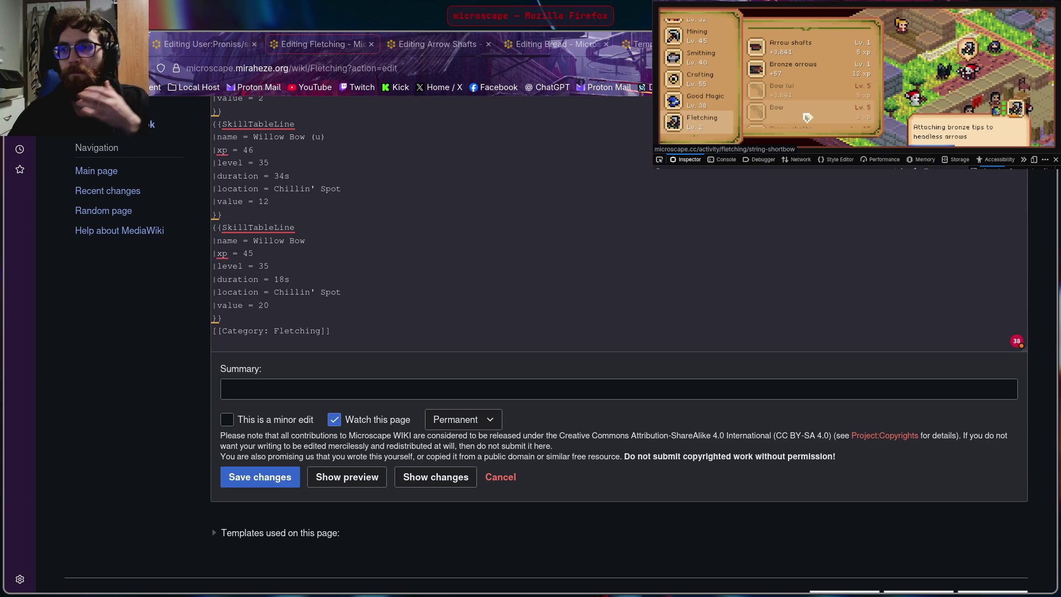
{"action": "scroll", "coordinate": [808, 116], "scroll_direction": "down", "scroll_amount": 3}
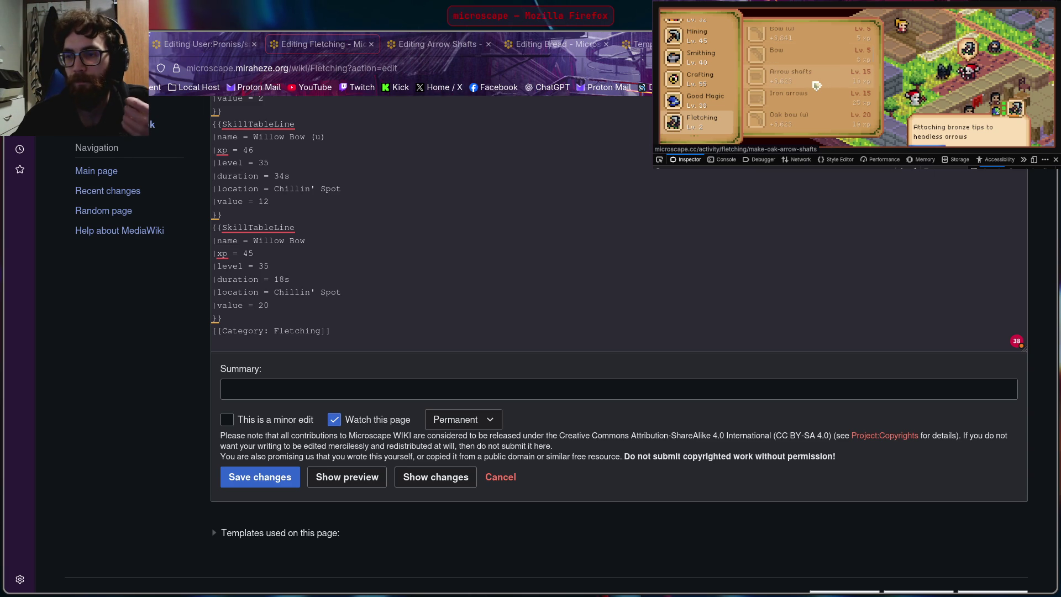
{"action": "scroll", "coordinate": [842, 74], "scroll_direction": "down", "scroll_amount": 3}
{"action": "scroll", "coordinate": [840, 70], "scroll_direction": "down", "scroll_amount": 2}
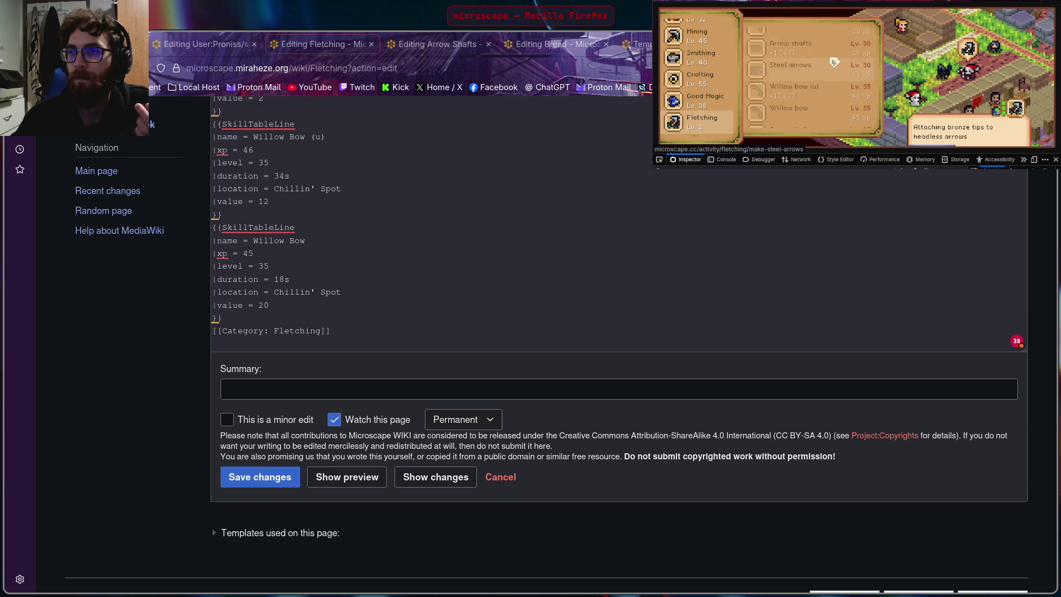
{"action": "scroll", "coordinate": [833, 66], "scroll_direction": "down", "scroll_amount": 2}
{"action": "scroll", "coordinate": [827, 60], "scroll_direction": "down", "scroll_amount": 1}
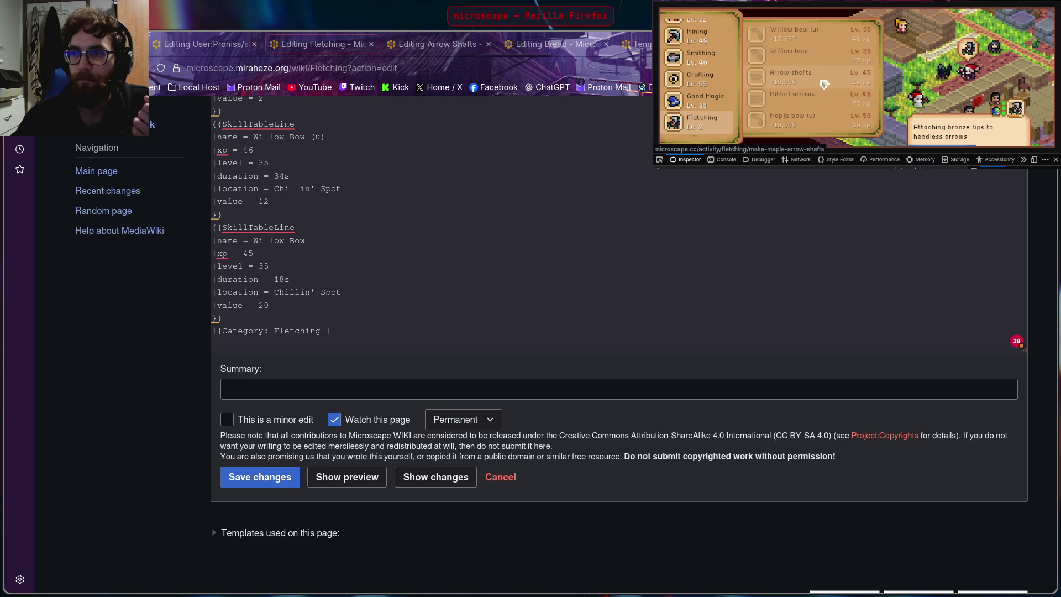
{"action": "left_click", "coordinate": [825, 84]}
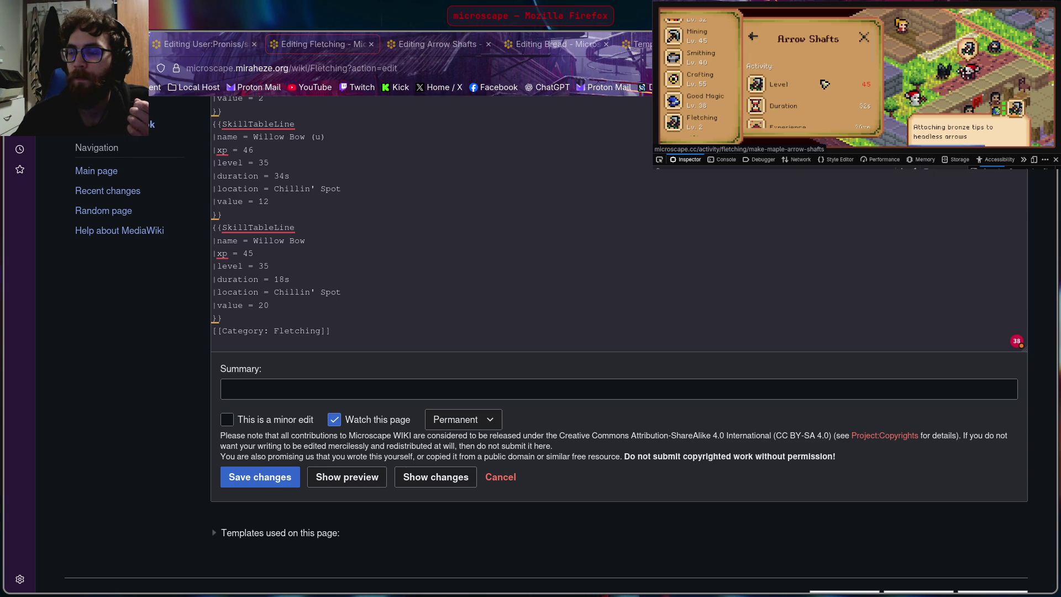
{"action": "scroll", "coordinate": [825, 84], "scroll_direction": "down", "scroll_amount": 2}
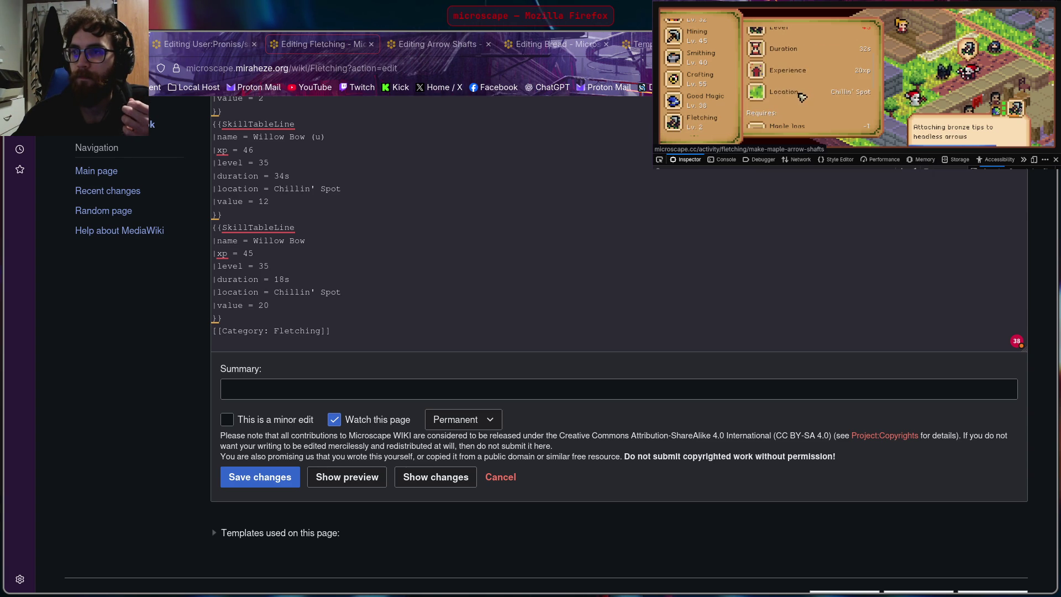
{"action": "left_click", "coordinate": [719, 254]}
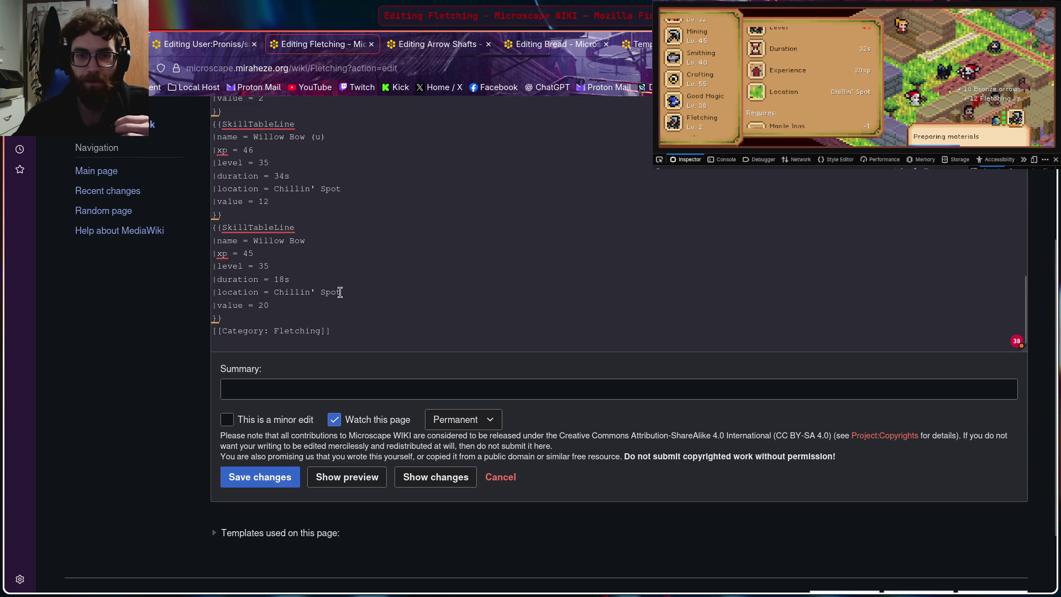
{"action": "scroll", "coordinate": [339, 292], "scroll_direction": "up", "scroll_amount": 2}
{"action": "scroll", "coordinate": [335, 290], "scroll_direction": "up", "scroll_amount": 1}
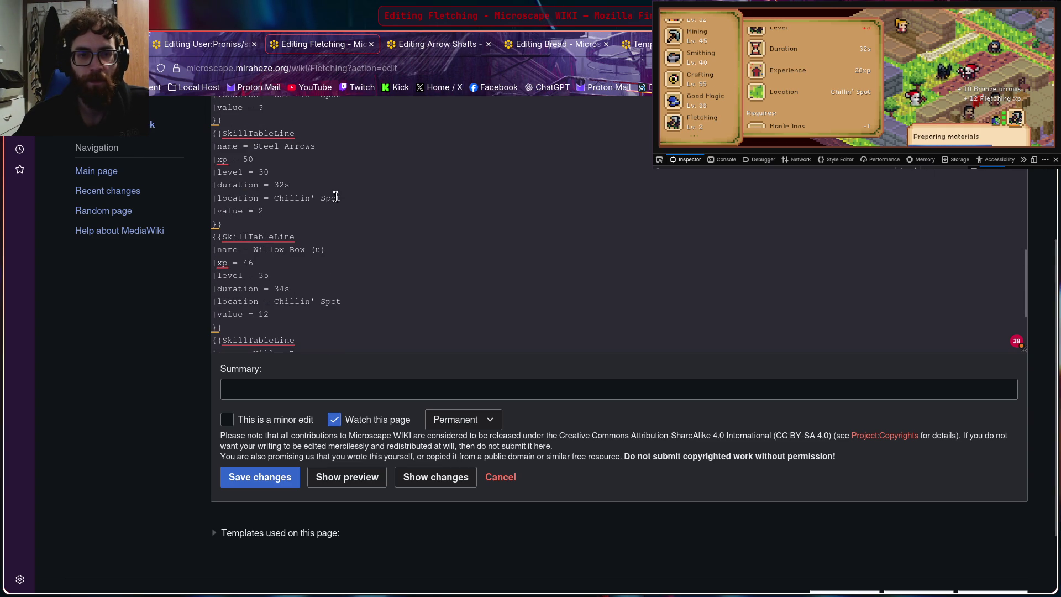
{"action": "left_click", "coordinate": [809, 74]}
{"action": "left_click", "coordinate": [348, 190]}
{"action": "scroll", "coordinate": [343, 191], "scroll_direction": "up", "scroll_amount": 3}
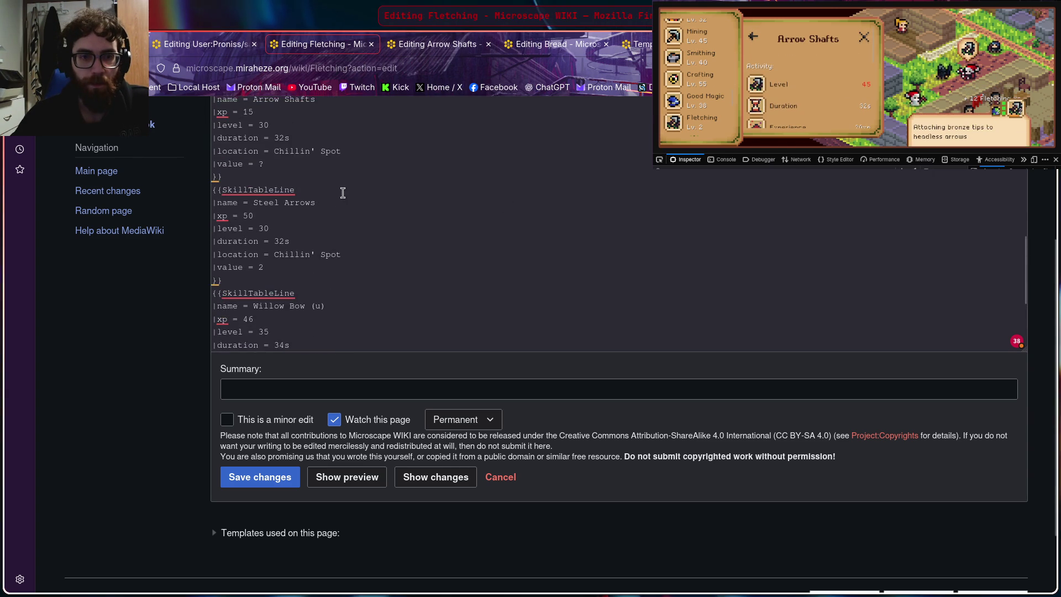
{"action": "left_click_drag", "start_coordinate": [212, 142], "coordinate": [325, 203]}
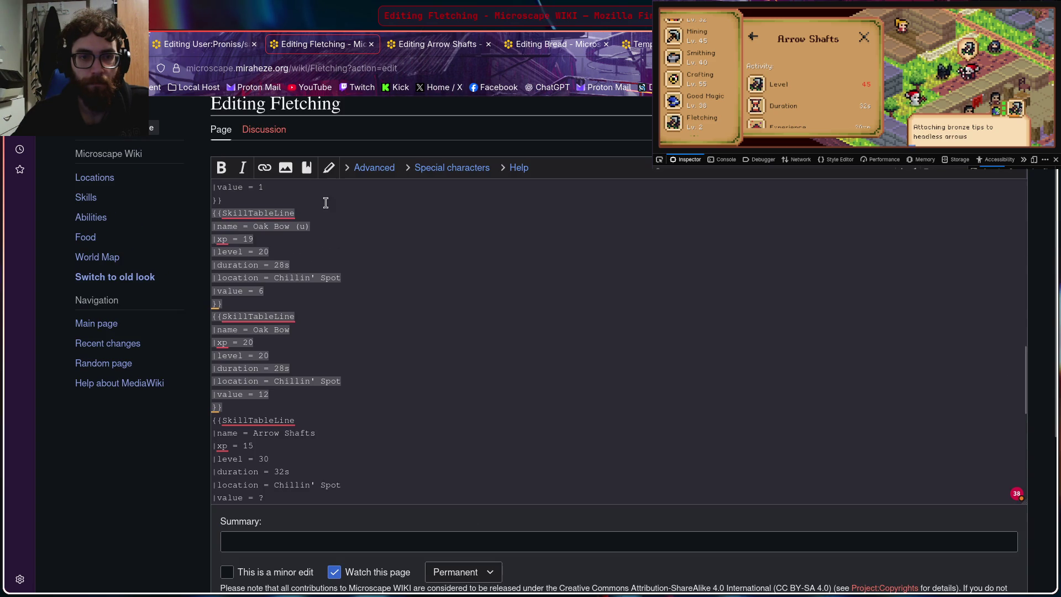
{"action": "left_click", "coordinate": [379, 330]}
{"action": "scroll", "coordinate": [378, 331], "scroll_direction": "down", "scroll_amount": 4}
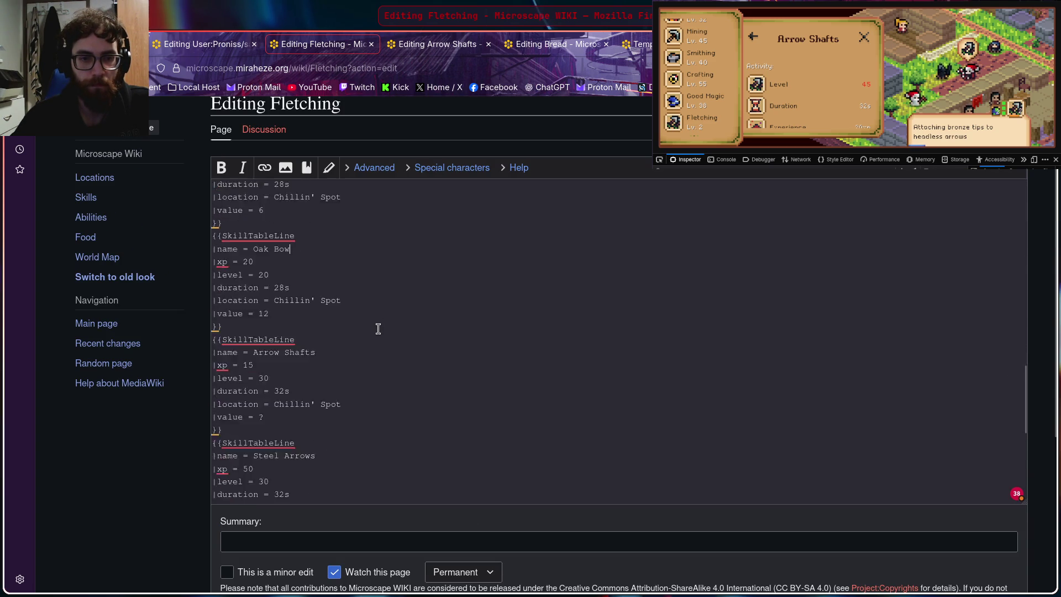
{"action": "left_click_drag", "start_coordinate": [212, 252], "coordinate": [322, 326]}
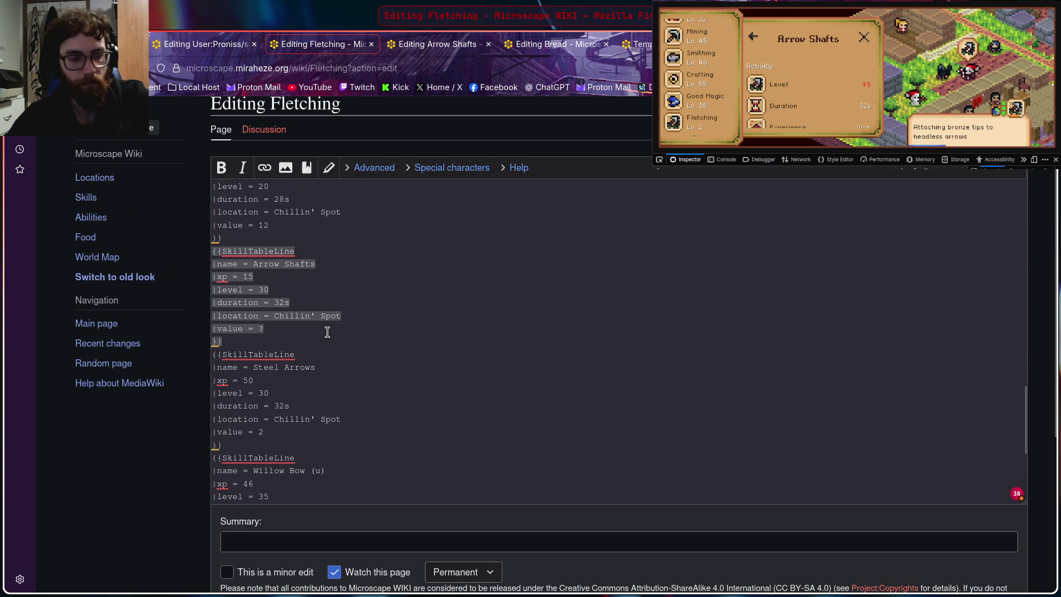
{"action": "scroll", "coordinate": [338, 313], "scroll_direction": "down", "scroll_amount": 4}
{"action": "scroll", "coordinate": [338, 312], "scroll_direction": "down", "scroll_amount": 3}
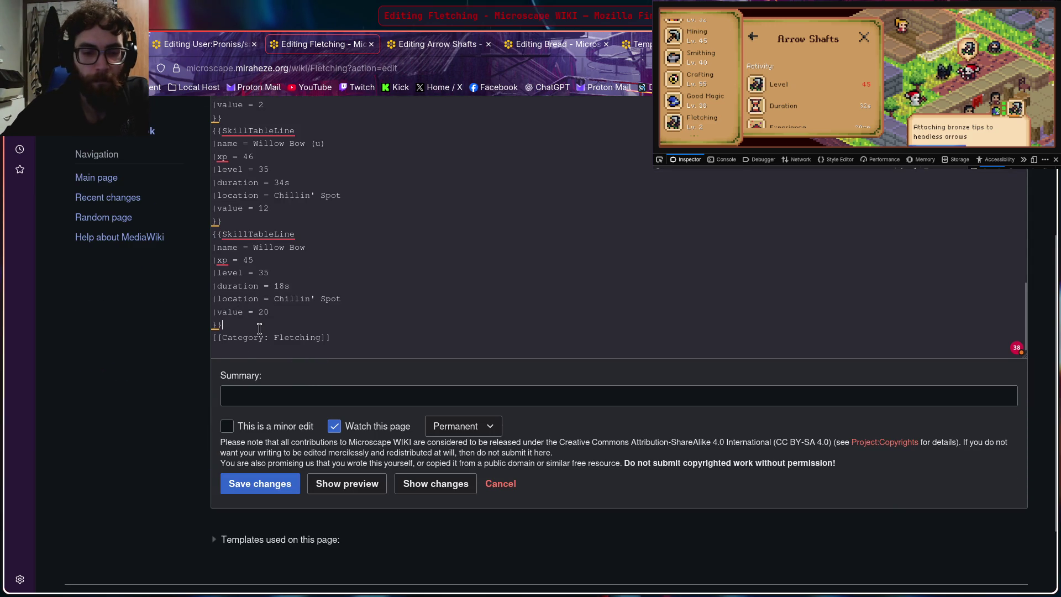
Step: Paste a new Arrow Shafts entry after Willow Bow with level 45 and xp 20, then preview
{"action": "key", "text": "Return"}
{"action": "type", "text": "{{SkillTableLine |name = Arrow Shafts |xp = 15 |level = 30 |duration = 32s |location = Chillin' Spot |value = ? }}"}
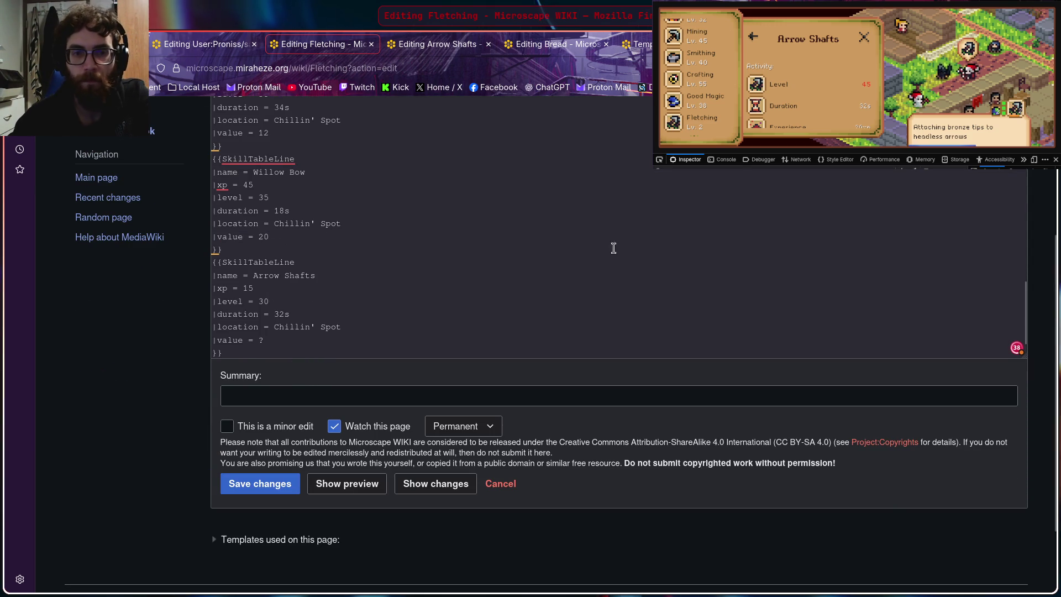
{"action": "left_click", "coordinate": [275, 300]}
{"action": "key", "text": "BackSpace"}
{"action": "key", "text": "BackSpace"}
{"action": "type", "text": "45"}
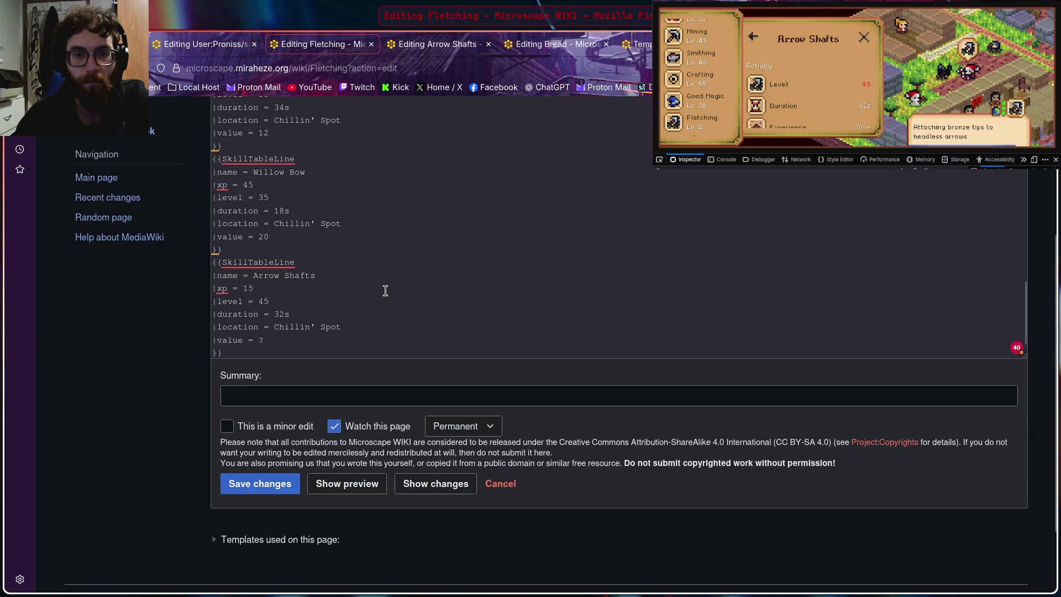
{"action": "scroll", "coordinate": [744, 96], "scroll_direction": "down", "scroll_amount": 2}
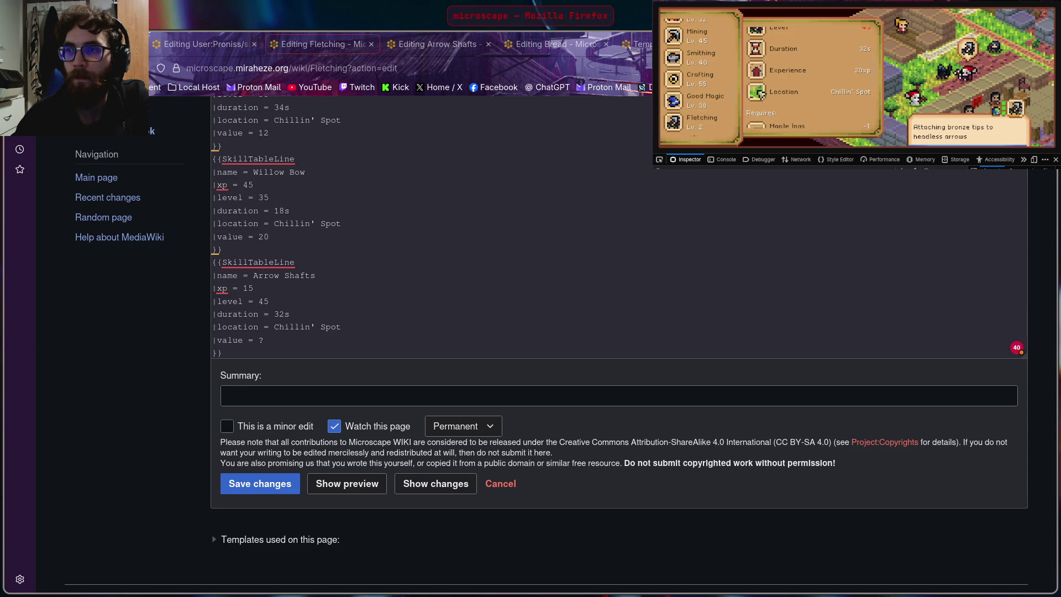
{"action": "scroll", "coordinate": [786, 90], "scroll_direction": "up", "scroll_amount": 2}
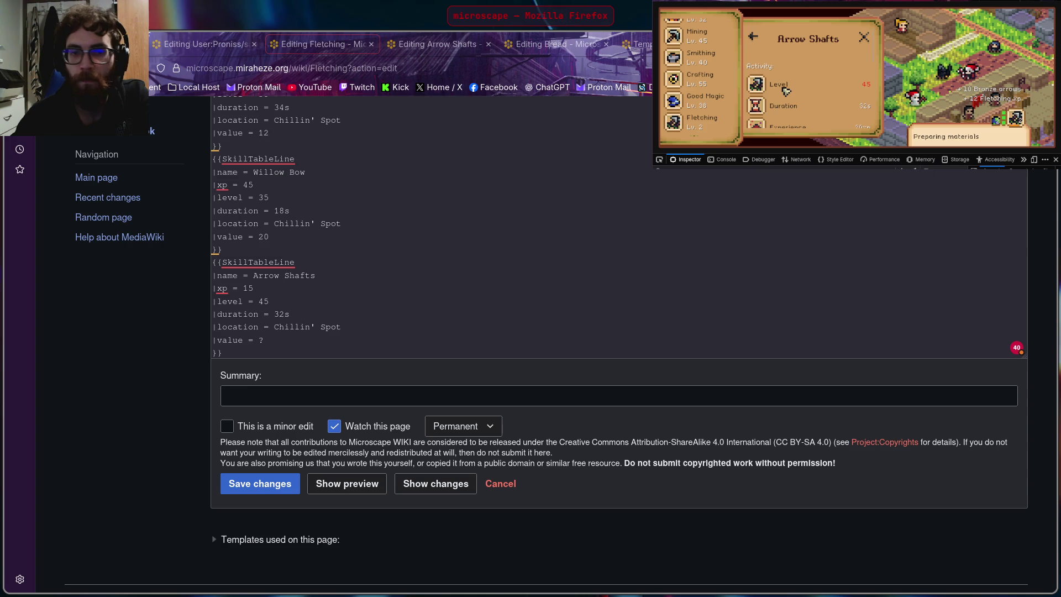
{"action": "scroll", "coordinate": [787, 90], "scroll_direction": "down", "scroll_amount": 2}
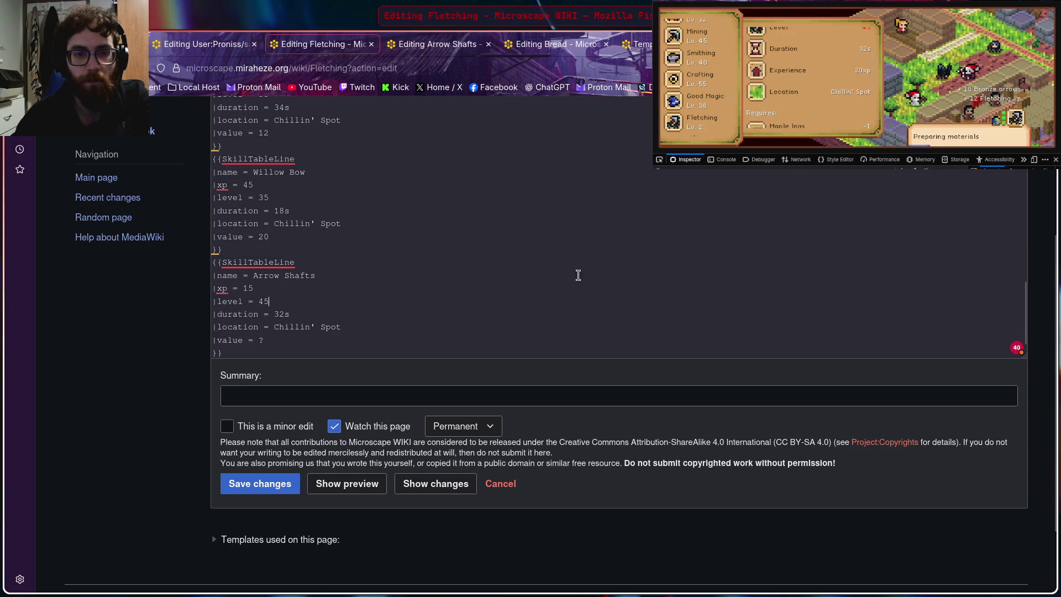
{"action": "key", "text": "BackSpace"}
{"action": "key", "text": "BackSpace"}
{"action": "type", "text": "20"}
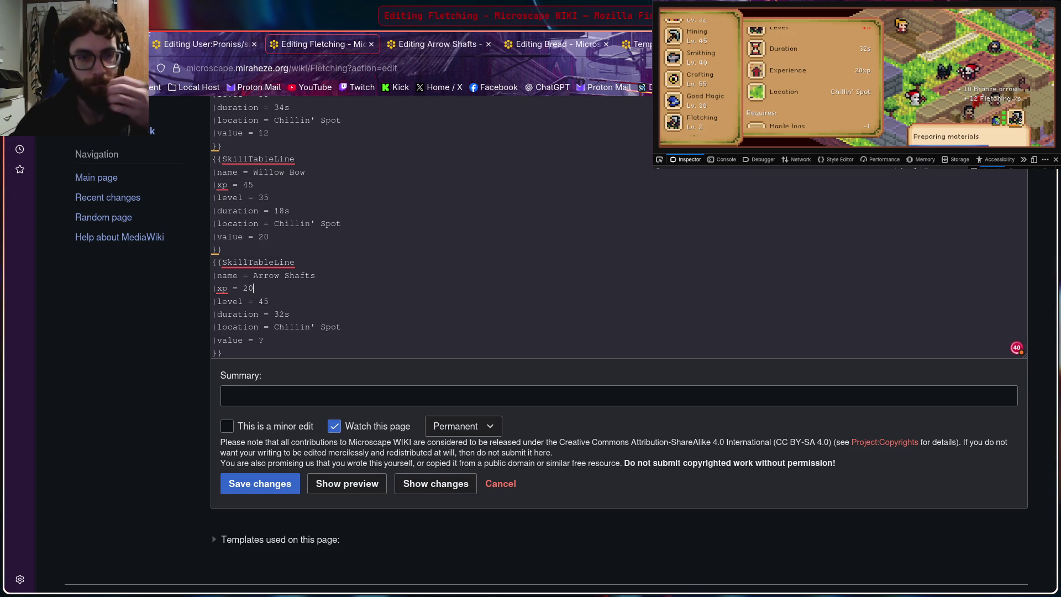
{"action": "scroll", "coordinate": [374, 284], "scroll_direction": "down", "scroll_amount": 1}
{"action": "scroll", "coordinate": [364, 281], "scroll_direction": "down", "scroll_amount": 2}
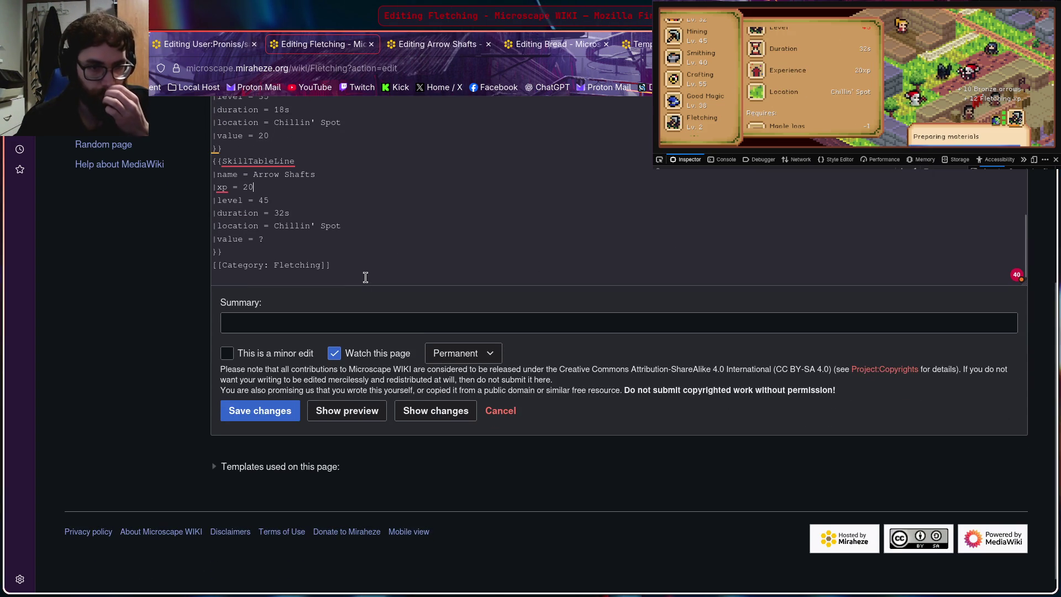
{"action": "left_click", "coordinate": [350, 411]}
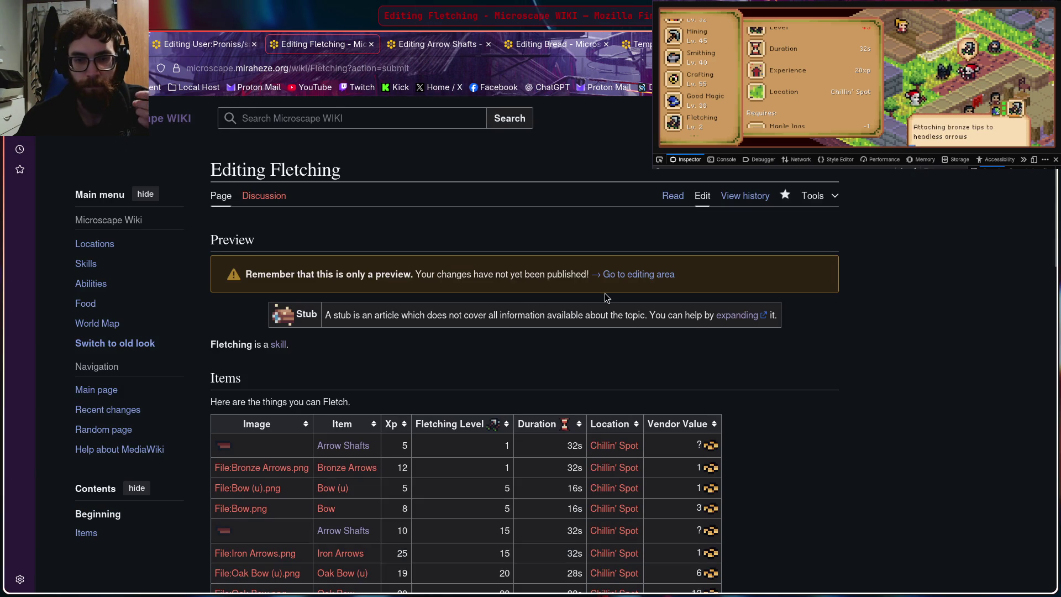
{"action": "scroll", "coordinate": [599, 299], "scroll_direction": "down", "scroll_amount": 5}
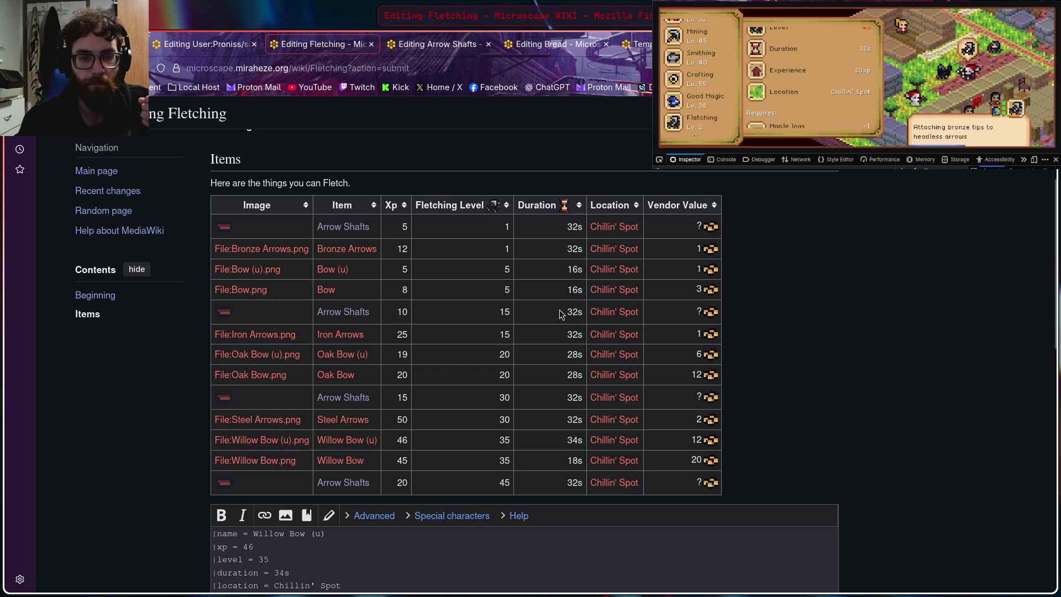
{"action": "scroll", "coordinate": [560, 314], "scroll_direction": "down", "scroll_amount": 1}
{"action": "scroll", "coordinate": [865, 354], "scroll_direction": "up", "scroll_amount": 1}
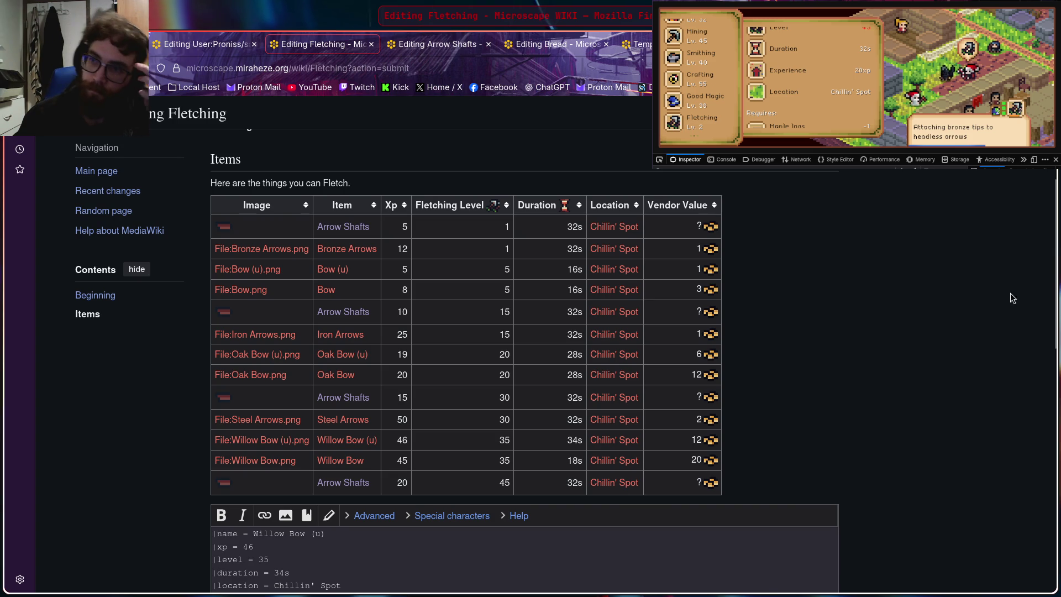
{"action": "scroll", "coordinate": [815, 81], "scroll_direction": "down", "scroll_amount": 2}
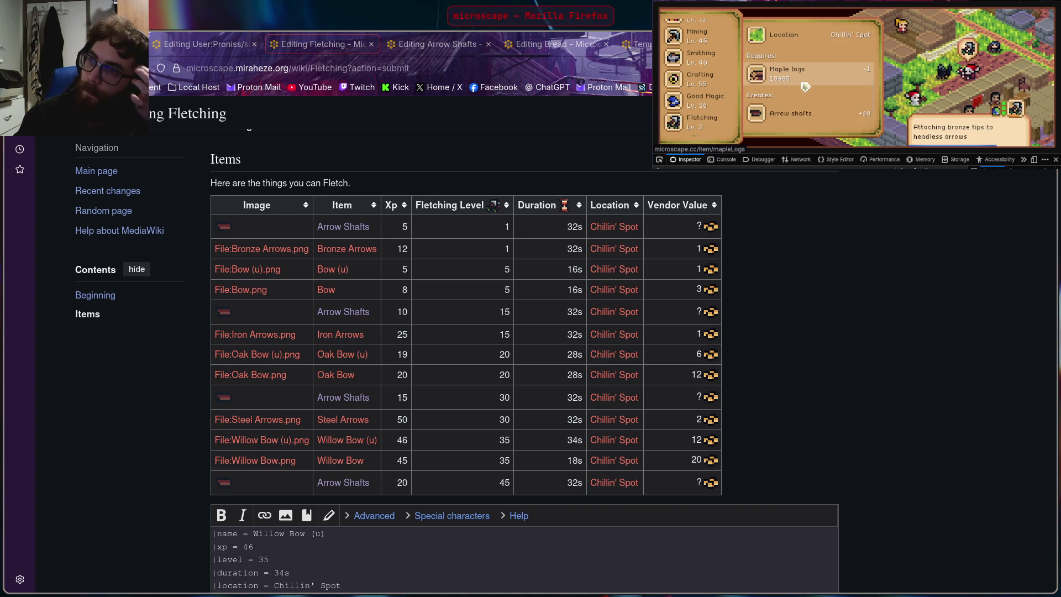
{"action": "scroll", "coordinate": [809, 85], "scroll_direction": "up", "scroll_amount": 3}
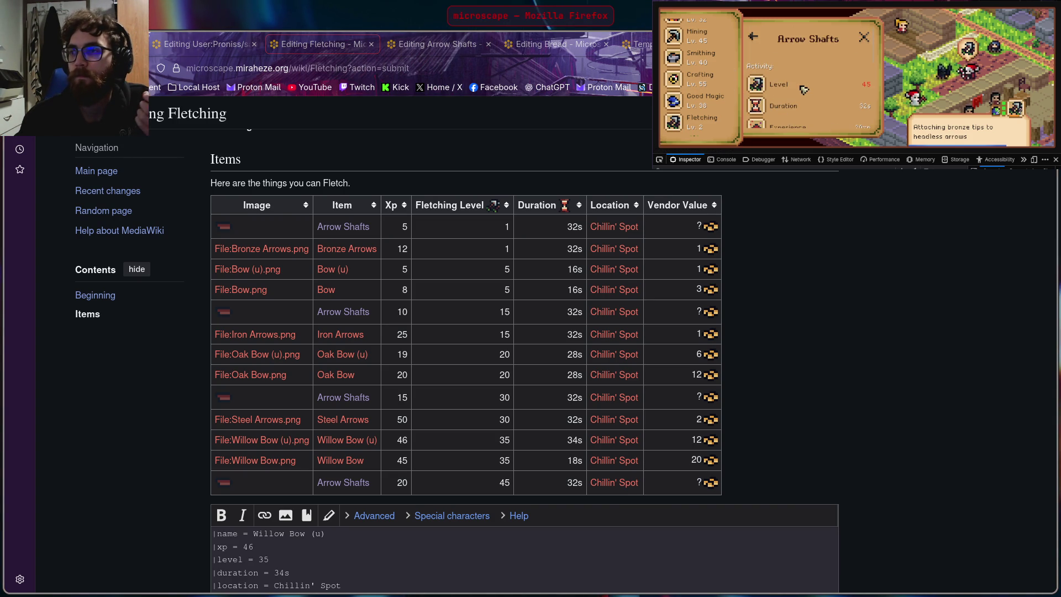
{"action": "scroll", "coordinate": [804, 89], "scroll_direction": "down", "scroll_amount": 2}
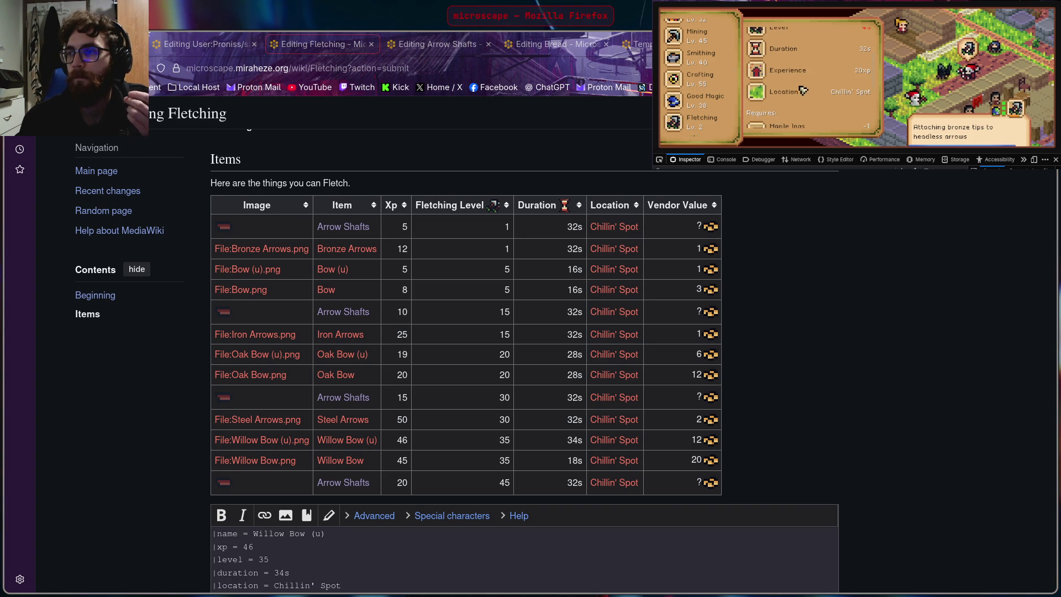
{"action": "scroll", "coordinate": [794, 90], "scroll_direction": "down", "scroll_amount": 2}
{"action": "scroll", "coordinate": [809, 83], "scroll_direction": "down", "scroll_amount": 2}
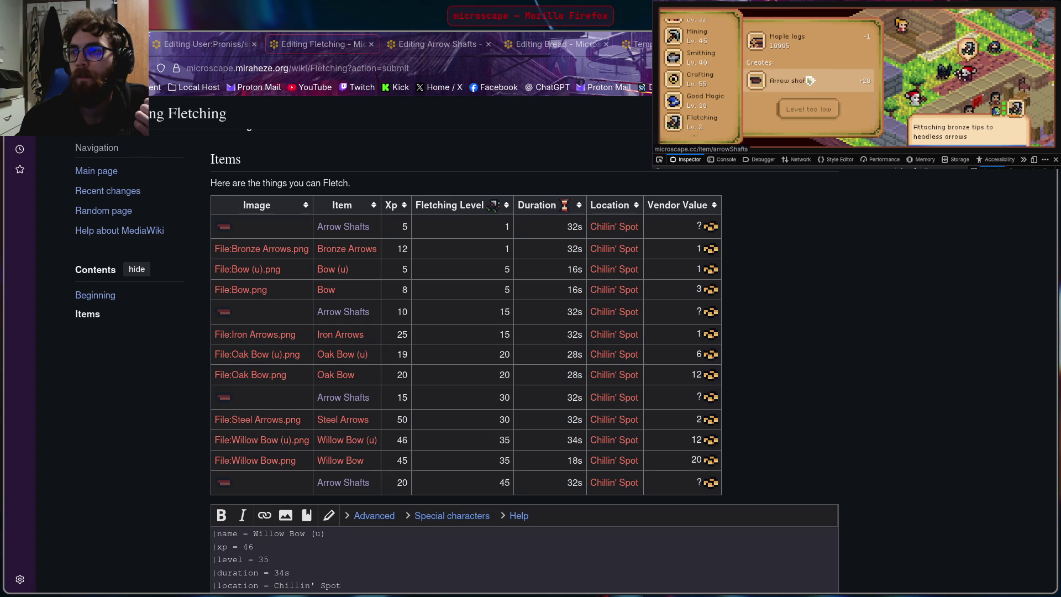
{"action": "scroll", "coordinate": [803, 91], "scroll_direction": "up", "scroll_amount": 5}
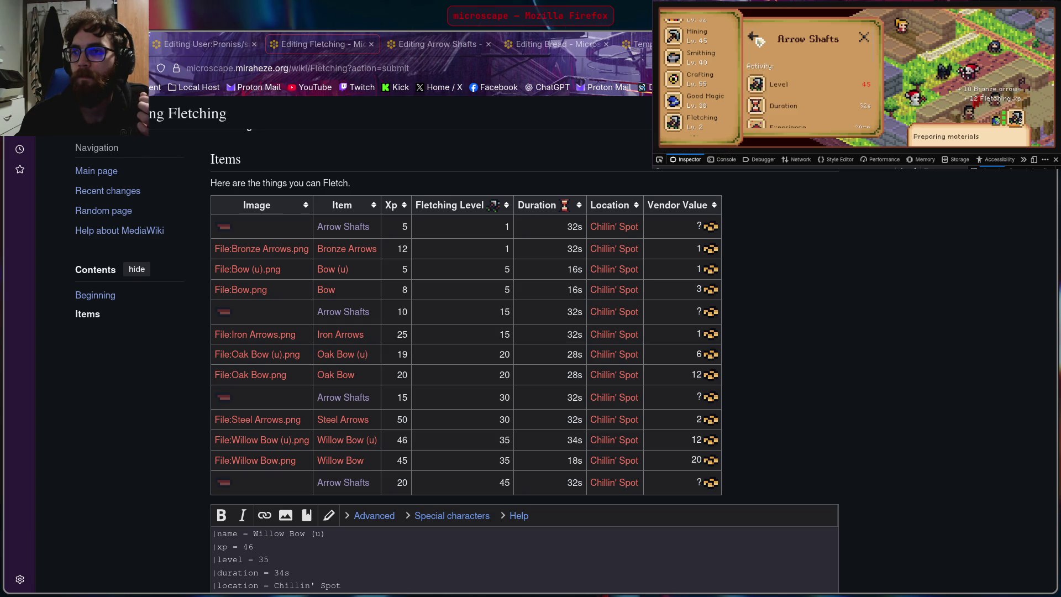
Step: Return to the guidebook's Fletching list and view the Mithril Arrows details
{"action": "left_click", "coordinate": [754, 39]}
{"action": "scroll", "coordinate": [784, 56], "scroll_direction": "down", "scroll_amount": 2}
{"action": "scroll", "coordinate": [792, 56], "scroll_direction": "down", "scroll_amount": 2}
{"action": "scroll", "coordinate": [803, 57], "scroll_direction": "down", "scroll_amount": 2}
{"action": "scroll", "coordinate": [813, 56], "scroll_direction": "down", "scroll_amount": 2}
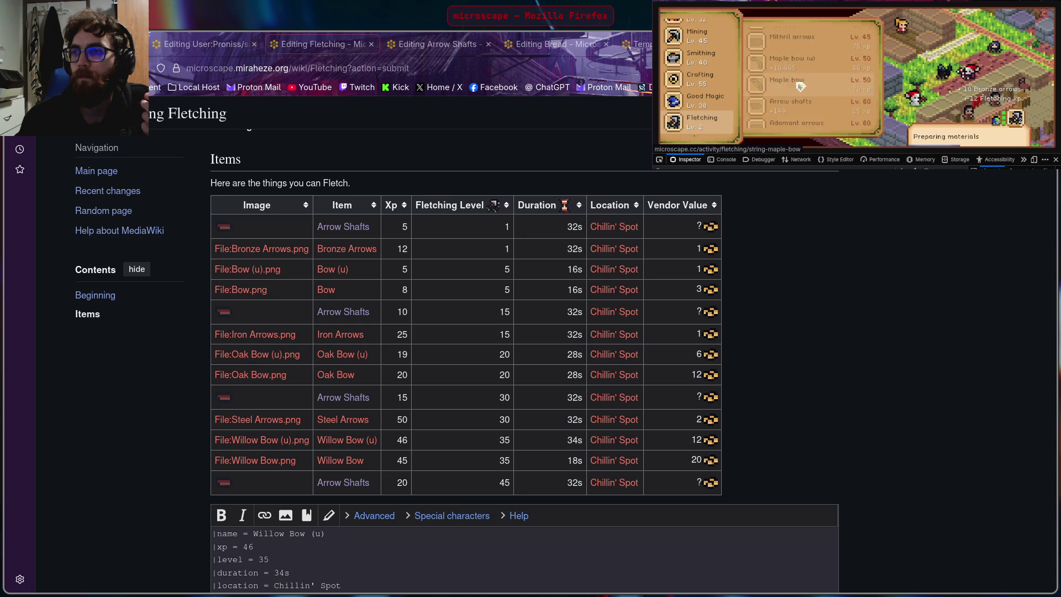
{"action": "left_click", "coordinate": [819, 104]}
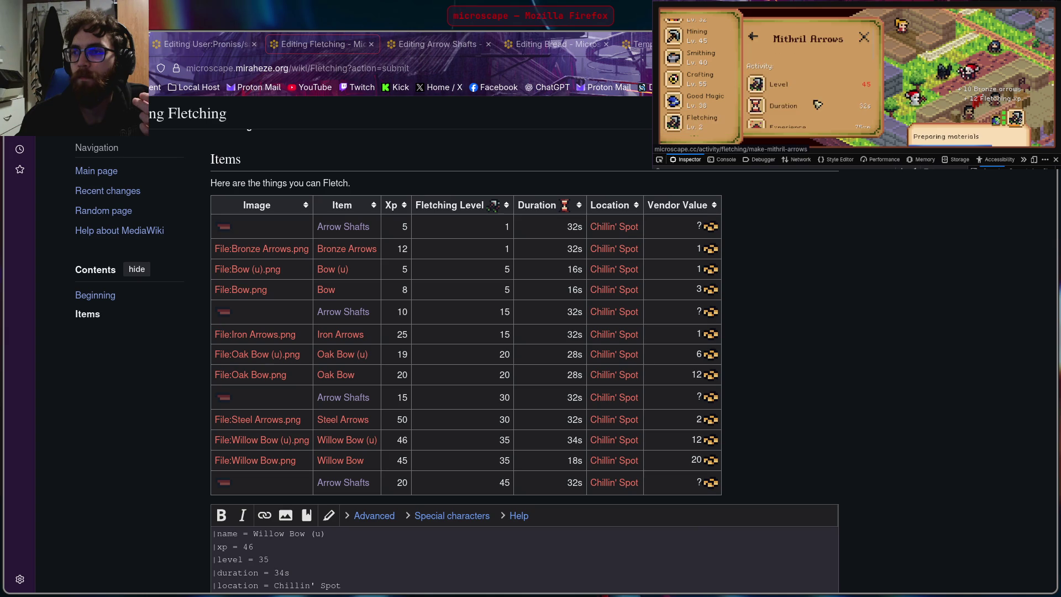
{"action": "scroll", "coordinate": [809, 363], "scroll_direction": "down", "scroll_amount": 1}
{"action": "scroll", "coordinate": [919, 371], "scroll_direction": "down", "scroll_amount": 4}
{"action": "scroll", "coordinate": [885, 376], "scroll_direction": "down", "scroll_amount": 5}
{"action": "scroll", "coordinate": [561, 242], "scroll_direction": "down", "scroll_amount": 4}
{"action": "scroll", "coordinate": [565, 235], "scroll_direction": "down", "scroll_amount": 1}
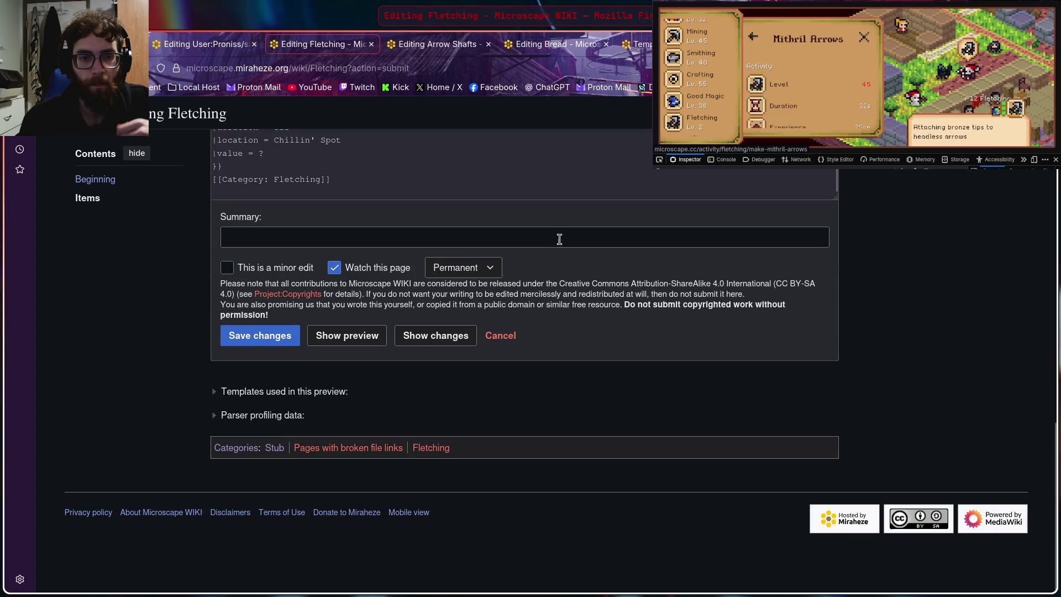
{"action": "scroll", "coordinate": [924, 360], "scroll_direction": "up", "scroll_amount": 5}
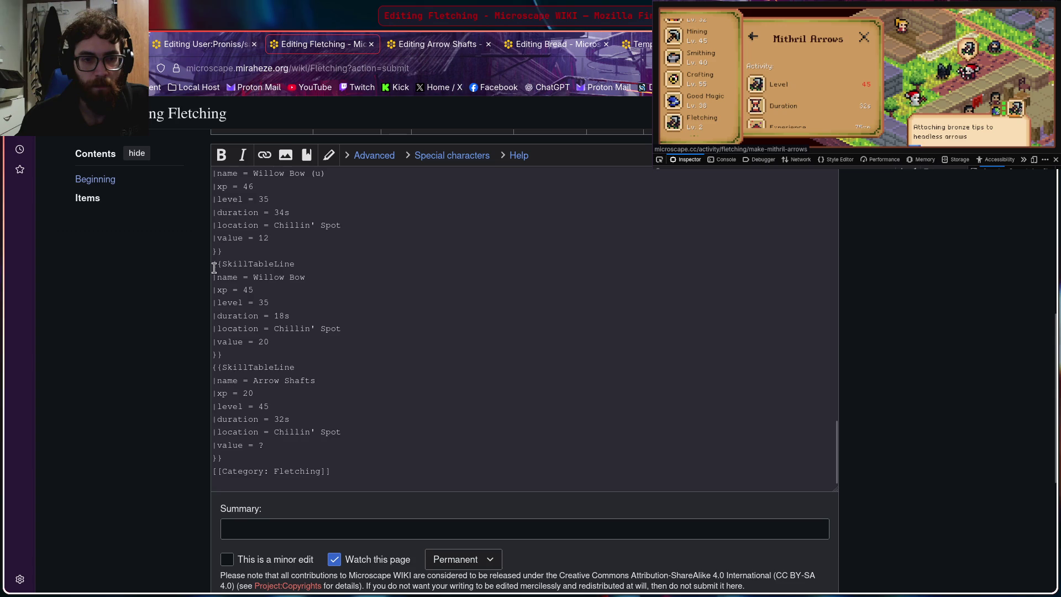
{"action": "scroll", "coordinate": [256, 284], "scroll_direction": "up", "scroll_amount": 3}
{"action": "scroll", "coordinate": [224, 232], "scroll_direction": "up", "scroll_amount": 1}
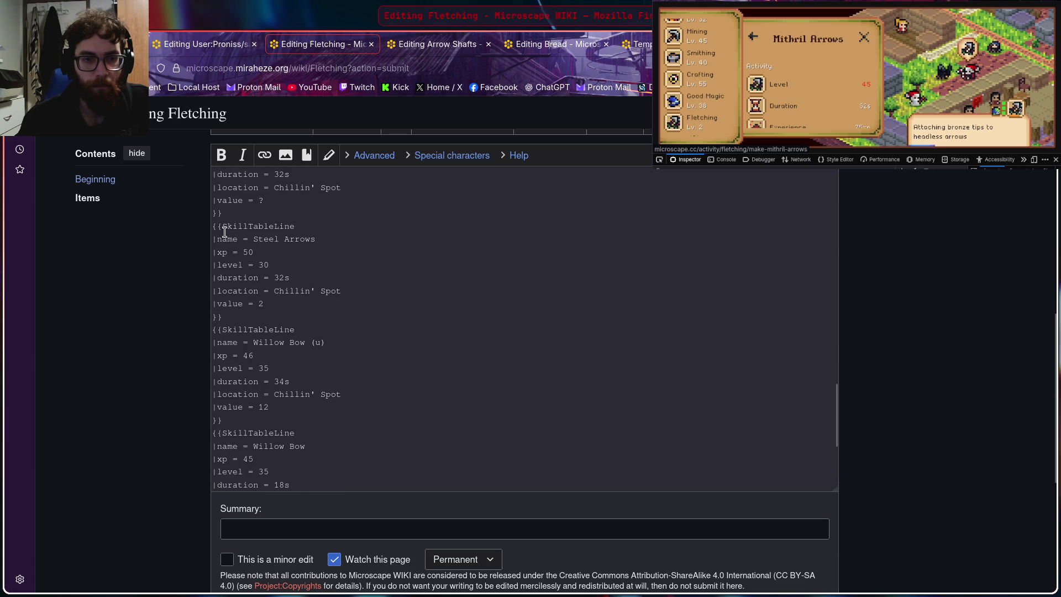
Step: Copy the Steel Arrows entry after Arrow Shafts and rename it Mithril Arrows, level 45, xp 75
{"action": "mouse_move", "coordinate": [213, 225]}
{"action": "left_mouse_down"}
{"action": "mouse_move", "coordinate": [239, 226]}
{"action": "mouse_move", "coordinate": [324, 316]}
{"action": "left_mouse_up"}
{"action": "left_click", "coordinate": [311, 270]}
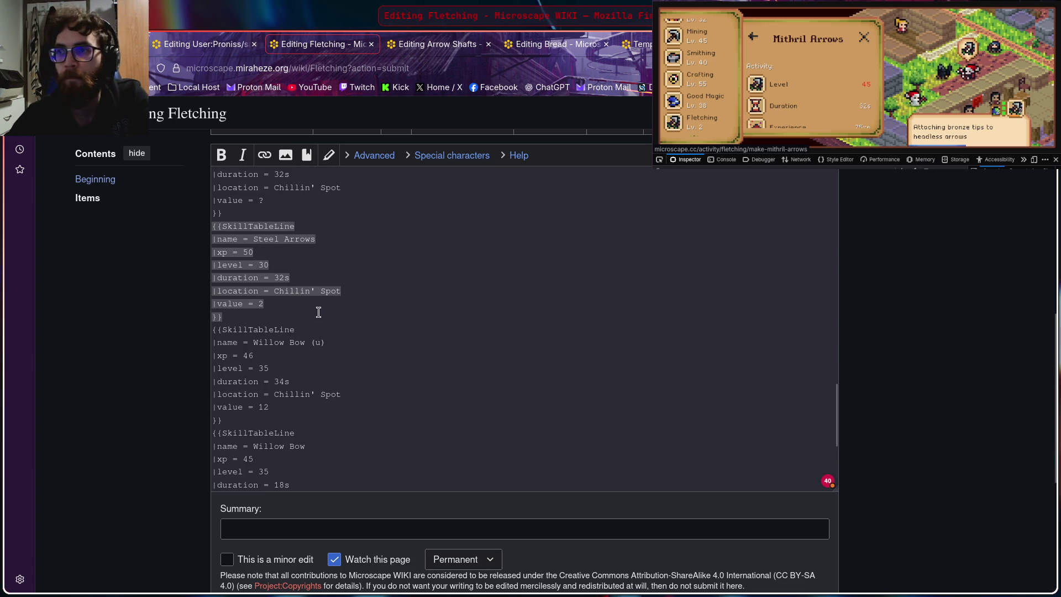
{"action": "key", "text": "ctrl+z"}
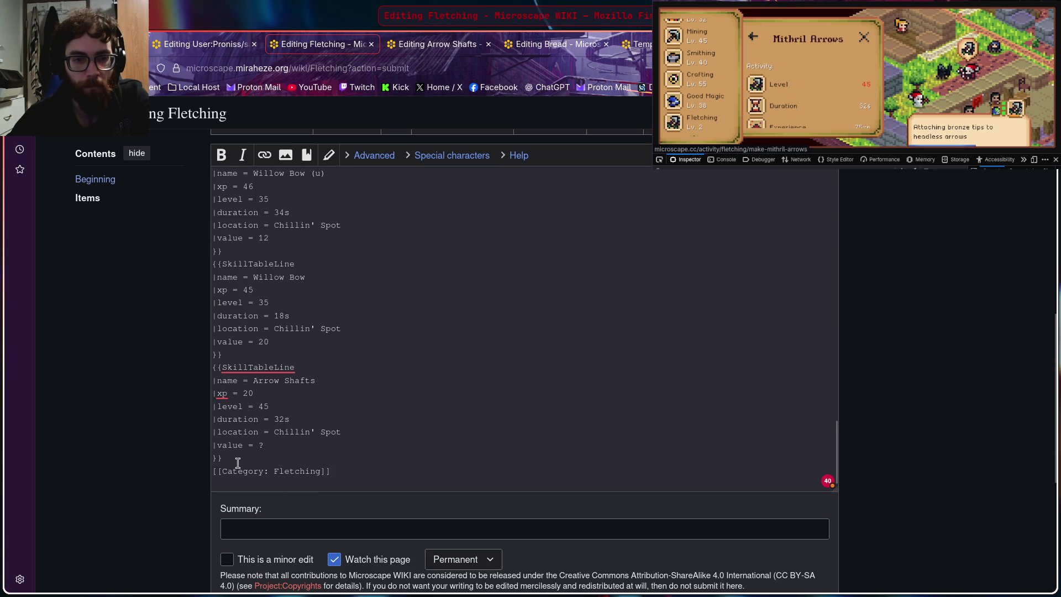
{"action": "type", "text": "{{SkillTableLine |name = Steel Arrows |xp = 50 |level = 30 |duration = 32s |location = Chillin' Spot |value = 2 }}"}
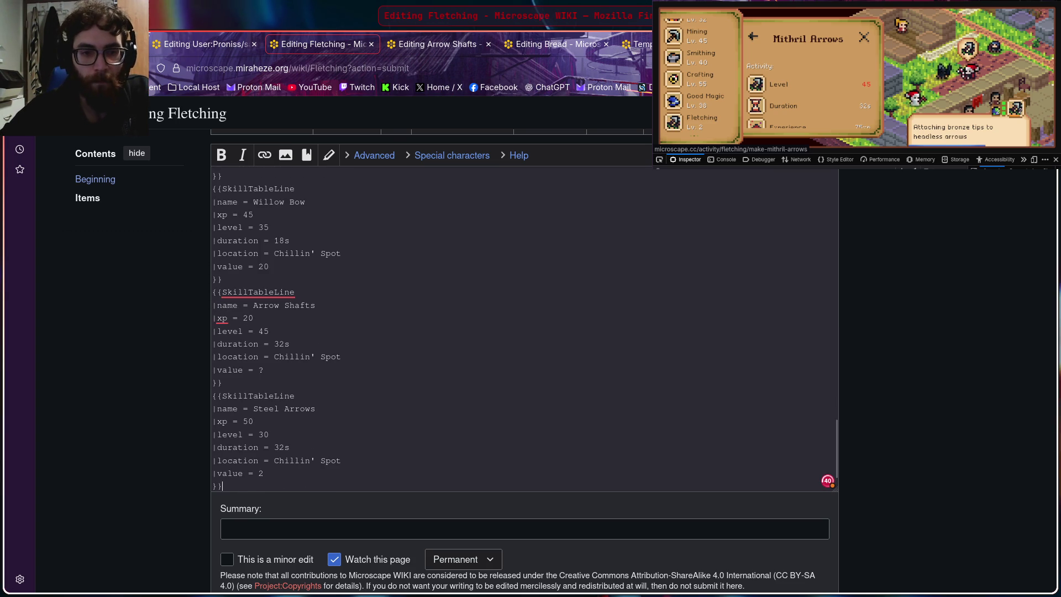
{"action": "left_click", "coordinate": [281, 409]}
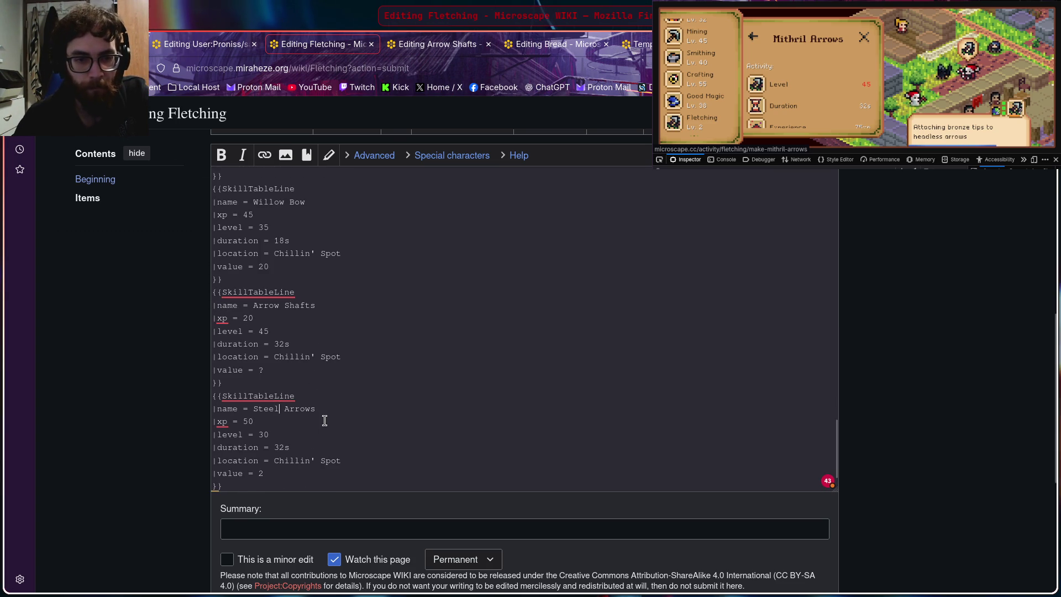
{"action": "key", "text": "BackSpace"}
{"action": "key", "text": "BackSpace"}
{"action": "key", "text": "BackSpace"}
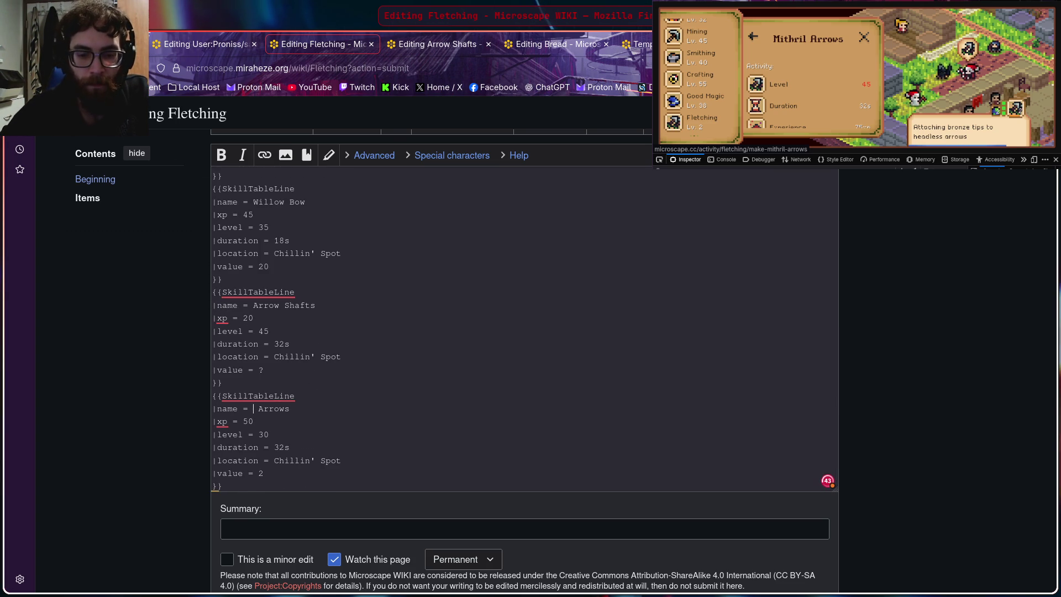
{"action": "type", "text": "Mithril"}
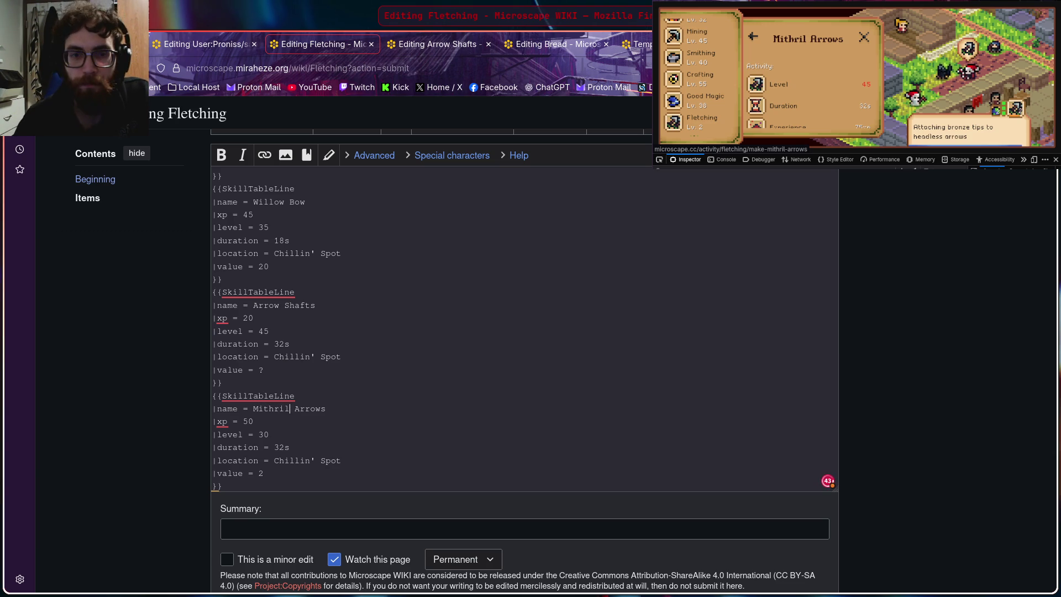
{"action": "left_click", "coordinate": [278, 360]}
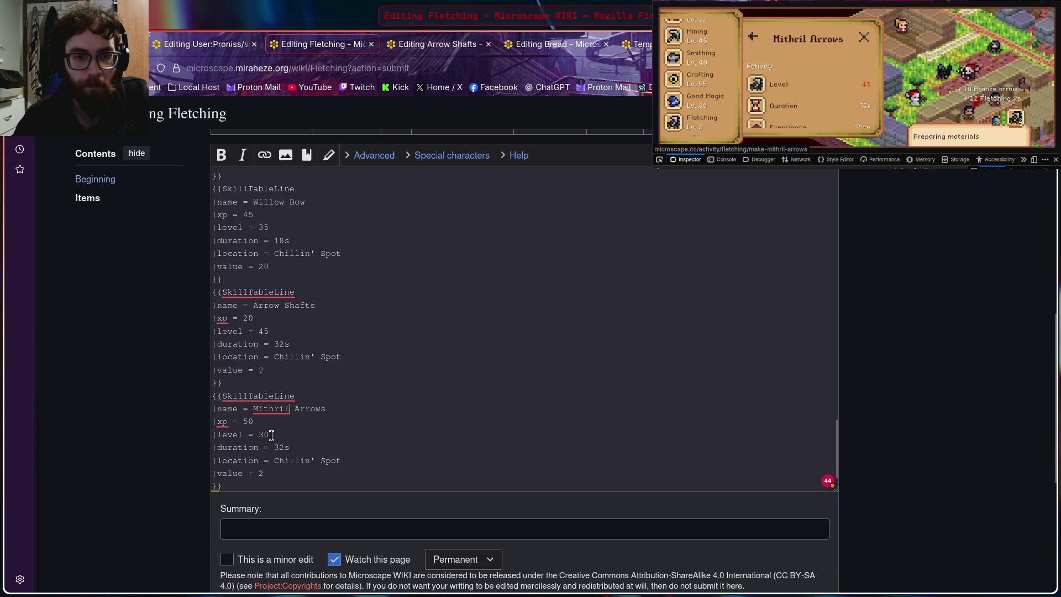
{"action": "key", "text": "BackSpace"}
{"action": "key", "text": "BackSpace"}
{"action": "type", "text": "45"}
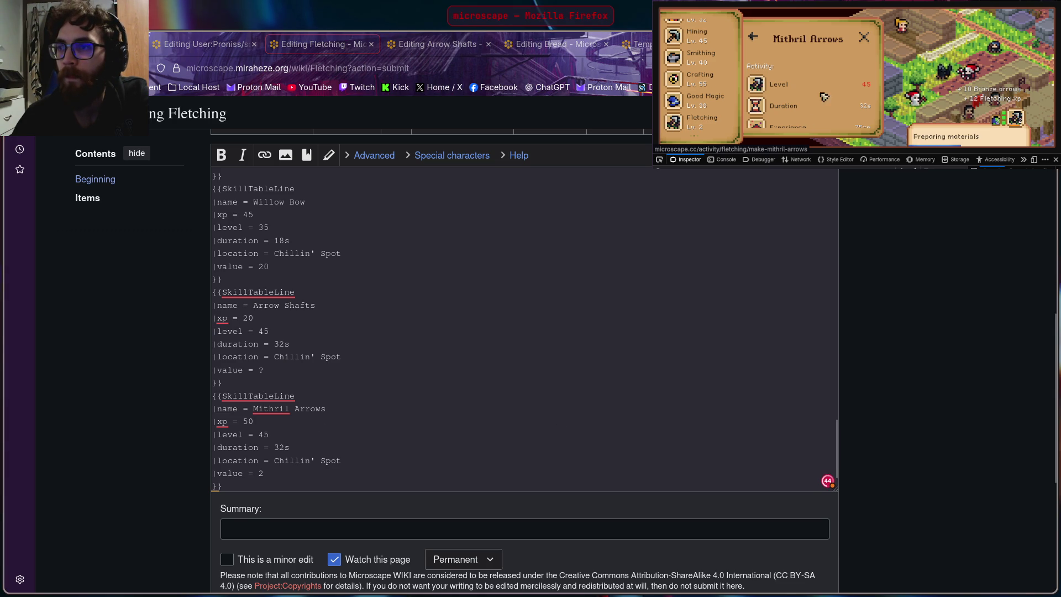
{"action": "scroll", "coordinate": [809, 79], "scroll_direction": "down", "scroll_amount": 2}
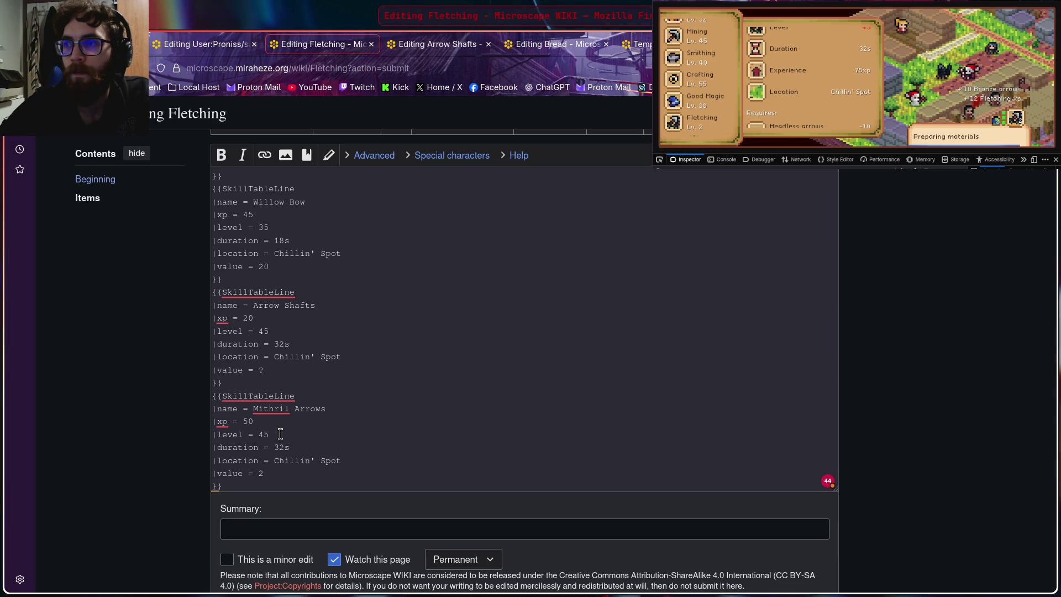
{"action": "key", "text": "BackSpace"}
{"action": "key", "text": "BackSpace"}
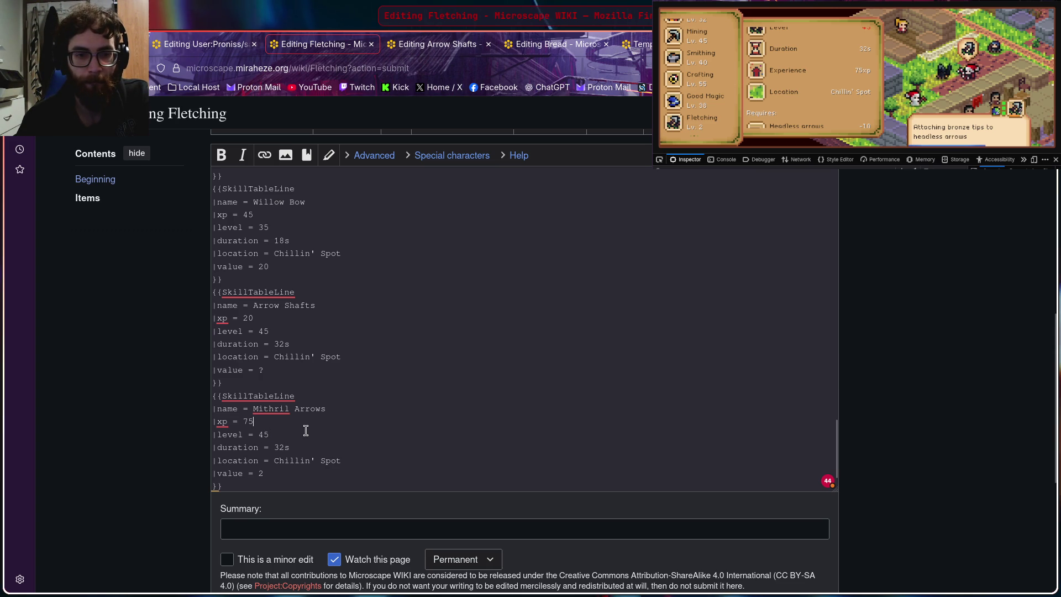
{"action": "scroll", "coordinate": [305, 431], "scroll_direction": "down", "scroll_amount": 1}
Step: Check Mithril Arrows in the guidebook and change its value from 2 to 4
{"action": "left_click", "coordinate": [821, 93]}
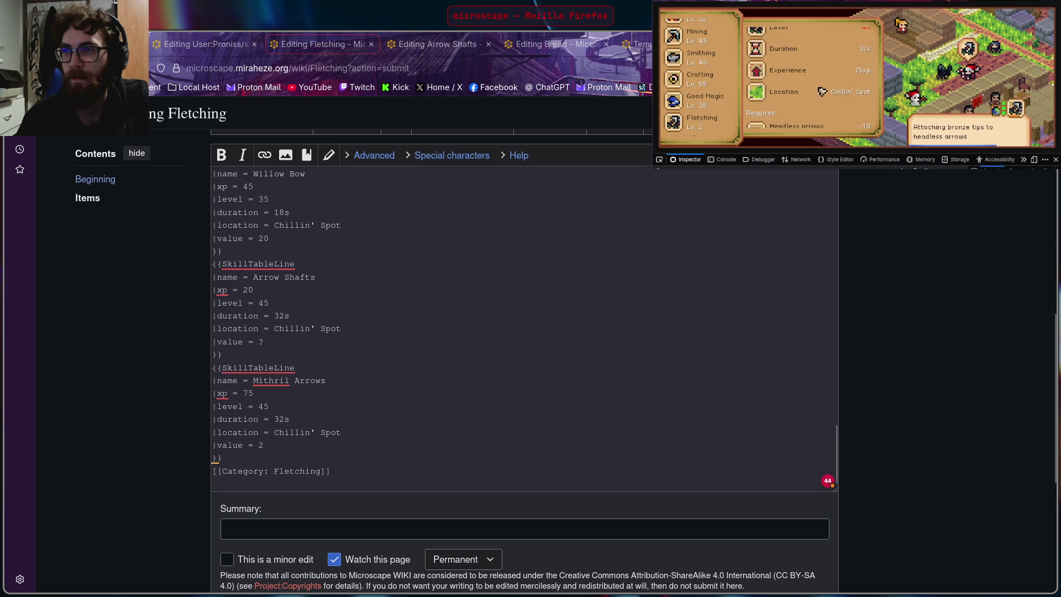
{"action": "scroll", "coordinate": [821, 93], "scroll_direction": "down", "scroll_amount": 1}
{"action": "scroll", "coordinate": [813, 83], "scroll_direction": "down", "scroll_amount": 1}
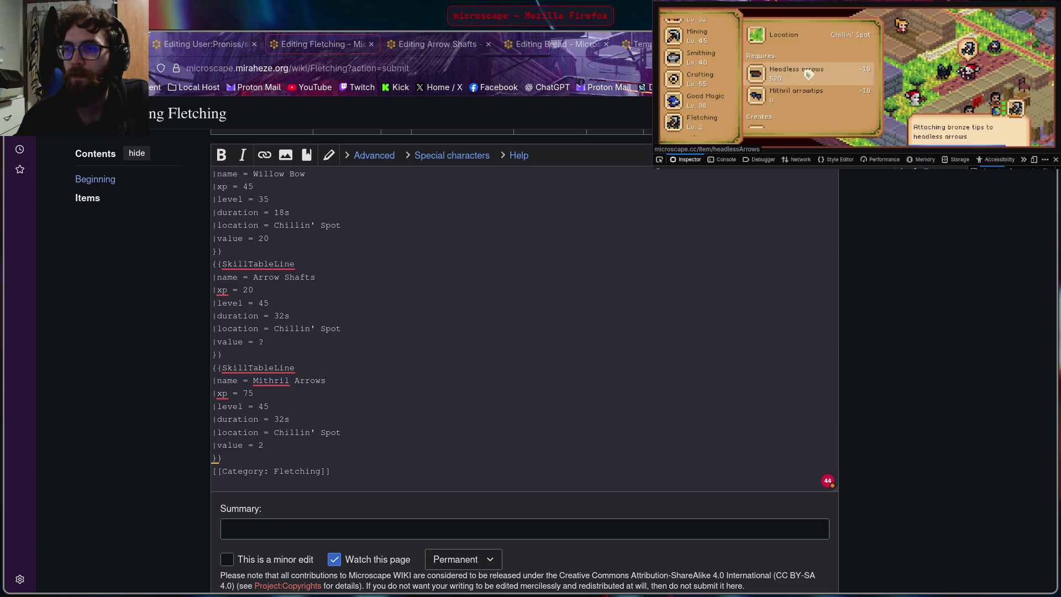
{"action": "scroll", "coordinate": [808, 74], "scroll_direction": "down", "scroll_amount": 2}
{"action": "left_click", "coordinate": [812, 83]}
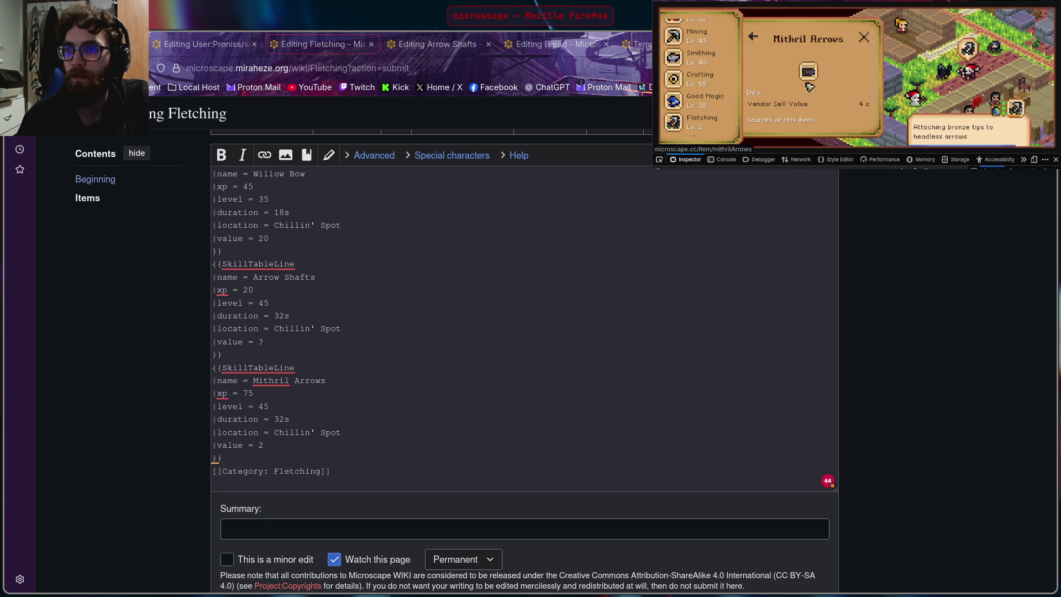
{"action": "scroll", "coordinate": [808, 79], "scroll_direction": "down", "scroll_amount": 1}
{"action": "left_click", "coordinate": [351, 393]}
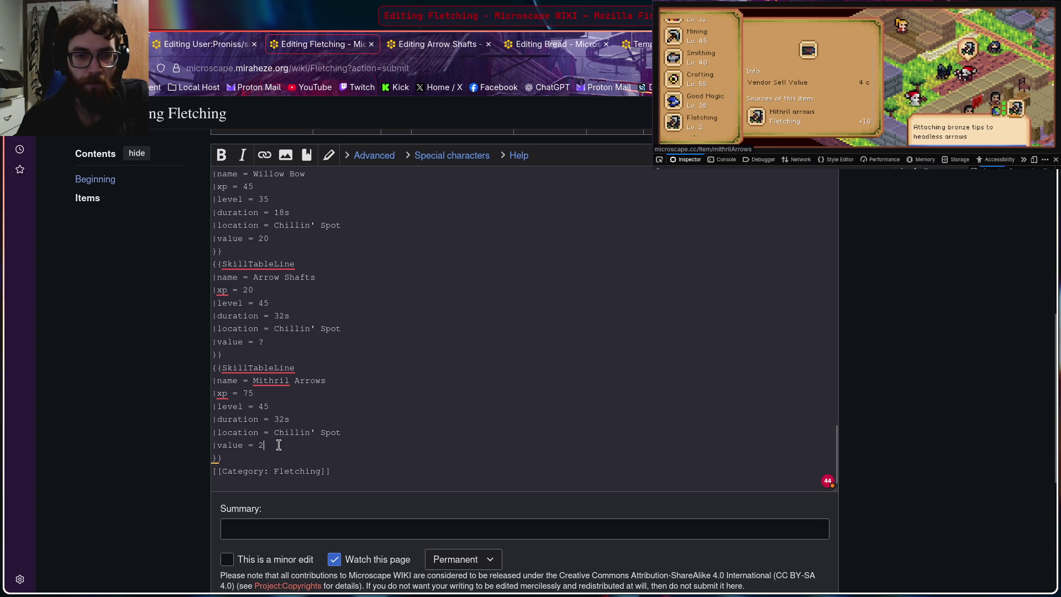
{"action": "key", "text": "BackSpace"}
{"action": "type", "text": "4"}
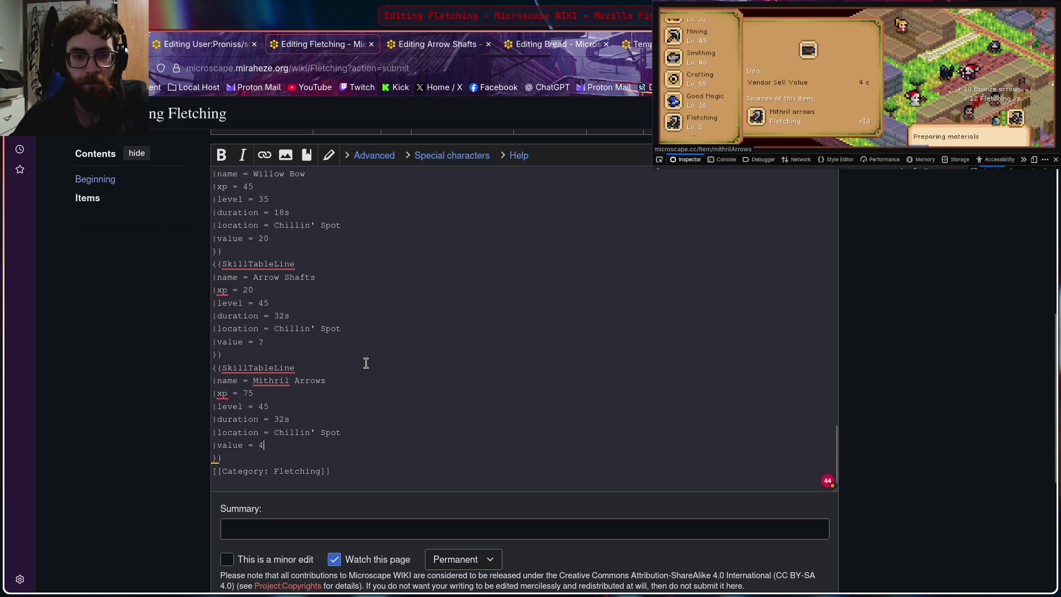
{"action": "left_click", "coordinate": [993, 256]}
{"action": "scroll", "coordinate": [772, 65], "scroll_direction": "up", "scroll_amount": 1}
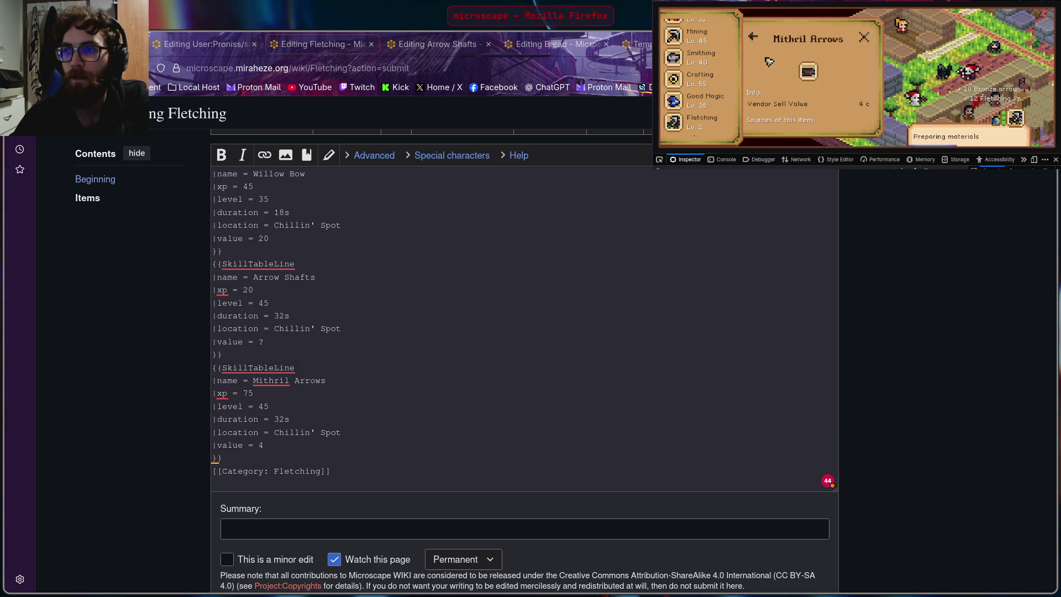
{"action": "left_click", "coordinate": [756, 39]}
{"action": "scroll", "coordinate": [783, 75], "scroll_direction": "down", "scroll_amount": 3}
{"action": "scroll", "coordinate": [829, 67], "scroll_direction": "down", "scroll_amount": 3}
{"action": "scroll", "coordinate": [841, 59], "scroll_direction": "down", "scroll_amount": 2}
{"action": "scroll", "coordinate": [824, 65], "scroll_direction": "down", "scroll_amount": 3}
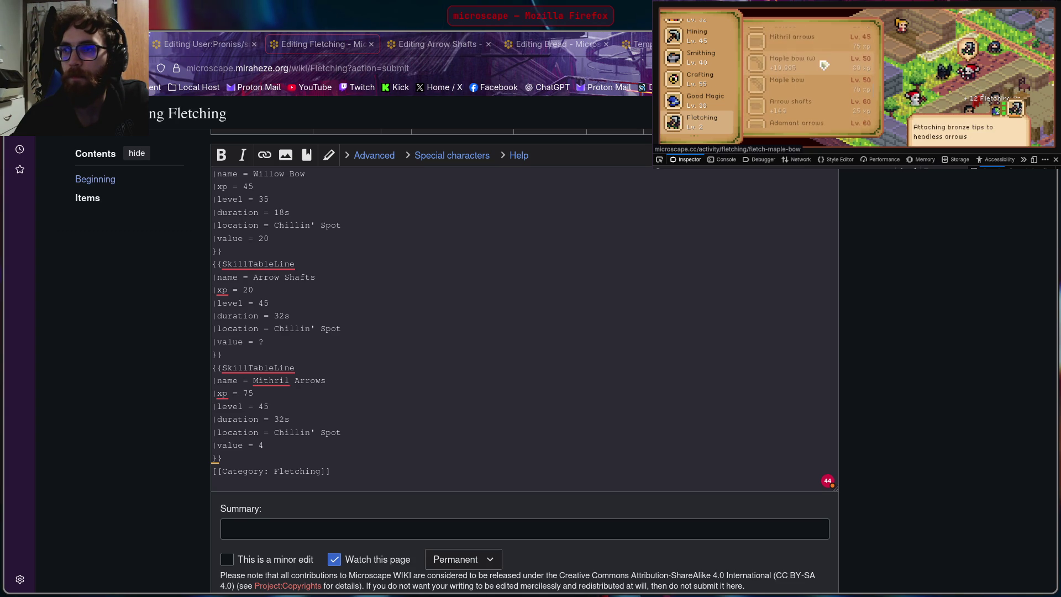
{"action": "left_click", "coordinate": [820, 66]}
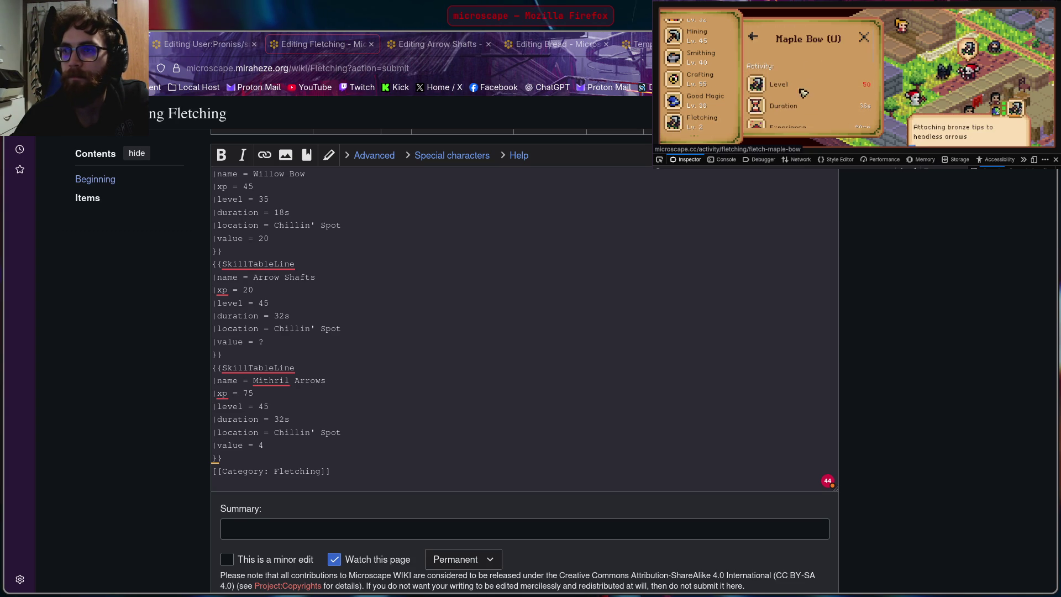
{"action": "left_click", "coordinate": [362, 351]}
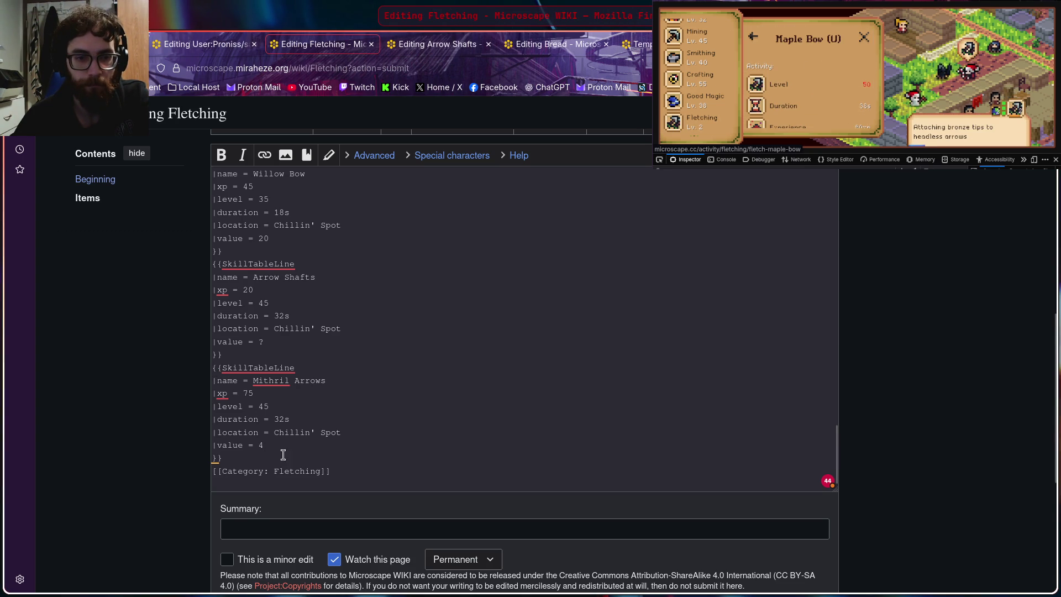
Step: Paste a new entry after Mithril Arrows named Maple Bow (u) with level 50
{"action": "key", "text": "Return"}
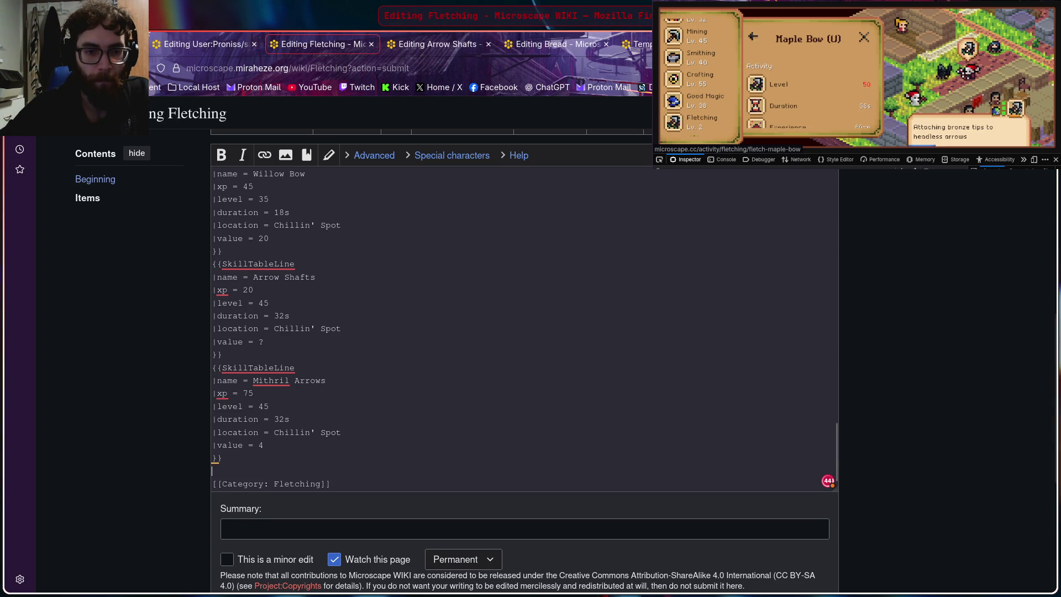
{"action": "type", "text": "{{SkillTableLine |name = Steel Arrows |xp = 50 |level = 30 |duration = 32s |location = Chillin' Spot |value = 2 }}"}
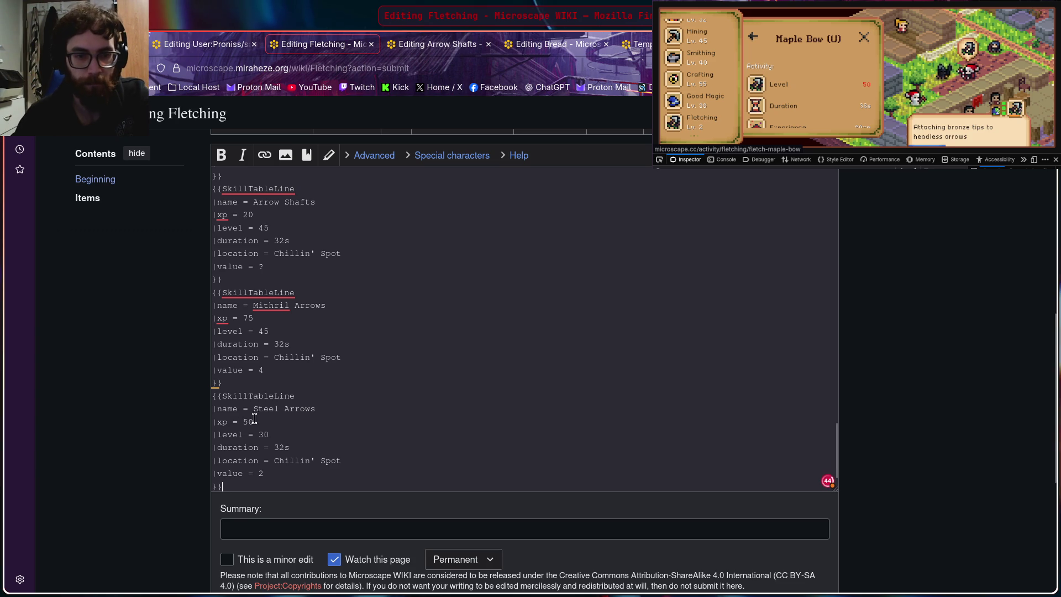
{"action": "left_click_drag", "start_coordinate": [327, 412], "coordinate": [253, 407]}
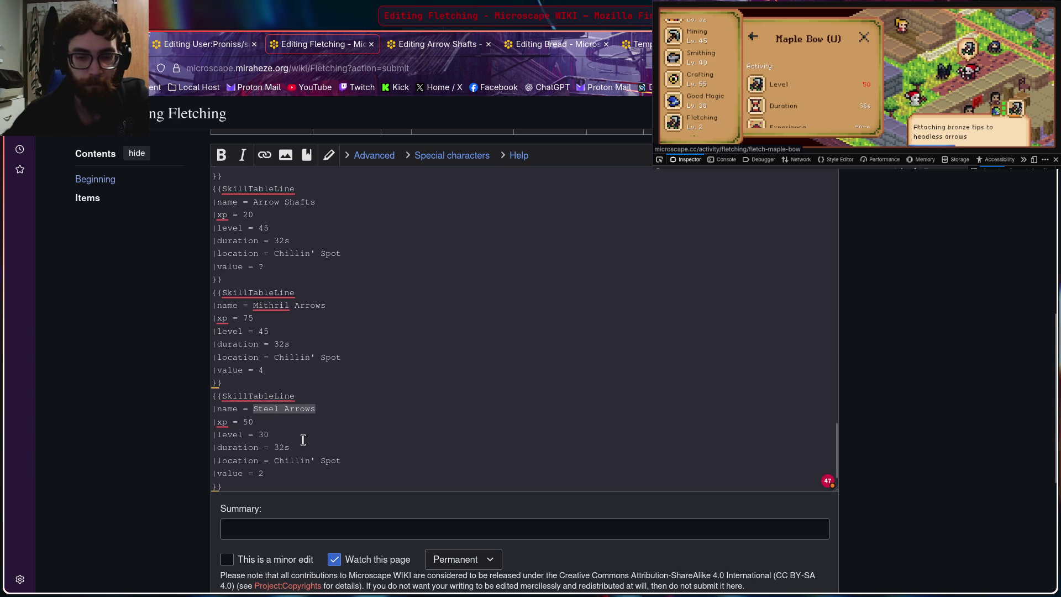
{"action": "type", "text": "Maple"}
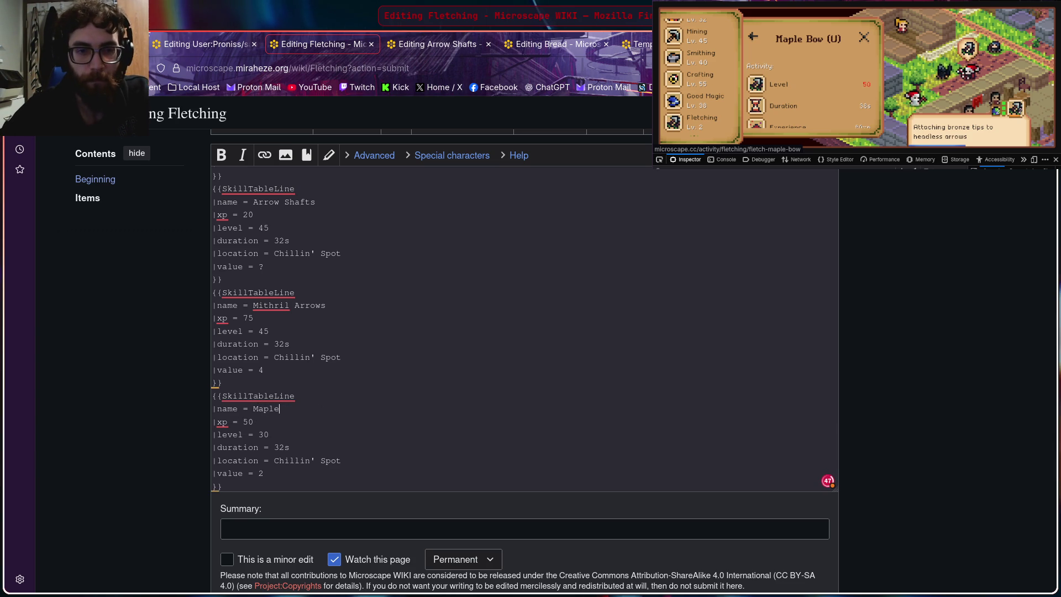
{"action": "type", "text": " Bow (u"}
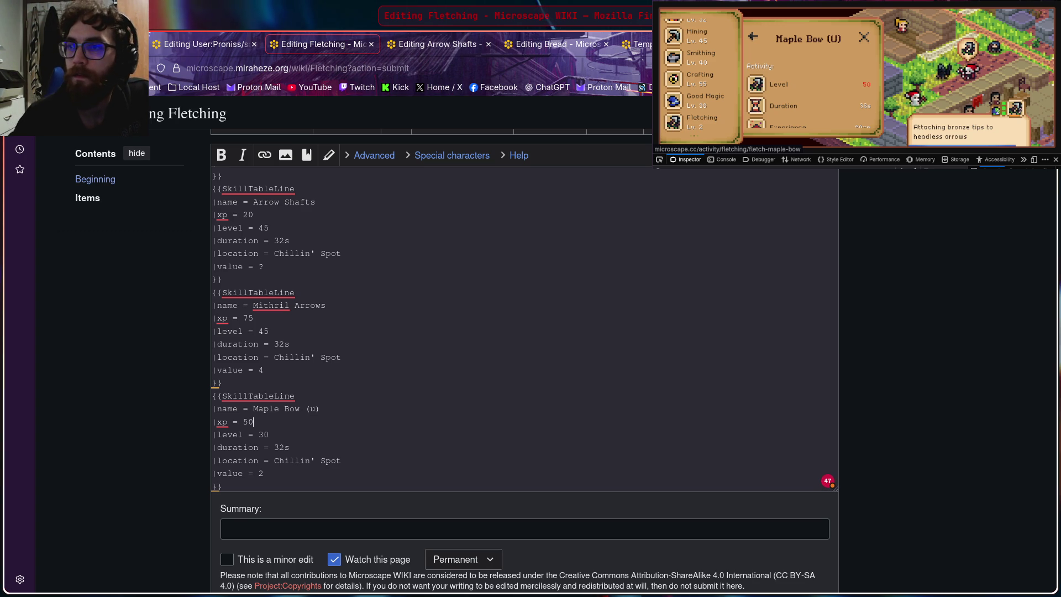
{"action": "left_click", "coordinate": [842, 41]}
{"action": "scroll", "coordinate": [819, 100], "scroll_direction": "down", "scroll_amount": 2}
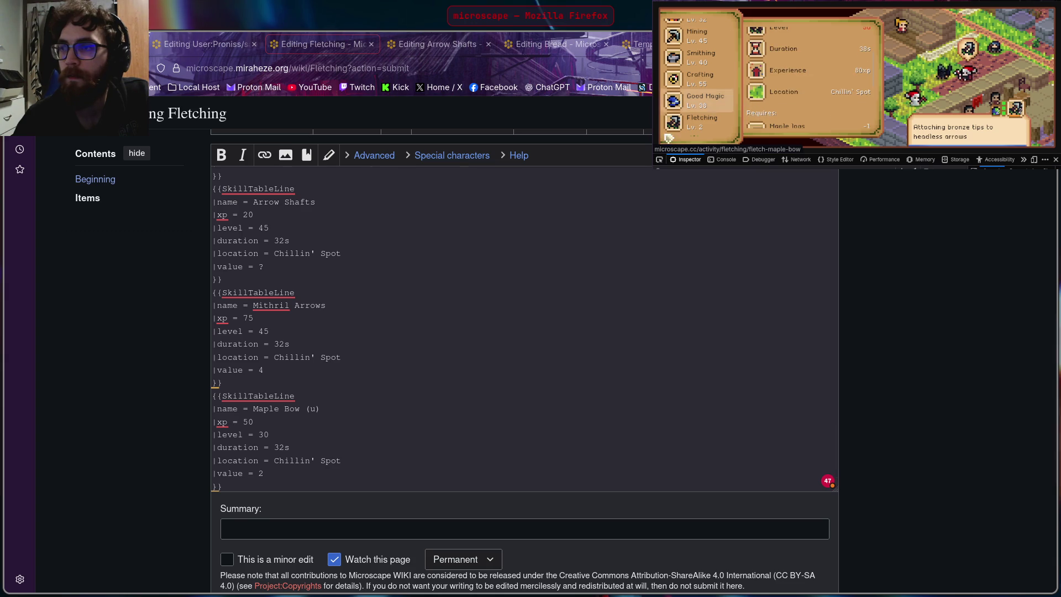
{"action": "key", "text": "alt+Tab"}
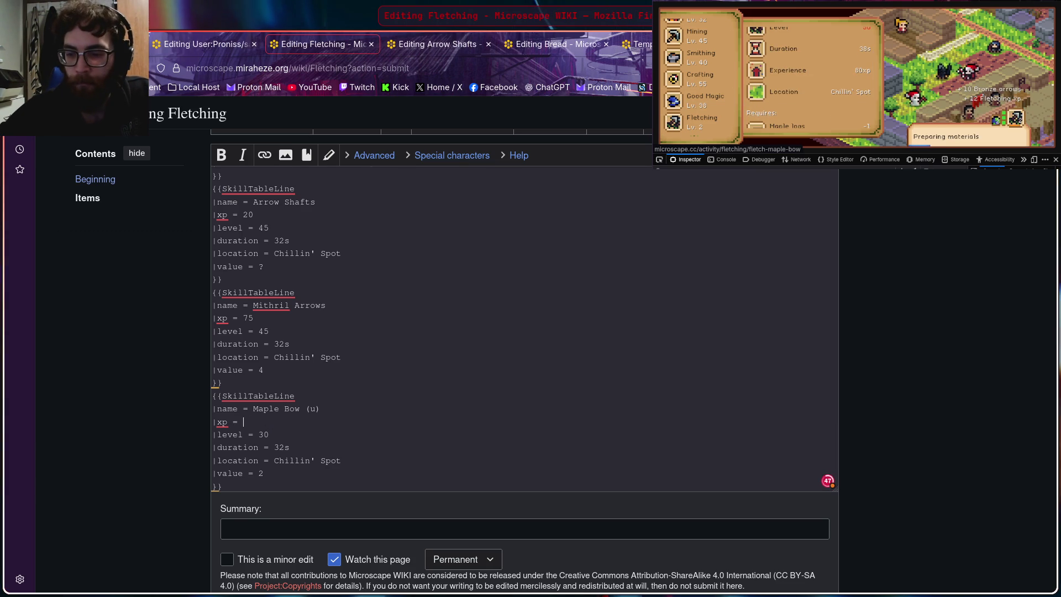
{"action": "type", "text": "80"}
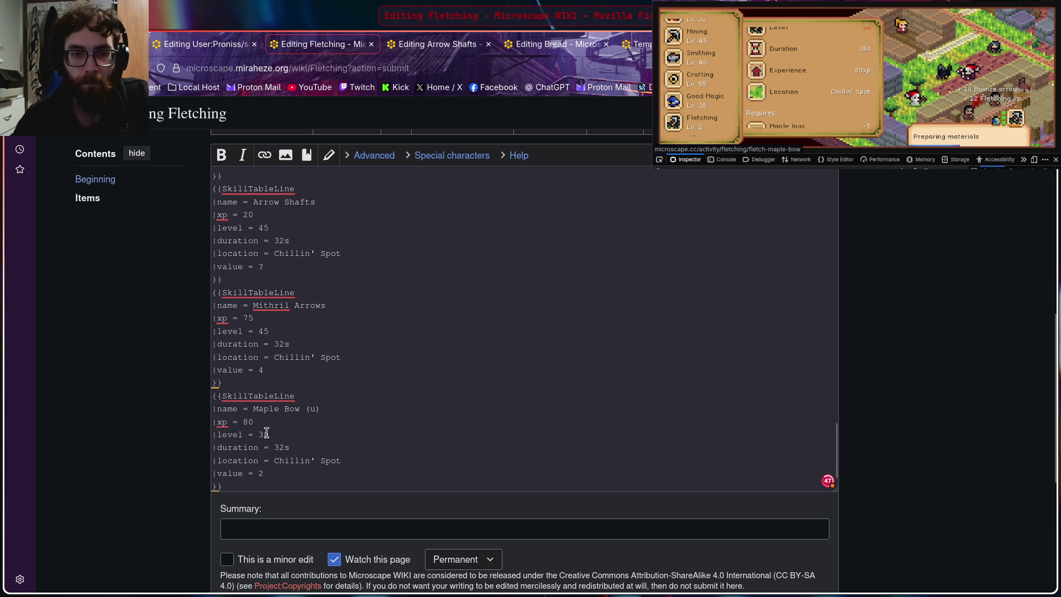
{"action": "key", "text": "BackSpace"}
{"action": "key", "text": "BackSpace"}
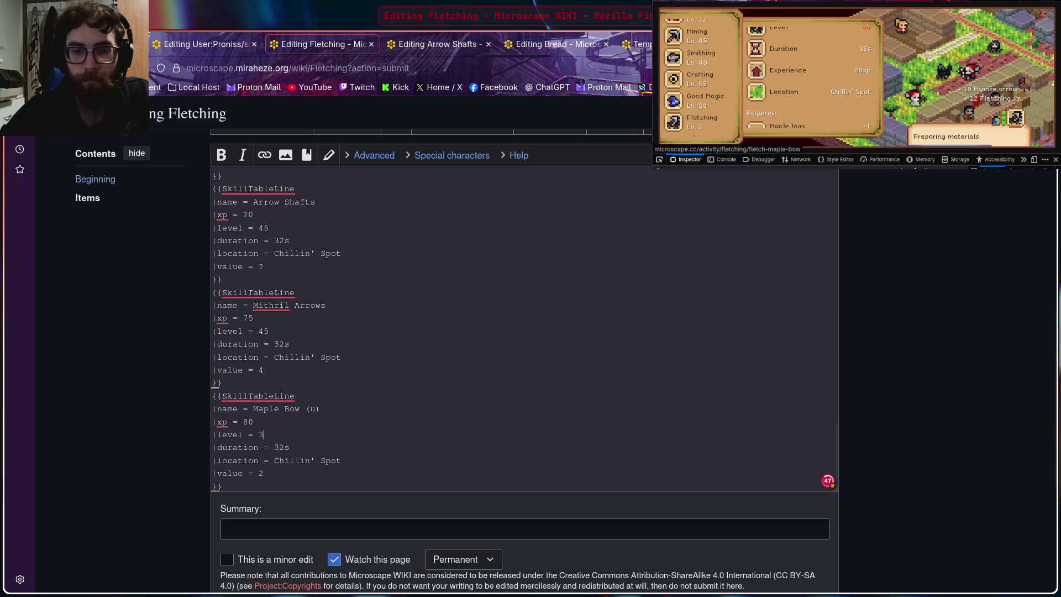
{"action": "type", "text": "50"}
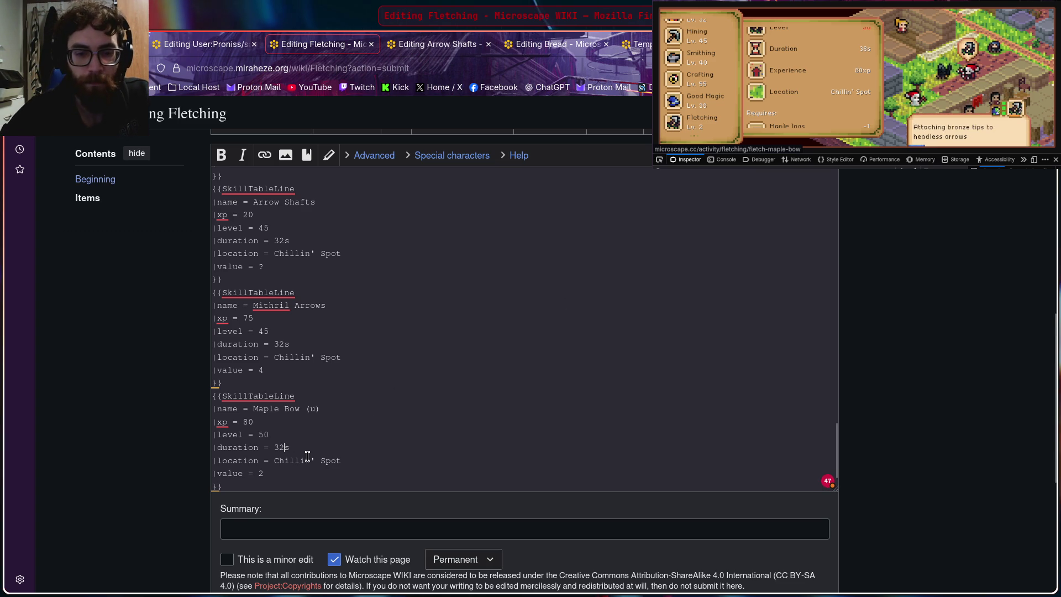
Step: Set Maple Bow (u) duration to 38s and check its item details in the game
{"action": "key", "text": "BackSpace"}
{"action": "type", "text": "8"}
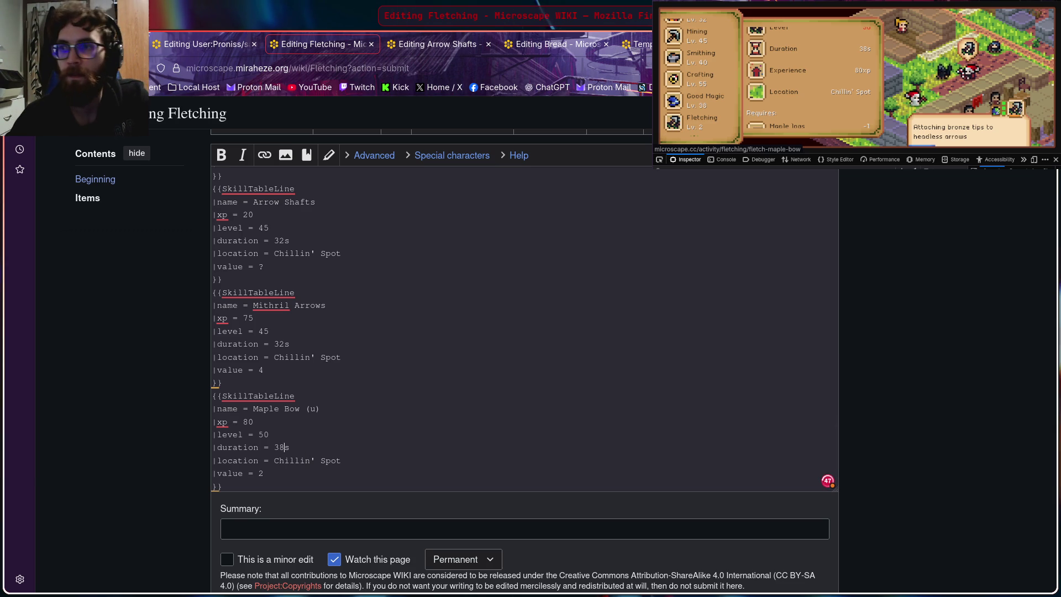
{"action": "left_click", "coordinate": [783, 82]}
{"action": "scroll", "coordinate": [783, 83], "scroll_direction": "down", "scroll_amount": 2}
{"action": "scroll", "coordinate": [779, 88], "scroll_direction": "down", "scroll_amount": 2}
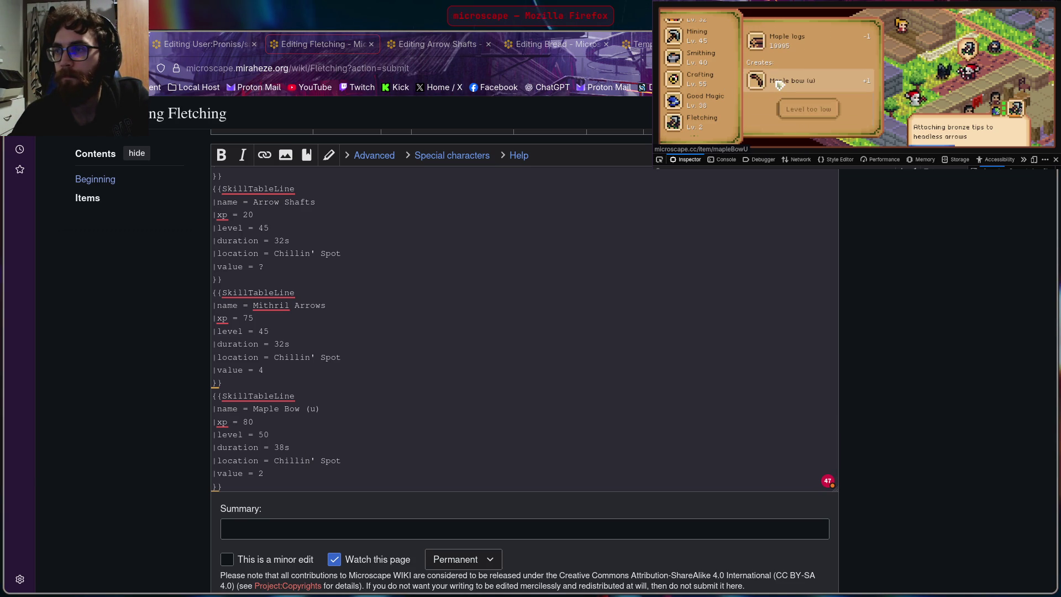
{"action": "left_click", "coordinate": [780, 83]}
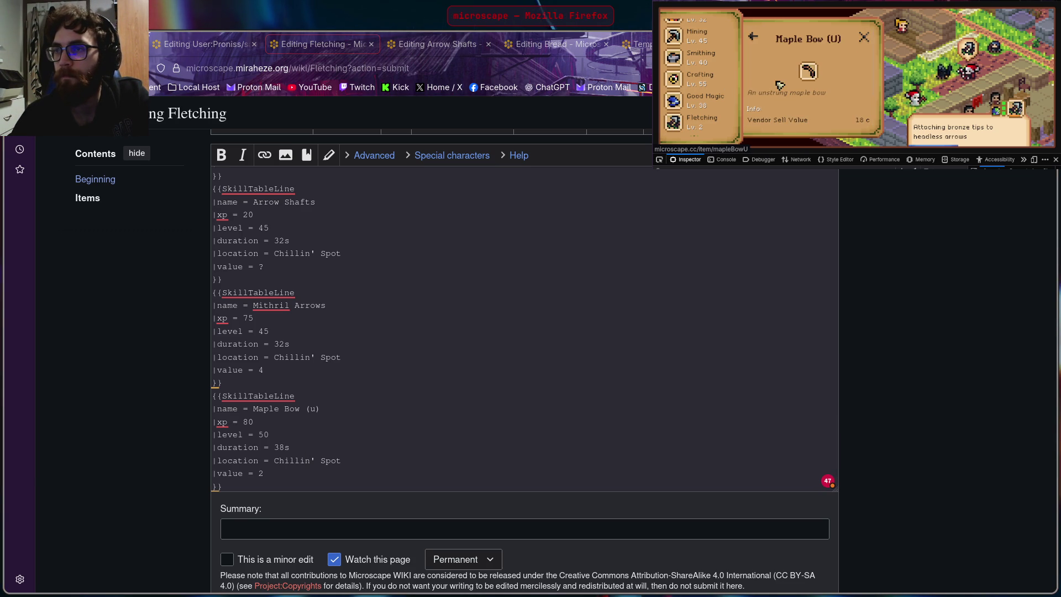
{"action": "scroll", "coordinate": [696, 91], "scroll_direction": "down", "scroll_amount": 3}
{"action": "scroll", "coordinate": [699, 100], "scroll_direction": "down", "scroll_amount": 2}
{"action": "left_click", "coordinate": [700, 91]}
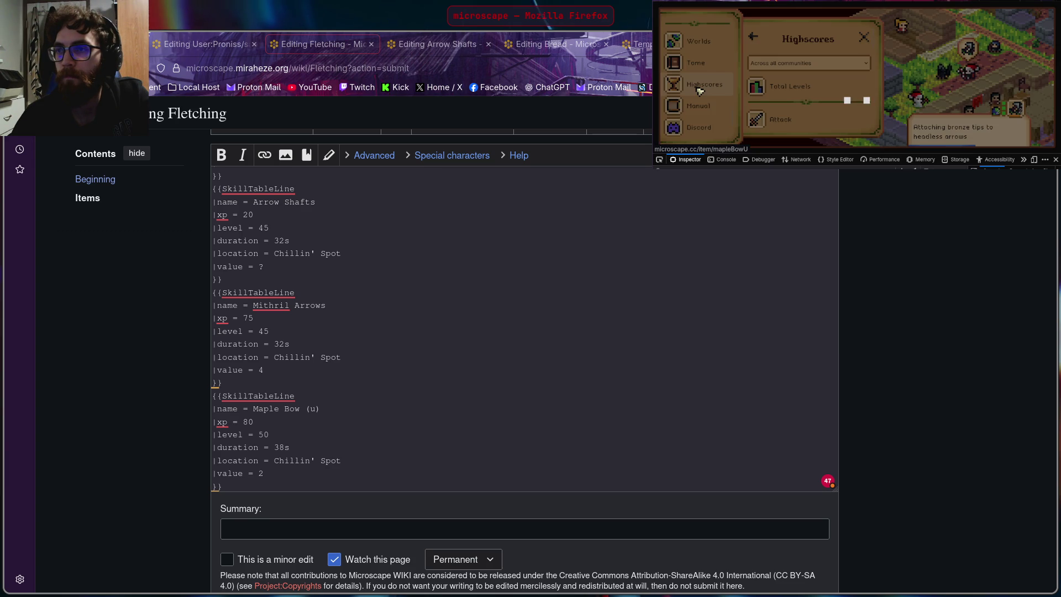
{"action": "scroll", "coordinate": [794, 95], "scroll_direction": "down", "scroll_amount": 5}
{"action": "scroll", "coordinate": [795, 95], "scroll_direction": "down", "scroll_amount": 2}
{"action": "scroll", "coordinate": [796, 104], "scroll_direction": "down", "scroll_amount": 1}
Step: View the Fletching highscores in the game while keeping the Maple Bow (u) entry in the editor
{"action": "left_click", "coordinate": [795, 114]}
{"action": "scroll", "coordinate": [813, 77], "scroll_direction": "down", "scroll_amount": 2}
{"action": "scroll", "coordinate": [808, 94], "scroll_direction": "down", "scroll_amount": 1}
{"action": "scroll", "coordinate": [809, 95], "scroll_direction": "up", "scroll_amount": 2}
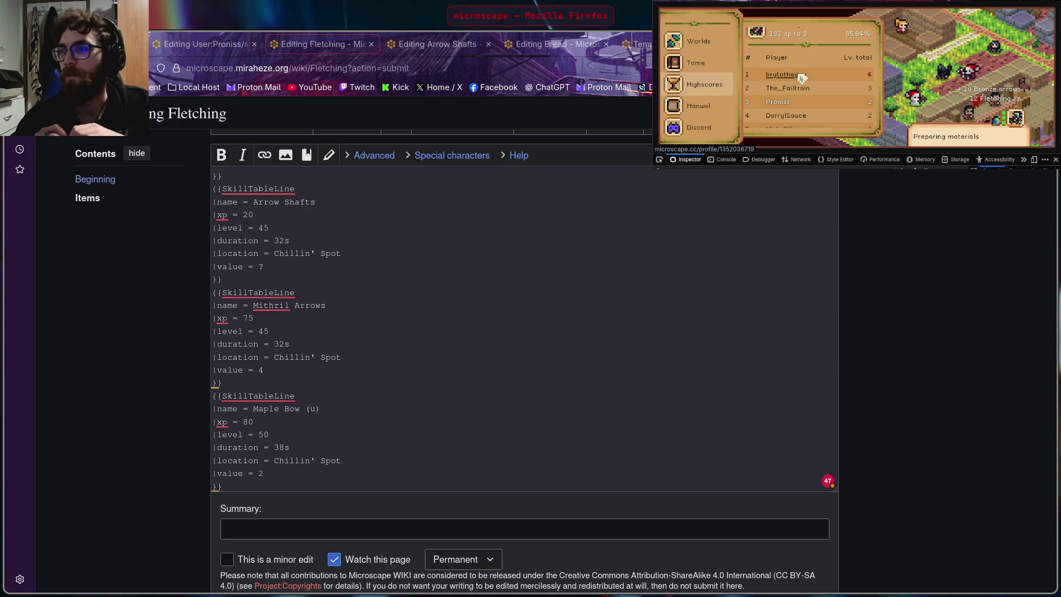
{"action": "scroll", "coordinate": [839, 67], "scroll_direction": "up", "scroll_amount": 2}
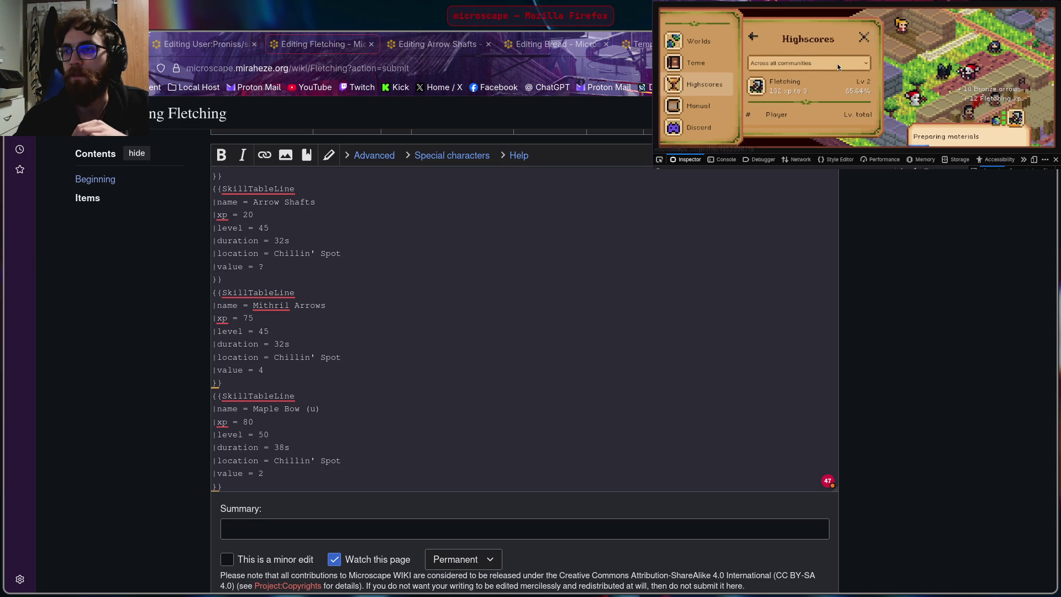
{"action": "scroll", "coordinate": [830, 67], "scroll_direction": "down", "scroll_amount": 2}
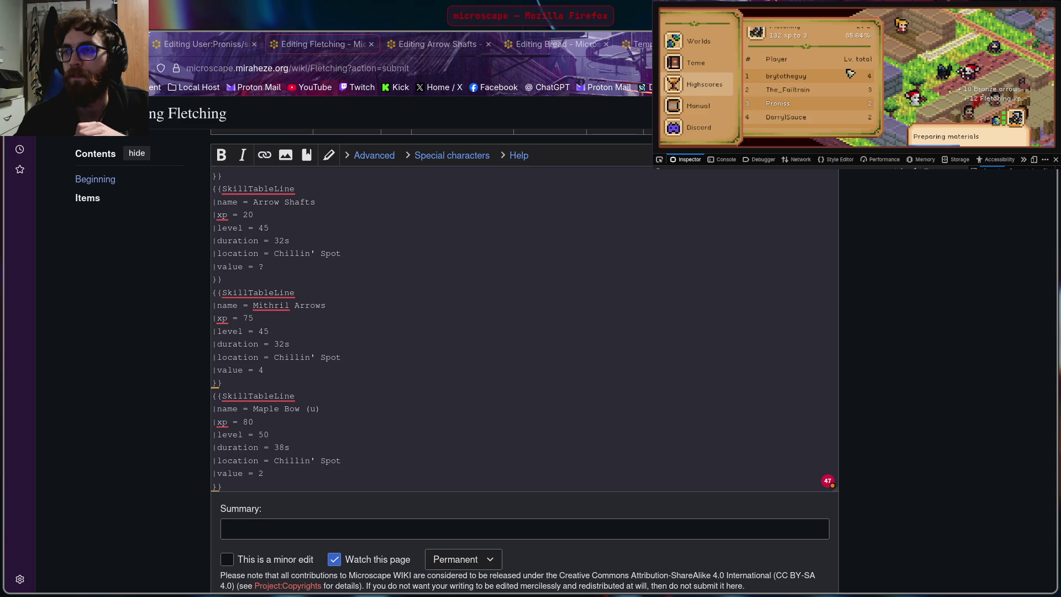
{"action": "scroll", "coordinate": [844, 70], "scroll_direction": "down", "scroll_amount": 1}
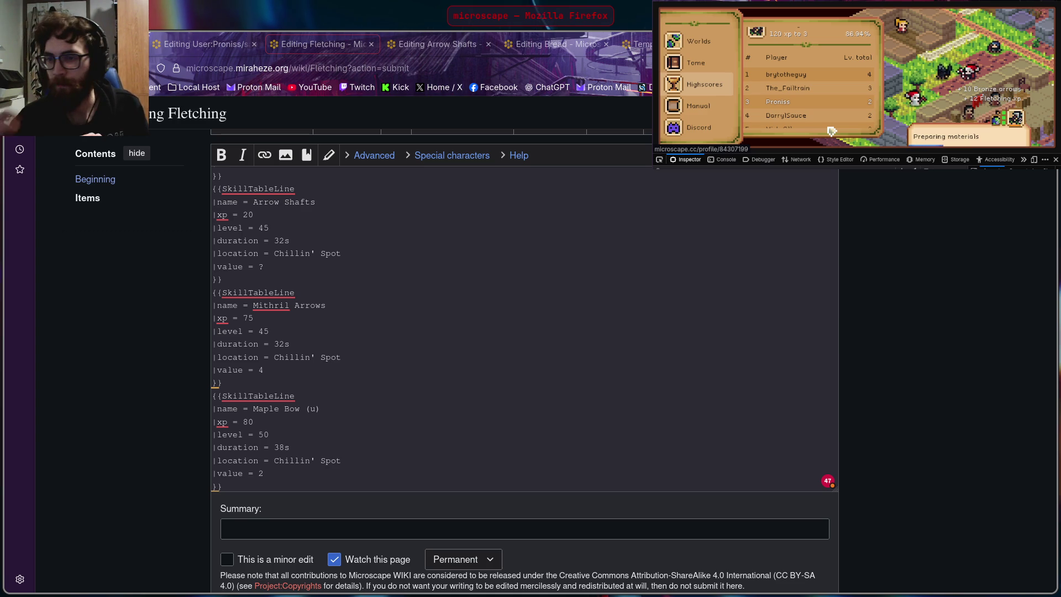
{"action": "left_click", "coordinate": [650, 327]}
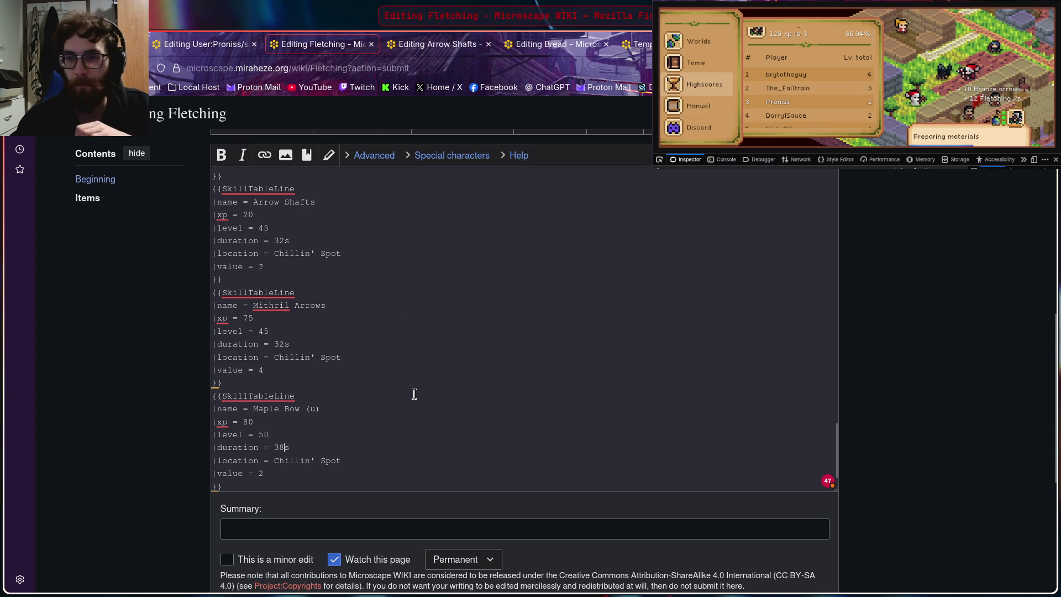
{"action": "left_click", "coordinate": [819, 394]}
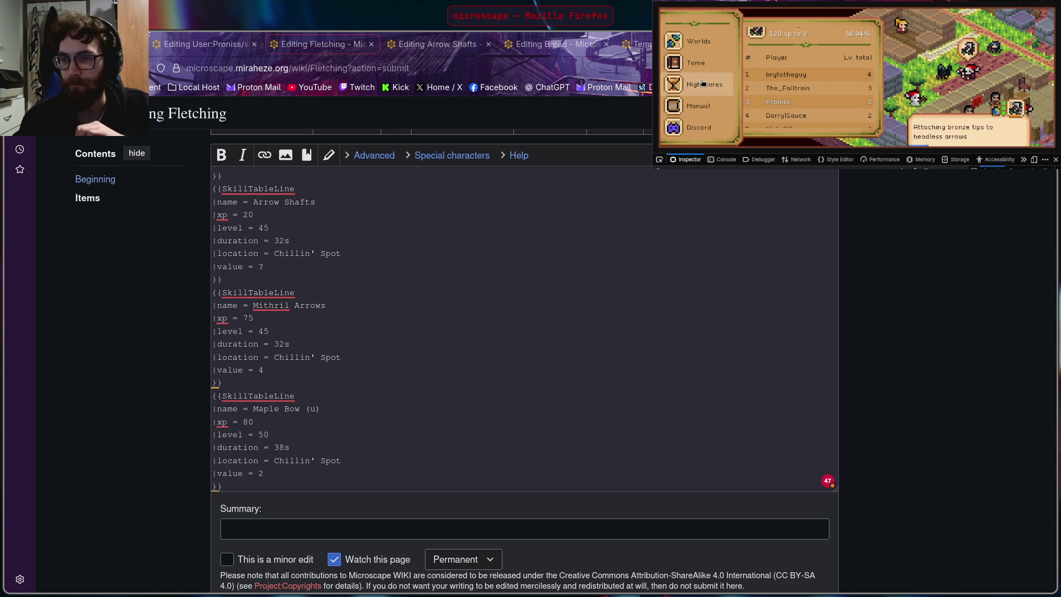
{"action": "left_click", "coordinate": [936, 261]}
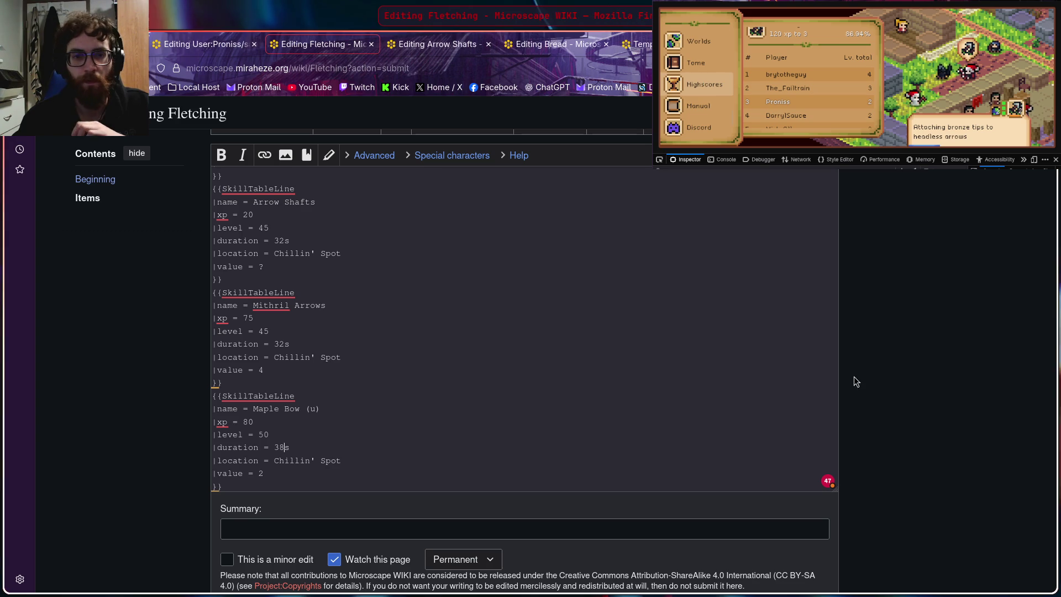
{"action": "left_click", "coordinate": [351, 433]}
{"action": "scroll", "coordinate": [379, 422], "scroll_direction": "down", "scroll_amount": 1}
{"action": "scroll", "coordinate": [382, 410], "scroll_direction": "down", "scroll_amount": 1}
{"action": "left_click", "coordinate": [678, 84]}
{"action": "scroll", "coordinate": [682, 86], "scroll_direction": "up", "scroll_amount": 2}
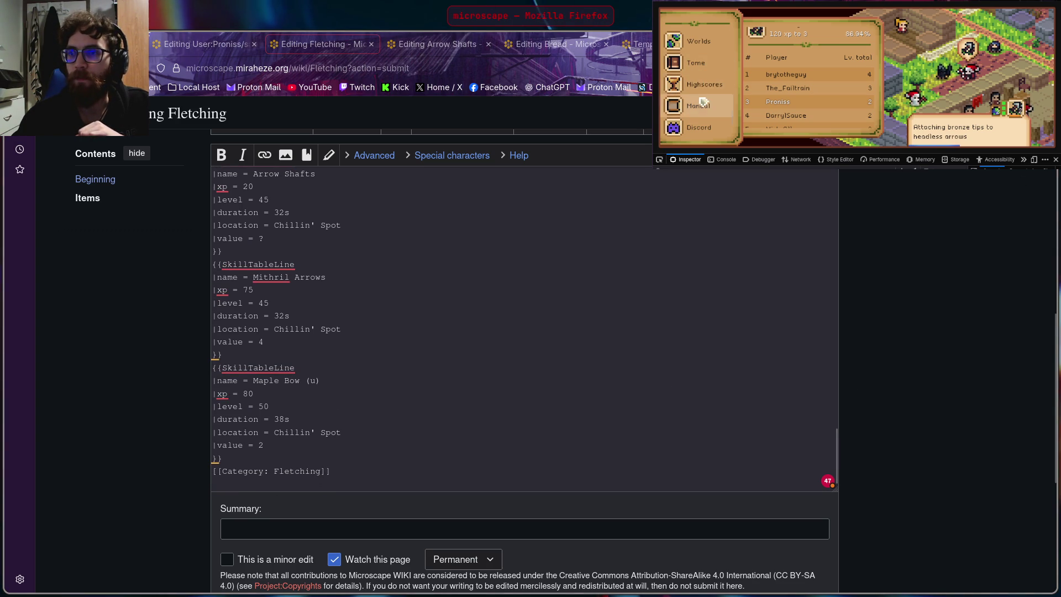
{"action": "scroll", "coordinate": [688, 79], "scroll_direction": "up", "scroll_amount": 2}
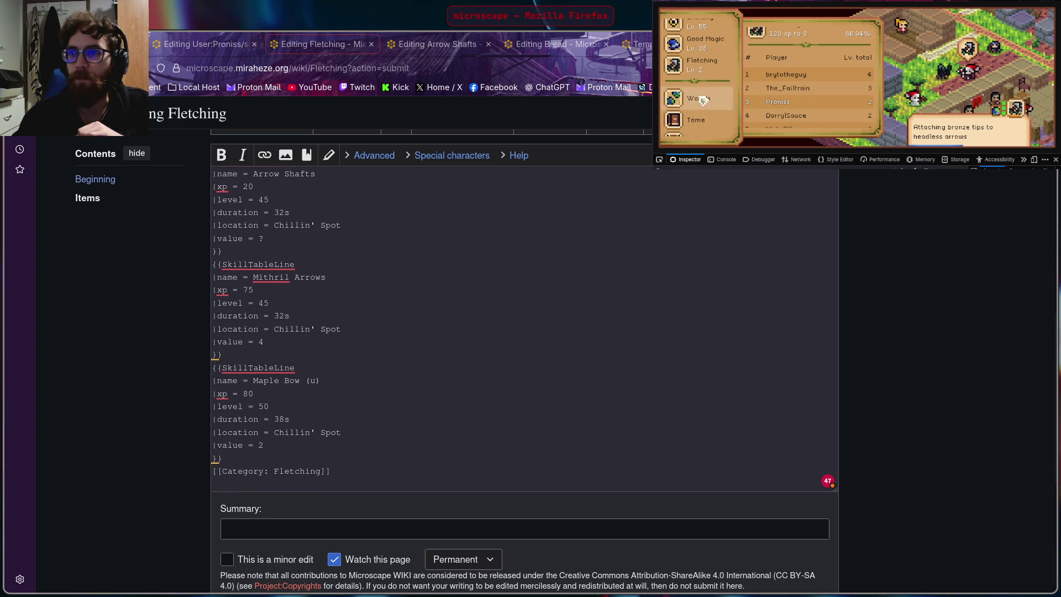
Step: Check Maple Bow (u)'s 18c sell value in the guidebook and replace its wiki value 2 with 18
{"action": "left_click", "coordinate": [709, 70]}
{"action": "scroll", "coordinate": [785, 91], "scroll_direction": "down", "scroll_amount": 3}
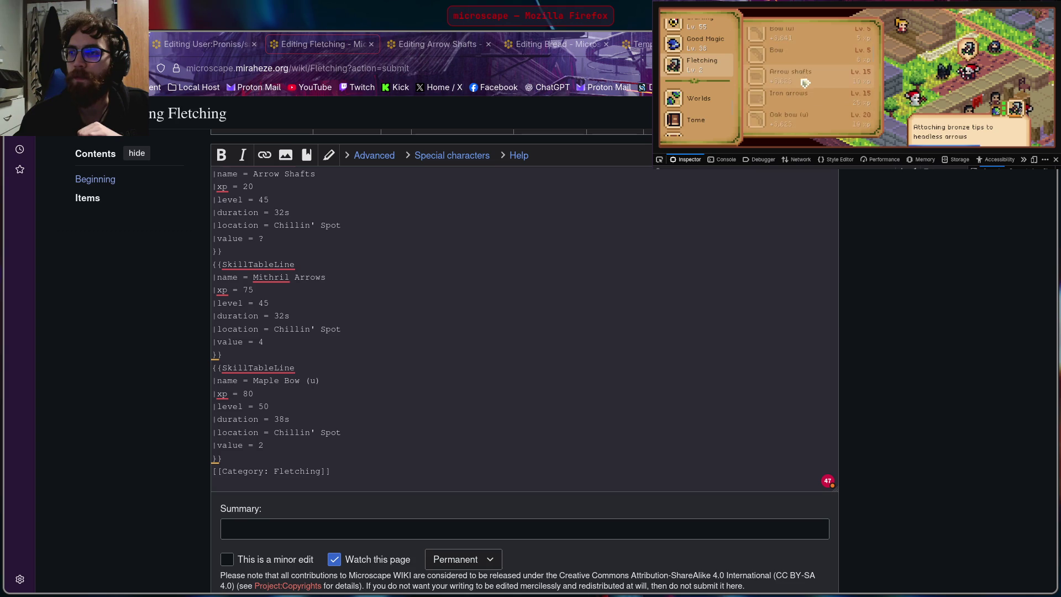
{"action": "scroll", "coordinate": [808, 80], "scroll_direction": "down", "scroll_amount": 2}
{"action": "scroll", "coordinate": [810, 79], "scroll_direction": "down", "scroll_amount": 2}
{"action": "scroll", "coordinate": [811, 79], "scroll_direction": "down", "scroll_amount": 2}
{"action": "scroll", "coordinate": [810, 78], "scroll_direction": "down", "scroll_amount": 2}
{"action": "scroll", "coordinate": [812, 77], "scroll_direction": "down", "scroll_amount": 2}
{"action": "scroll", "coordinate": [811, 73], "scroll_direction": "down", "scroll_amount": 2}
{"action": "left_click", "coordinate": [812, 66]}
{"action": "scroll", "coordinate": [813, 64], "scroll_direction": "down", "scroll_amount": 2}
{"action": "scroll", "coordinate": [814, 65], "scroll_direction": "down", "scroll_amount": 2}
{"action": "scroll", "coordinate": [814, 65], "scroll_direction": "down", "scroll_amount": 2}
{"action": "scroll", "coordinate": [808, 71], "scroll_direction": "down", "scroll_amount": 2}
{"action": "left_click", "coordinate": [789, 79]}
{"action": "scroll", "coordinate": [788, 78], "scroll_direction": "down", "scroll_amount": 2}
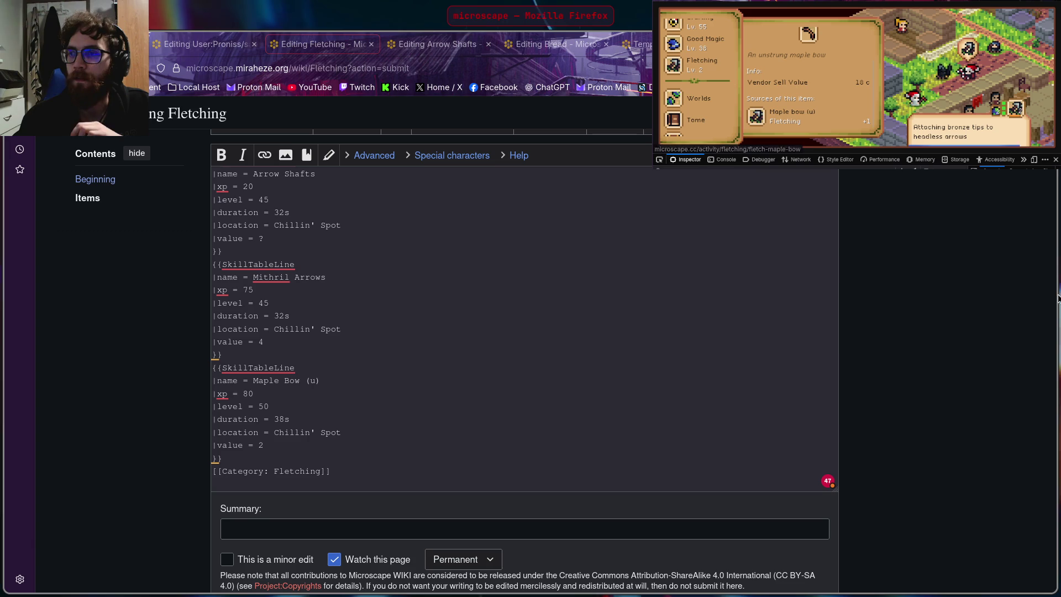
{"action": "left_click", "coordinate": [270, 407]}
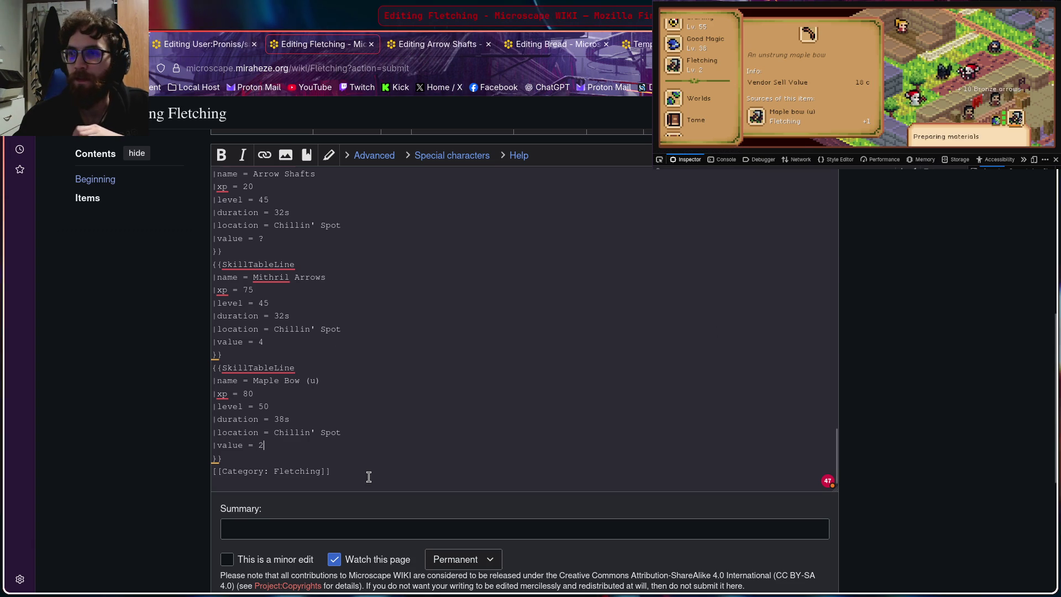
{"action": "key", "text": "BackSpace"}
{"action": "type", "text": "18"}
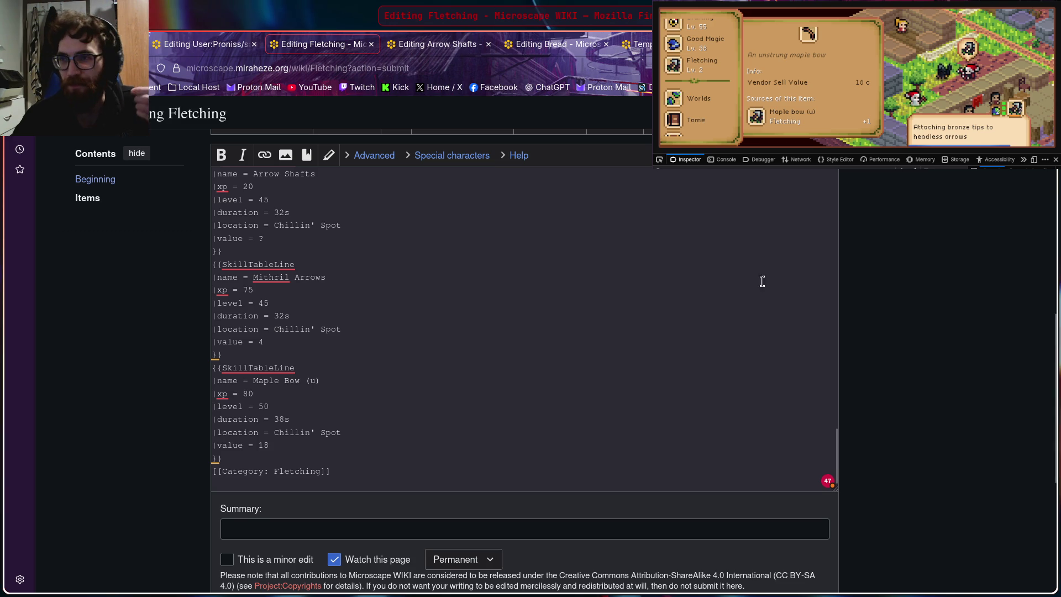
{"action": "scroll", "coordinate": [824, 100], "scroll_direction": "up", "scroll_amount": 1}
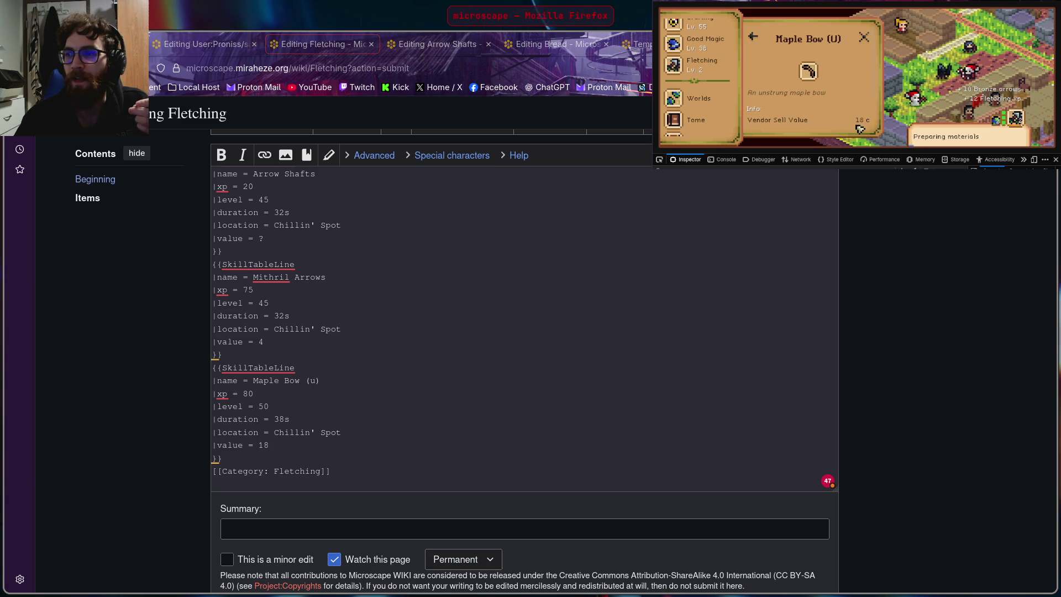
{"action": "scroll", "coordinate": [829, 112], "scroll_direction": "down", "scroll_amount": 1}
Step: Navigate the guidebook back to the Fletching list and show the Maple Bow recipe (20s, 70xp)
{"action": "left_click", "coordinate": [337, 455]}
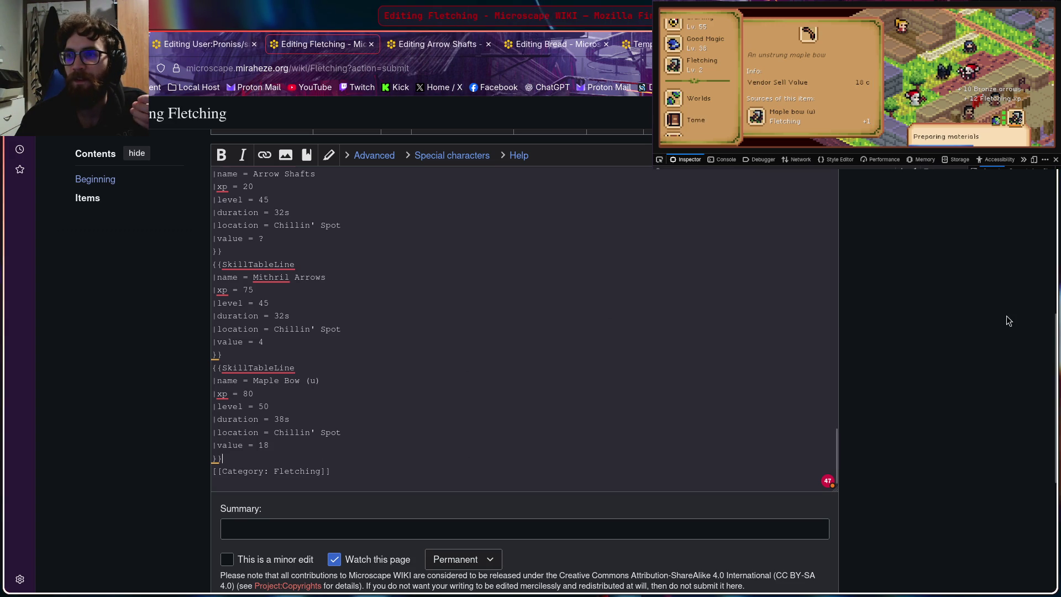
{"action": "left_click", "coordinate": [987, 337]}
{"action": "scroll", "coordinate": [796, 107], "scroll_direction": "up", "scroll_amount": 1}
{"action": "left_click", "coordinate": [806, 65]}
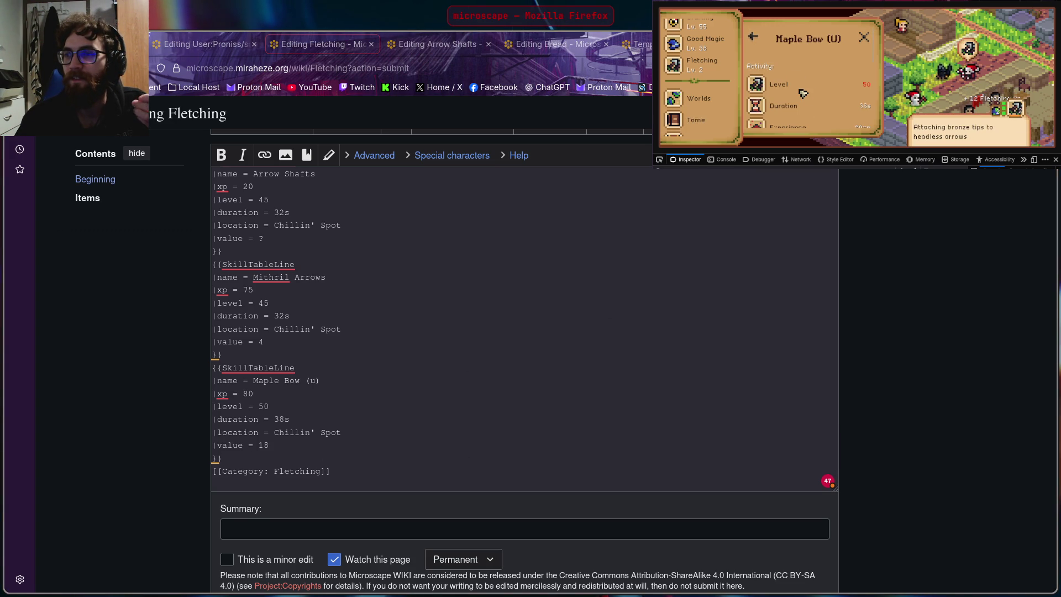
{"action": "scroll", "coordinate": [800, 92], "scroll_direction": "down", "scroll_amount": 2}
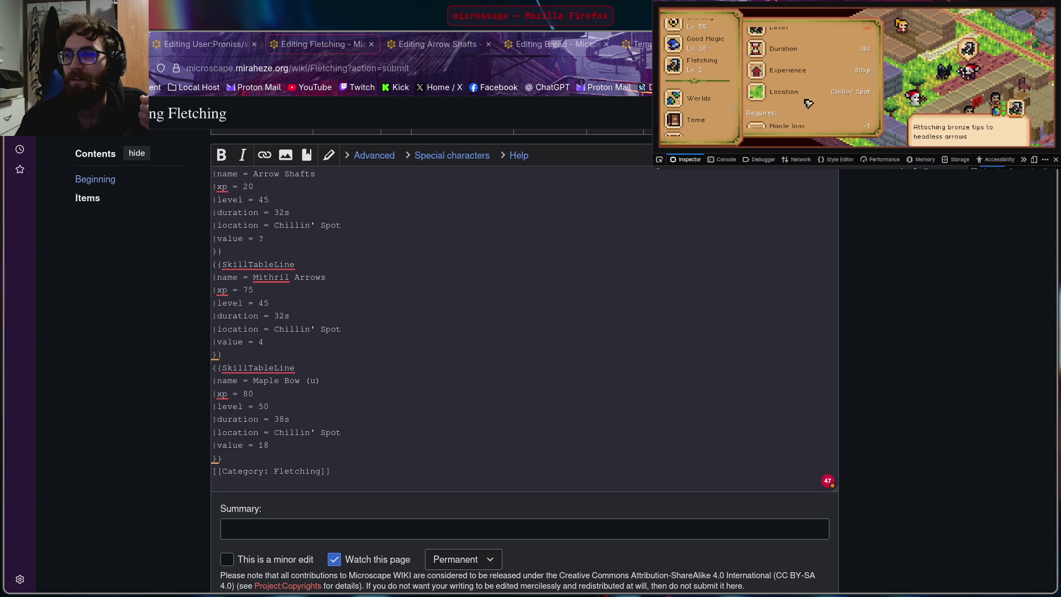
{"action": "scroll", "coordinate": [805, 103], "scroll_direction": "down", "scroll_amount": 3}
{"action": "scroll", "coordinate": [730, 80], "scroll_direction": "up", "scroll_amount": 2}
{"action": "scroll", "coordinate": [780, 66], "scroll_direction": "up", "scroll_amount": 4}
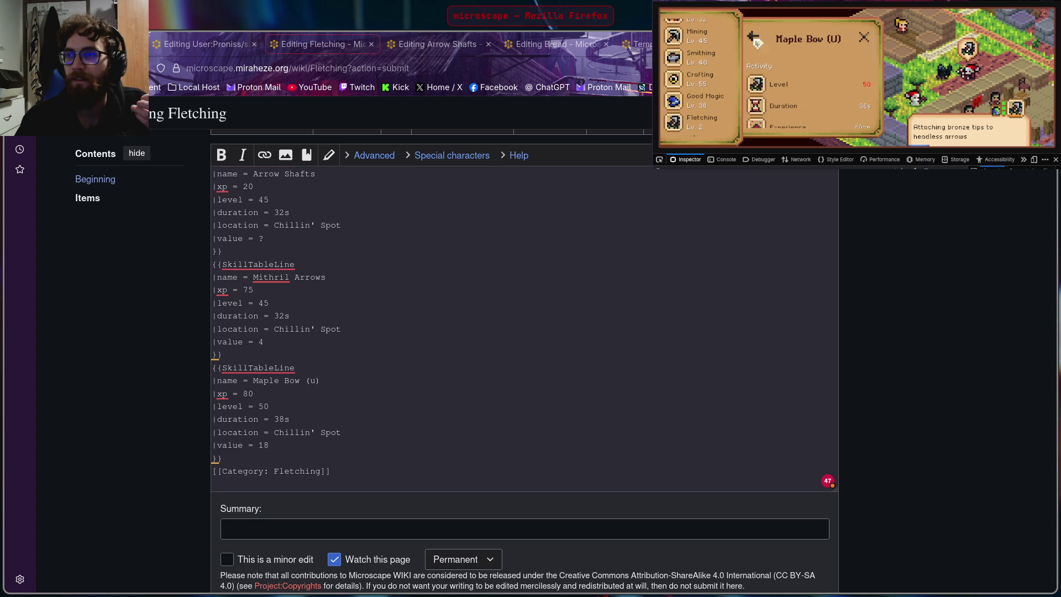
{"action": "left_click", "coordinate": [755, 38]}
{"action": "left_click", "coordinate": [772, 62]}
{"action": "scroll", "coordinate": [797, 64], "scroll_direction": "down", "scroll_amount": 1}
{"action": "scroll", "coordinate": [808, 62], "scroll_direction": "down", "scroll_amount": 1}
{"action": "scroll", "coordinate": [818, 60], "scroll_direction": "down", "scroll_amount": 1}
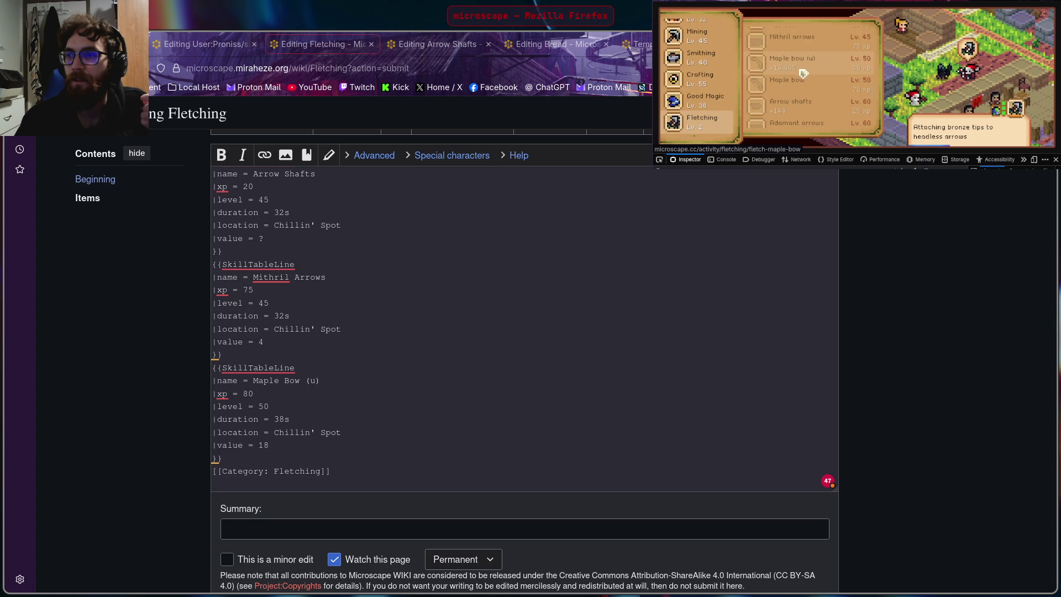
{"action": "left_click", "coordinate": [808, 90]}
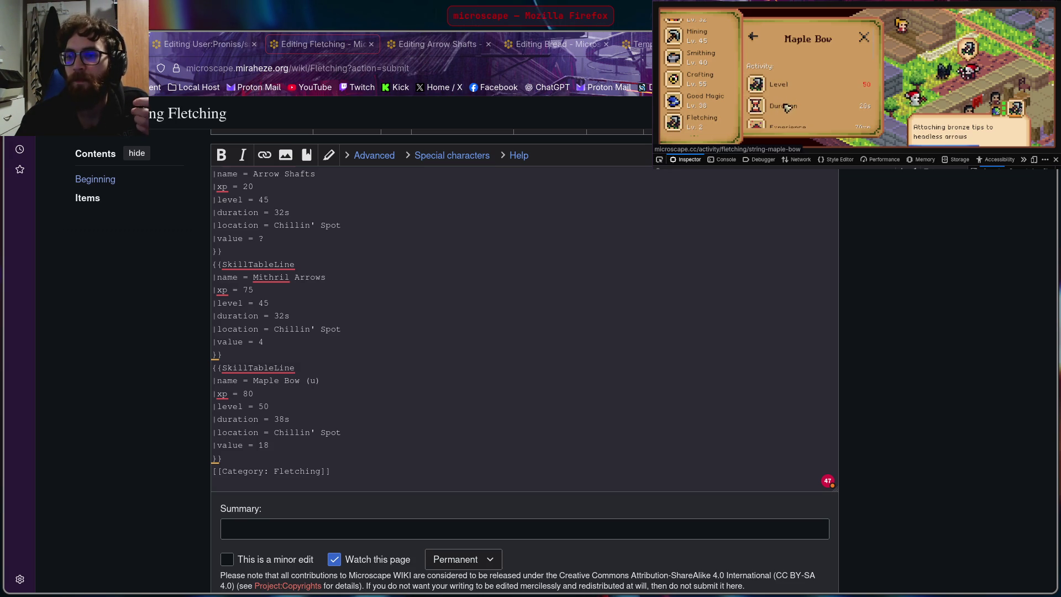
{"action": "scroll", "coordinate": [775, 83], "scroll_direction": "down", "scroll_amount": 2}
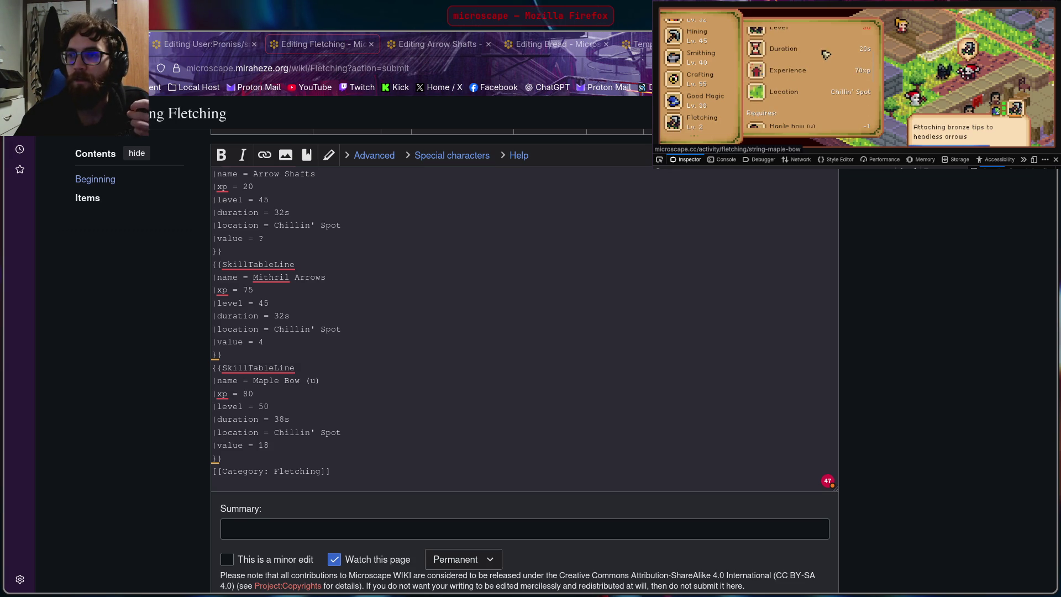
{"action": "left_click", "coordinate": [271, 391]}
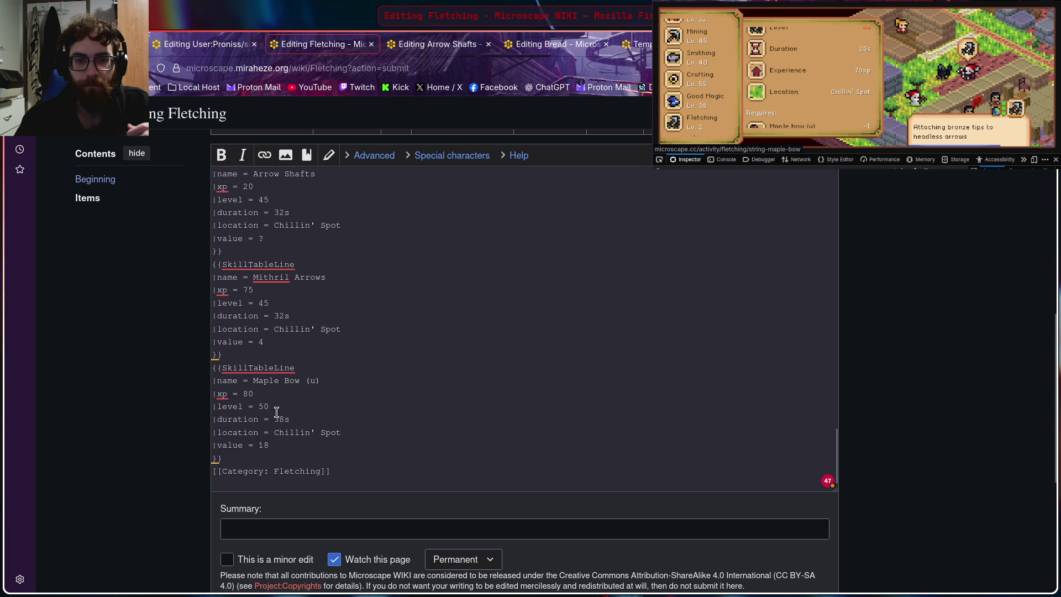
Step: Duplicate the Maple Bow (u) block below itself and edit the copy into Maple Bow with 70 xp and 20s
{"action": "mouse_move", "coordinate": [236, 372]}
{"action": "left_mouse_down"}
{"action": "mouse_move", "coordinate": [268, 379]}
{"action": "mouse_move", "coordinate": [301, 459]}
{"action": "left_mouse_up"}
{"action": "key", "text": "ctrl+c"}
{"action": "left_click", "coordinate": [218, 370]}
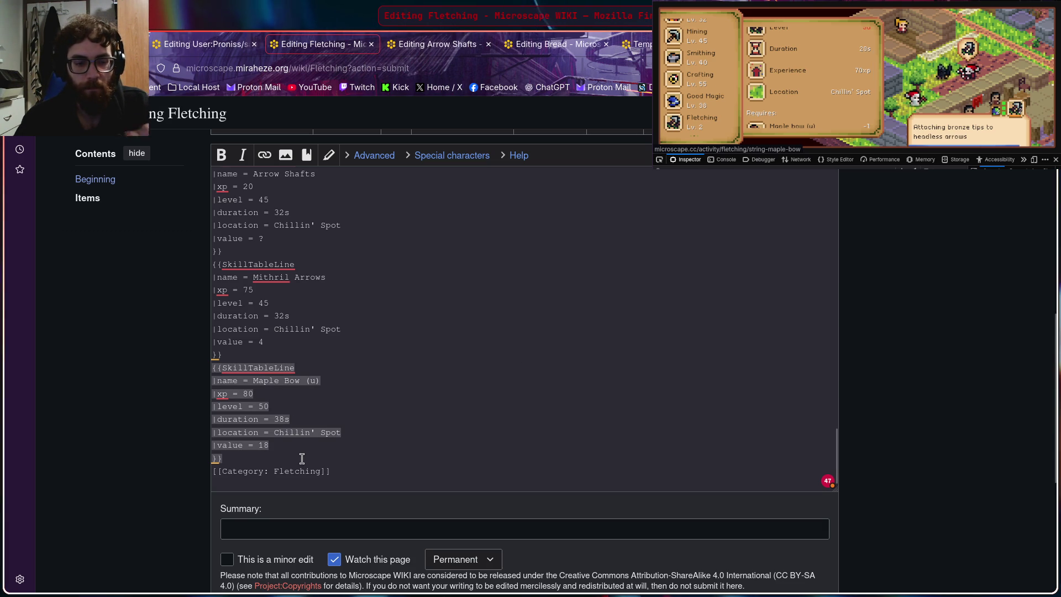
{"action": "left_click", "coordinate": [260, 455]}
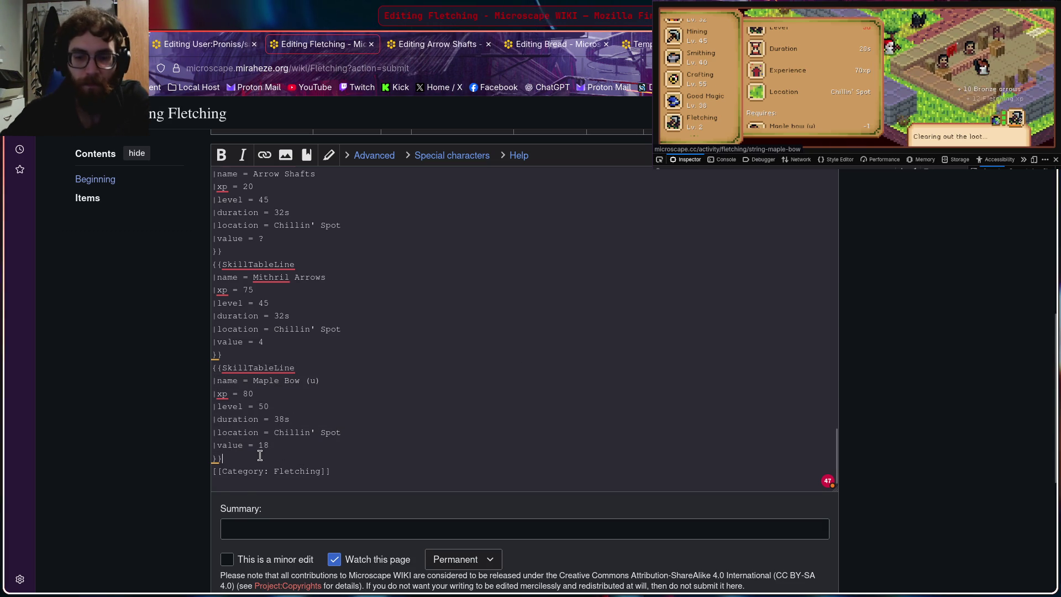
{"action": "key", "text": "Return"}
{"action": "key", "text": "ctrl+v"}
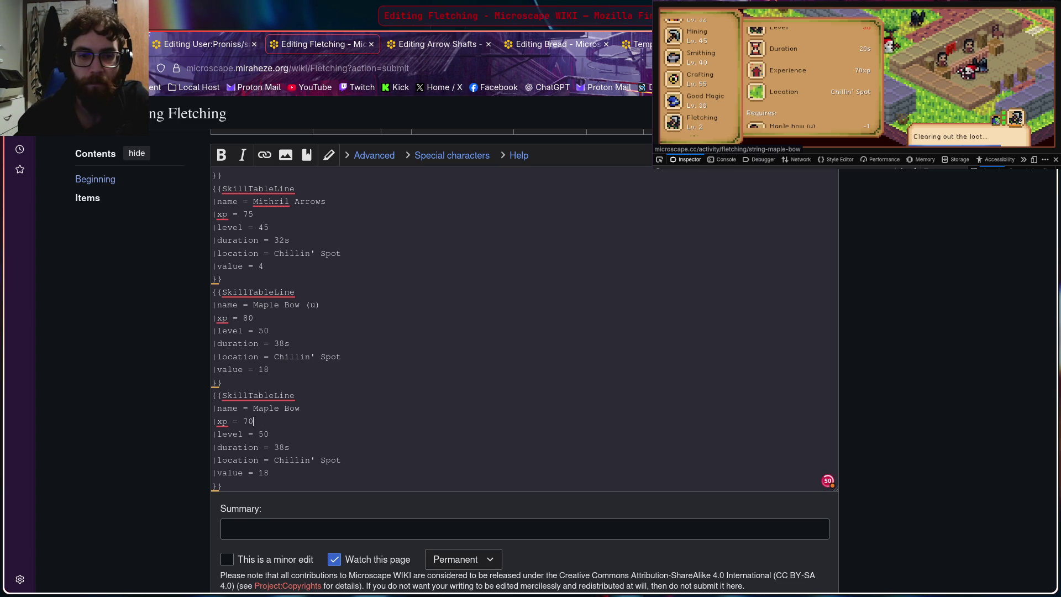
{"action": "left_click", "coordinate": [284, 447]}
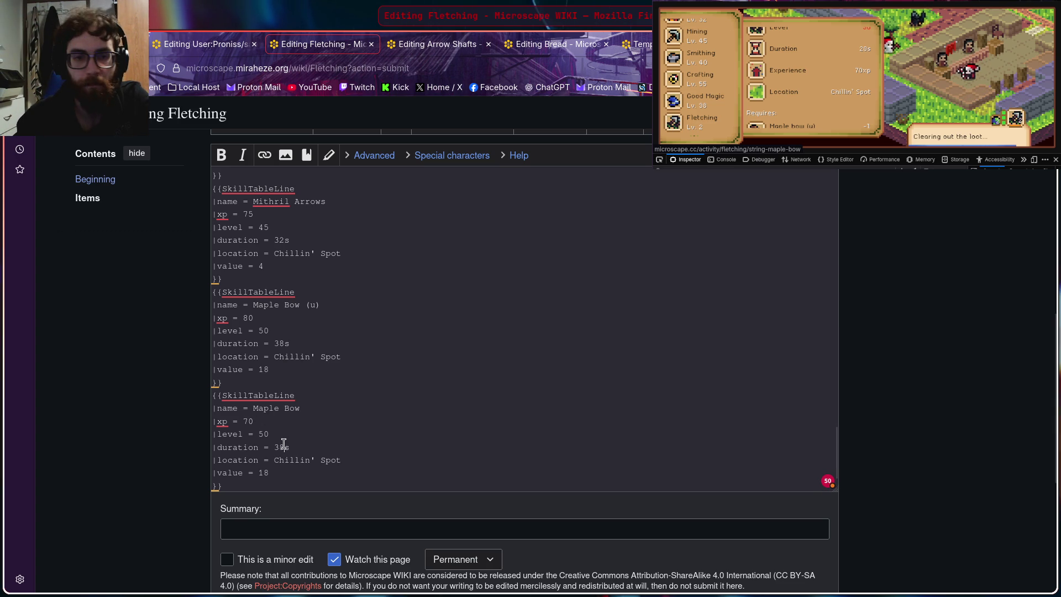
{"action": "key", "text": "BackSpace"}
{"action": "key", "text": "BackSpace"}
{"action": "type", "text": "20"}
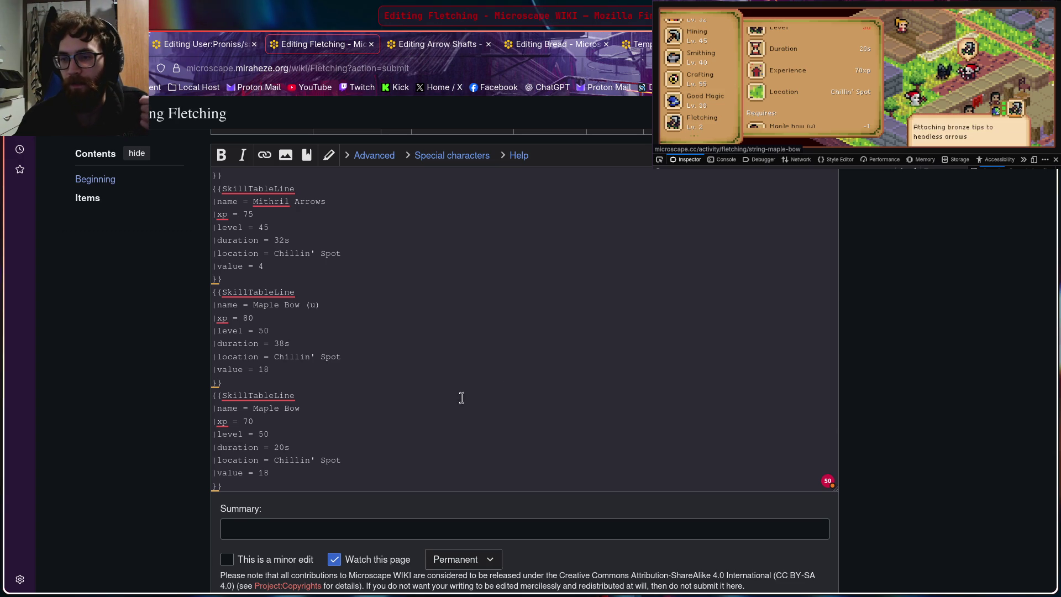
{"action": "scroll", "coordinate": [804, 79], "scroll_direction": "down", "scroll_amount": 2}
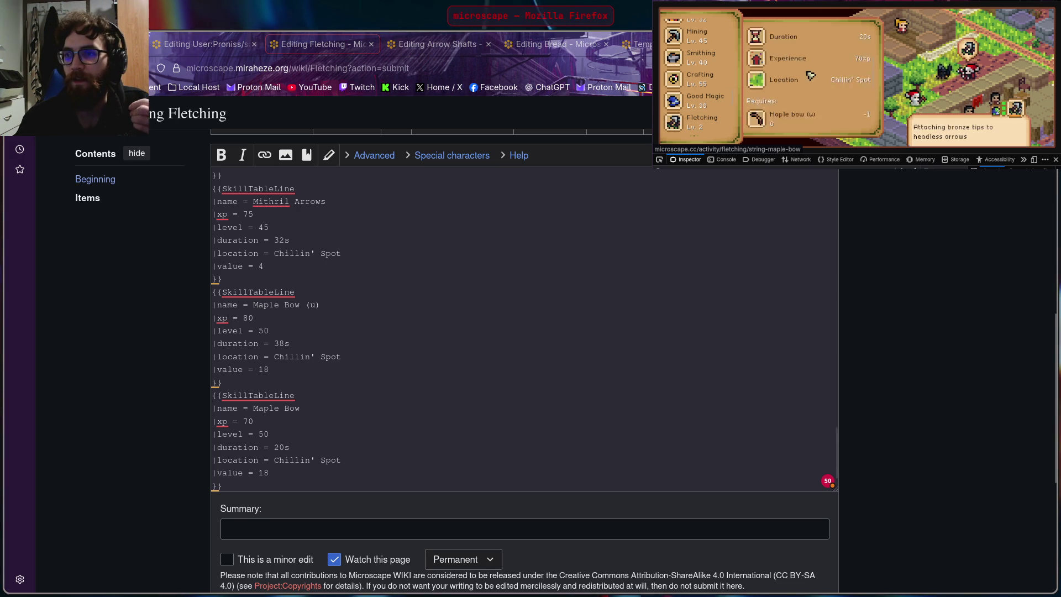
Step: Close the Maple Bow activity pages in the guidebook and bring up the world map
{"action": "left_click", "coordinate": [801, 77]}
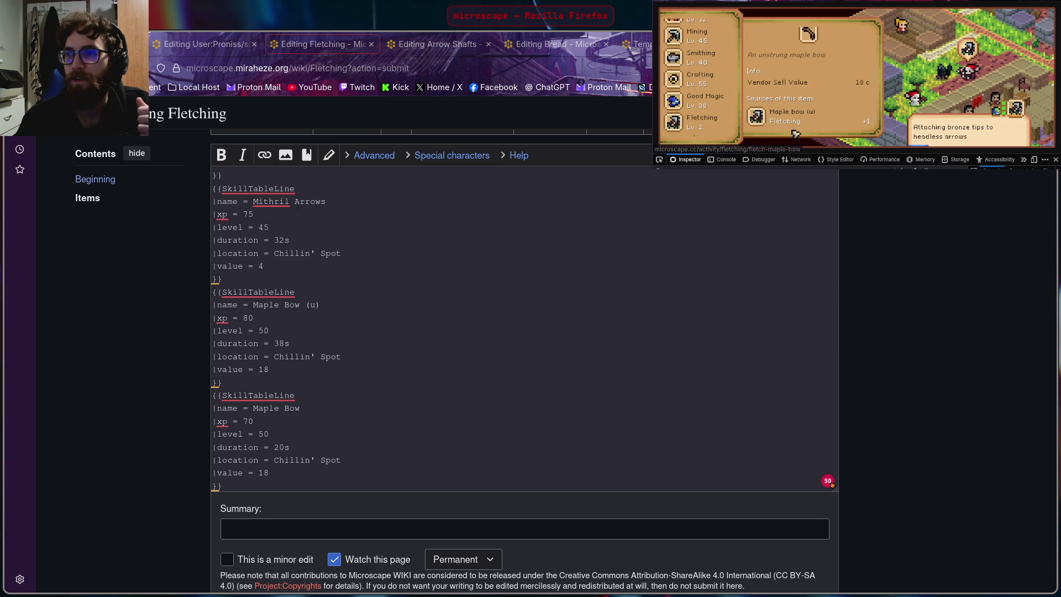
{"action": "scroll", "coordinate": [819, 94], "scroll_direction": "up", "scroll_amount": 2}
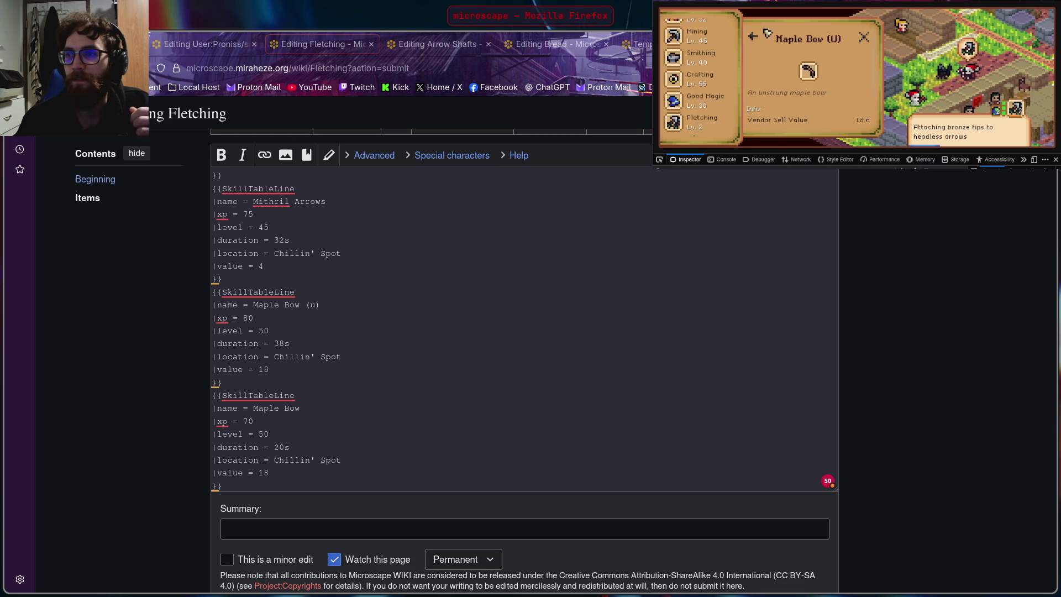
{"action": "left_click", "coordinate": [757, 37]}
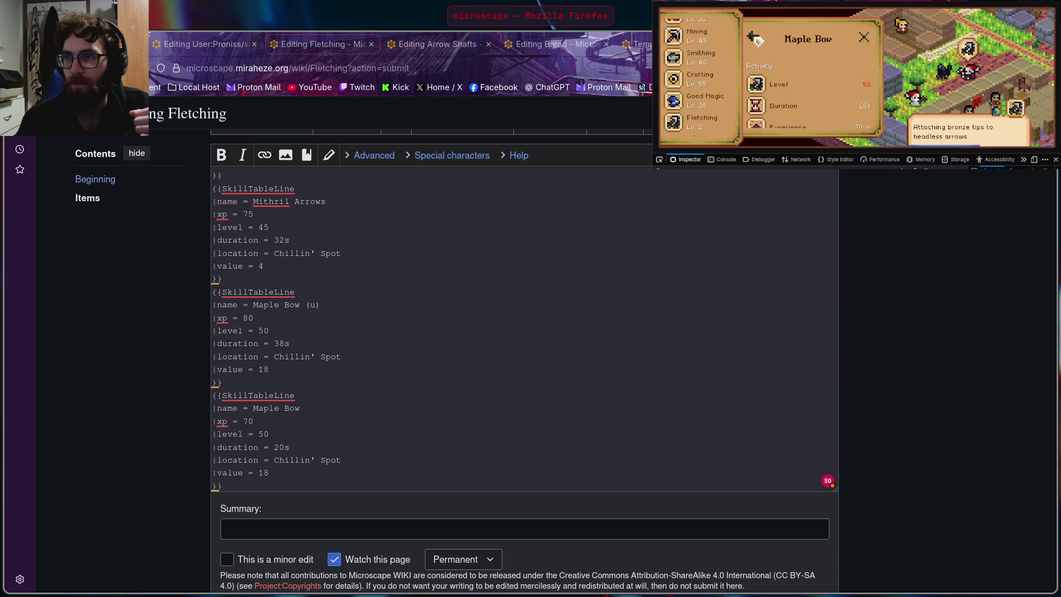
{"action": "left_click", "coordinate": [864, 37]}
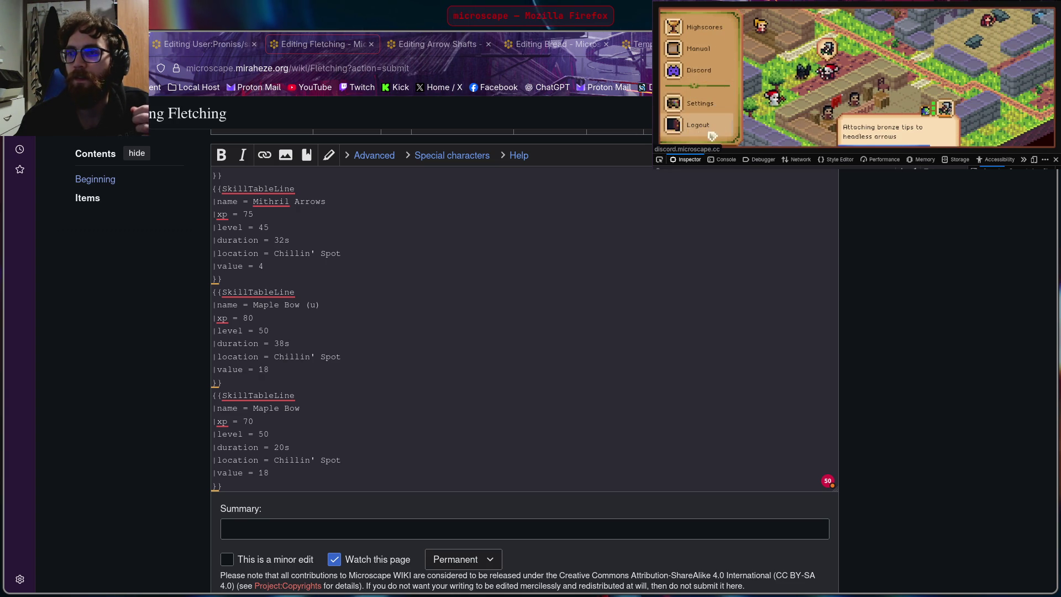
{"action": "scroll", "coordinate": [701, 107], "scroll_direction": "up", "scroll_amount": 2}
{"action": "scroll", "coordinate": [687, 106], "scroll_direction": "down", "scroll_amount": 2}
{"action": "scroll", "coordinate": [688, 108], "scroll_direction": "down", "scroll_amount": 2}
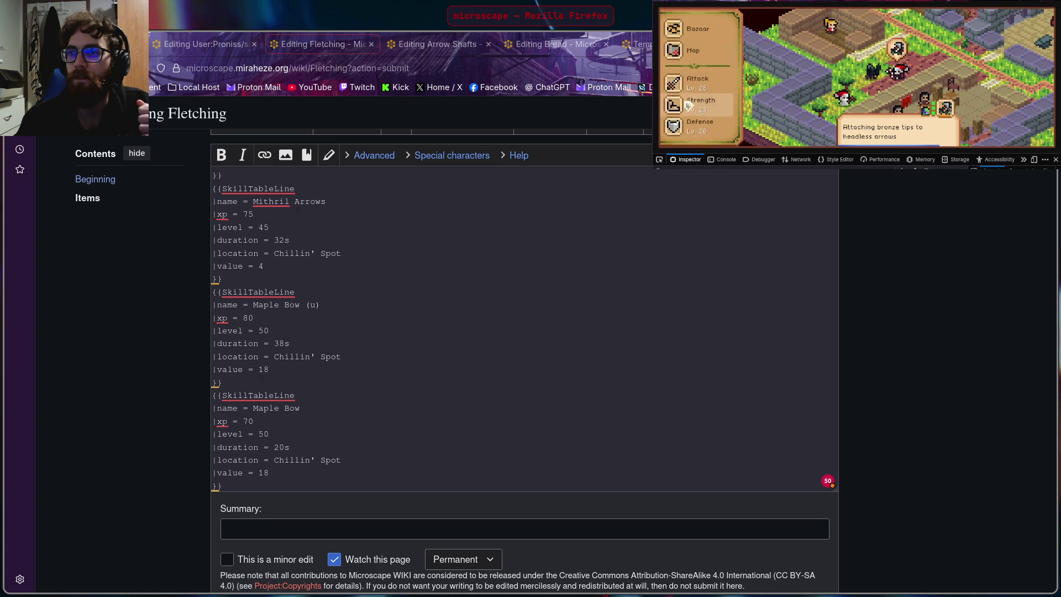
{"action": "scroll", "coordinate": [689, 110], "scroll_direction": "down", "scroll_amount": 2}
{"action": "scroll", "coordinate": [691, 111], "scroll_direction": "down", "scroll_amount": 2}
{"action": "left_click", "coordinate": [693, 123]}
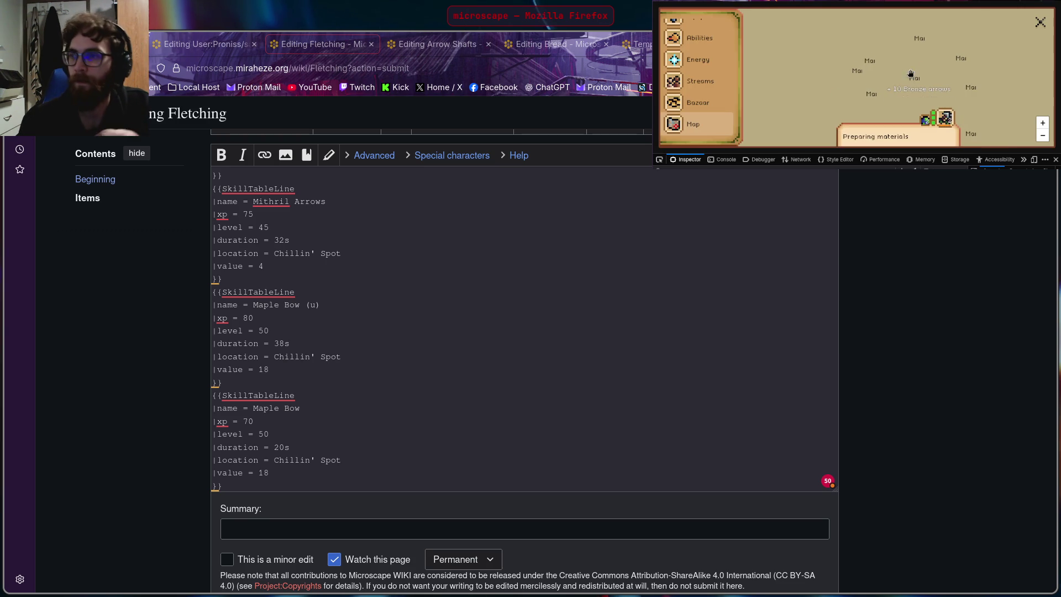
{"action": "scroll", "coordinate": [971, 67], "scroll_direction": "up", "scroll_amount": 2}
Step: Look at Horlaith Peak's travel options on the map, then close the map back to the town scene
{"action": "mouse_move", "coordinate": [988, 74]}
{"action": "left_mouse_down"}
{"action": "mouse_move", "coordinate": [912, 34]}
{"action": "mouse_move", "coordinate": [810, 76]}
{"action": "mouse_move", "coordinate": [956, 49]}
{"action": "left_mouse_up"}
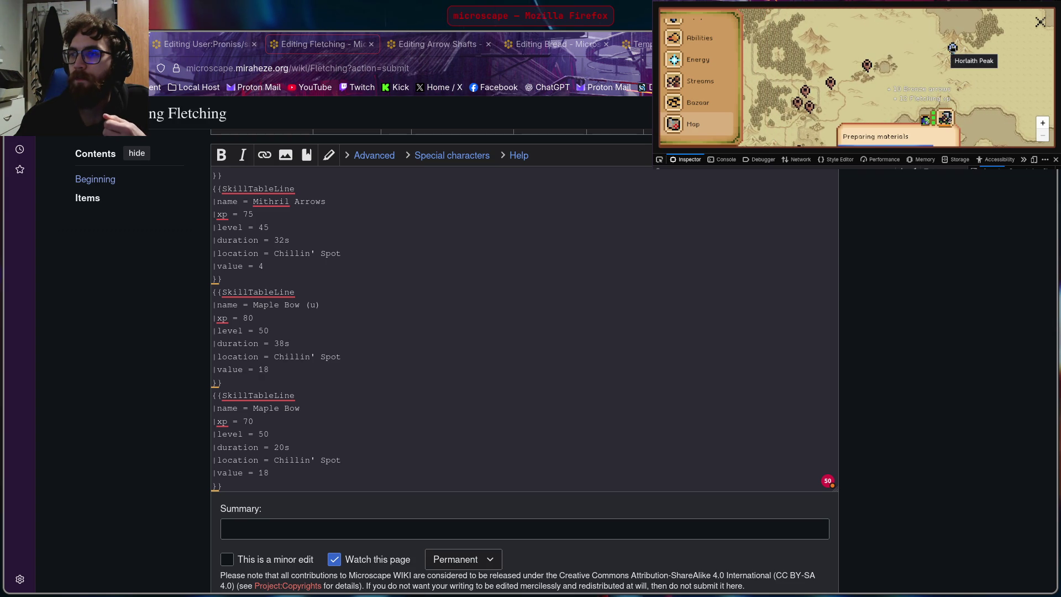
{"action": "left_click", "coordinate": [953, 48]}
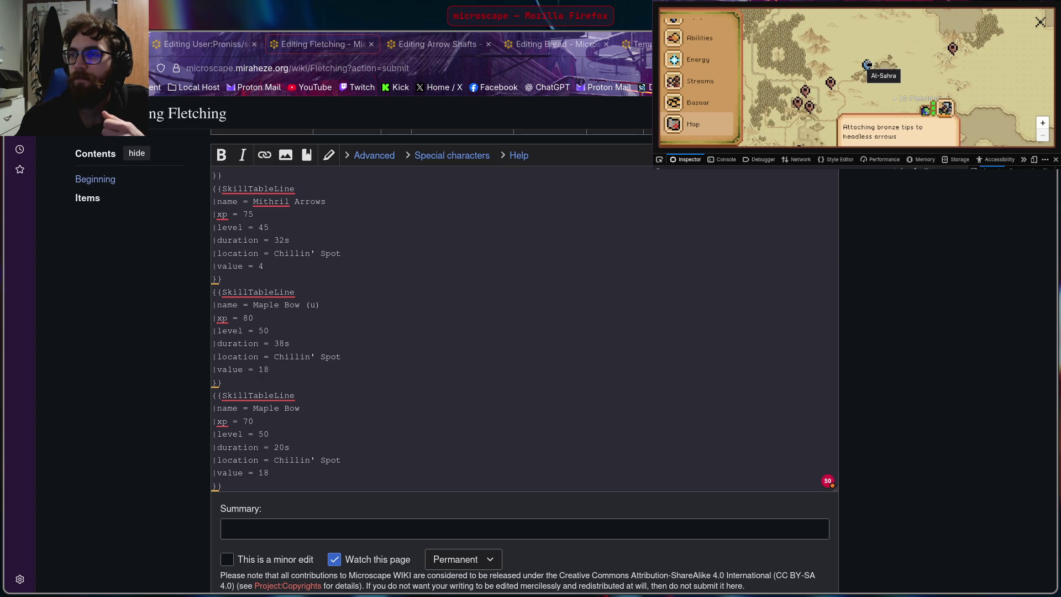
{"action": "left_click", "coordinate": [954, 47]}
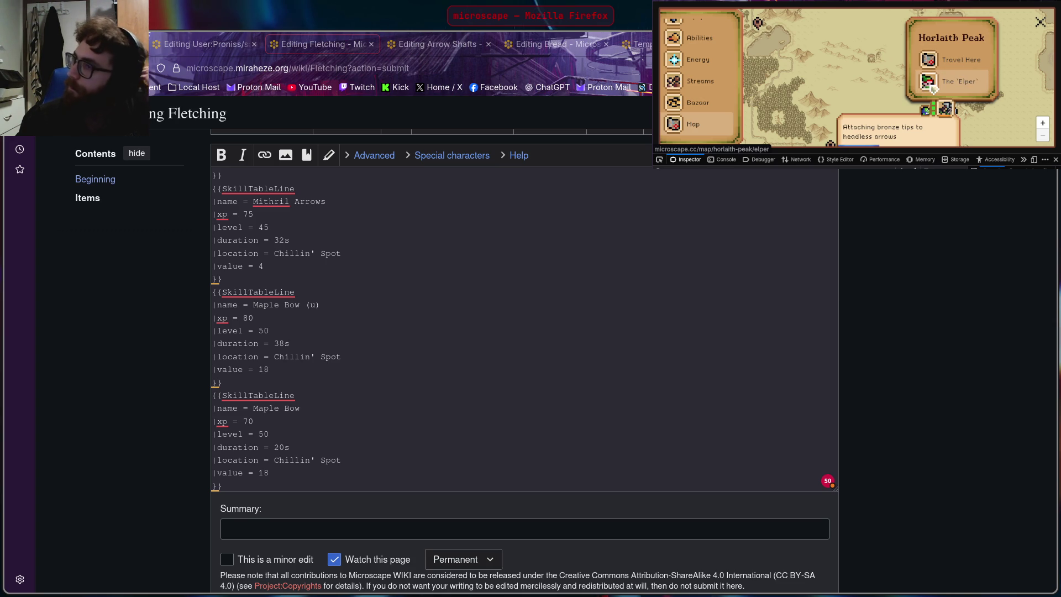
{"action": "left_click", "coordinate": [1042, 23]}
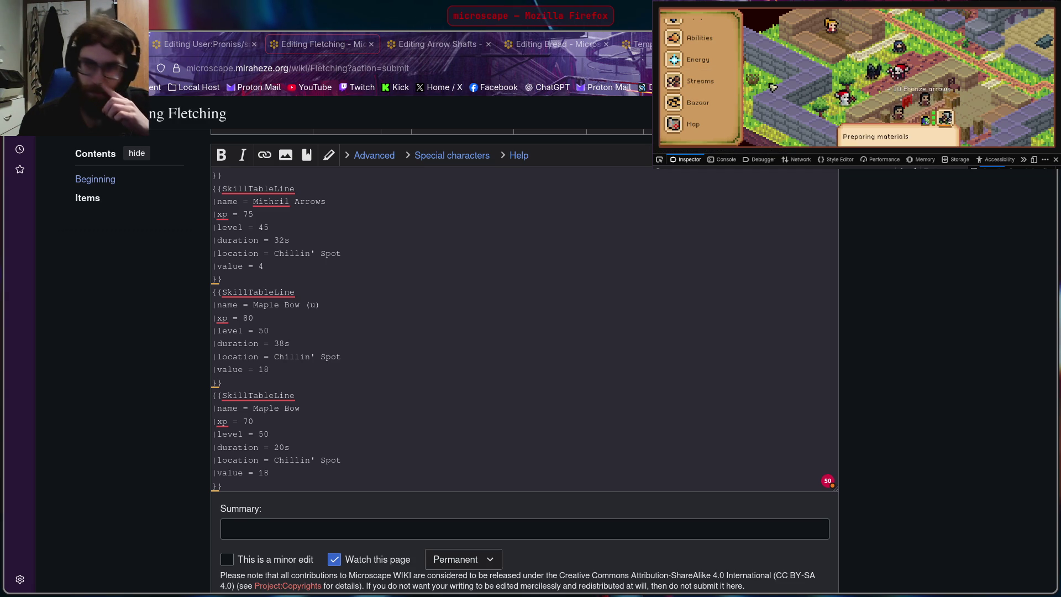
Step: Review the running fletching activity, then reopen the world map panned to Falcrest Bank
{"action": "left_click", "coordinate": [945, 109]}
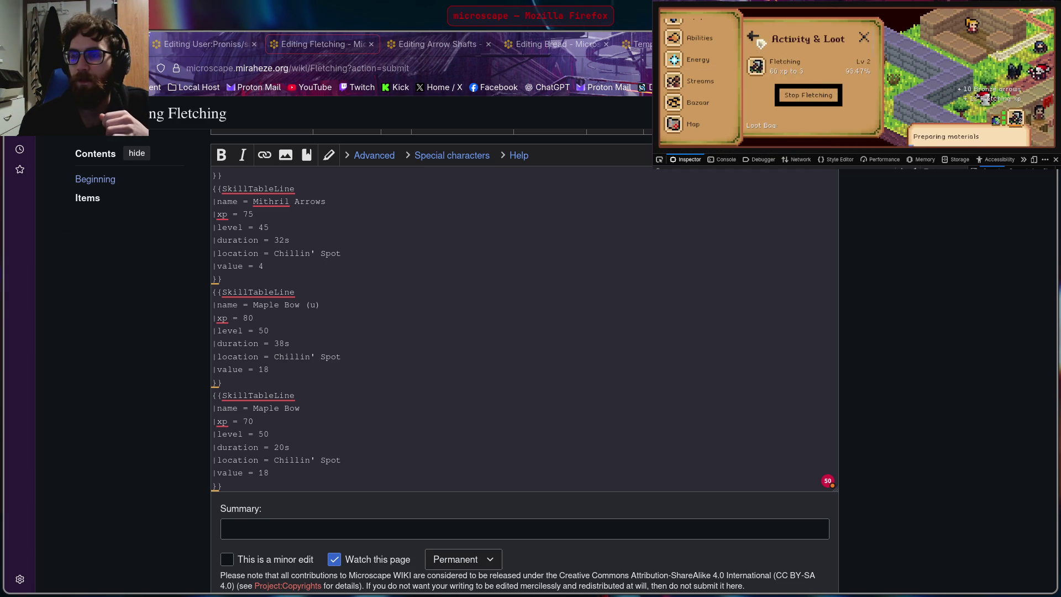
{"action": "scroll", "coordinate": [701, 78], "scroll_direction": "up", "scroll_amount": 3}
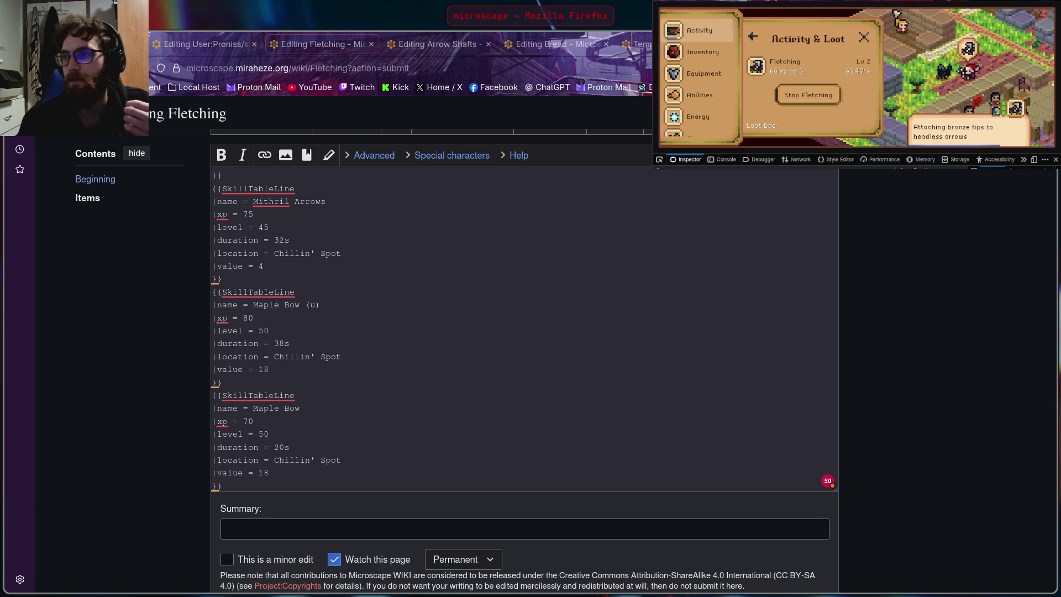
{"action": "left_click", "coordinate": [864, 37]}
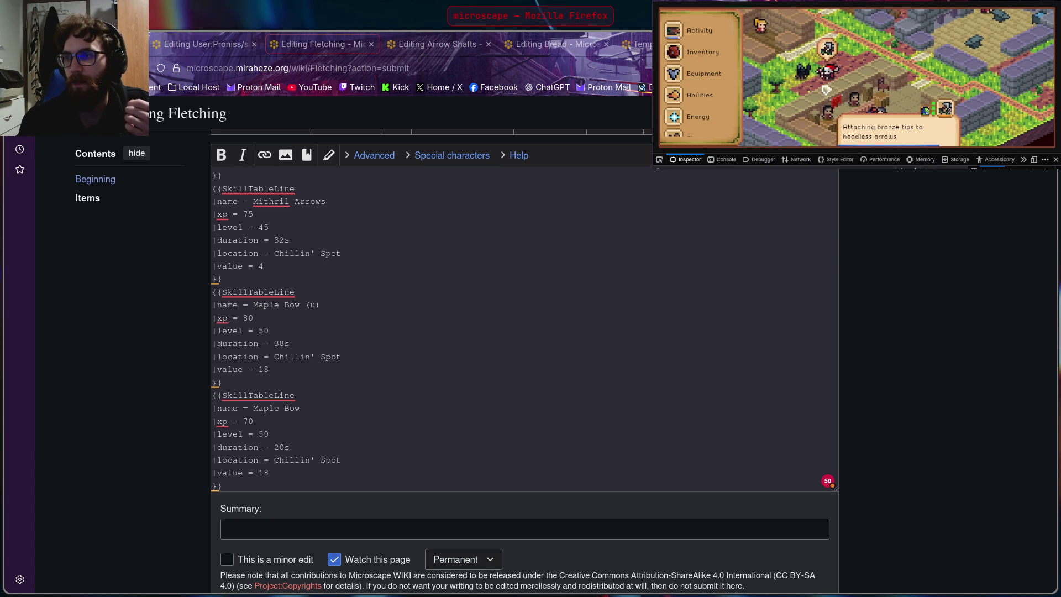
{"action": "left_click_drag", "start_coordinate": [829, 91], "coordinate": [902, 72]}
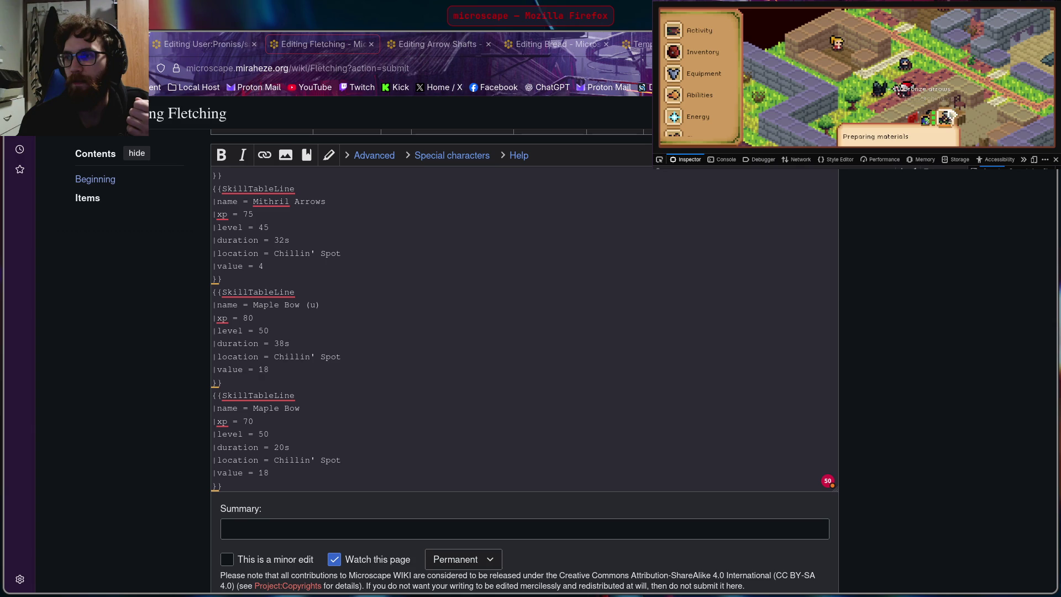
{"action": "scroll", "coordinate": [707, 93], "scroll_direction": "down", "scroll_amount": 2}
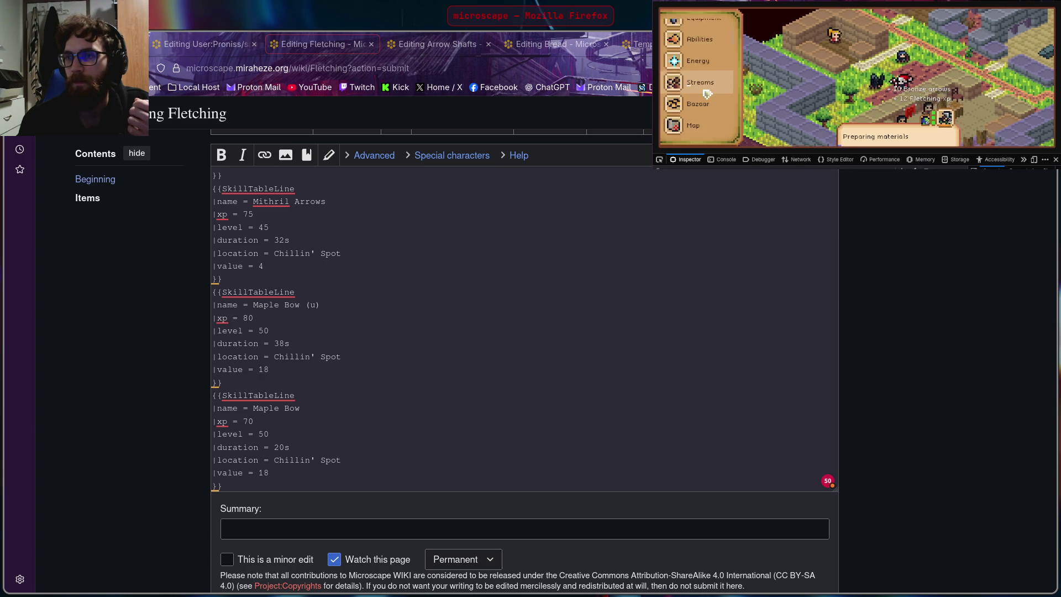
{"action": "scroll", "coordinate": [706, 93], "scroll_direction": "down", "scroll_amount": 2}
{"action": "left_click", "coordinate": [697, 66]}
{"action": "mouse_move", "coordinate": [812, 102]}
{"action": "left_mouse_down"}
{"action": "mouse_move", "coordinate": [886, 67]}
{"action": "mouse_move", "coordinate": [884, 48]}
{"action": "mouse_move", "coordinate": [933, 71]}
{"action": "mouse_move", "coordinate": [931, 42]}
{"action": "mouse_move", "coordinate": [981, 67]}
{"action": "mouse_move", "coordinate": [957, 65]}
{"action": "left_mouse_up"}
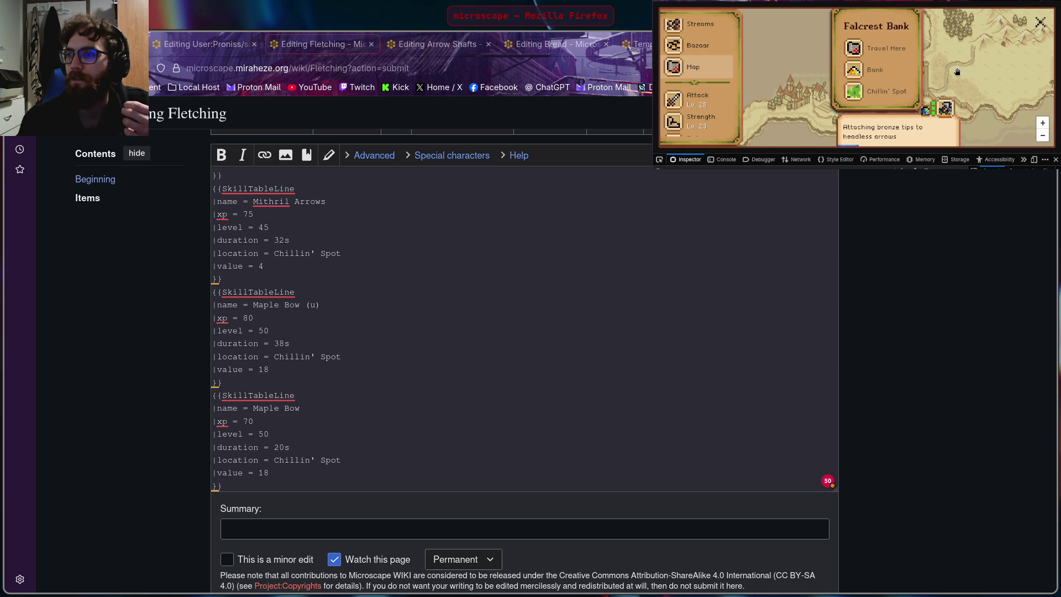
{"action": "left_click", "coordinate": [958, 72]}
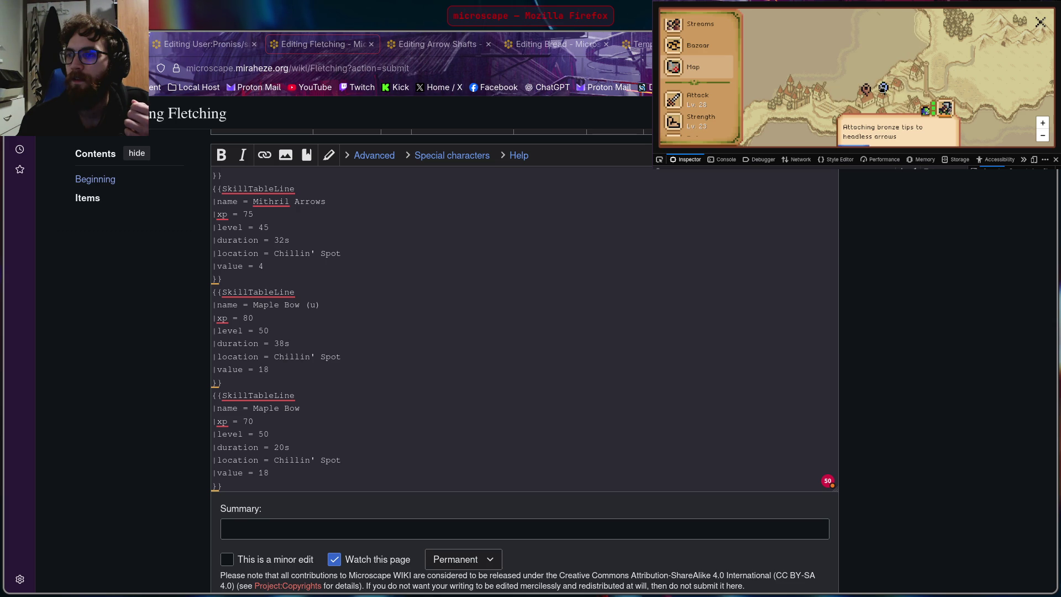
Step: Pan the map past Merric's Magic Shop and the Temple to select the Falcrest Bank location
{"action": "left_click", "coordinate": [884, 87]}
{"action": "left_click_drag", "start_coordinate": [974, 92], "coordinate": [971, 18]}
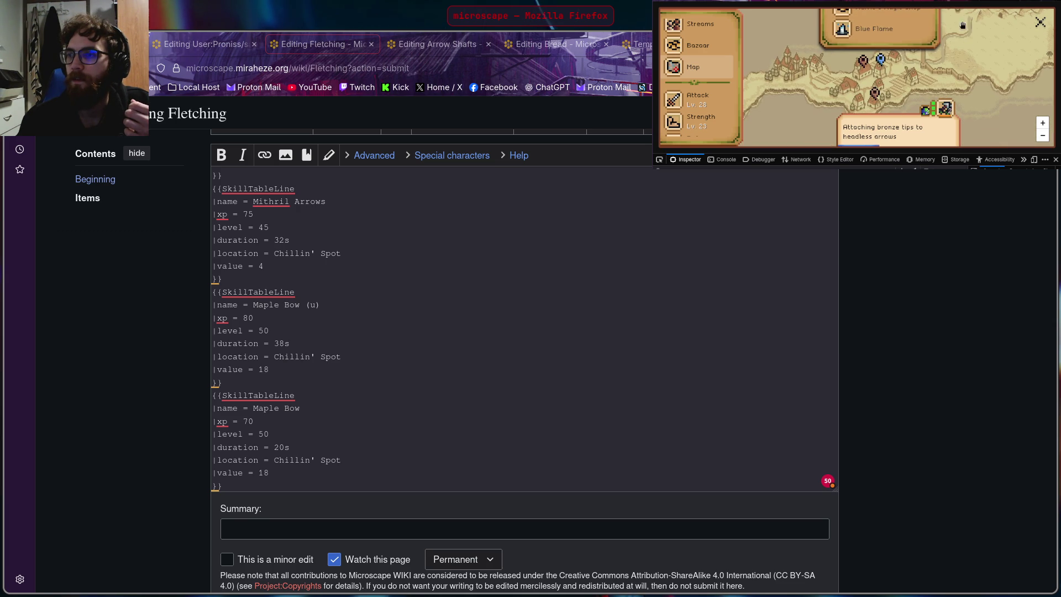
{"action": "left_click", "coordinate": [855, 69]}
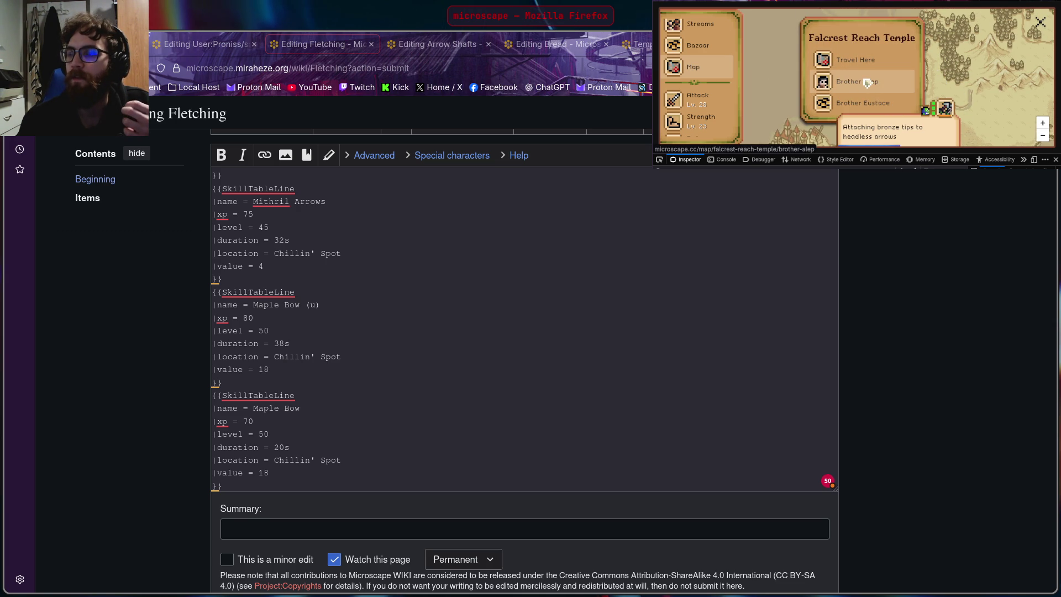
{"action": "left_click_drag", "start_coordinate": [970, 49], "coordinate": [997, 45]}
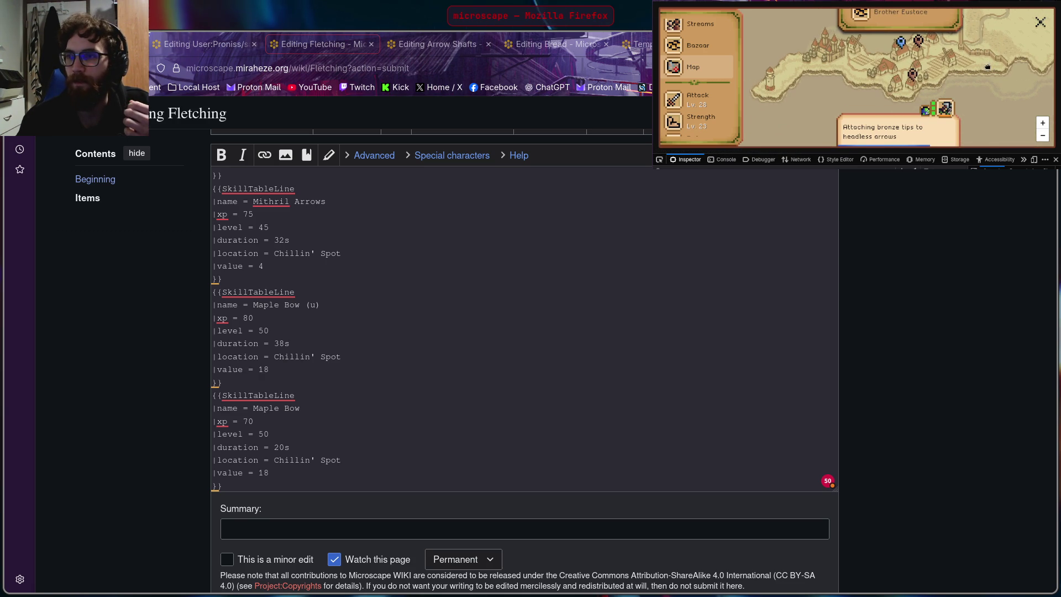
{"action": "left_click_drag", "start_coordinate": [989, 66], "coordinate": [949, 70]}
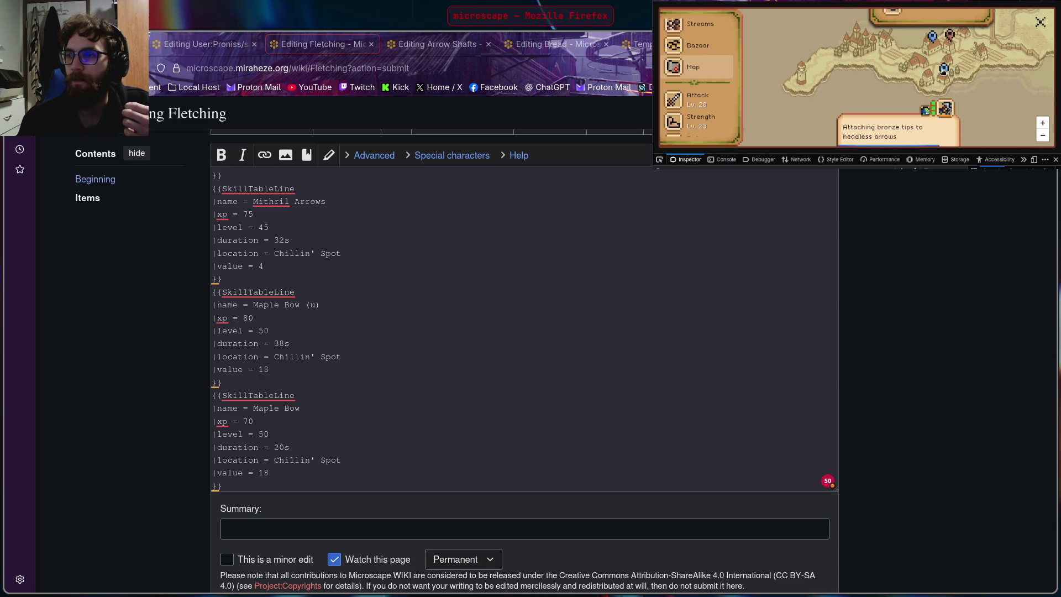
{"action": "left_click", "coordinate": [945, 69]}
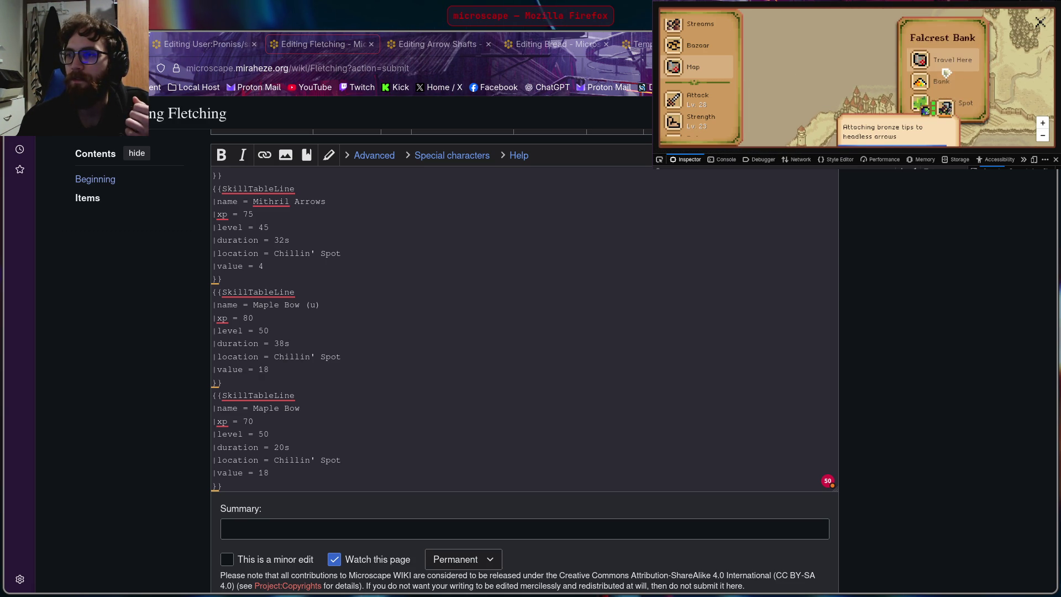
Step: Start the Bronze arrows activity at Falcrest Bank's Chillin' Spot and return focus to the wiki editor
{"action": "left_click", "coordinate": [967, 106]}
{"action": "scroll", "coordinate": [827, 85], "scroll_direction": "down", "scroll_amount": 2}
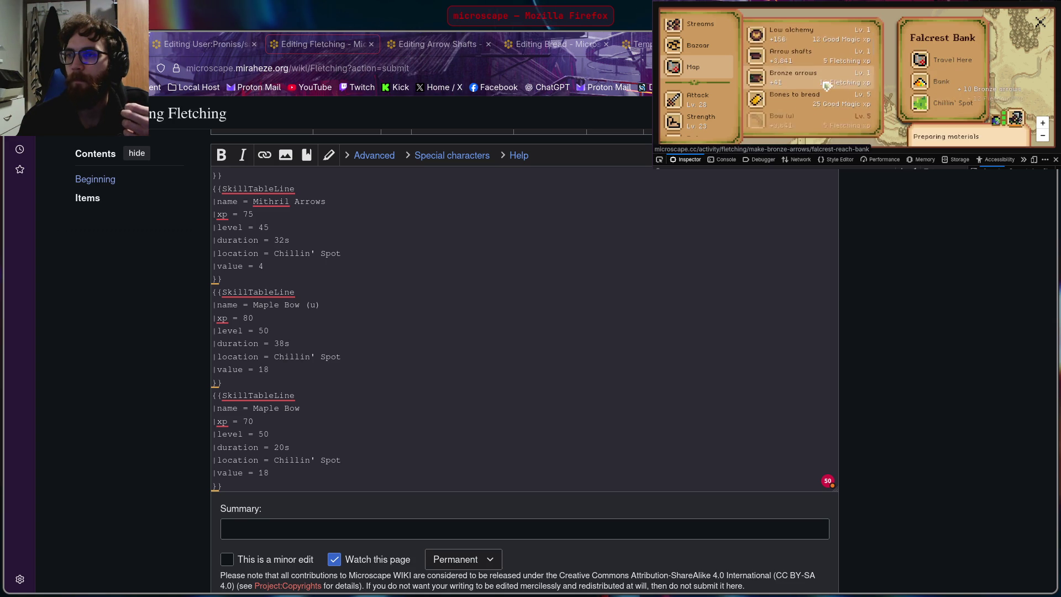
{"action": "left_click", "coordinate": [827, 84]}
{"action": "scroll", "coordinate": [821, 99], "scroll_direction": "down", "scroll_amount": 3}
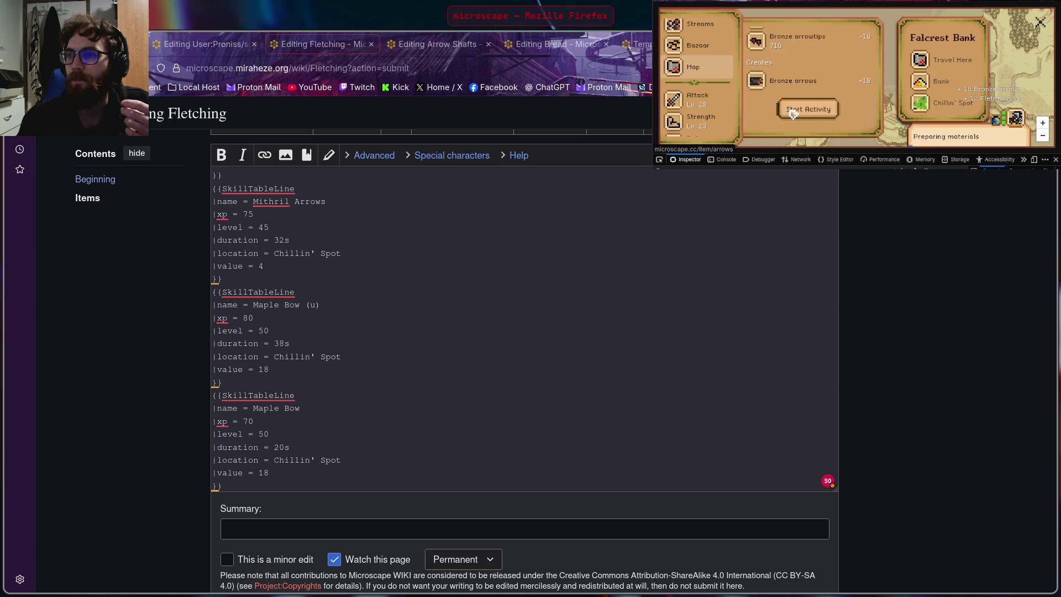
{"action": "left_click", "coordinate": [814, 114]}
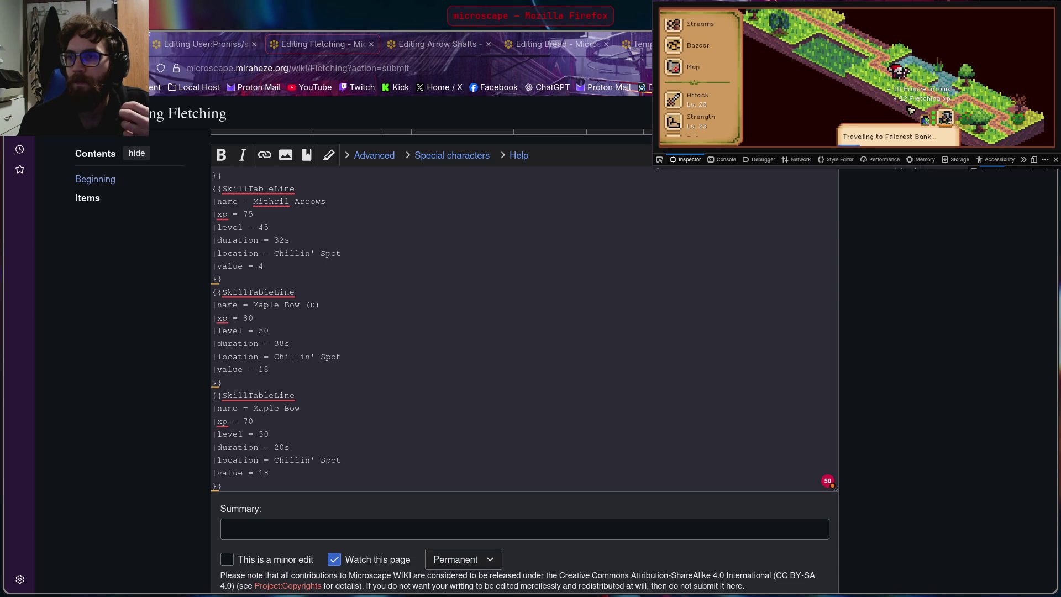
{"action": "left_click", "coordinate": [915, 260]}
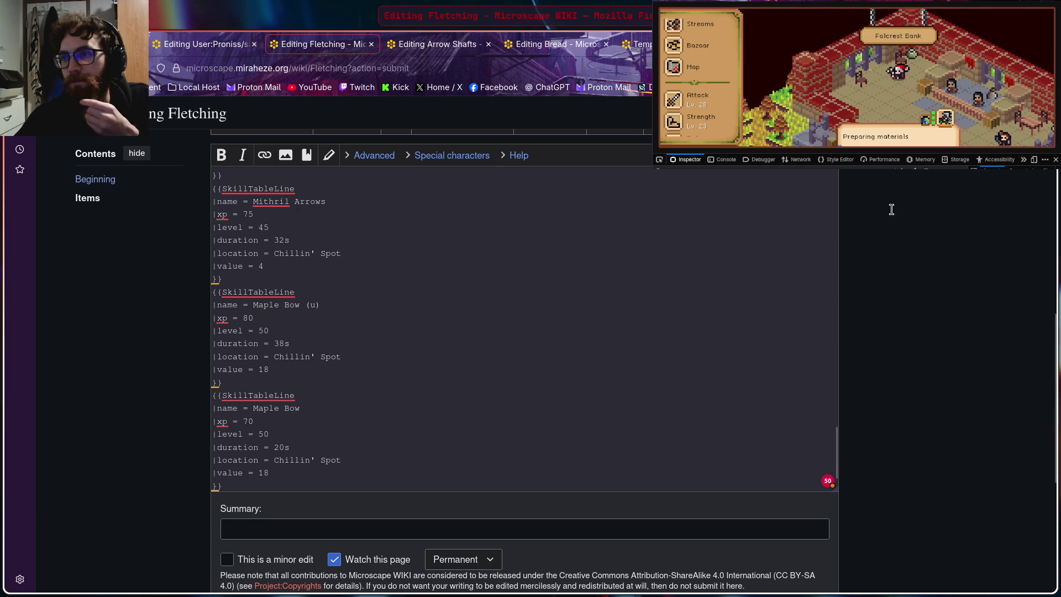
Step: Glance at the player's profile in the game and close it again
{"action": "left_click", "coordinate": [869, 71]}
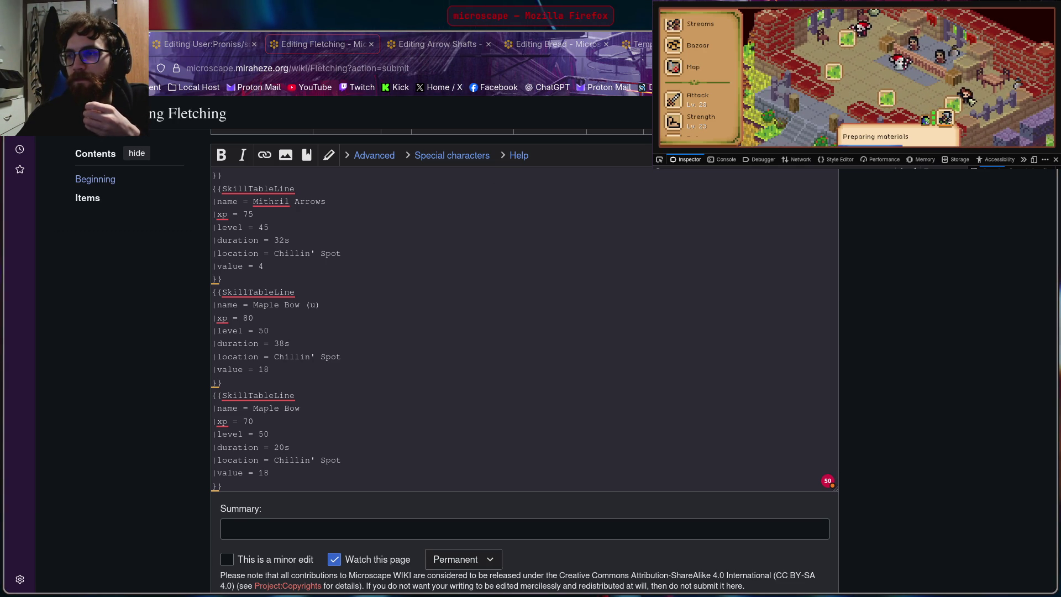
{"action": "left_click", "coordinate": [966, 98]}
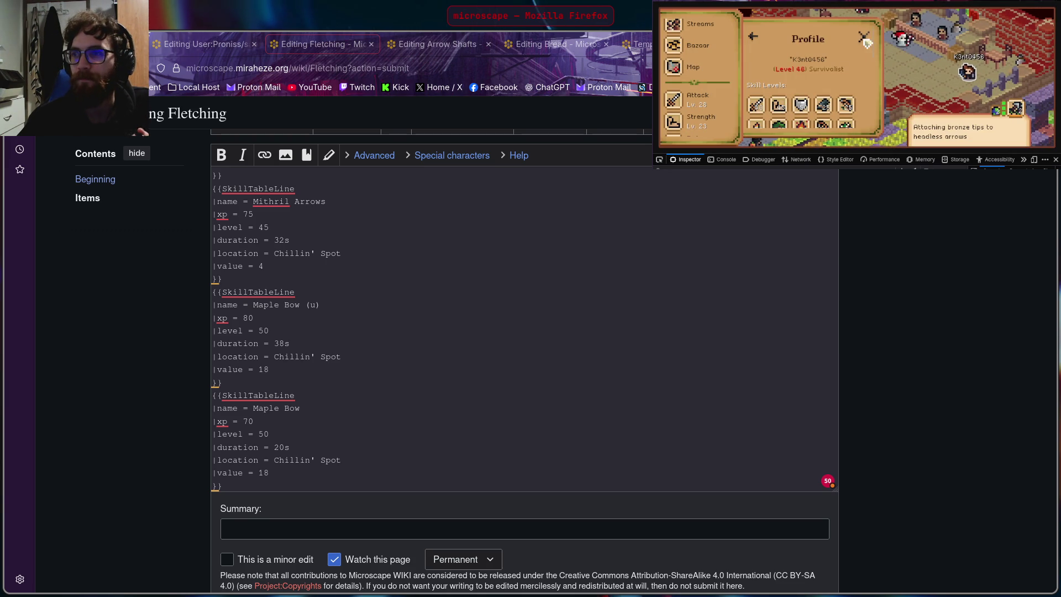
{"action": "scroll", "coordinate": [856, 52], "scroll_direction": "down", "scroll_amount": 3}
{"action": "scroll", "coordinate": [855, 78], "scroll_direction": "up", "scroll_amount": 3}
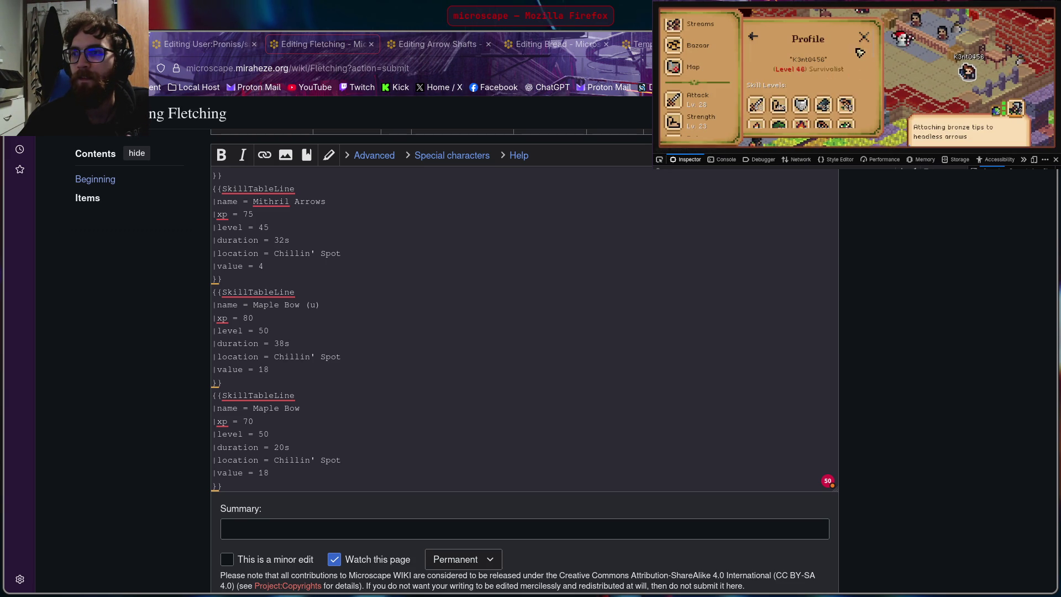
{"action": "left_click", "coordinate": [866, 32]}
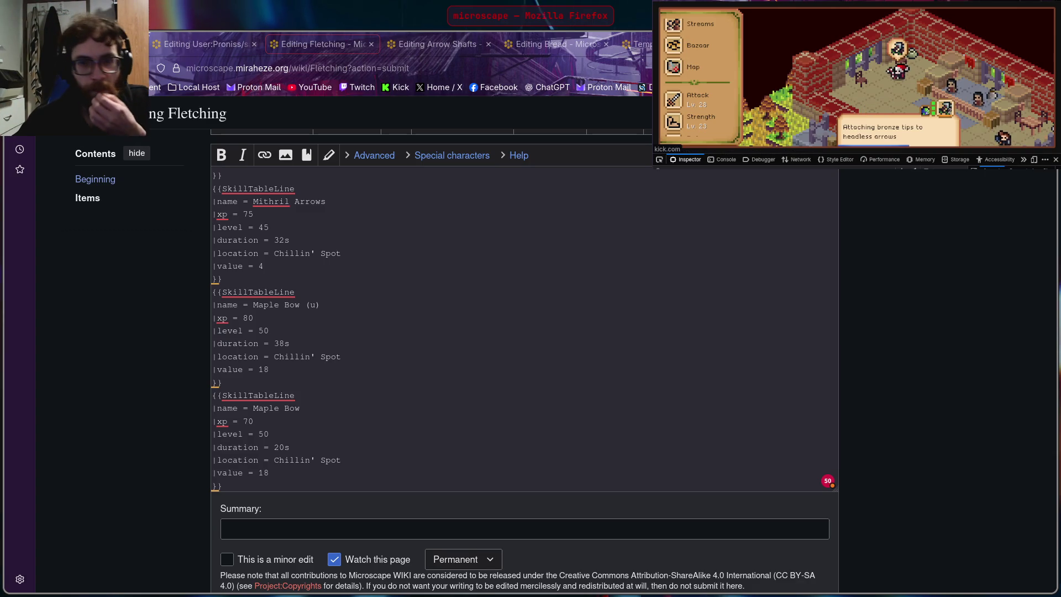
{"action": "left_click", "coordinate": [869, 341]}
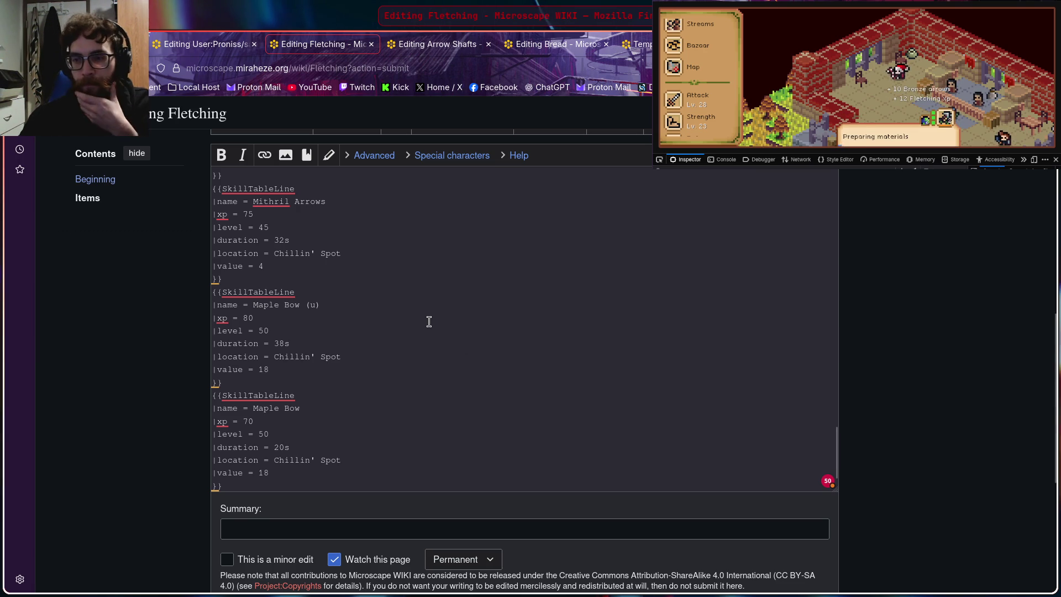
{"action": "scroll", "coordinate": [425, 377], "scroll_direction": "down", "scroll_amount": 1}
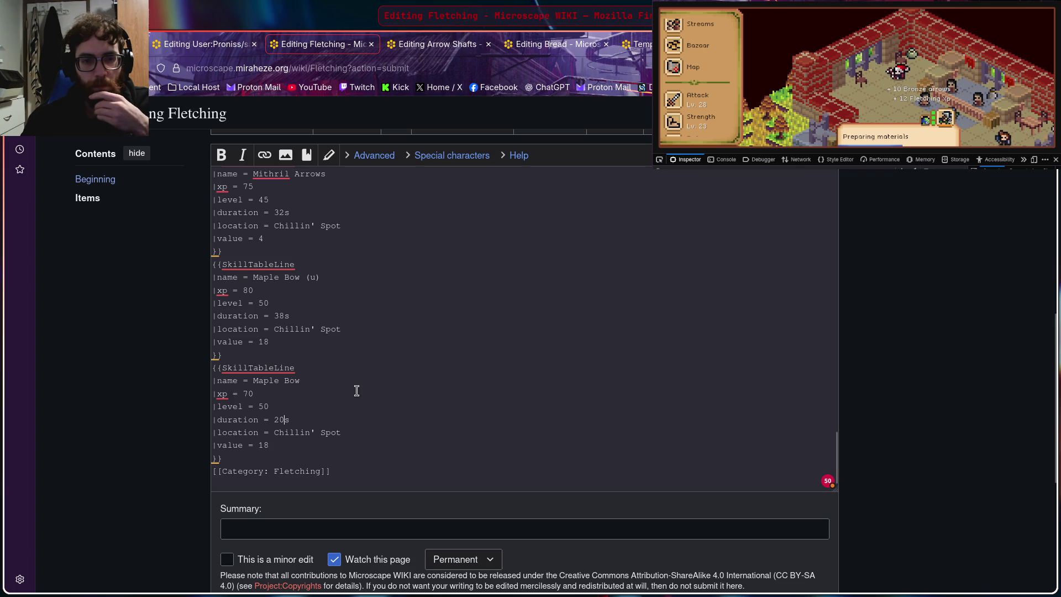
{"action": "scroll", "coordinate": [716, 61], "scroll_direction": "down", "scroll_amount": 3}
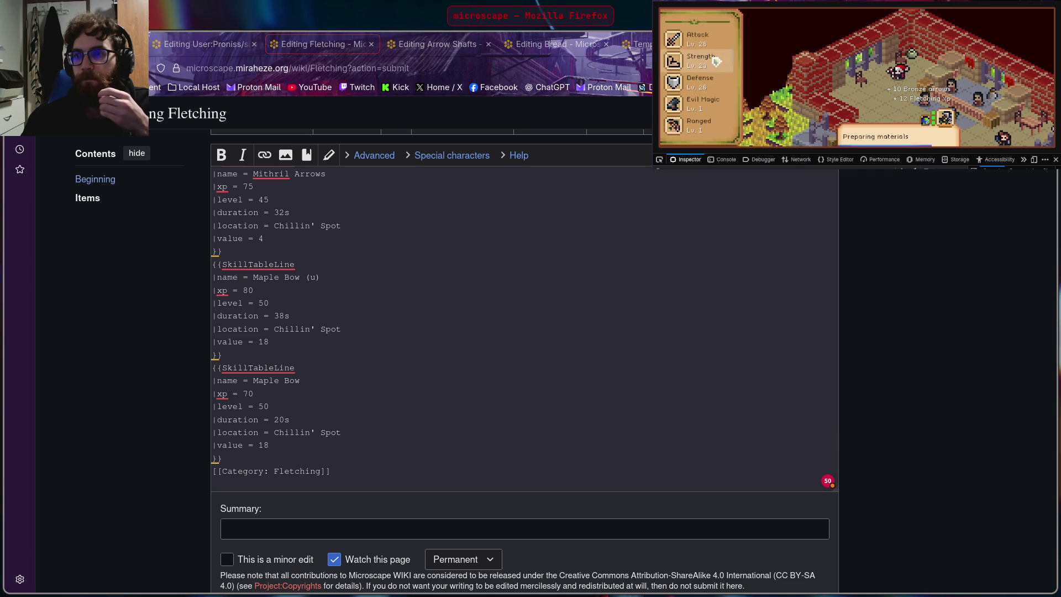
{"action": "scroll", "coordinate": [716, 62], "scroll_direction": "down", "scroll_amount": 2}
{"action": "scroll", "coordinate": [722, 82], "scroll_direction": "down", "scroll_amount": 2}
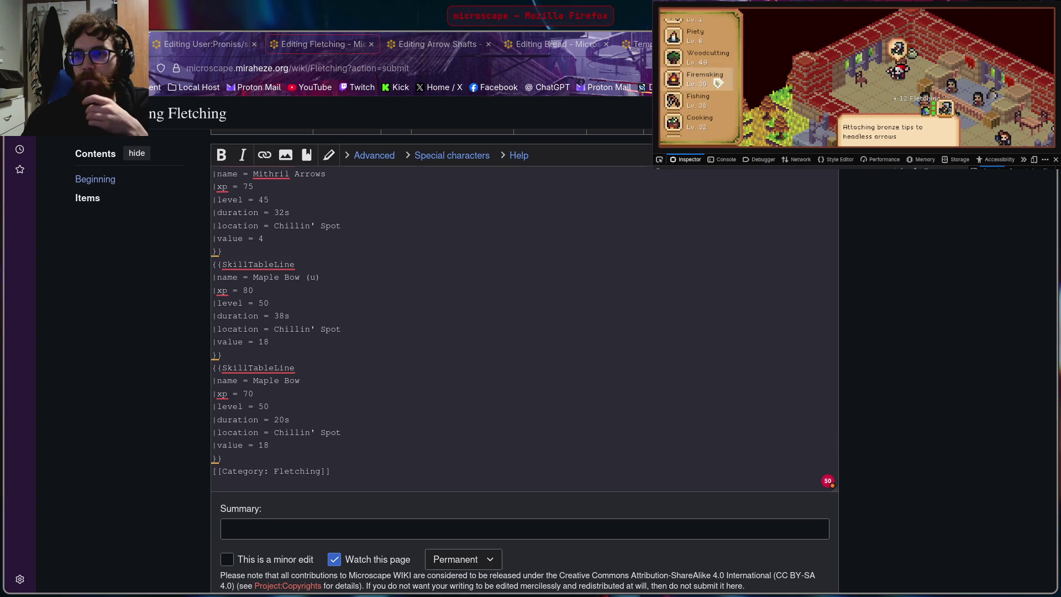
{"action": "scroll", "coordinate": [718, 91], "scroll_direction": "down", "scroll_amount": 2}
{"action": "scroll", "coordinate": [715, 79], "scroll_direction": "down", "scroll_amount": 2}
{"action": "scroll", "coordinate": [709, 62], "scroll_direction": "down", "scroll_amount": 2}
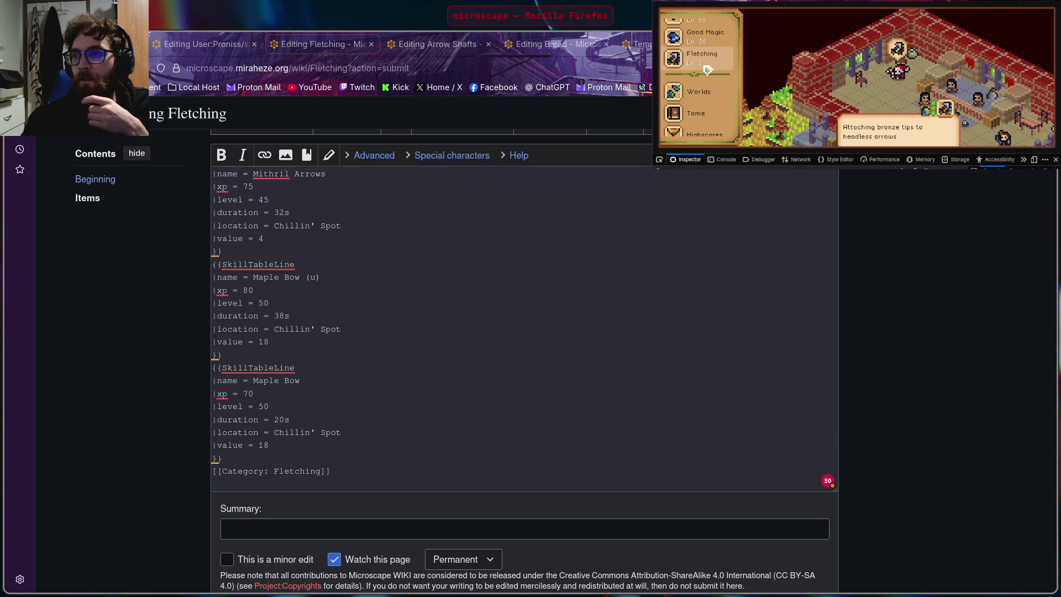
Step: Browse the Fletching activities and the community streams list, then close the Communities panel
{"action": "left_click", "coordinate": [709, 67]}
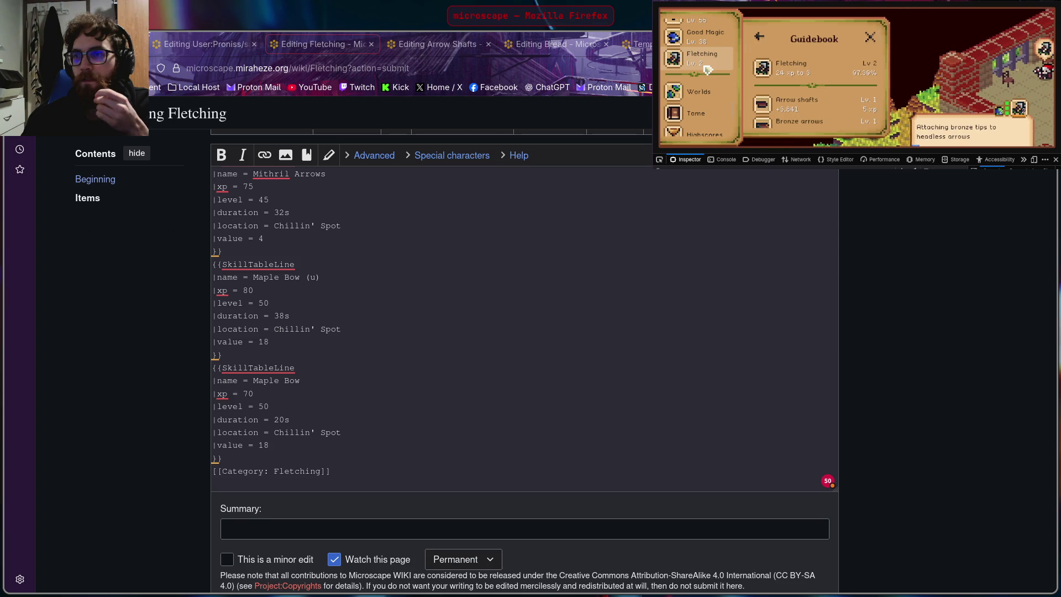
{"action": "left_click", "coordinate": [832, 66]}
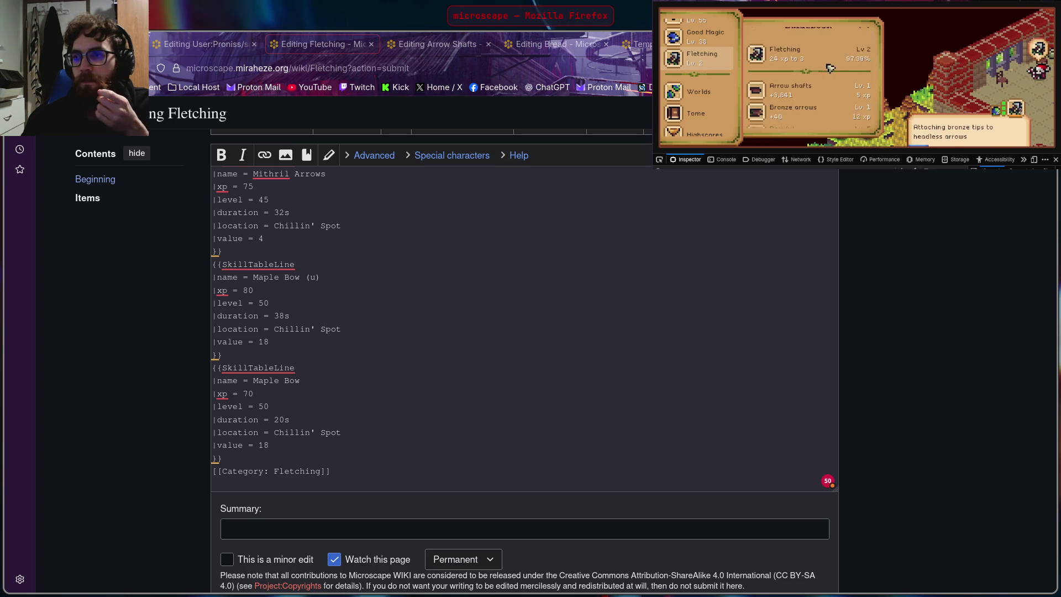
{"action": "scroll", "coordinate": [700, 90], "scroll_direction": "down", "scroll_amount": 2}
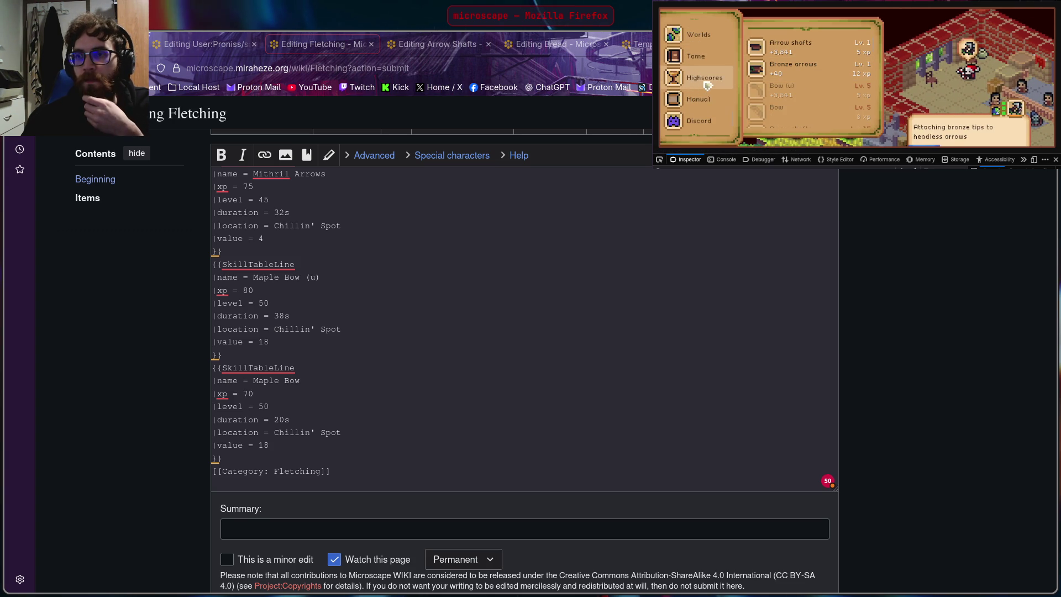
{"action": "scroll", "coordinate": [711, 90], "scroll_direction": "down", "scroll_amount": 2}
{"action": "scroll", "coordinate": [710, 90], "scroll_direction": "up", "scroll_amount": 2}
{"action": "scroll", "coordinate": [711, 90], "scroll_direction": "up", "scroll_amount": 2}
{"action": "scroll", "coordinate": [711, 90], "scroll_direction": "up", "scroll_amount": 2}
{"action": "scroll", "coordinate": [710, 88], "scroll_direction": "up", "scroll_amount": 2}
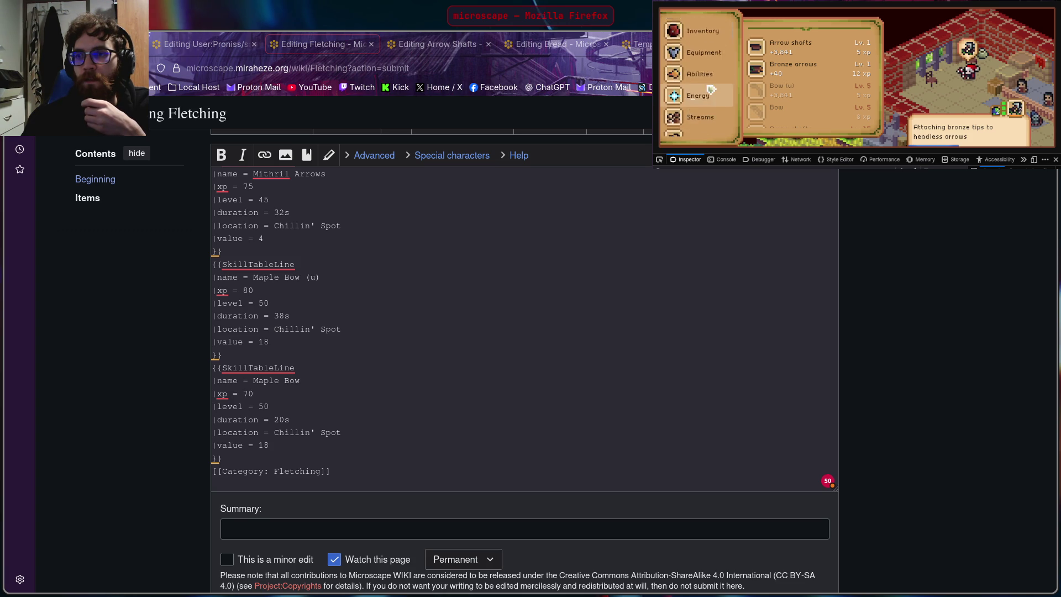
{"action": "left_click", "coordinate": [701, 89]}
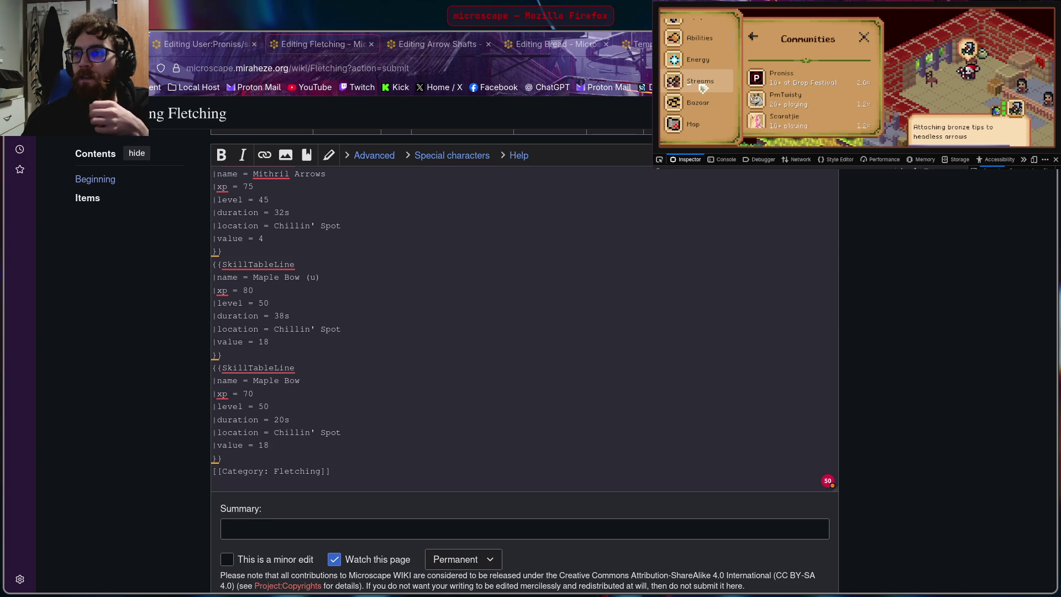
{"action": "scroll", "coordinate": [832, 85], "scroll_direction": "down", "scroll_amount": 2}
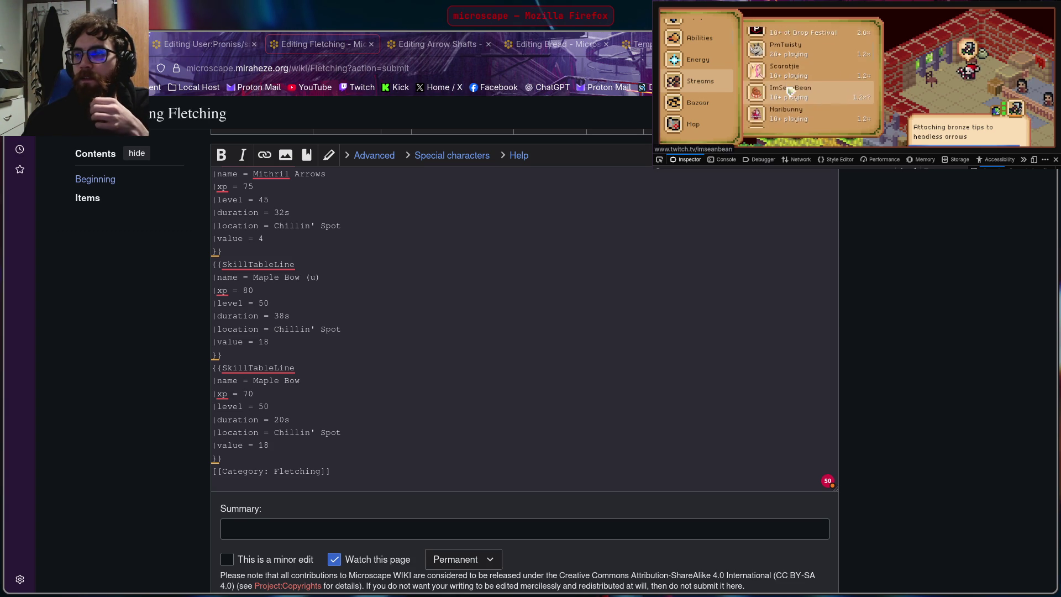
{"action": "scroll", "coordinate": [832, 85], "scroll_direction": "down", "scroll_amount": 2}
{"action": "scroll", "coordinate": [832, 85], "scroll_direction": "down", "scroll_amount": 2}
{"action": "scroll", "coordinate": [832, 84], "scroll_direction": "up", "scroll_amount": 1}
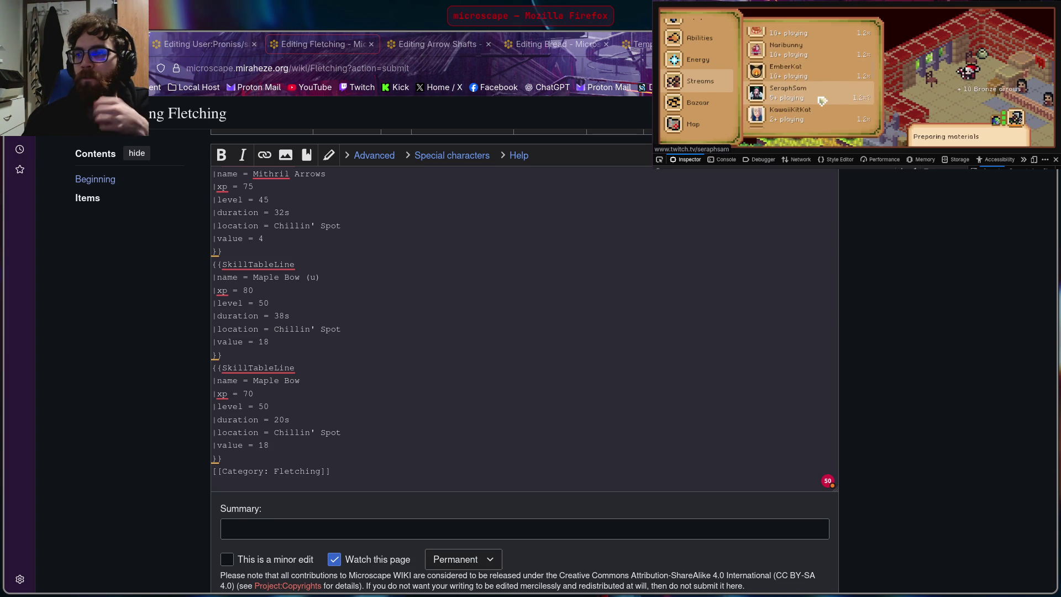
{"action": "scroll", "coordinate": [825, 95], "scroll_direction": "up", "scroll_amount": 2}
{"action": "scroll", "coordinate": [822, 100], "scroll_direction": "up", "scroll_amount": 2}
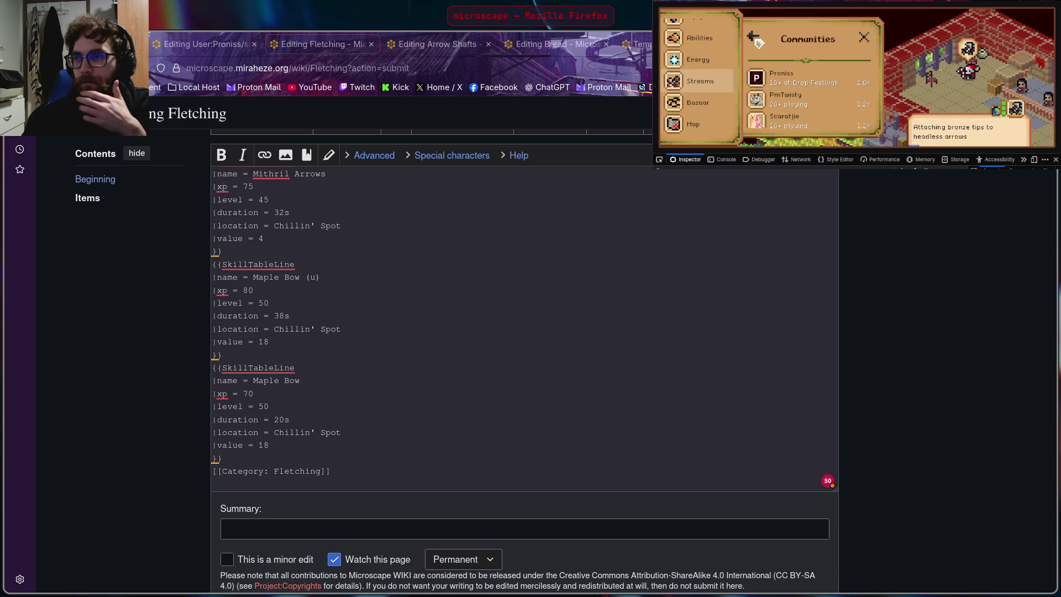
{"action": "left_click", "coordinate": [865, 40]}
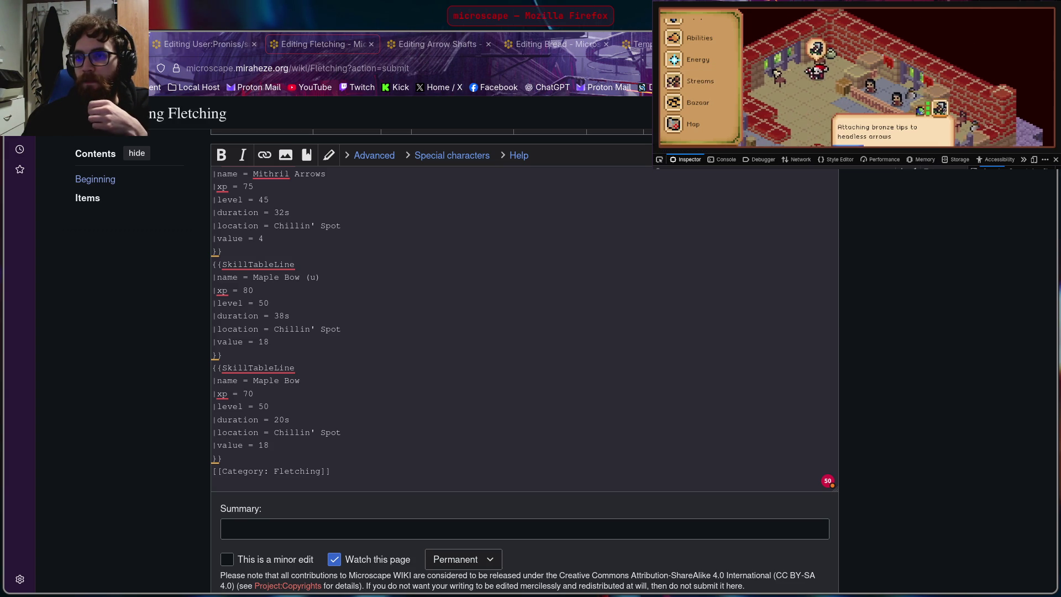
{"action": "scroll", "coordinate": [699, 98], "scroll_direction": "up", "scroll_amount": 3}
{"action": "scroll", "coordinate": [699, 98], "scroll_direction": "up", "scroll_amount": 3}
{"action": "scroll", "coordinate": [698, 99], "scroll_direction": "down", "scroll_amount": 3}
{"action": "scroll", "coordinate": [700, 98], "scroll_direction": "down", "scroll_amount": 3}
{"action": "scroll", "coordinate": [697, 108], "scroll_direction": "down", "scroll_amount": 3}
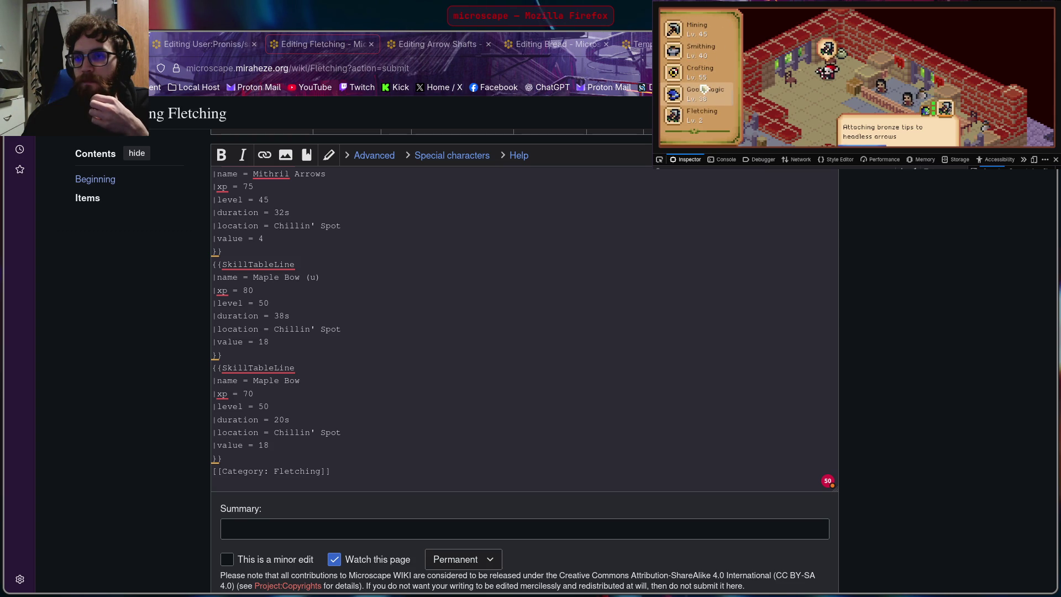
Step: Dismiss the level-up notice and show the level 60 Arrow Shafts details (32s, 25xp) in the guidebook
{"action": "left_click", "coordinate": [695, 114]}
{"action": "scroll", "coordinate": [808, 79], "scroll_direction": "down", "scroll_amount": 2}
{"action": "scroll", "coordinate": [800, 75], "scroll_direction": "down", "scroll_amount": 1}
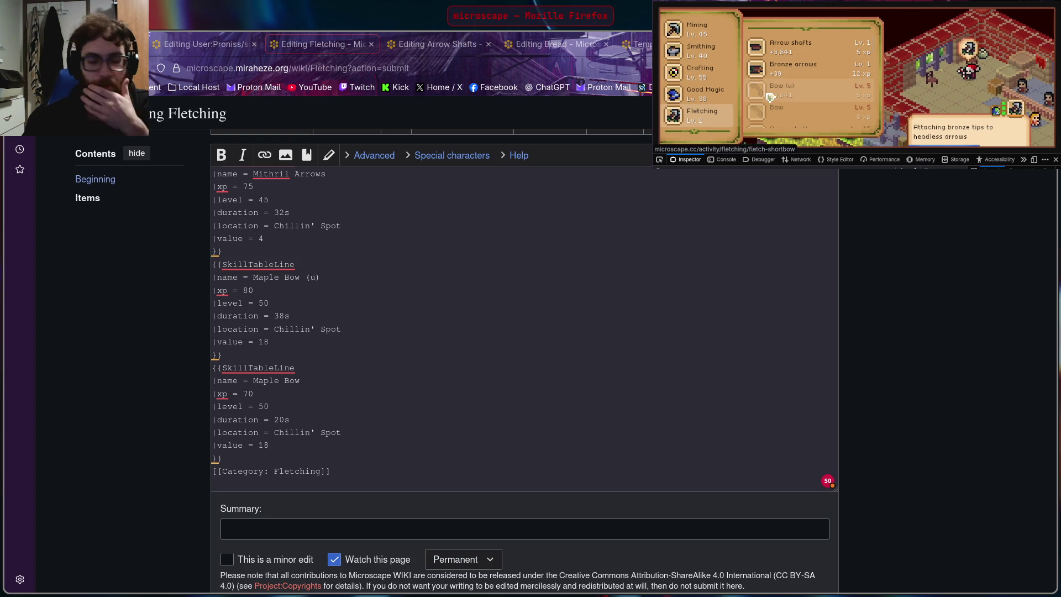
{"action": "scroll", "coordinate": [832, 87], "scroll_direction": "down", "scroll_amount": 2}
{"action": "scroll", "coordinate": [833, 88], "scroll_direction": "down", "scroll_amount": 2}
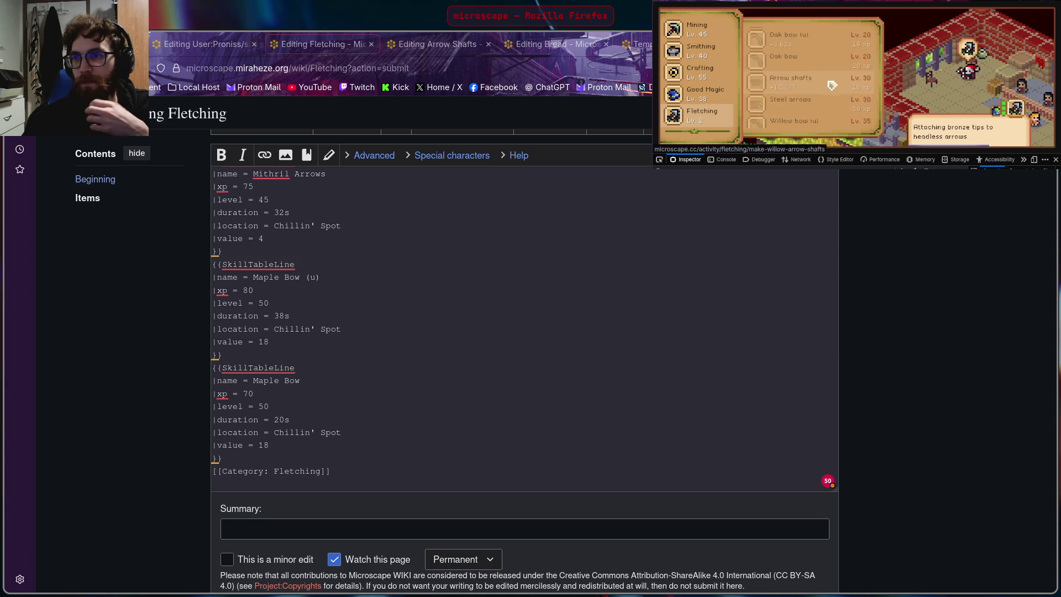
{"action": "scroll", "coordinate": [833, 87], "scroll_direction": "down", "scroll_amount": 2}
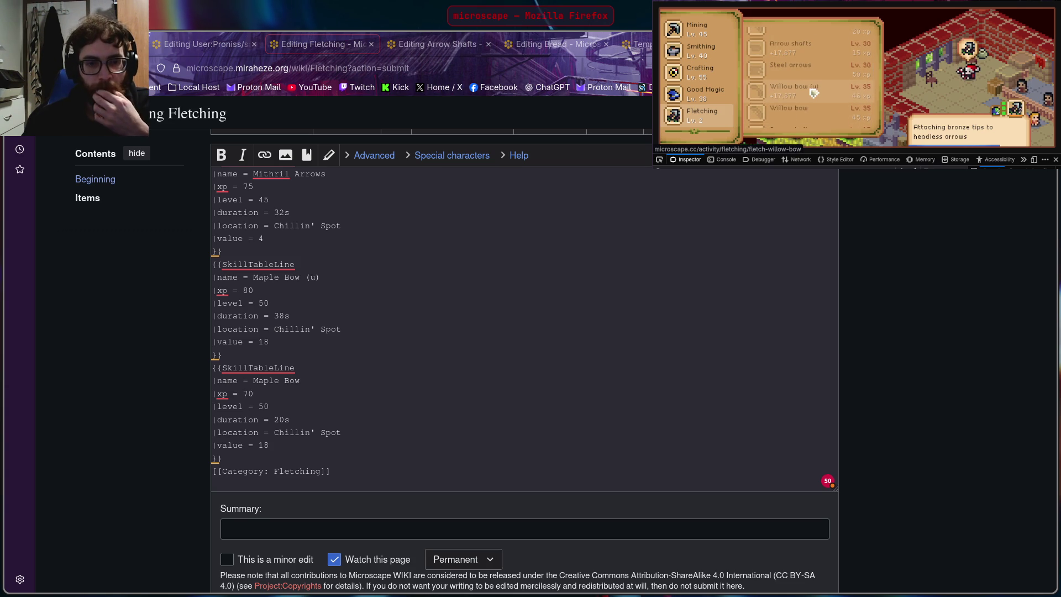
{"action": "scroll", "coordinate": [817, 87], "scroll_direction": "down", "scroll_amount": 3}
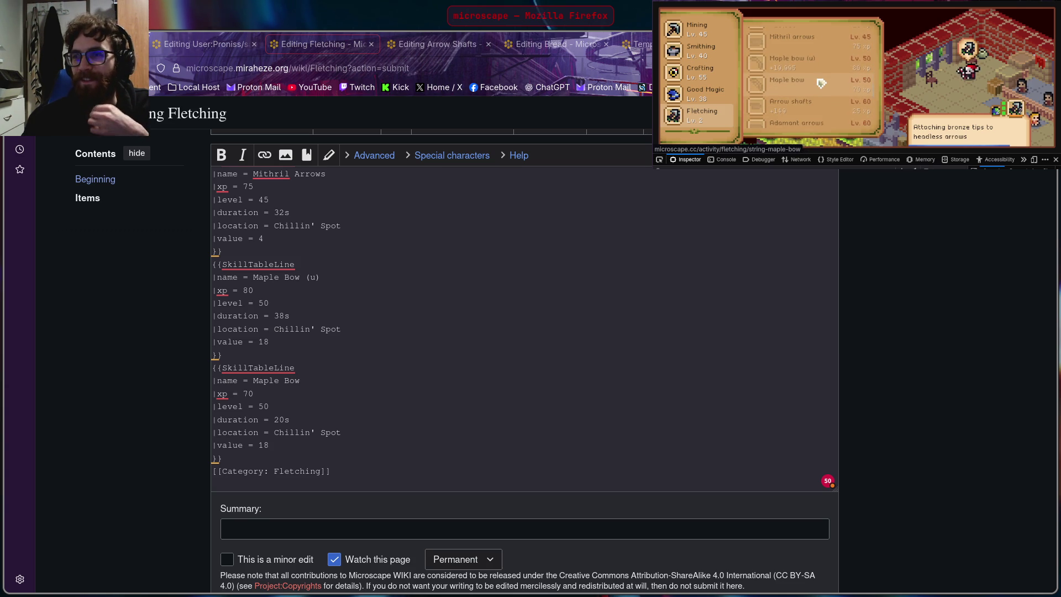
{"action": "scroll", "coordinate": [834, 78], "scroll_direction": "down", "scroll_amount": 1}
{"action": "scroll", "coordinate": [831, 74], "scroll_direction": "down", "scroll_amount": 1}
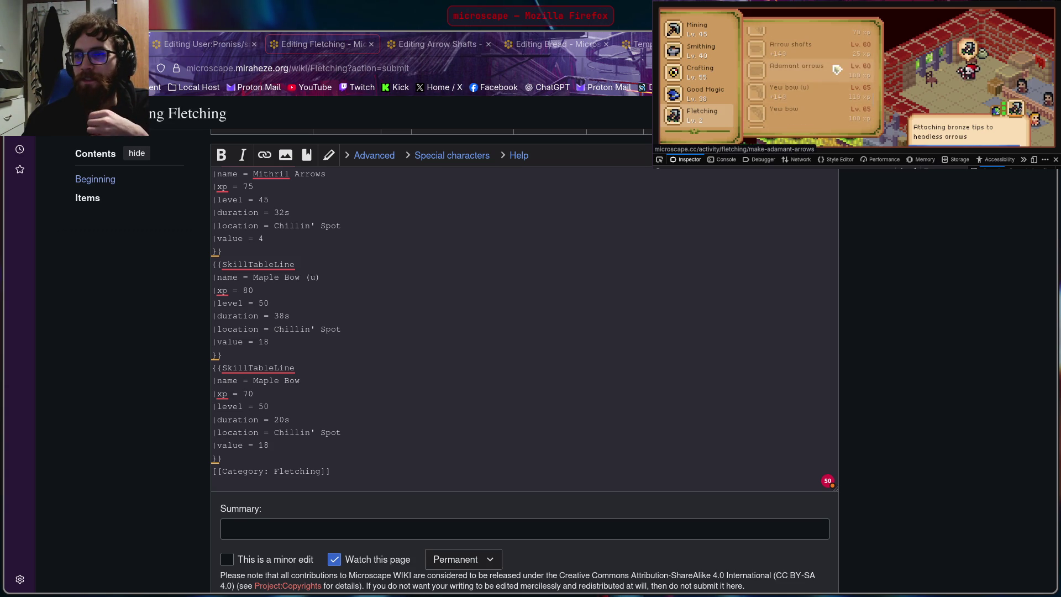
{"action": "scroll", "coordinate": [830, 67], "scroll_direction": "down", "scroll_amount": 1}
{"action": "scroll", "coordinate": [830, 66], "scroll_direction": "down", "scroll_amount": 3}
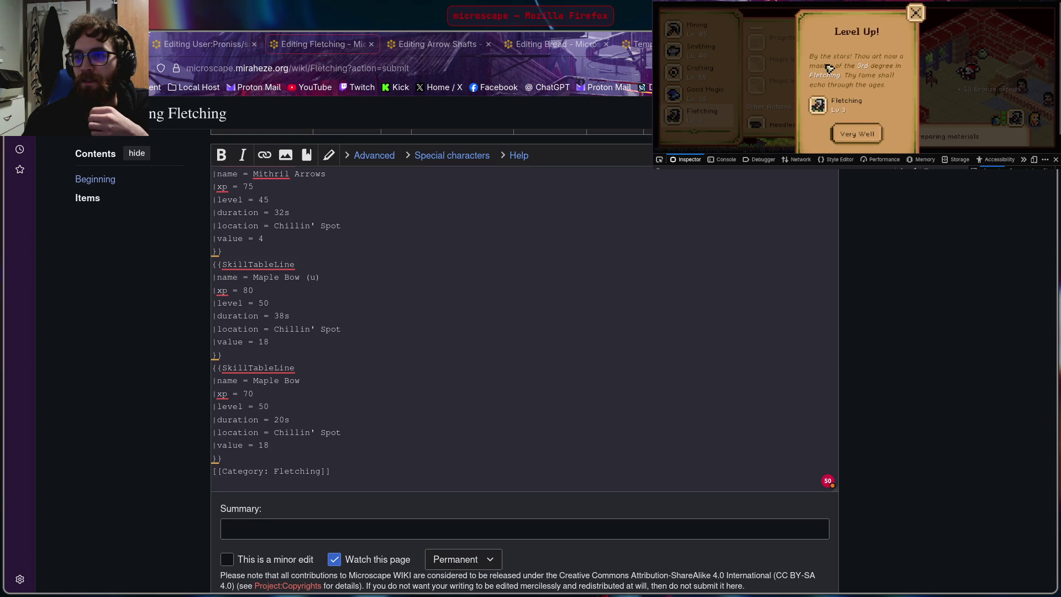
{"action": "left_click", "coordinate": [857, 135]}
{"action": "scroll", "coordinate": [697, 96], "scroll_direction": "down", "scroll_amount": 5}
{"action": "scroll", "coordinate": [705, 104], "scroll_direction": "up", "scroll_amount": 2}
{"action": "scroll", "coordinate": [704, 104], "scroll_direction": "up", "scroll_amount": 3}
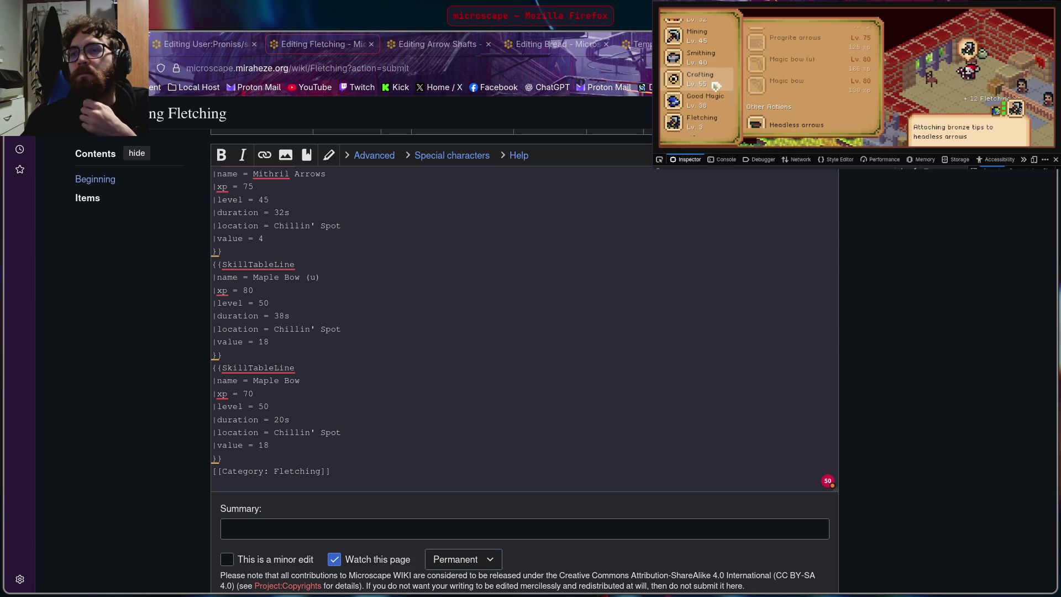
{"action": "scroll", "coordinate": [717, 85], "scroll_direction": "down", "scroll_amount": 2}
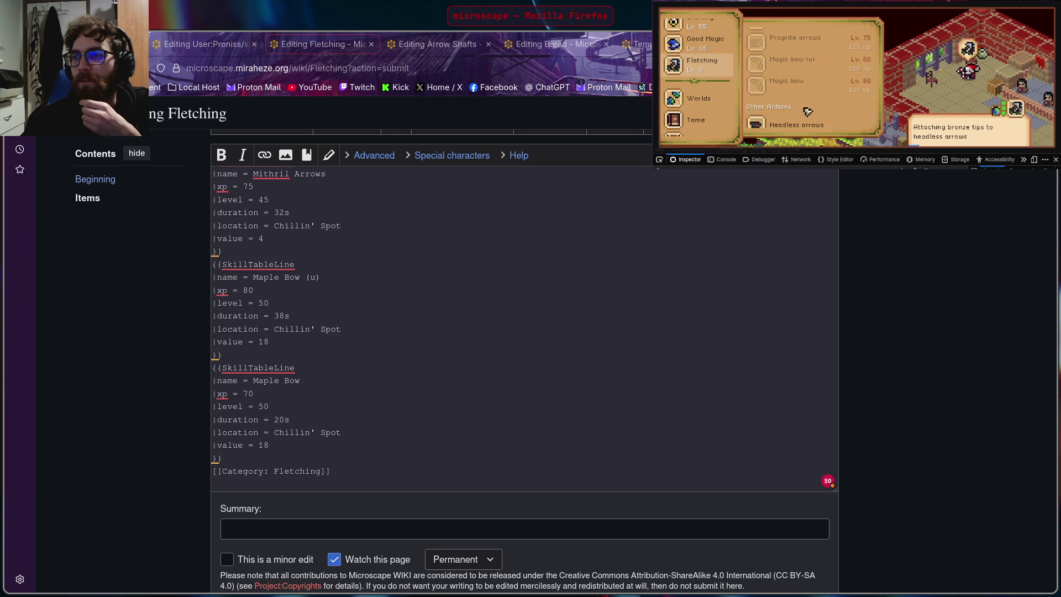
{"action": "scroll", "coordinate": [809, 103], "scroll_direction": "up", "scroll_amount": 3}
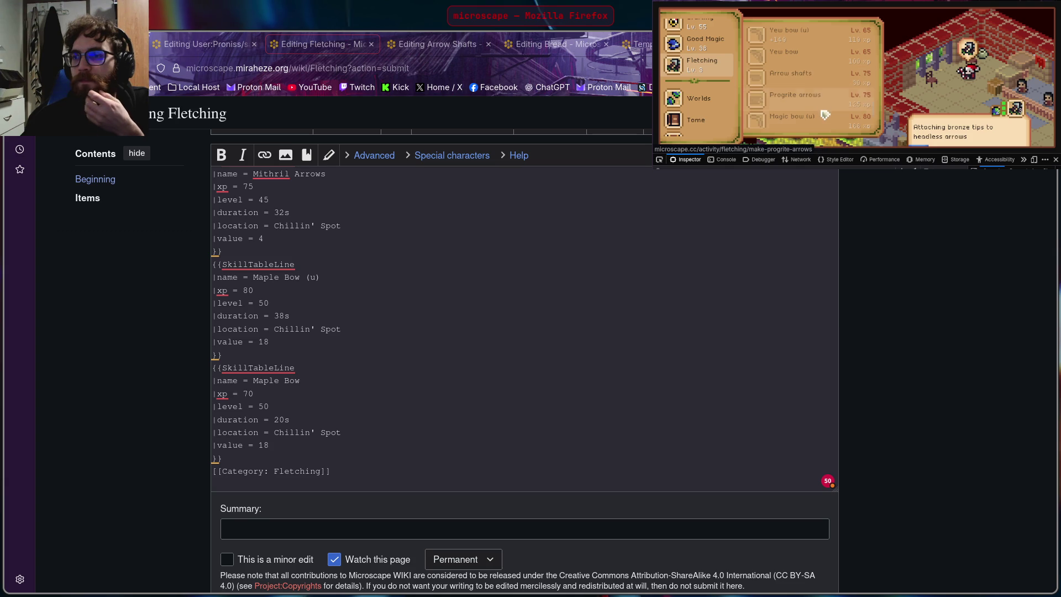
{"action": "scroll", "coordinate": [808, 102], "scroll_direction": "up", "scroll_amount": 2}
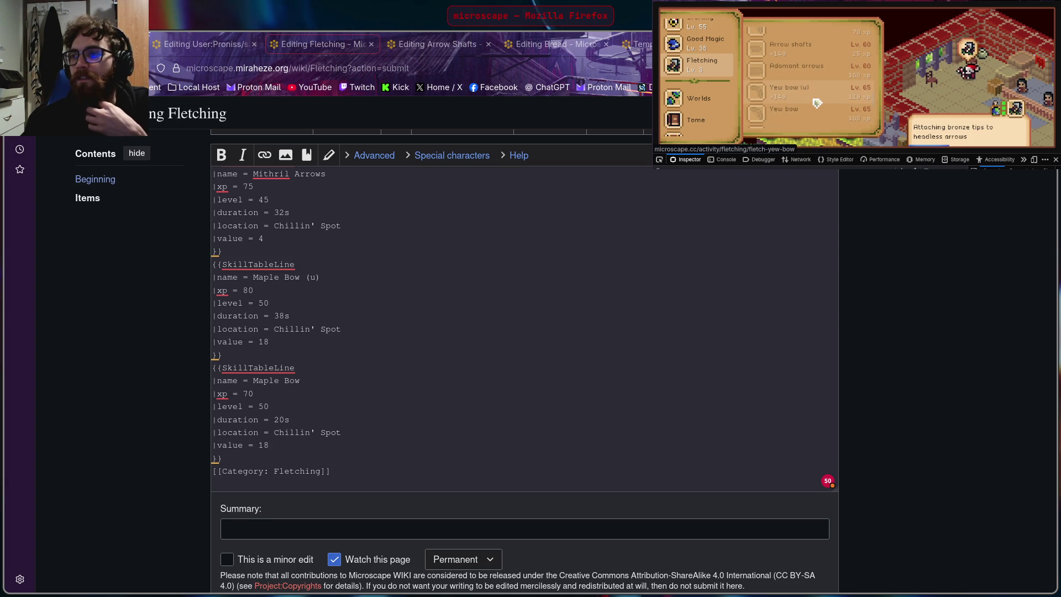
{"action": "scroll", "coordinate": [794, 99], "scroll_direction": "up", "scroll_amount": 3}
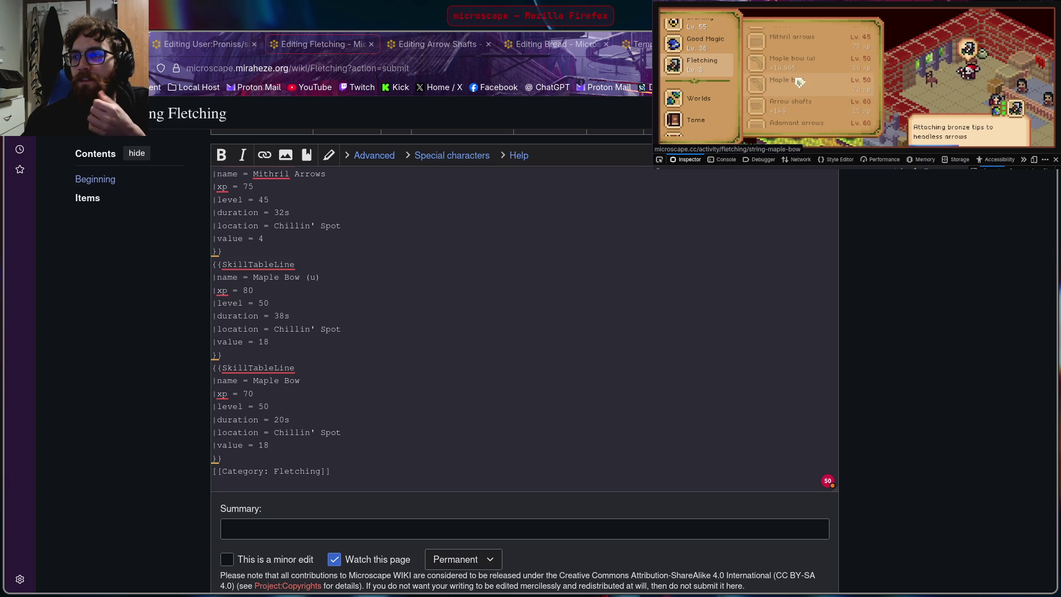
{"action": "scroll", "coordinate": [799, 90], "scroll_direction": "up", "scroll_amount": 3}
{"action": "scroll", "coordinate": [805, 95], "scroll_direction": "up", "scroll_amount": 2}
{"action": "scroll", "coordinate": [809, 100], "scroll_direction": "up", "scroll_amount": 3}
{"action": "scroll", "coordinate": [814, 104], "scroll_direction": "up", "scroll_amount": 2}
{"action": "scroll", "coordinate": [813, 103], "scroll_direction": "up", "scroll_amount": 1}
{"action": "scroll", "coordinate": [812, 103], "scroll_direction": "up", "scroll_amount": 1}
{"action": "scroll", "coordinate": [810, 103], "scroll_direction": "up", "scroll_amount": 1}
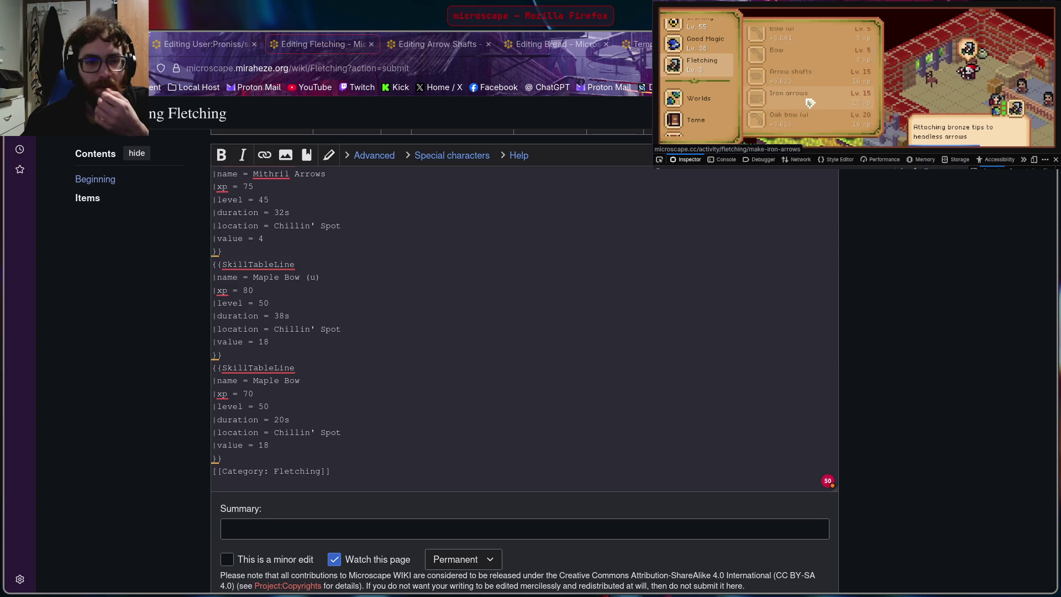
{"action": "scroll", "coordinate": [813, 96], "scroll_direction": "down", "scroll_amount": 3}
{"action": "scroll", "coordinate": [821, 83], "scroll_direction": "down", "scroll_amount": 3}
{"action": "scroll", "coordinate": [830, 70], "scroll_direction": "down", "scroll_amount": 3}
{"action": "scroll", "coordinate": [831, 67], "scroll_direction": "down", "scroll_amount": 1}
{"action": "scroll", "coordinate": [829, 67], "scroll_direction": "down", "scroll_amount": 2}
{"action": "scroll", "coordinate": [828, 68], "scroll_direction": "down", "scroll_amount": 1}
{"action": "scroll", "coordinate": [826, 69], "scroll_direction": "down", "scroll_amount": 1}
{"action": "left_click", "coordinate": [830, 54]}
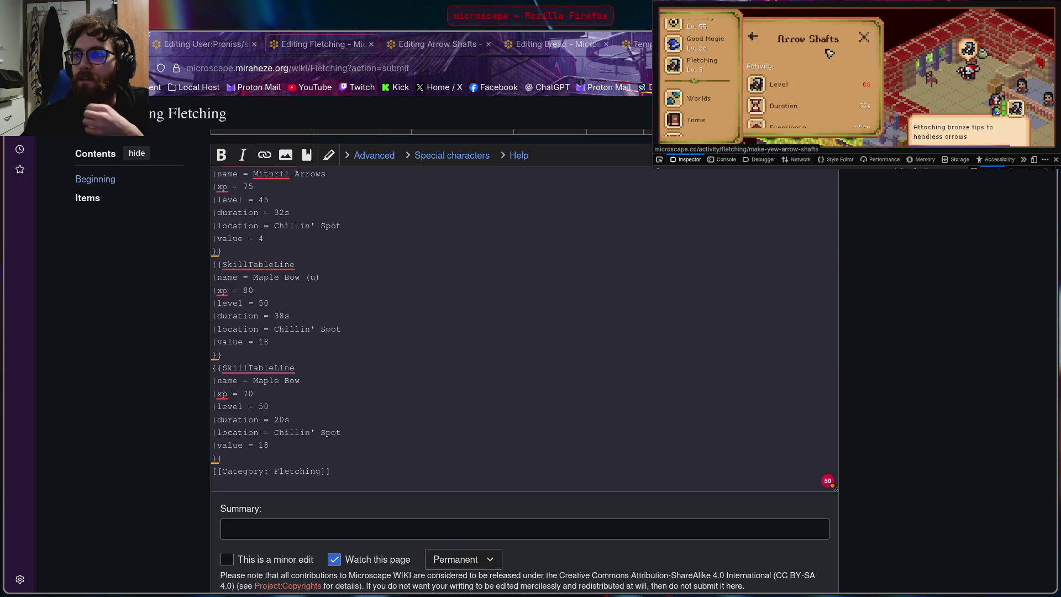
{"action": "scroll", "coordinate": [825, 63], "scroll_direction": "down", "scroll_amount": 2}
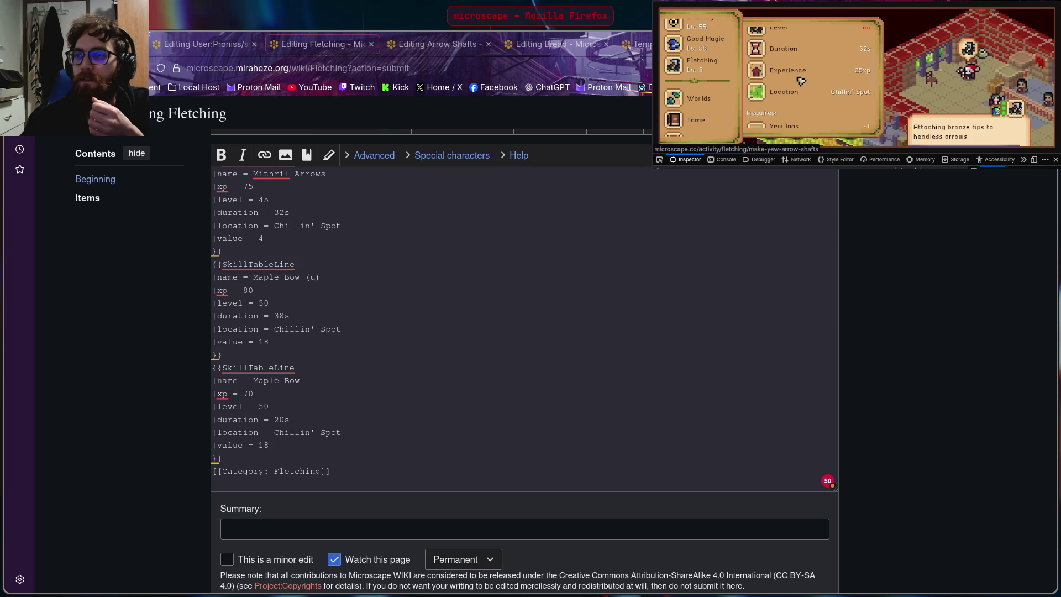
{"action": "scroll", "coordinate": [854, 91], "scroll_direction": "up", "scroll_amount": 1}
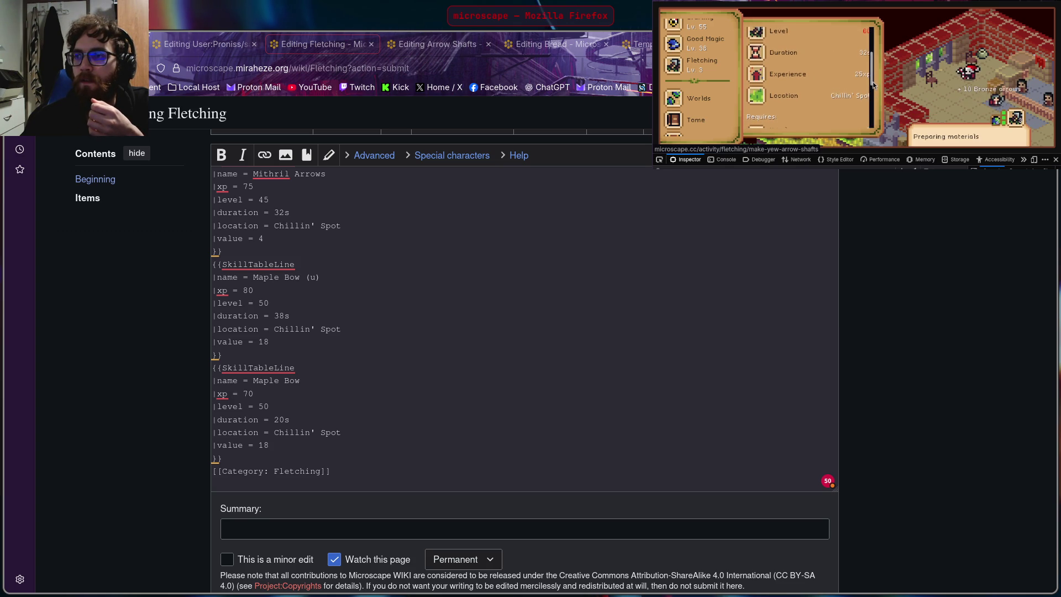
{"action": "left_click", "coordinate": [281, 419]}
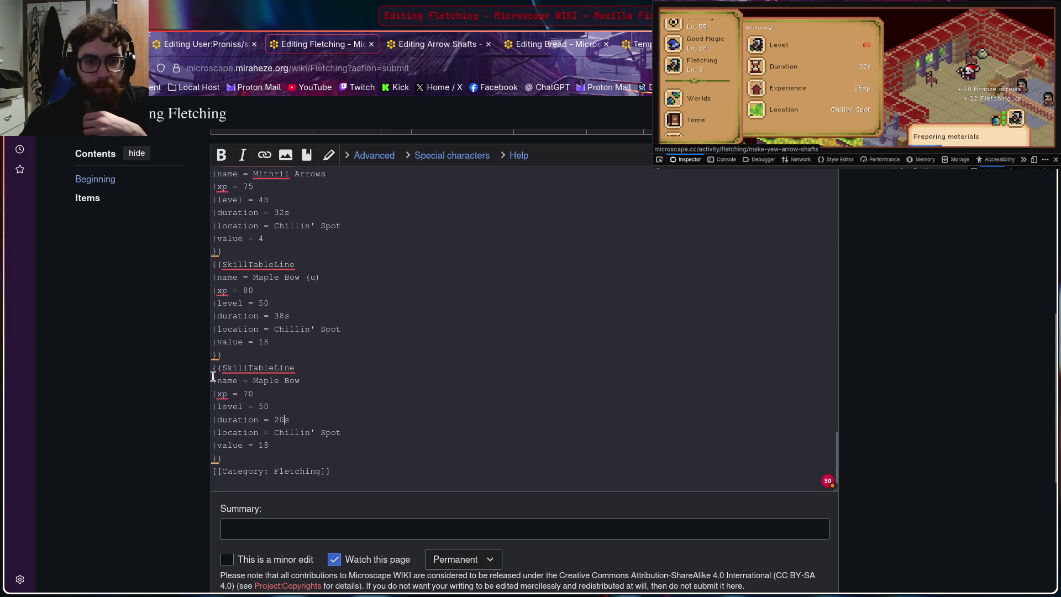
{"action": "scroll", "coordinate": [248, 346], "scroll_direction": "up", "scroll_amount": 2}
{"action": "scroll", "coordinate": [245, 298], "scroll_direction": "up", "scroll_amount": 2}
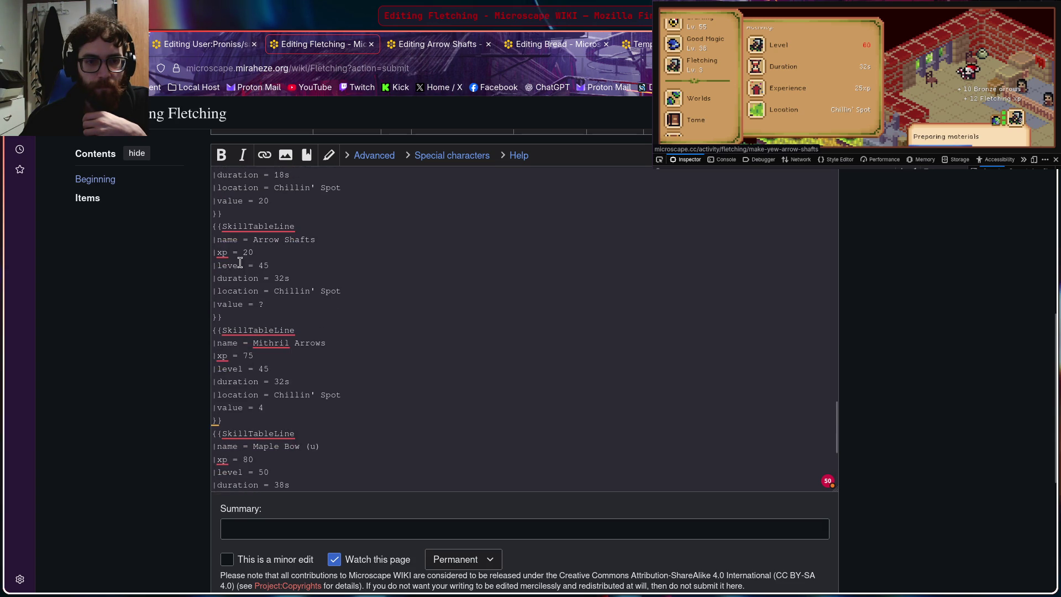
Step: Paste a copy of the Arrow Shafts block after Maple Bow, with xp 25 and level 60, plus a blank line
{"action": "left_click_drag", "start_coordinate": [214, 226], "coordinate": [339, 313]}
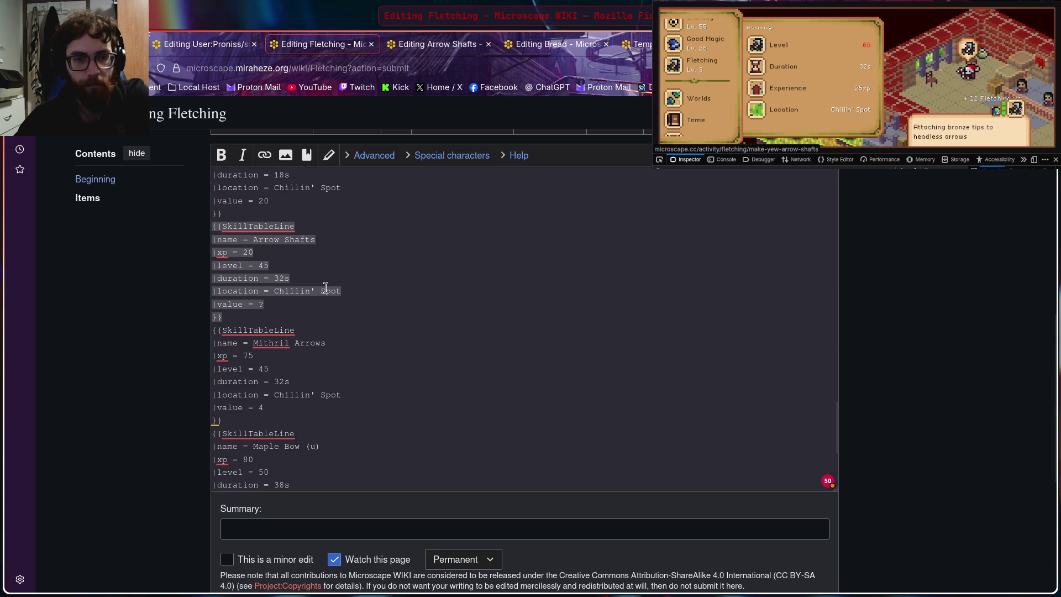
{"action": "scroll", "coordinate": [324, 289], "scroll_direction": "down", "scroll_amount": 2}
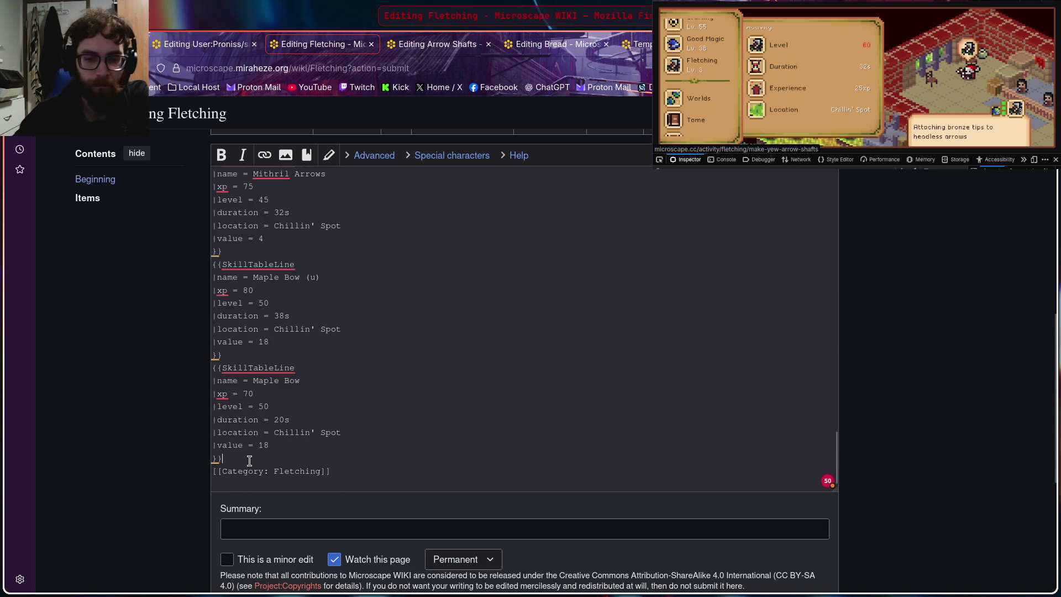
{"action": "key", "text": "Return"}
{"action": "type", "text": "{{SkillTableLine |name = Arrow Shafts |xp = 20 |level = 45 |duration = 32s |location = Chillin' Spot |value = ? }}"}
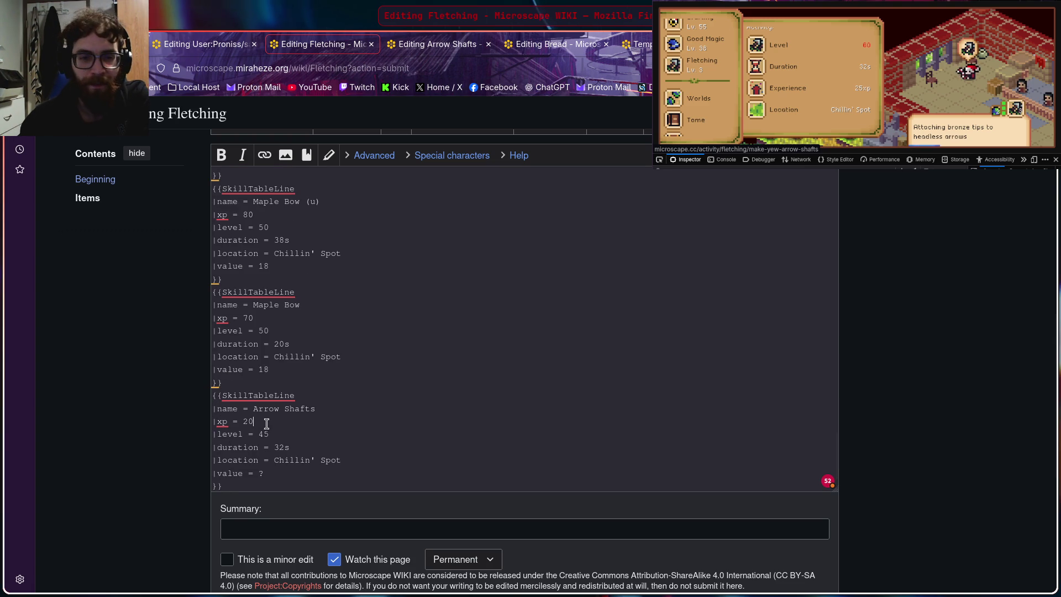
{"action": "key", "text": "BackSpace"}
{"action": "type", "text": "5"}
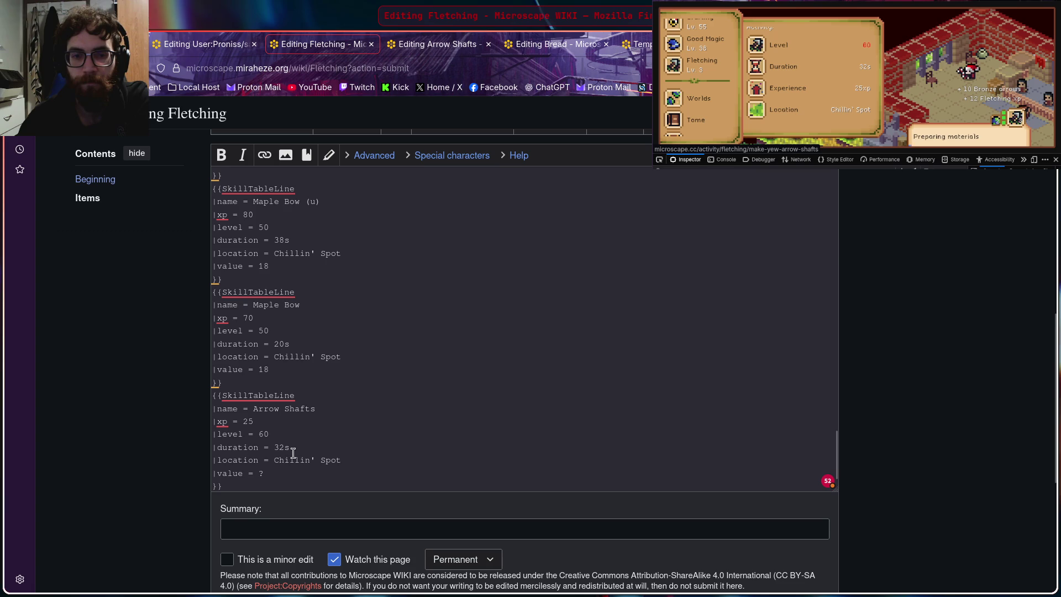
{"action": "scroll", "coordinate": [308, 442], "scroll_direction": "down", "scroll_amount": 1}
{"action": "scroll", "coordinate": [308, 433], "scroll_direction": "down", "scroll_amount": 2}
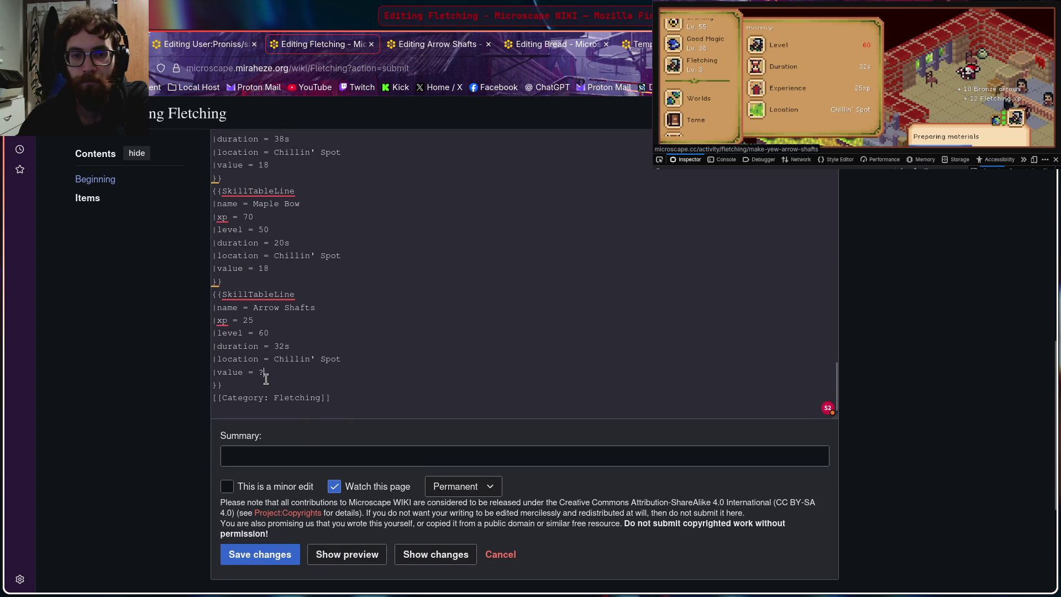
{"action": "key", "text": "Return"}
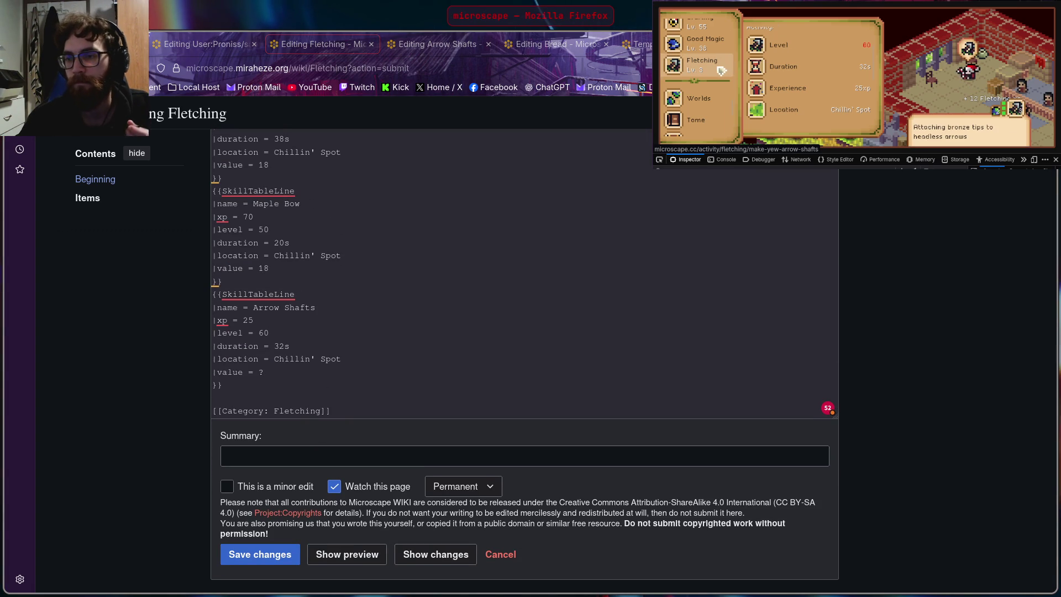
{"action": "scroll", "coordinate": [796, 72], "scroll_direction": "up", "scroll_amount": 2}
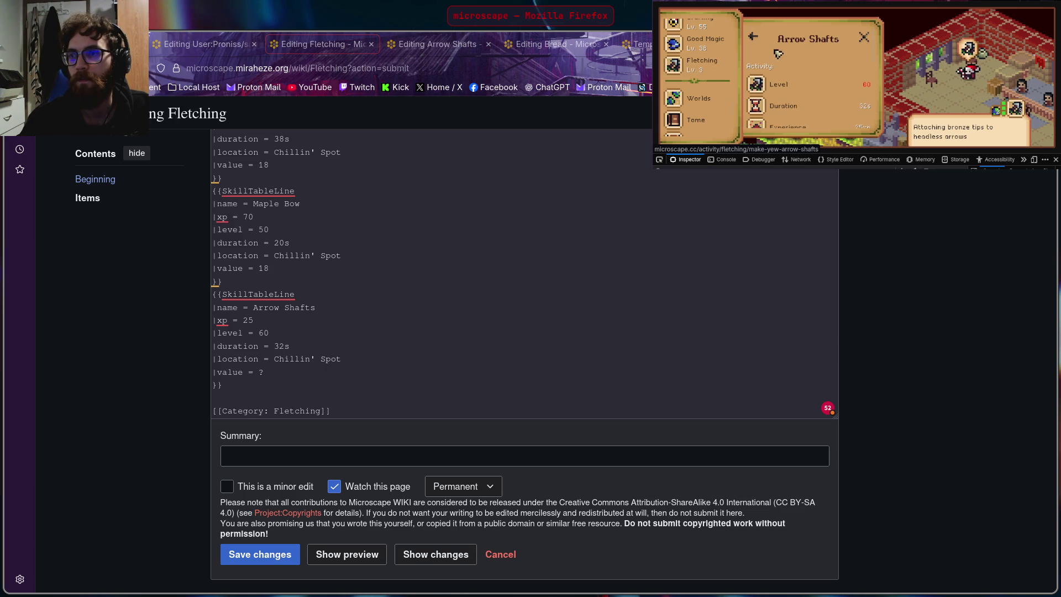
Step: Show the Adamant Arrows details (level 60, 32s, 100xp, Chillin' Spot) in the guidebook
{"action": "left_click", "coordinate": [756, 38]}
{"action": "scroll", "coordinate": [794, 60], "scroll_direction": "down", "scroll_amount": 2}
{"action": "scroll", "coordinate": [804, 61], "scroll_direction": "down", "scroll_amount": 2}
{"action": "scroll", "coordinate": [819, 64], "scroll_direction": "down", "scroll_amount": 2}
{"action": "scroll", "coordinate": [832, 58], "scroll_direction": "down", "scroll_amount": 2}
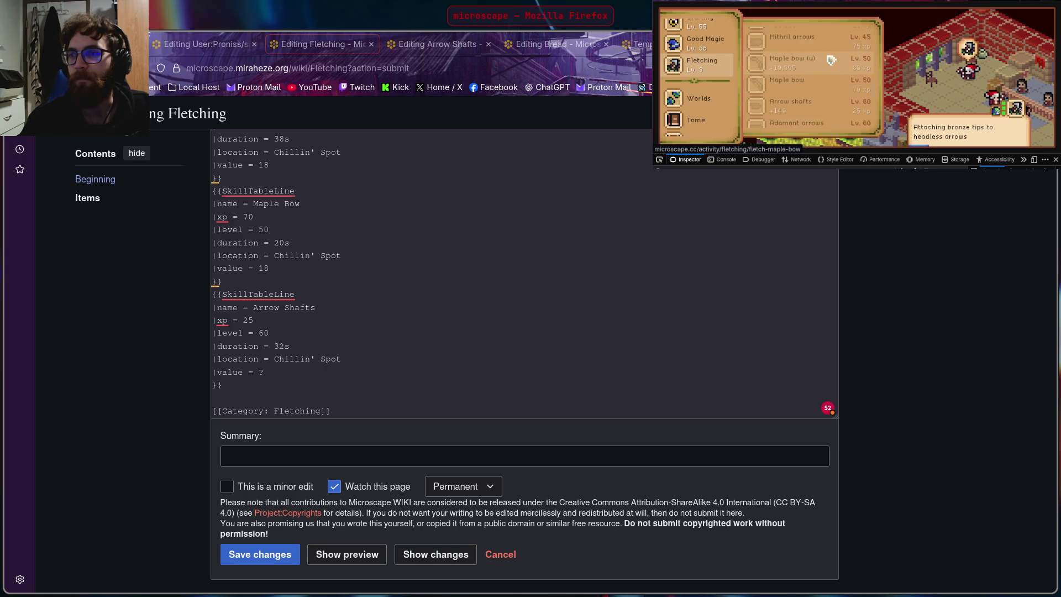
{"action": "scroll", "coordinate": [832, 62], "scroll_direction": "down", "scroll_amount": 2}
{"action": "scroll", "coordinate": [817, 83], "scroll_direction": "down", "scroll_amount": 1}
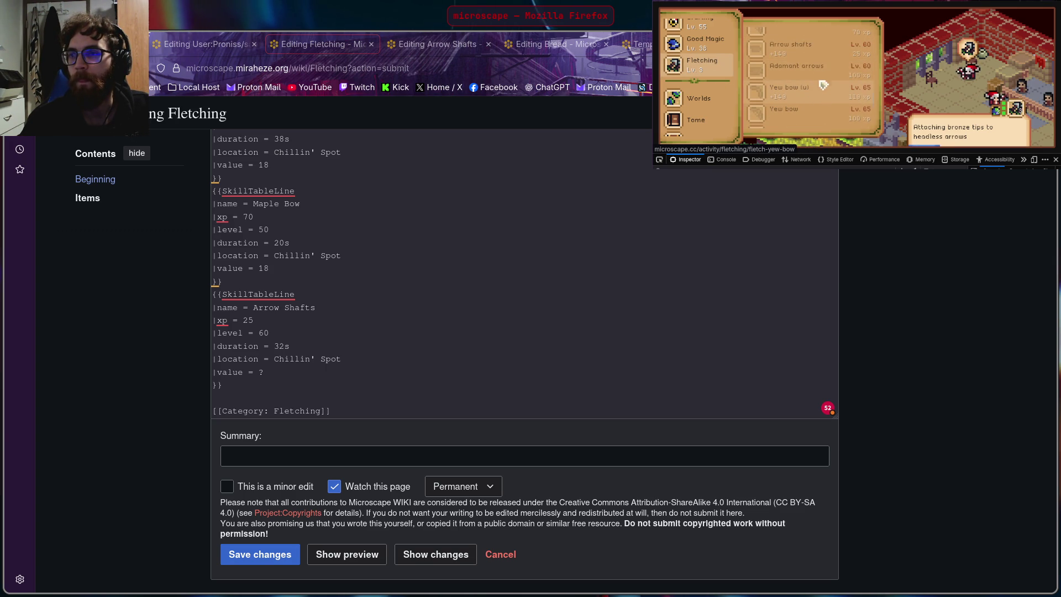
{"action": "left_click", "coordinate": [817, 73]}
{"action": "mouse_move", "coordinate": [874, 74]}
{"action": "left_click_drag", "start_coordinate": [872, 52], "coordinate": [873, 67]}
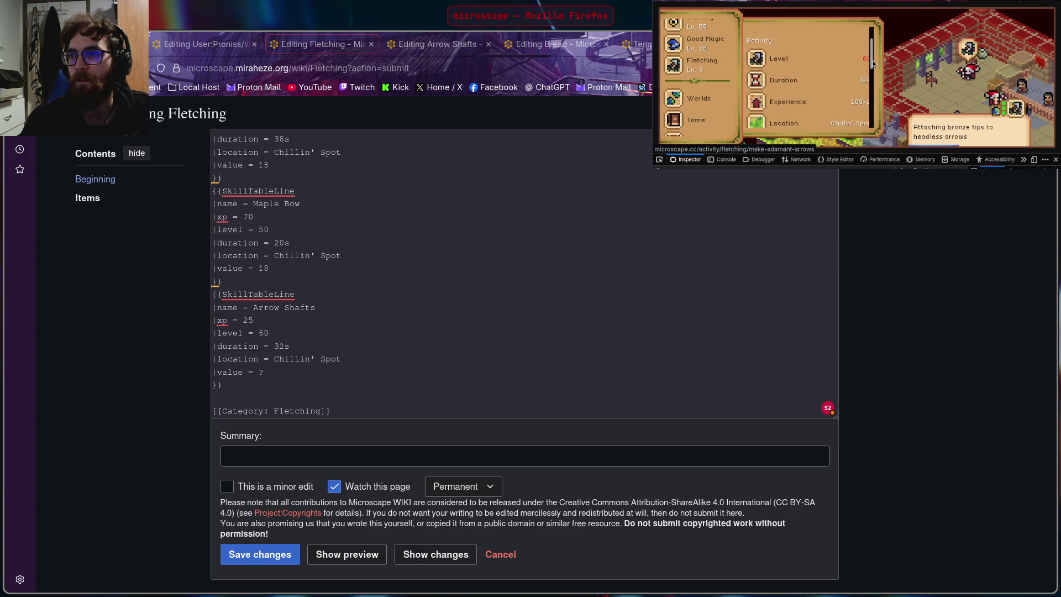
{"action": "left_click", "coordinate": [941, 221]}
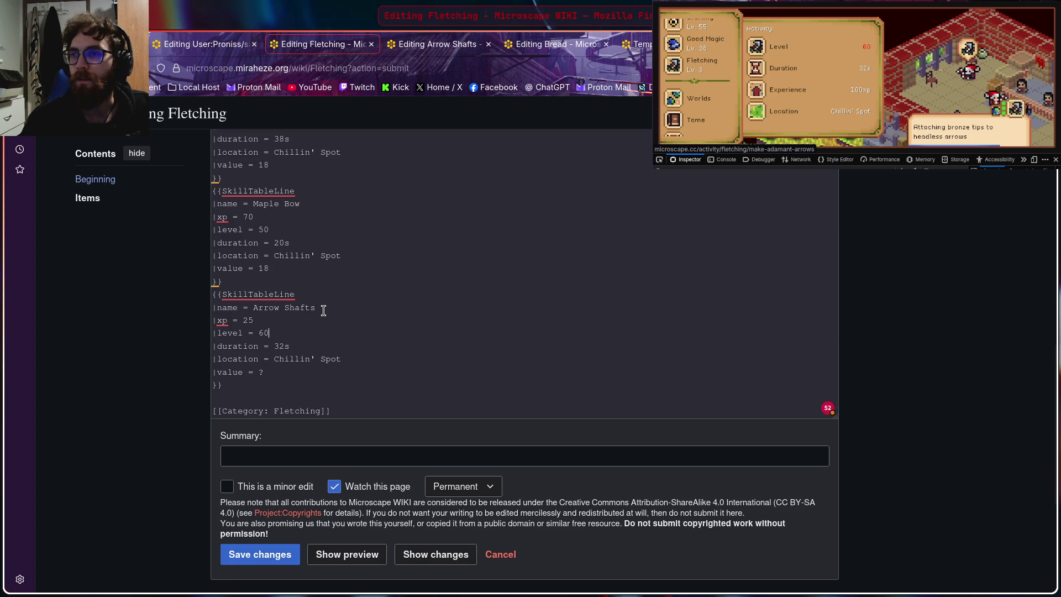
{"action": "scroll", "coordinate": [321, 309], "scroll_direction": "up", "scroll_amount": 2}
{"action": "scroll", "coordinate": [321, 308], "scroll_direction": "up", "scroll_amount": 1}
{"action": "scroll", "coordinate": [321, 309], "scroll_direction": "up", "scroll_amount": 3}
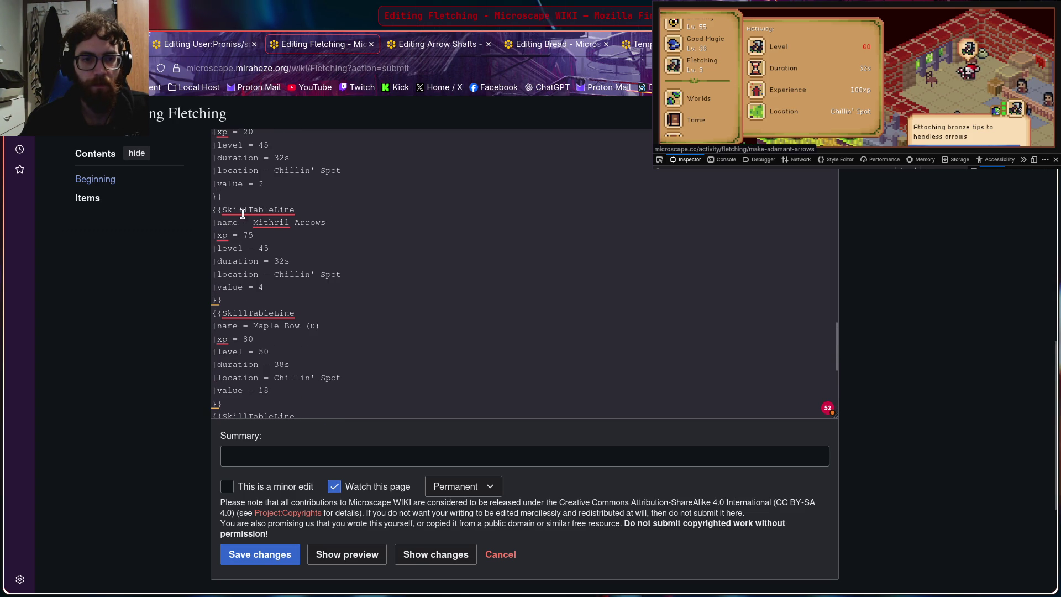
Step: Move the Mithril Arrows block after Arrow Shafts and rename it Adamant Arrows
{"action": "left_click_drag", "start_coordinate": [214, 206], "coordinate": [335, 297]}
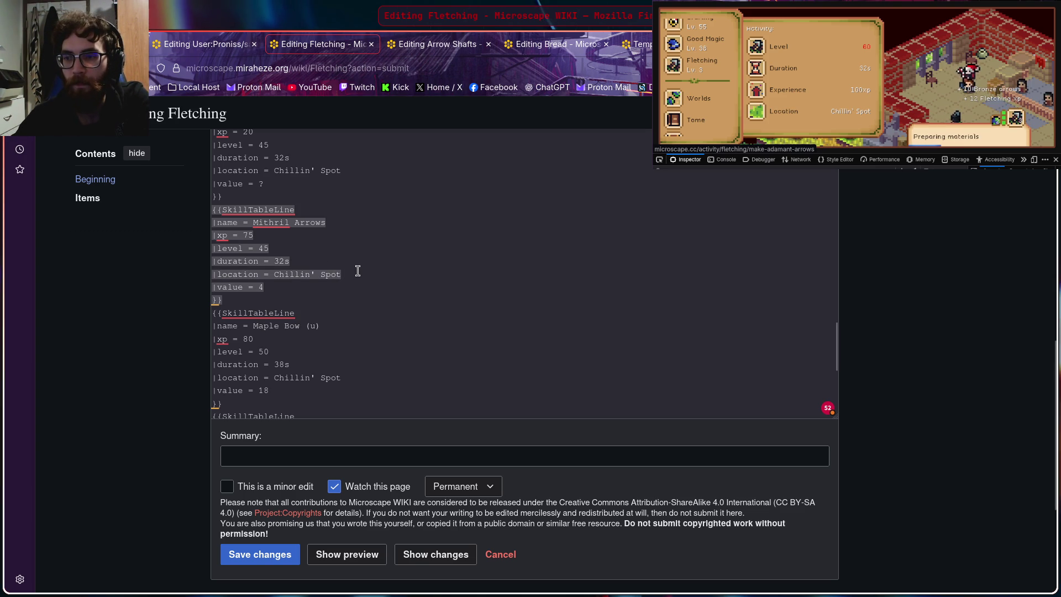
{"action": "key", "text": "ctrl+x"}
{"action": "scroll", "coordinate": [354, 268], "scroll_direction": "down", "scroll_amount": 3}
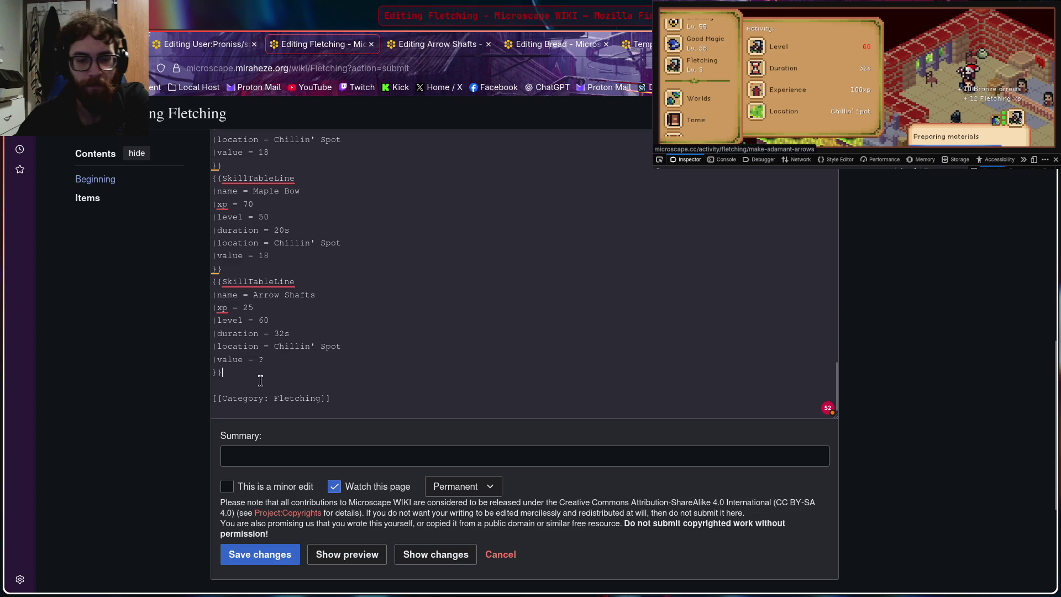
{"action": "key", "text": "ctrl+v"}
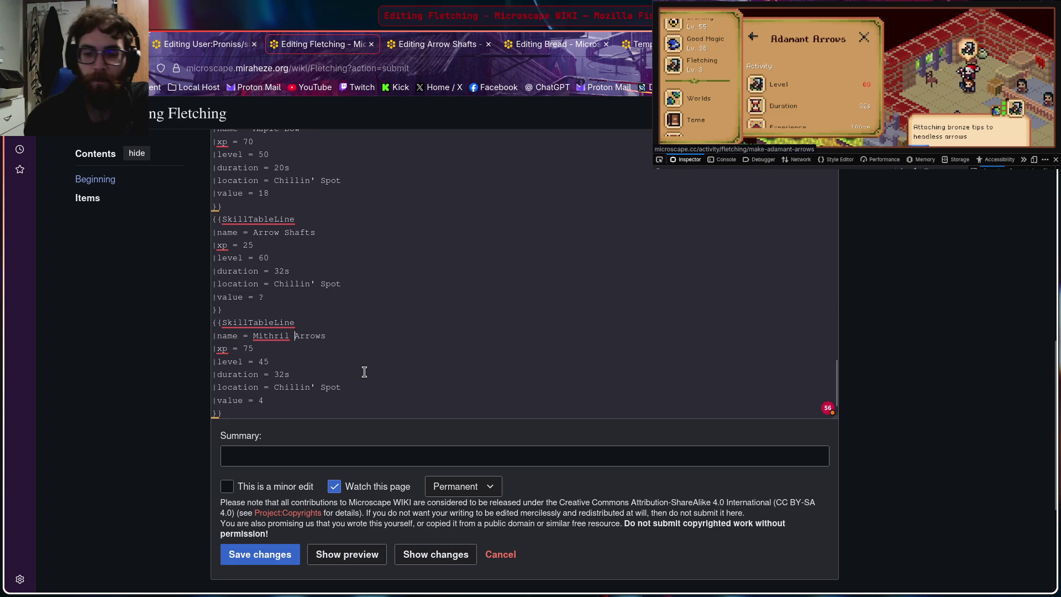
{"action": "left_click", "coordinate": [289, 336]}
{"action": "key", "text": "BackSpace"}
{"action": "key", "text": "BackSpace"}
{"action": "key", "text": "BackSpace"}
{"action": "key", "text": "BackSpace"}
{"action": "key", "text": "BackSpace"}
{"action": "key", "text": "BackSpace"}
{"action": "key", "text": "BackSpace"}
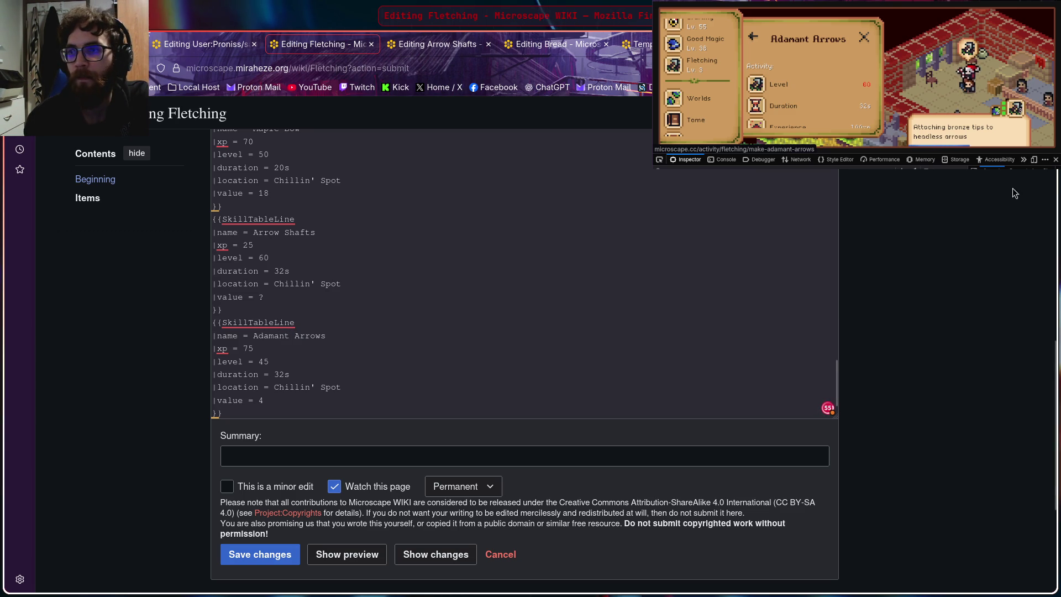
Step: Set Adamant Arrows to level 60, xp 100 and value 6 from the guidebook
{"action": "left_click", "coordinate": [884, 56]}
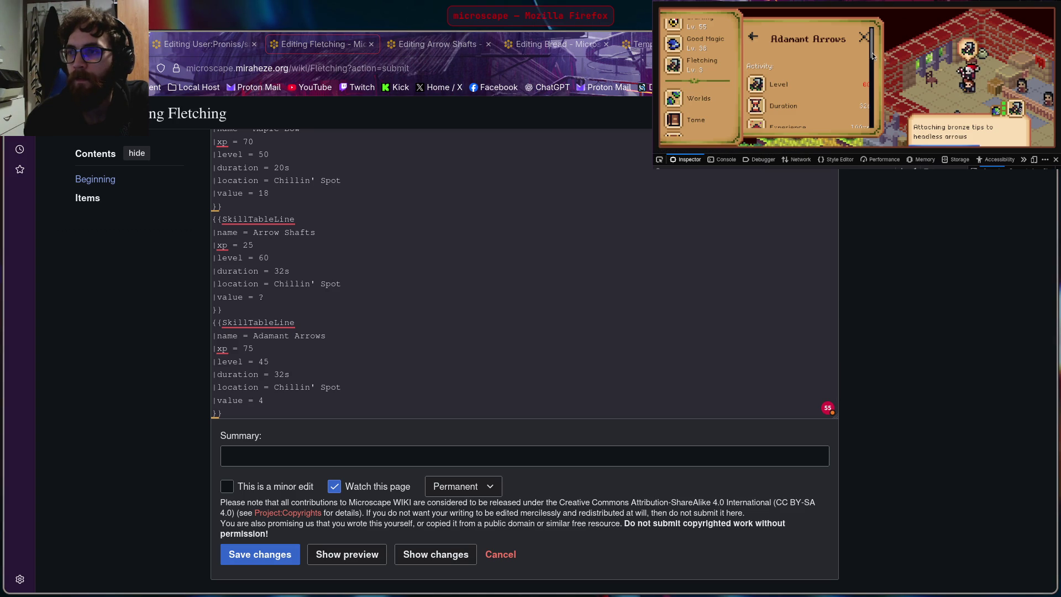
{"action": "scroll", "coordinate": [873, 55], "scroll_direction": "down", "scroll_amount": 2}
{"action": "left_click", "coordinate": [935, 243]}
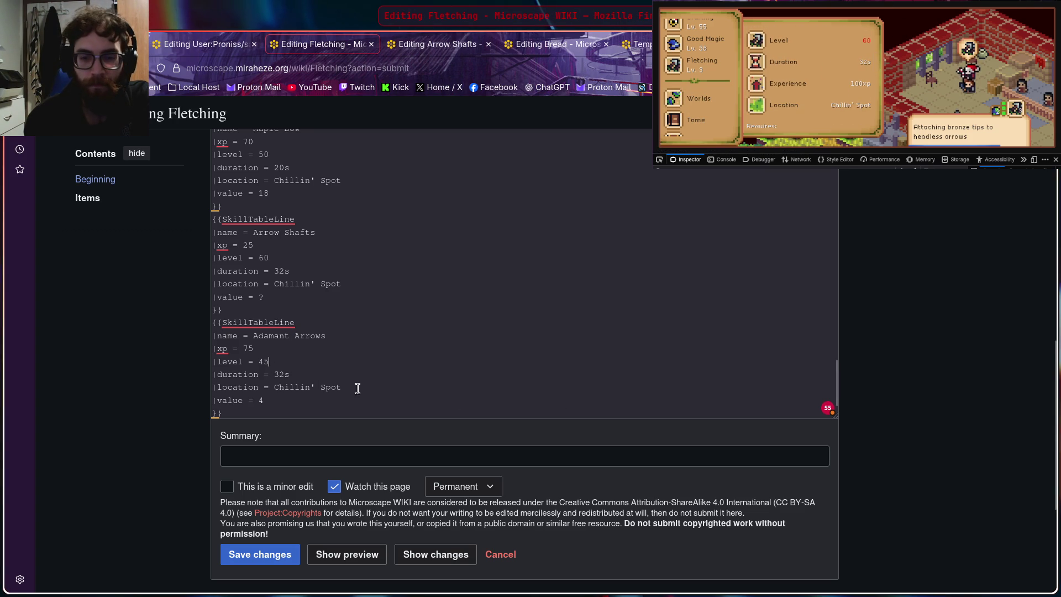
{"action": "key", "text": "BackSpace"}
{"action": "key", "text": "BackSpace"}
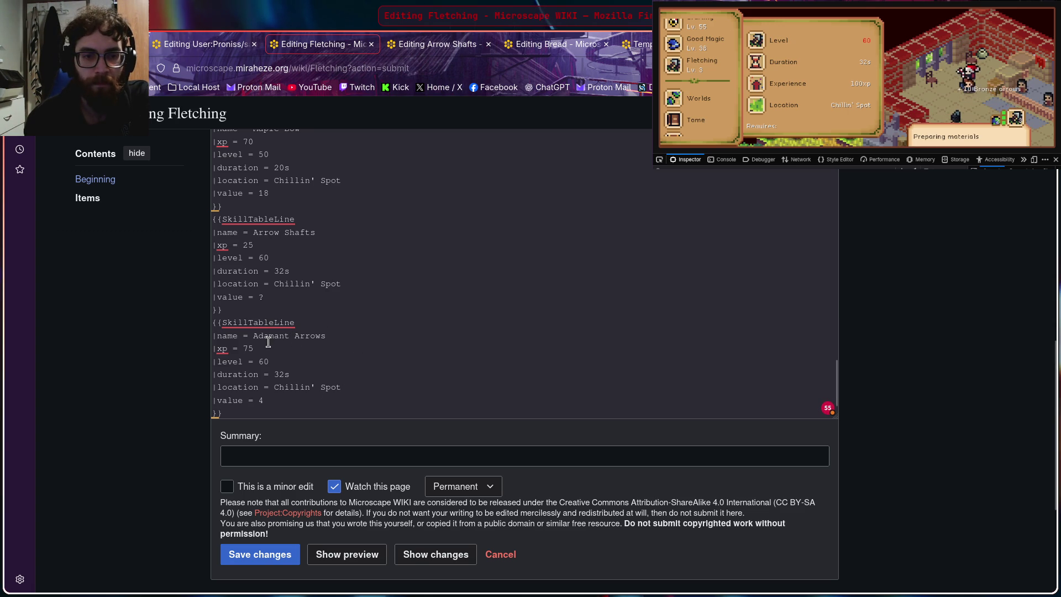
{"action": "key", "text": "BackSpace"}
{"action": "key", "text": "BackSpace"}
{"action": "type", "text": "100"}
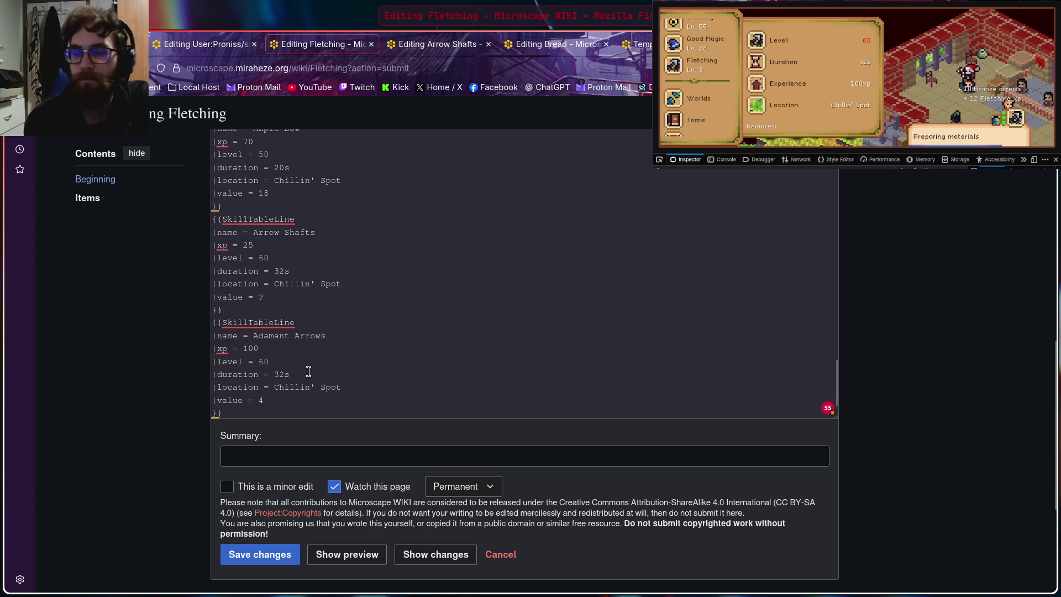
{"action": "scroll", "coordinate": [765, 103], "scroll_direction": "down", "scroll_amount": 2}
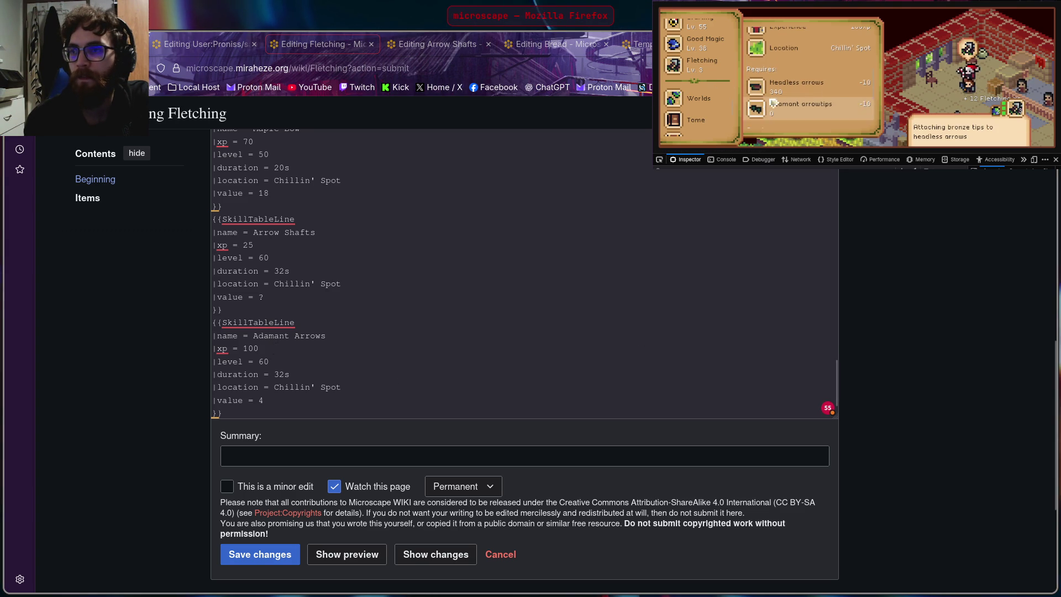
{"action": "scroll", "coordinate": [818, 85], "scroll_direction": "down", "scroll_amount": 2}
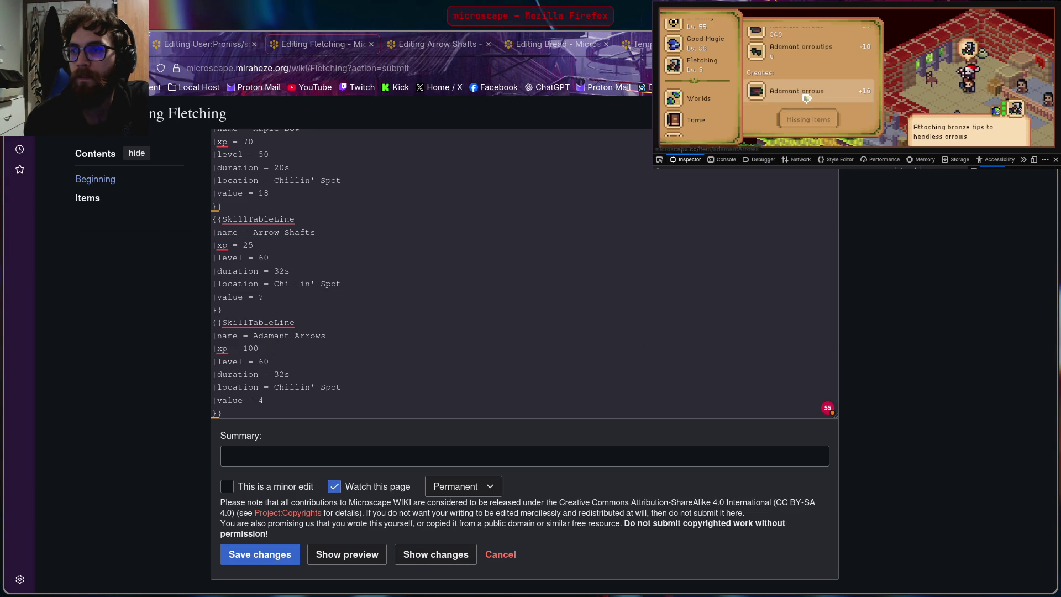
{"action": "left_click", "coordinate": [807, 98]}
{"action": "left_click", "coordinate": [332, 349]}
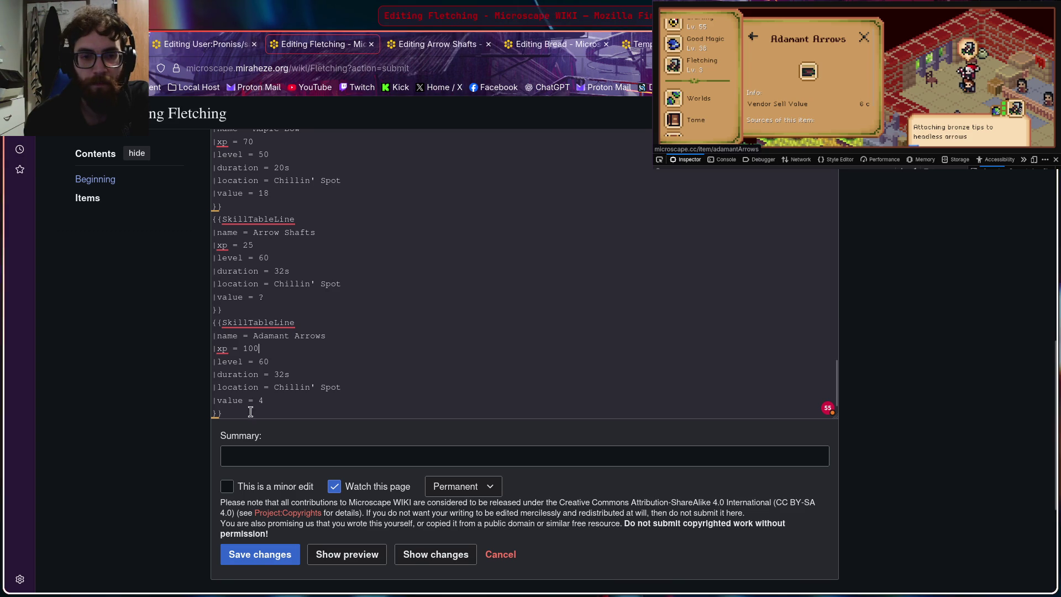
{"action": "key", "text": "BackSpace"}
{"action": "type", "text": "6"}
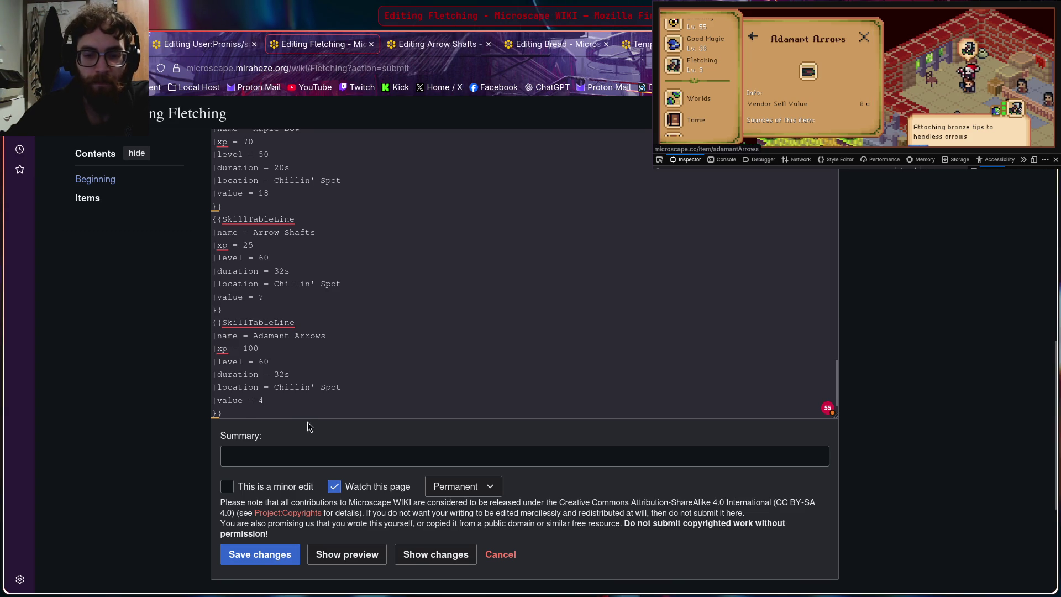
{"action": "scroll", "coordinate": [349, 336], "scroll_direction": "down", "scroll_amount": 2}
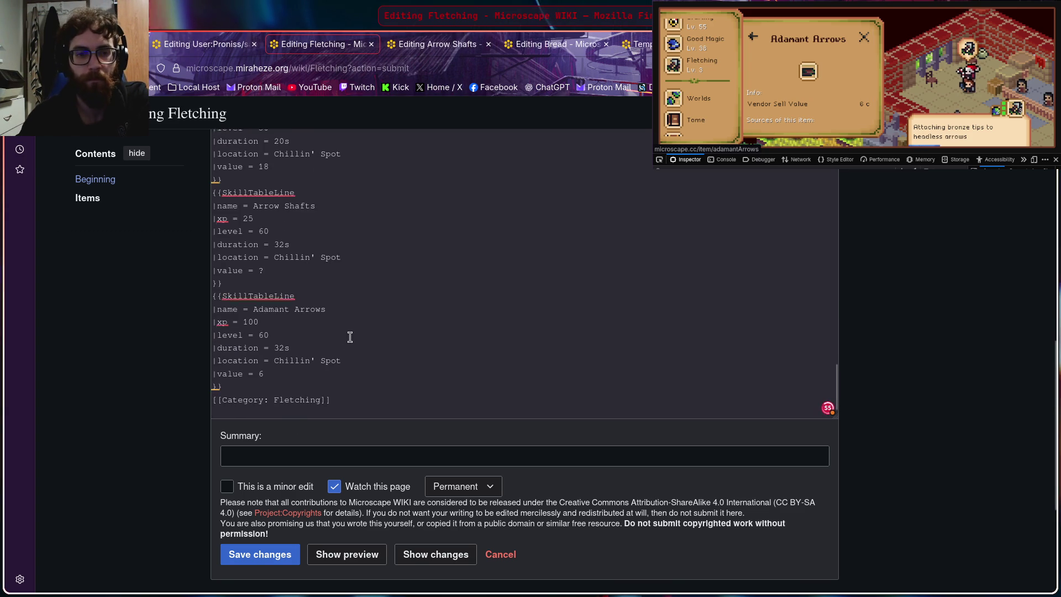
{"action": "scroll", "coordinate": [356, 322], "scroll_direction": "down", "scroll_amount": 2}
Step: Look up the Yew Bow (U) activity details in the Fletching guidebook
{"action": "left_click", "coordinate": [771, 32]}
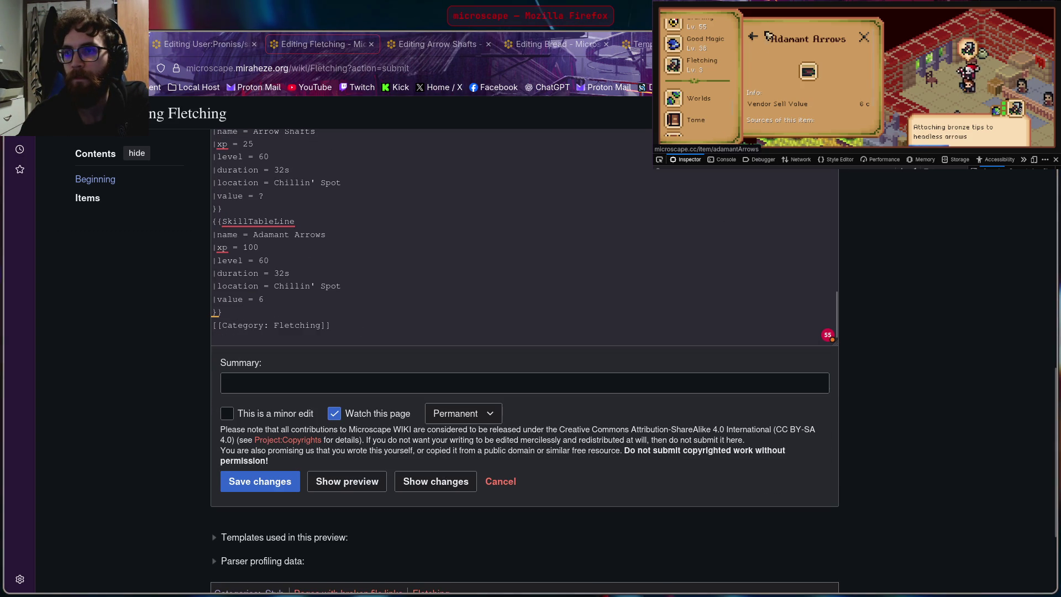
{"action": "left_click", "coordinate": [755, 39]}
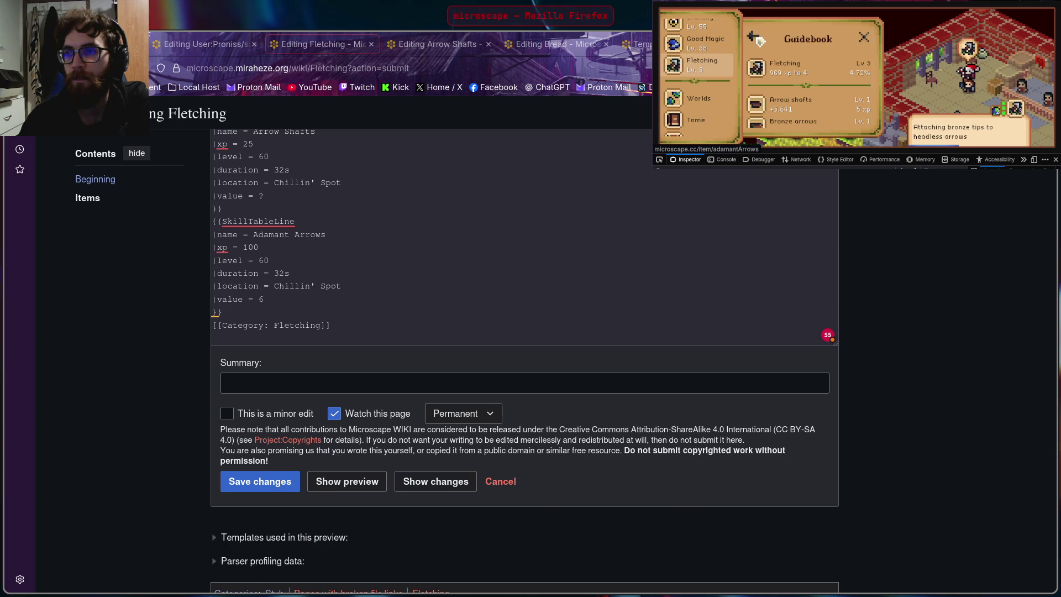
{"action": "scroll", "coordinate": [796, 73], "scroll_direction": "down", "scroll_amount": 3}
{"action": "scroll", "coordinate": [800, 71], "scroll_direction": "down", "scroll_amount": 3}
{"action": "scroll", "coordinate": [808, 69], "scroll_direction": "down", "scroll_amount": 3}
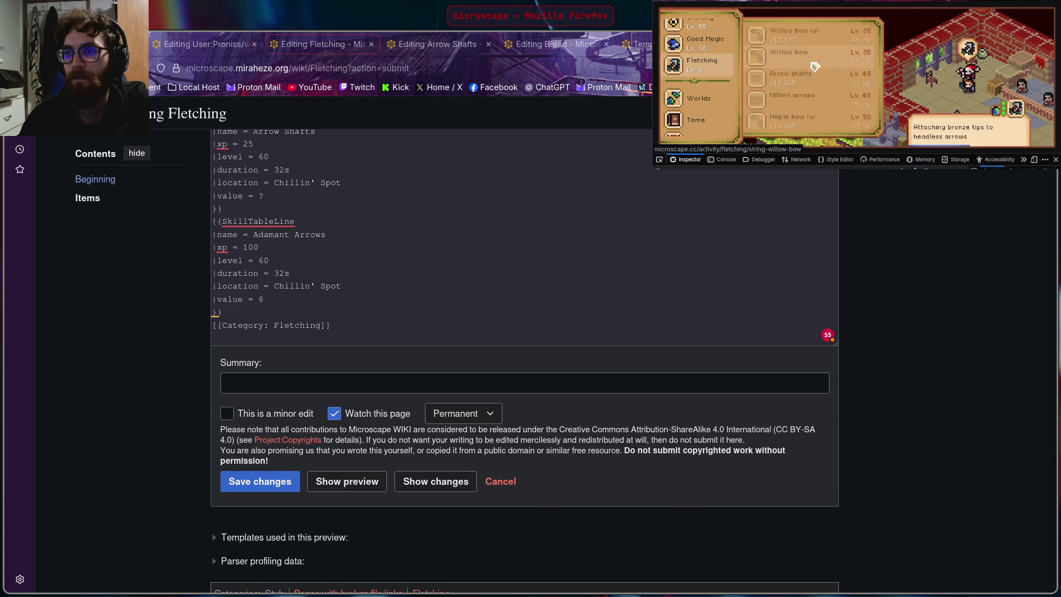
{"action": "scroll", "coordinate": [816, 67], "scroll_direction": "down", "scroll_amount": 3}
{"action": "scroll", "coordinate": [817, 70], "scroll_direction": "down", "scroll_amount": 2}
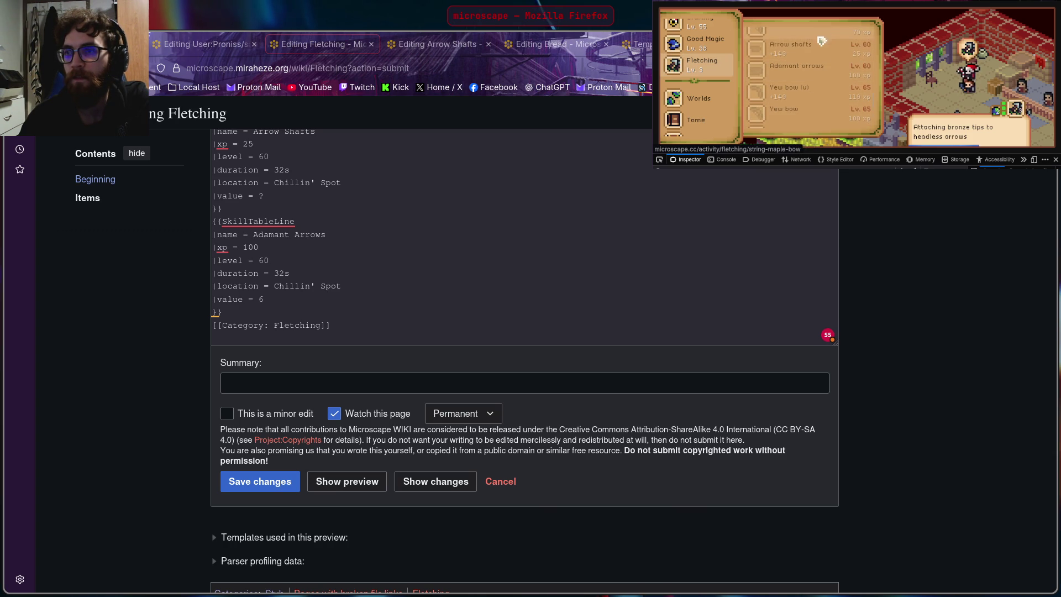
{"action": "left_click", "coordinate": [822, 93]}
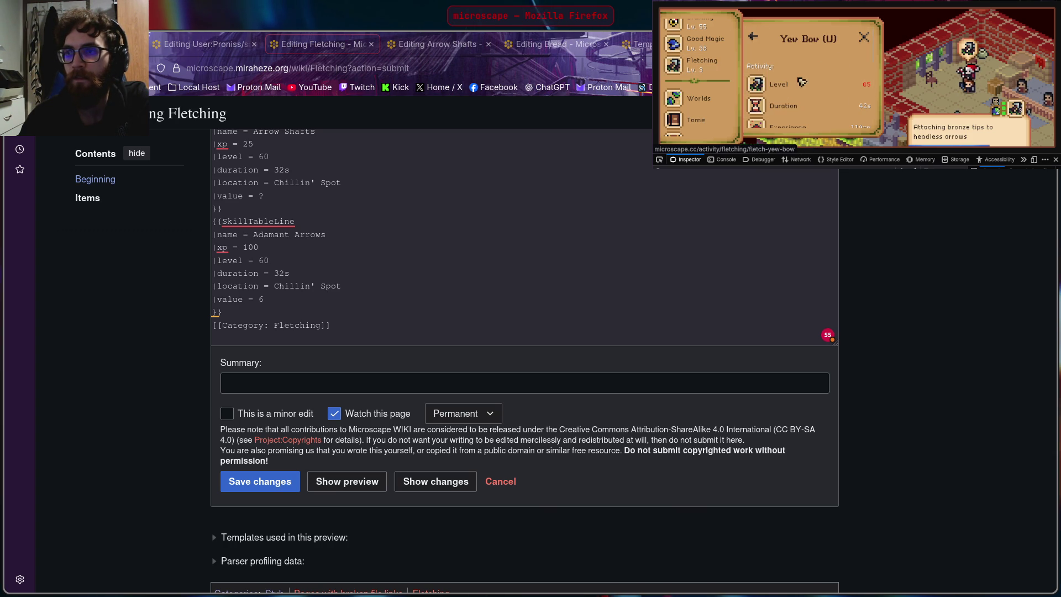
{"action": "left_click", "coordinate": [462, 307]}
{"action": "scroll", "coordinate": [349, 251], "scroll_direction": "up", "scroll_amount": 4}
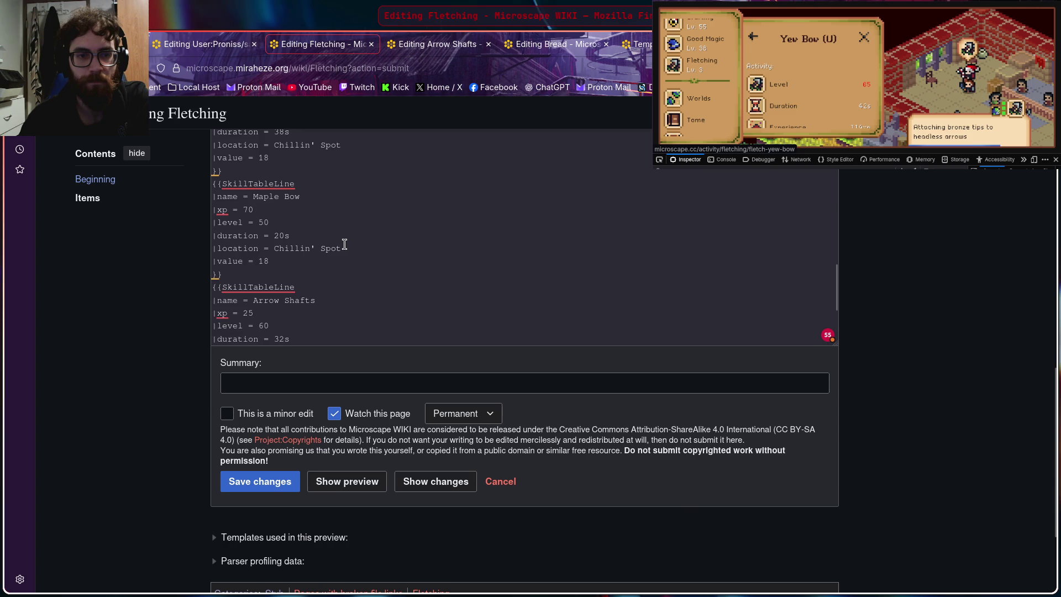
{"action": "scroll", "coordinate": [344, 244], "scroll_direction": "up", "scroll_amount": 2}
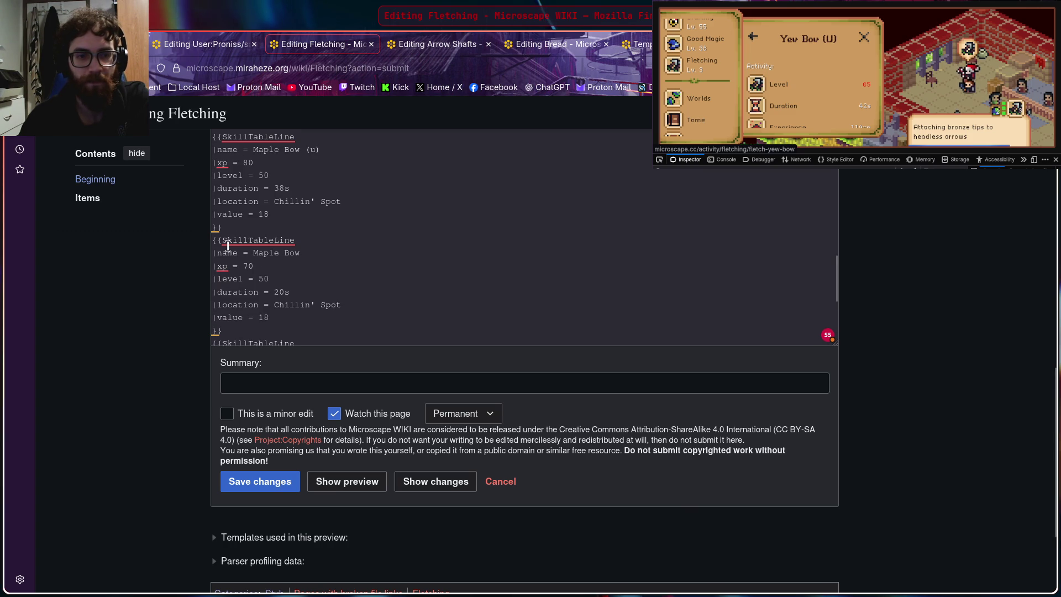
Step: Move the Maple Bow block below Adamant Arrows as the new Yew Bow (u) entry
{"action": "left_click_drag", "start_coordinate": [213, 241], "coordinate": [329, 318]}
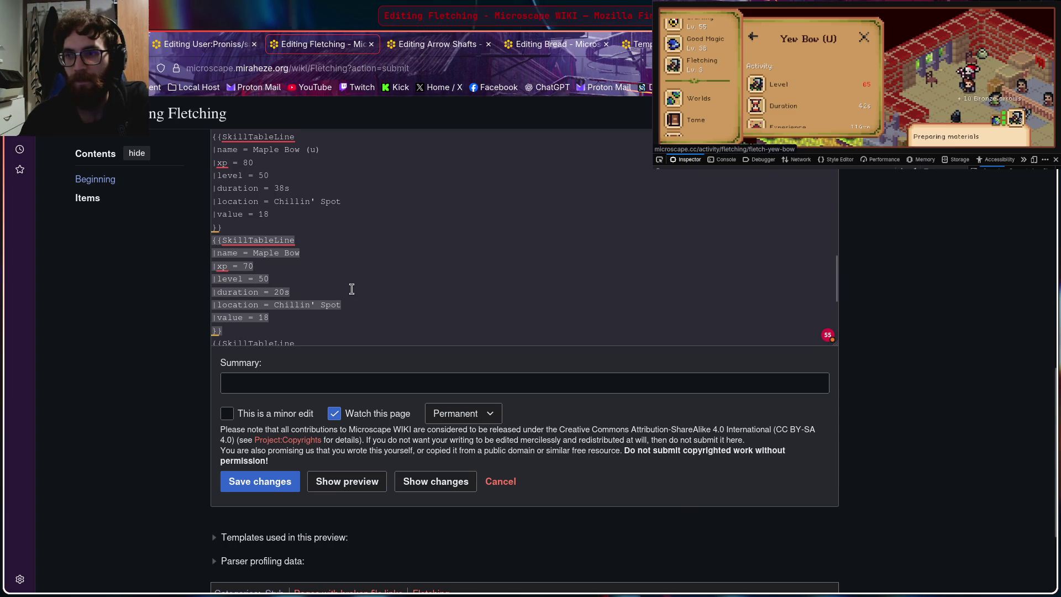
{"action": "key", "text": "ctrl+x"}
{"action": "scroll", "coordinate": [340, 283], "scroll_direction": "down", "scroll_amount": 3}
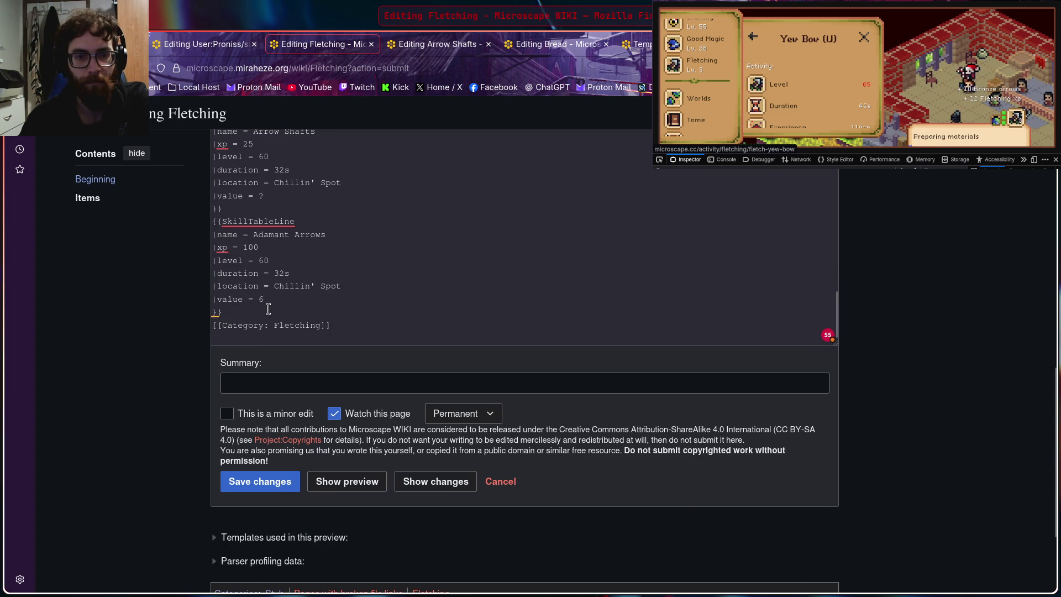
{"action": "key", "text": "Return"}
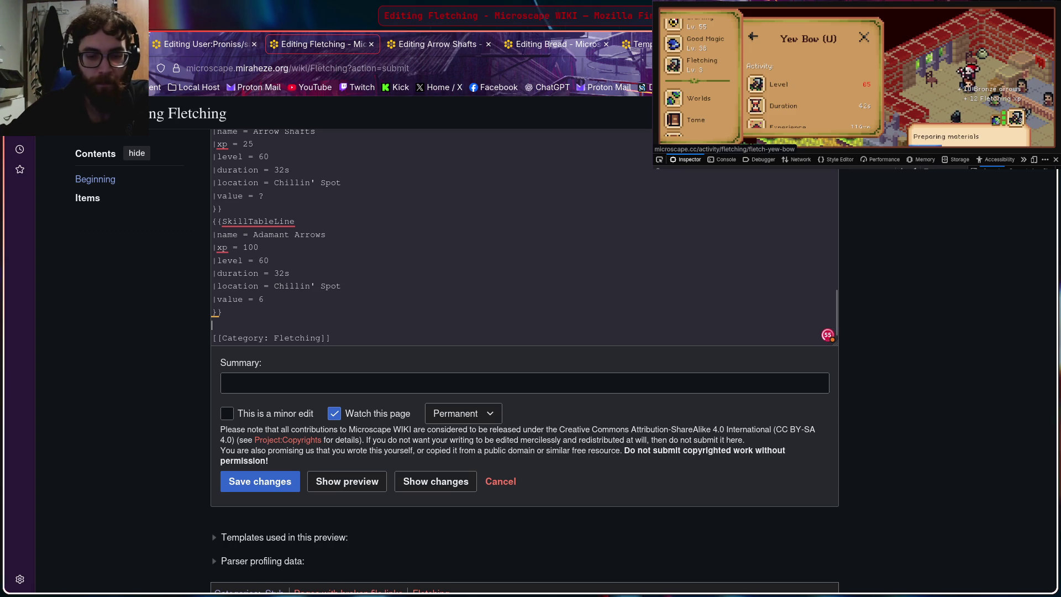
{"action": "key", "text": "ctrl+v"}
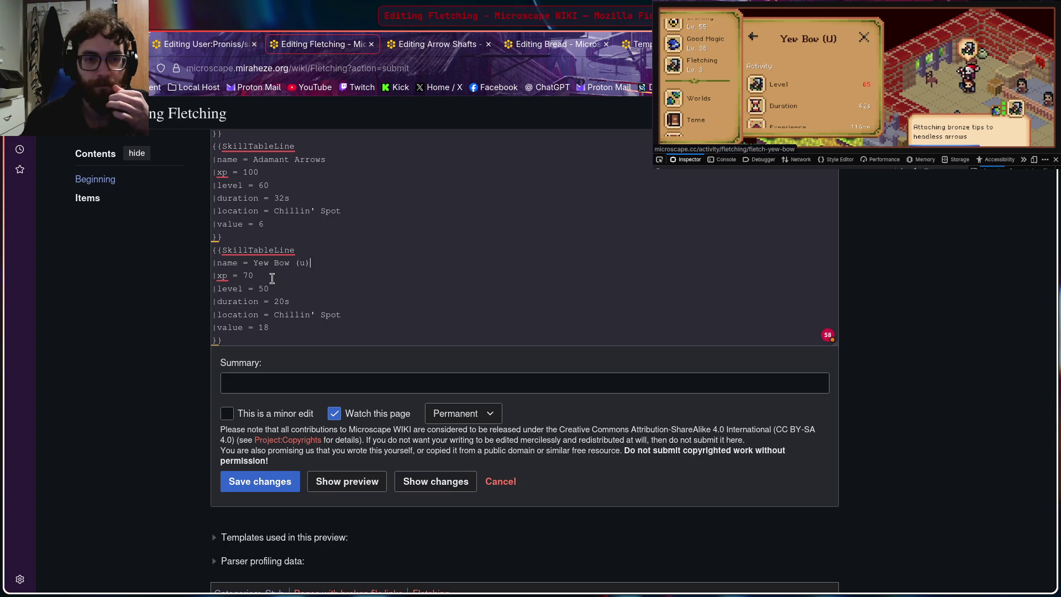
{"action": "left_click", "coordinate": [881, 58]}
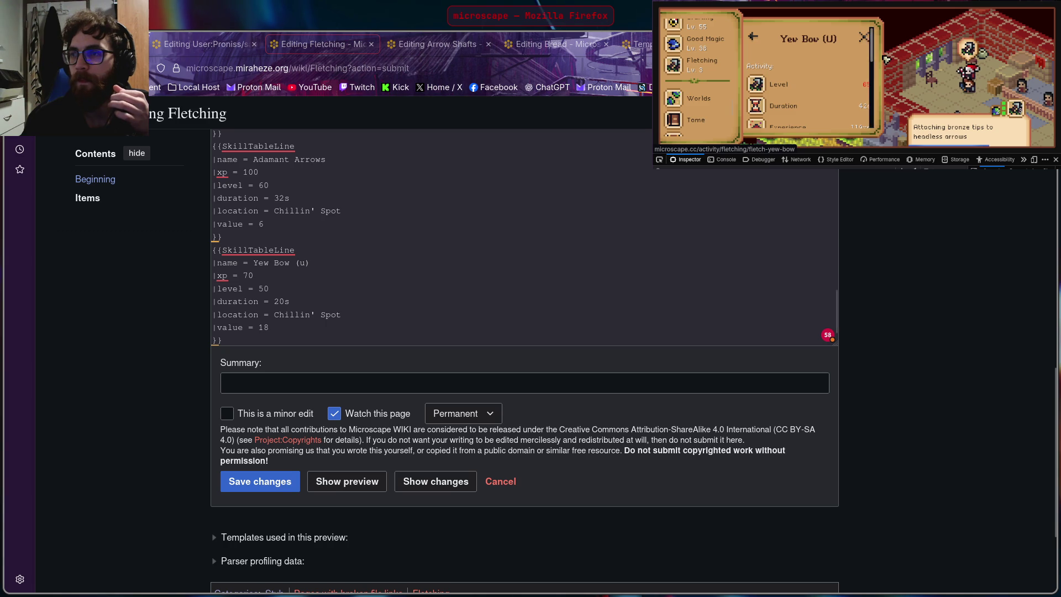
{"action": "scroll", "coordinate": [871, 73], "scroll_direction": "down", "scroll_amount": 2}
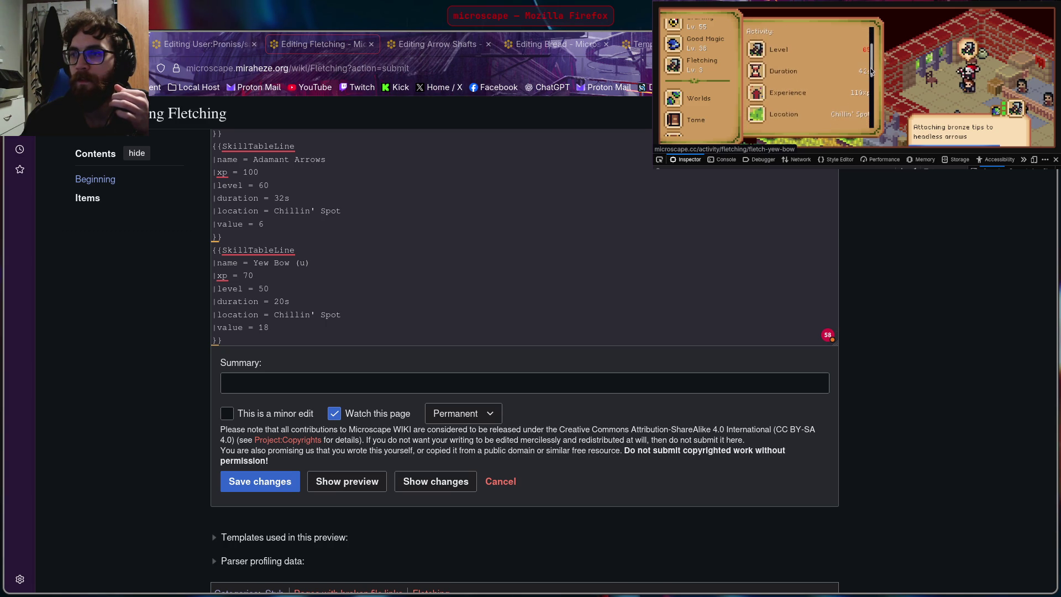
Step: Give Yew Bow (u) xp 119, level 65, duration 42s and value 24
{"action": "left_click", "coordinate": [465, 275]}
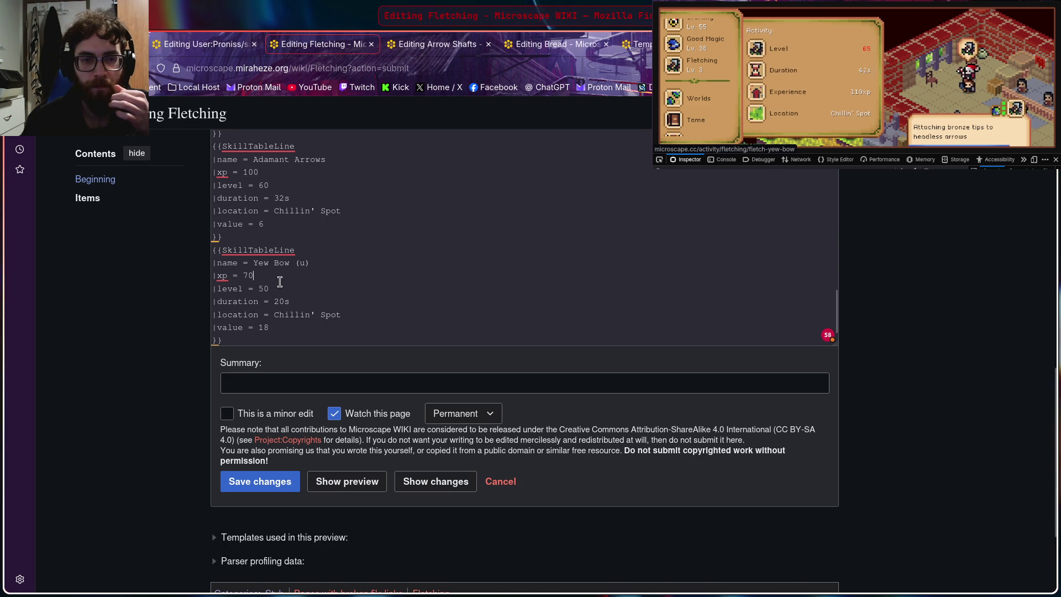
{"action": "key", "text": "BackSpace"}
{"action": "key", "text": "BackSpace"}
{"action": "type", "text": "119"}
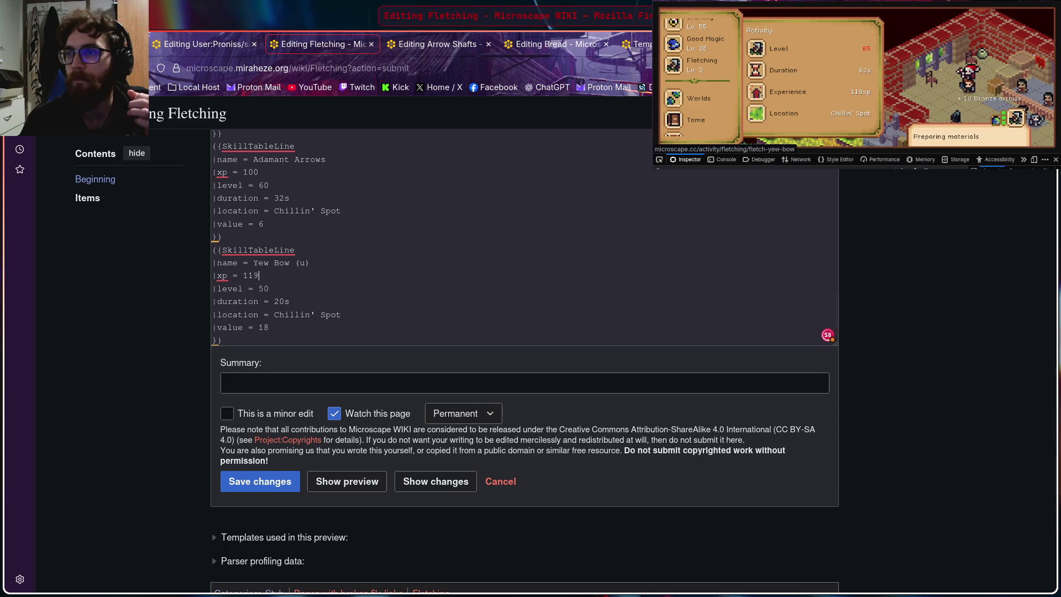
{"action": "key", "text": "BackSpace"}
{"action": "key", "text": "BackSpace"}
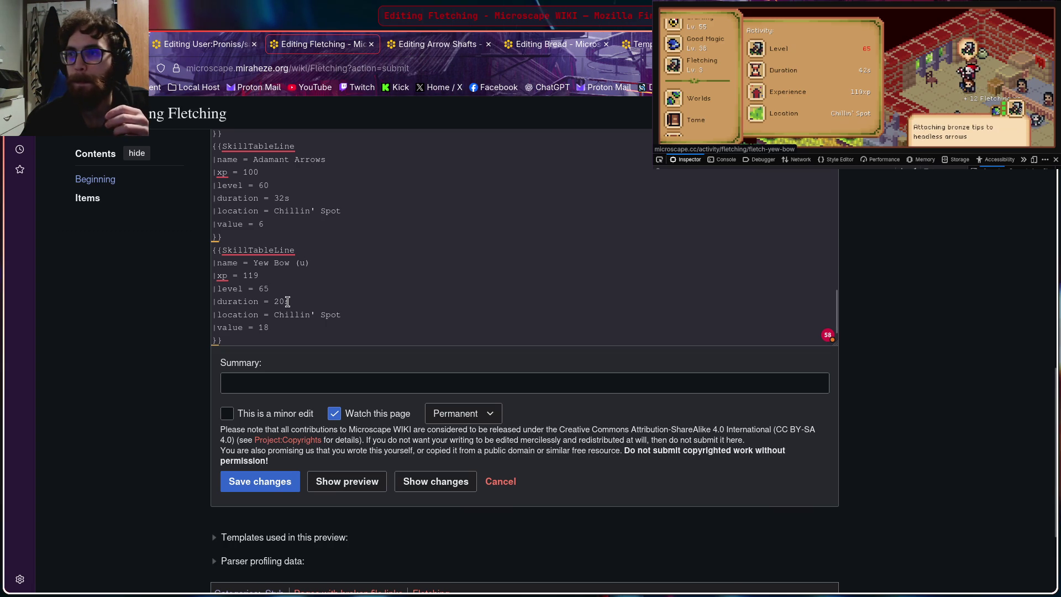
{"action": "left_click", "coordinate": [287, 301]}
{"action": "type", "text": "s"}
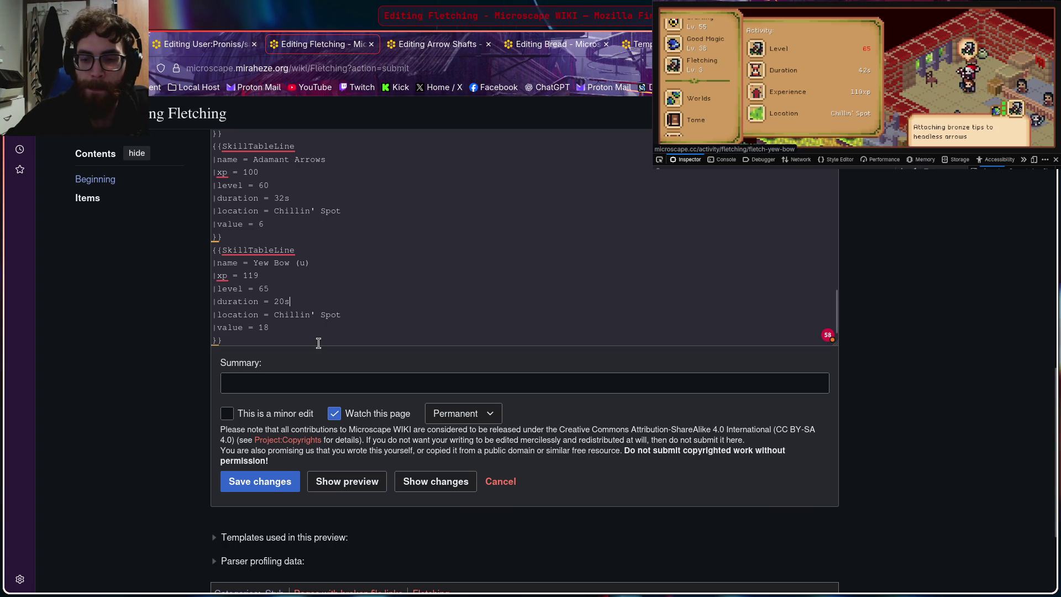
{"action": "key", "text": "Left"}
{"action": "key", "text": "BackSpace"}
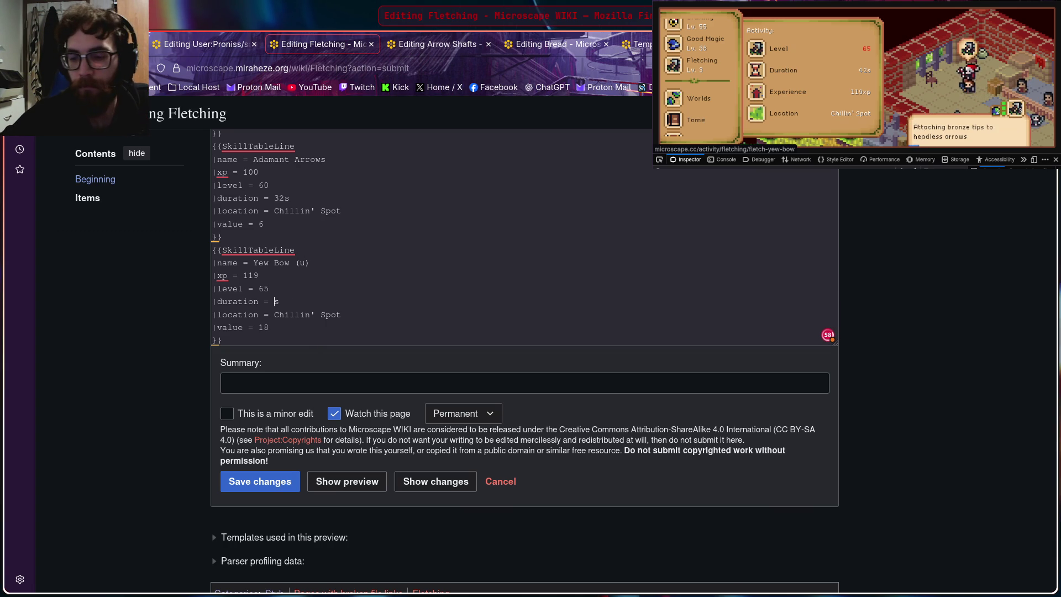
{"action": "type", "text": "42"}
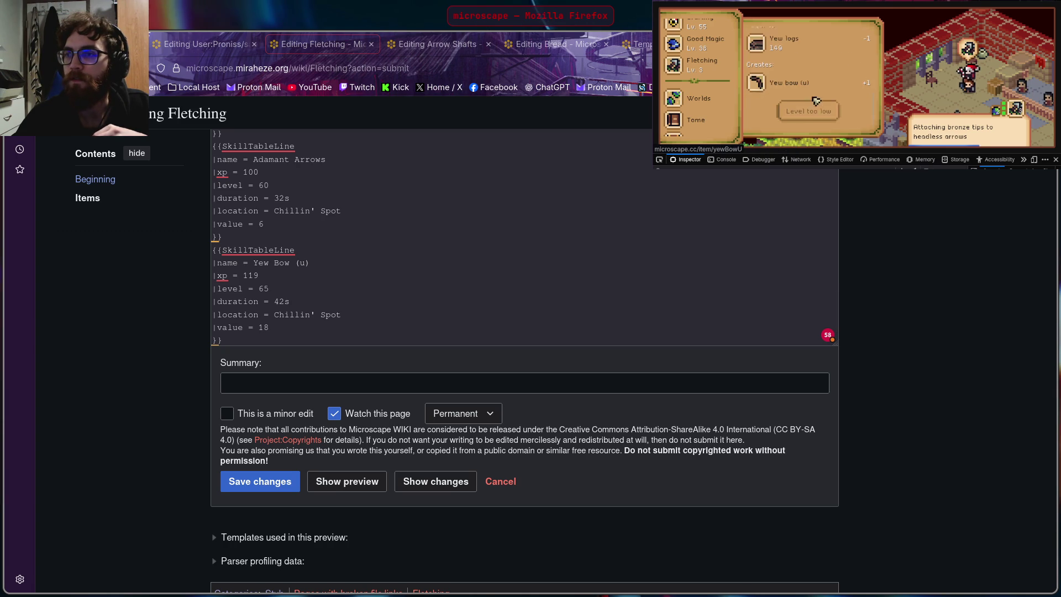
{"action": "left_click", "coordinate": [801, 90]}
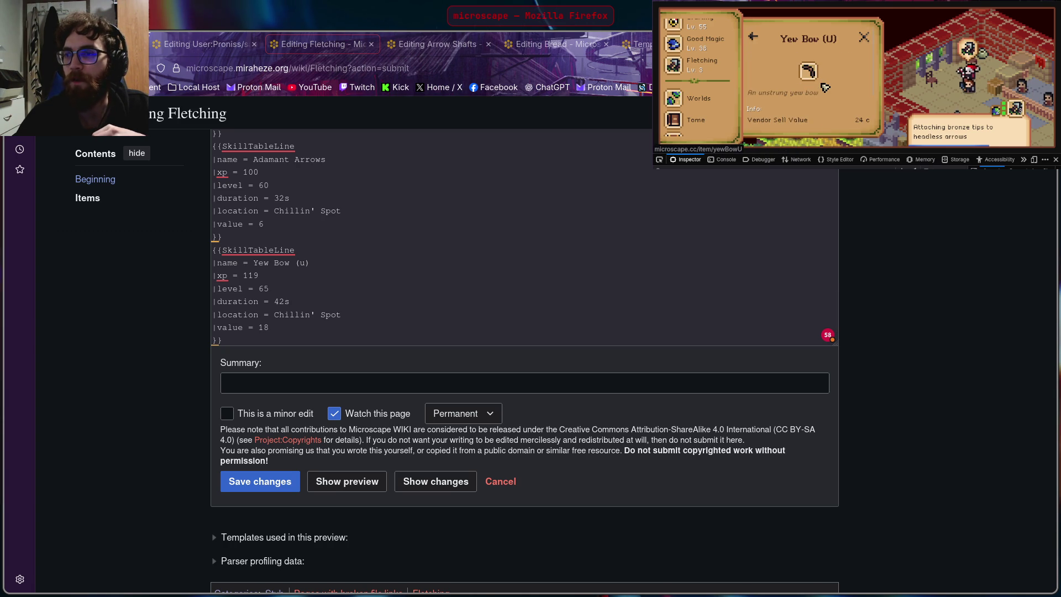
{"action": "scroll", "coordinate": [792, 115], "scroll_direction": "down", "scroll_amount": 2}
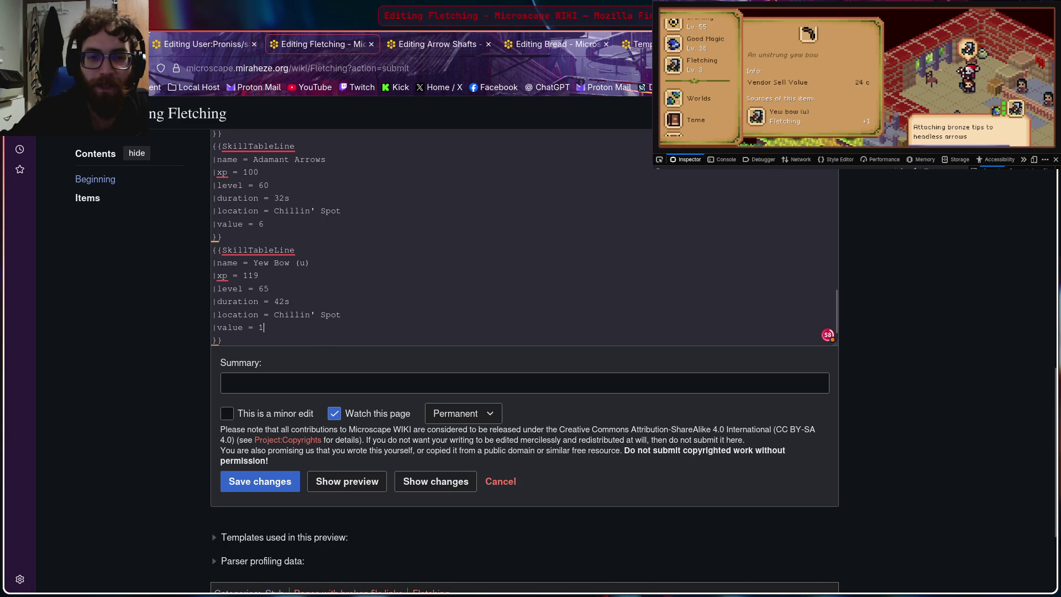
{"action": "key", "text": "BackSpace"}
{"action": "type", "text": "24"}
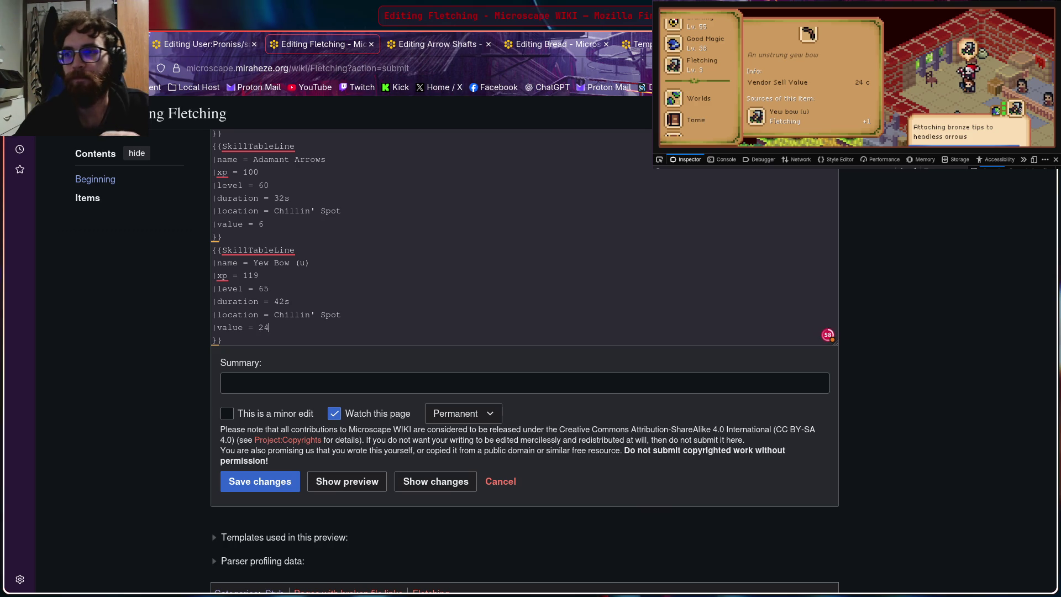
{"action": "scroll", "coordinate": [446, 284], "scroll_direction": "down", "scroll_amount": 1}
{"action": "scroll", "coordinate": [394, 266], "scroll_direction": "down", "scroll_amount": 2}
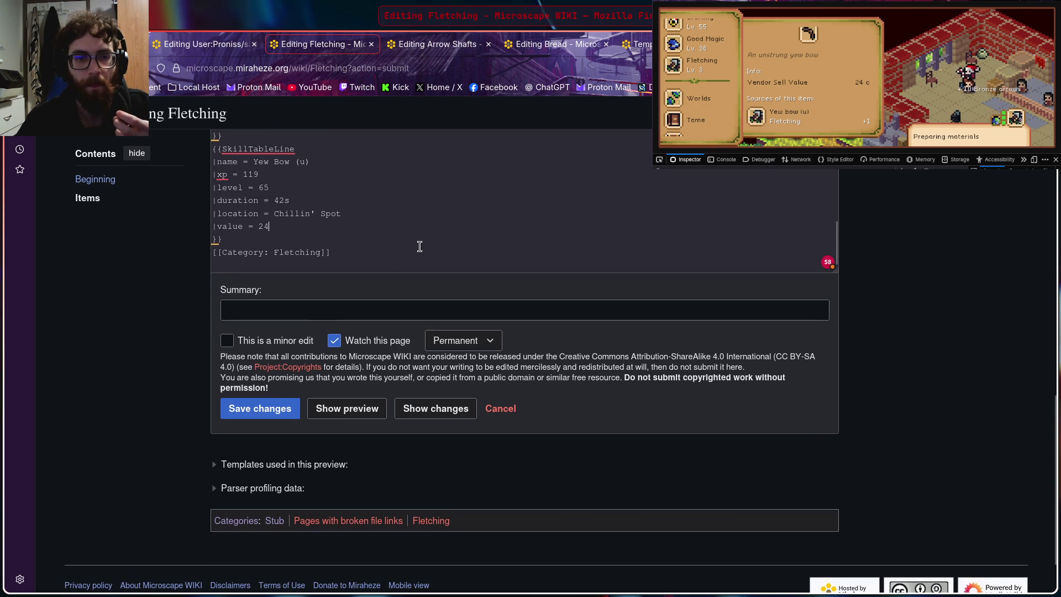
{"action": "scroll", "coordinate": [415, 243], "scroll_direction": "up", "scroll_amount": 1}
{"action": "scroll", "coordinate": [415, 244], "scroll_direction": "down", "scroll_amount": 1}
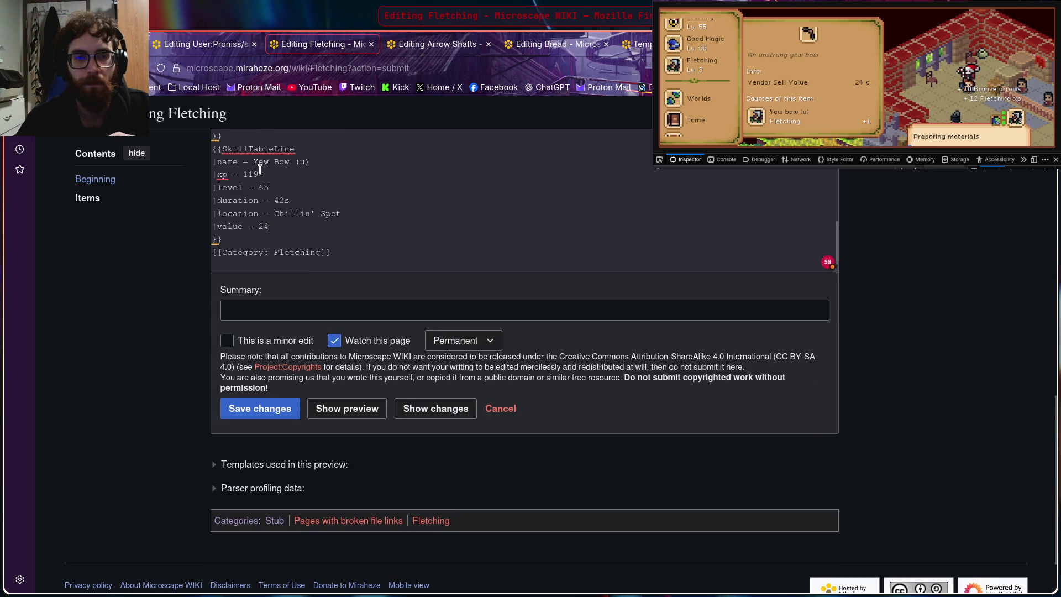
{"action": "left_click_drag", "start_coordinate": [213, 148], "coordinate": [309, 214]}
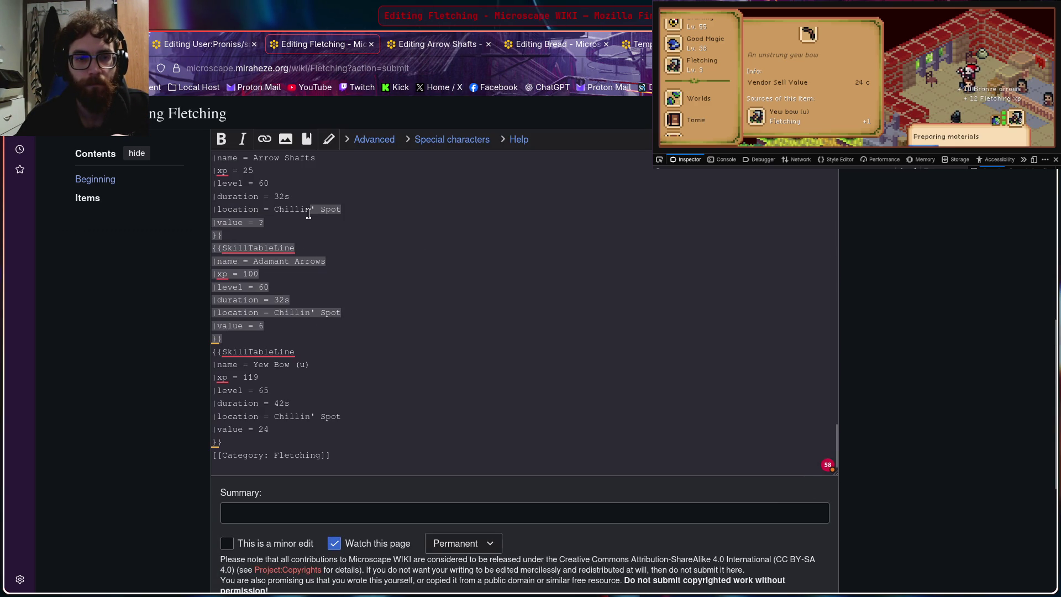
Step: Duplicate the Yew Bow (u) block below itself and rename the copy Yew Bow
{"action": "left_click", "coordinate": [348, 326]}
{"action": "left_click_drag", "start_coordinate": [211, 352], "coordinate": [316, 438]}
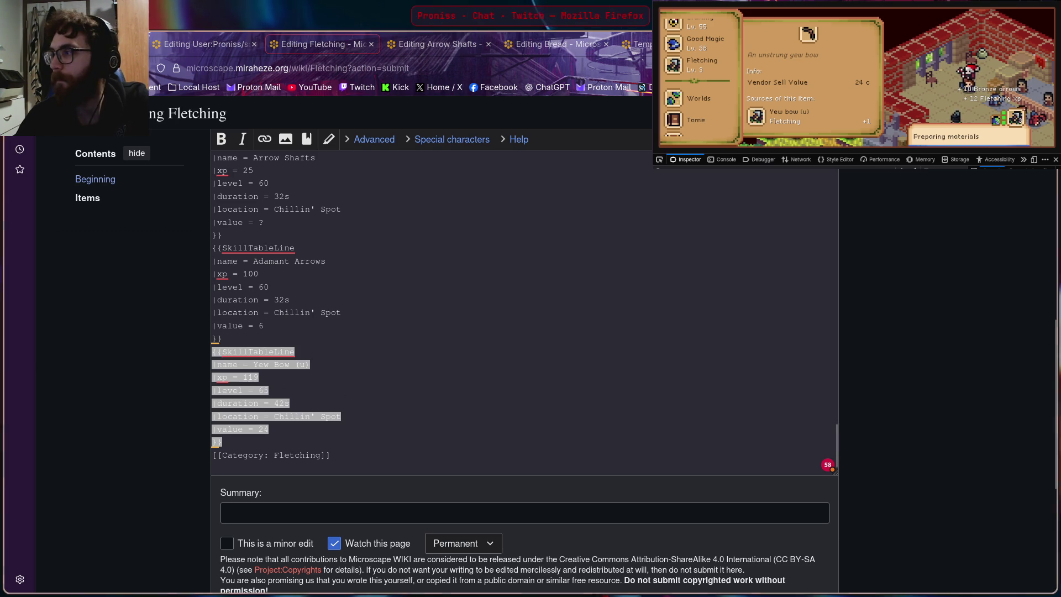
{"action": "key", "text": "alt+Tab"}
{"action": "key", "text": "alt+Tab"}
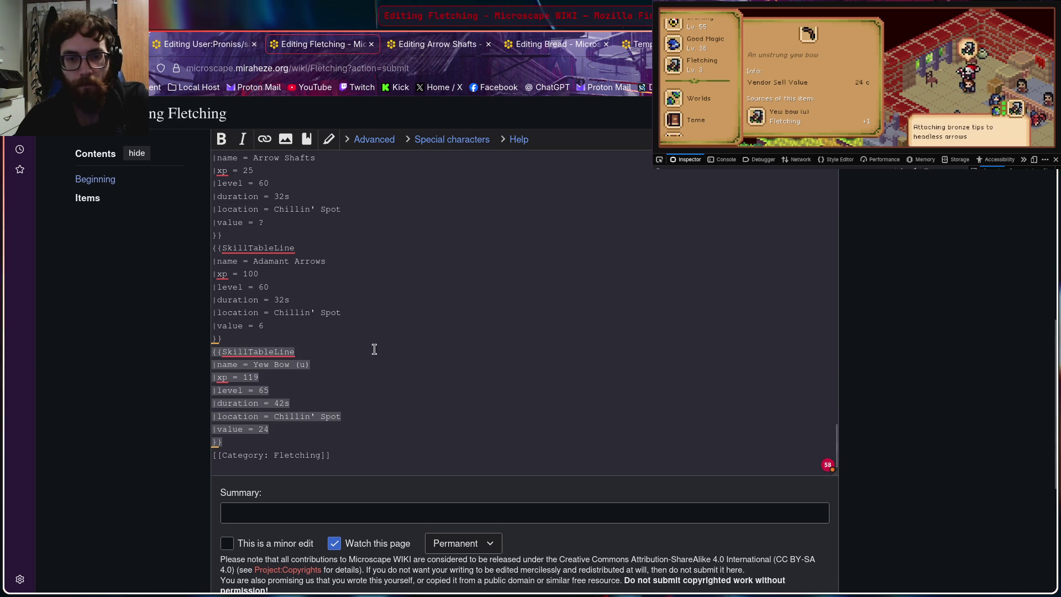
{"action": "scroll", "coordinate": [372, 348], "scroll_direction": "down", "scroll_amount": 2}
{"action": "left_click", "coordinate": [251, 371]}
{"action": "key", "text": "Return"}
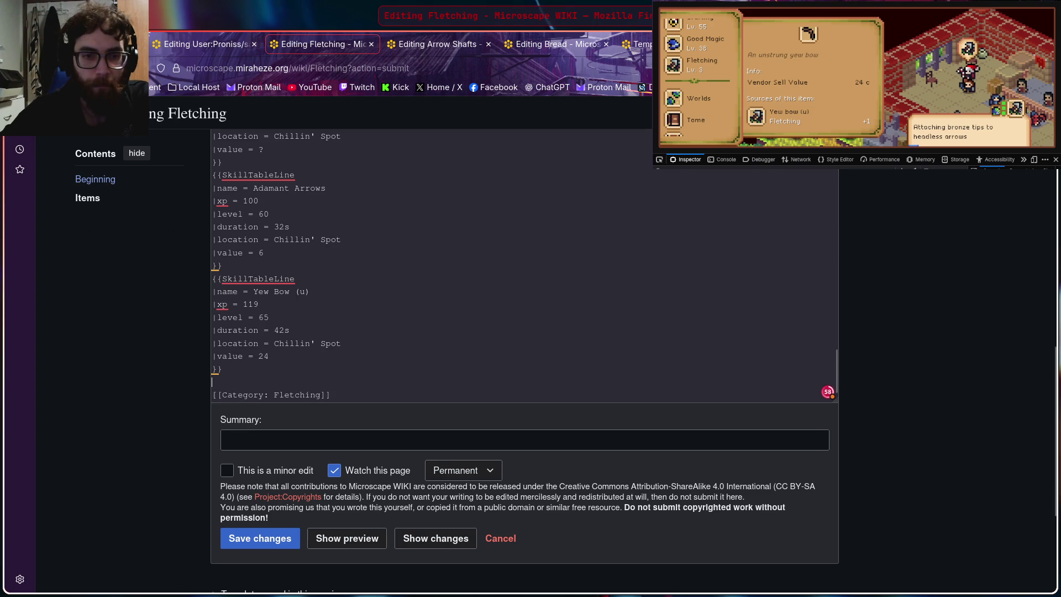
{"action": "type", "text": "{{SkillTableLine |name = Yew Bow (u) |xp = 119 |level = 65 |duration = 42s |location = Chillin' Spot |value = 24 }}"}
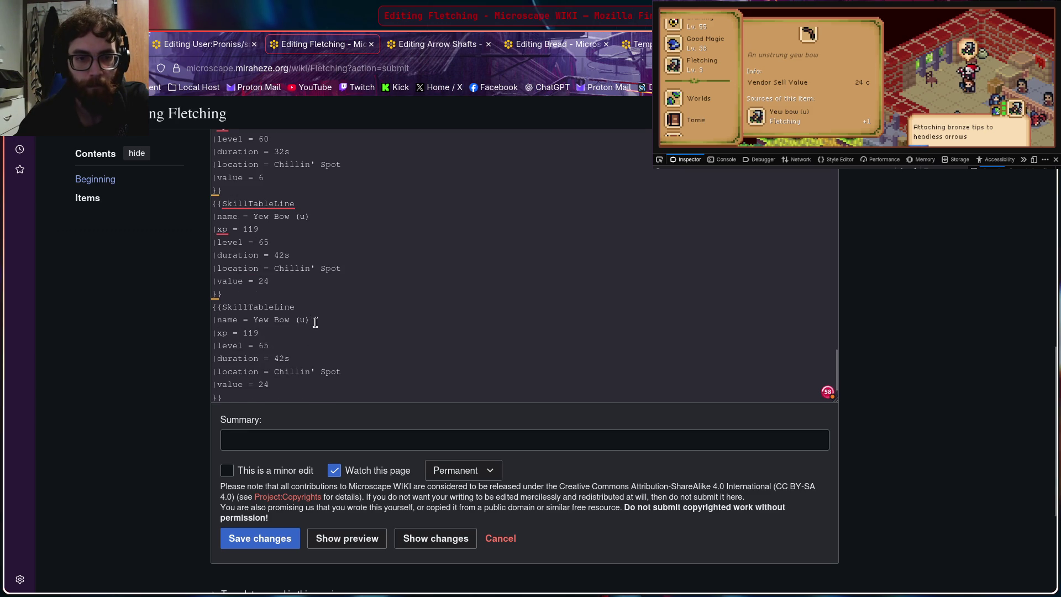
{"action": "key", "text": "BackSpace"}
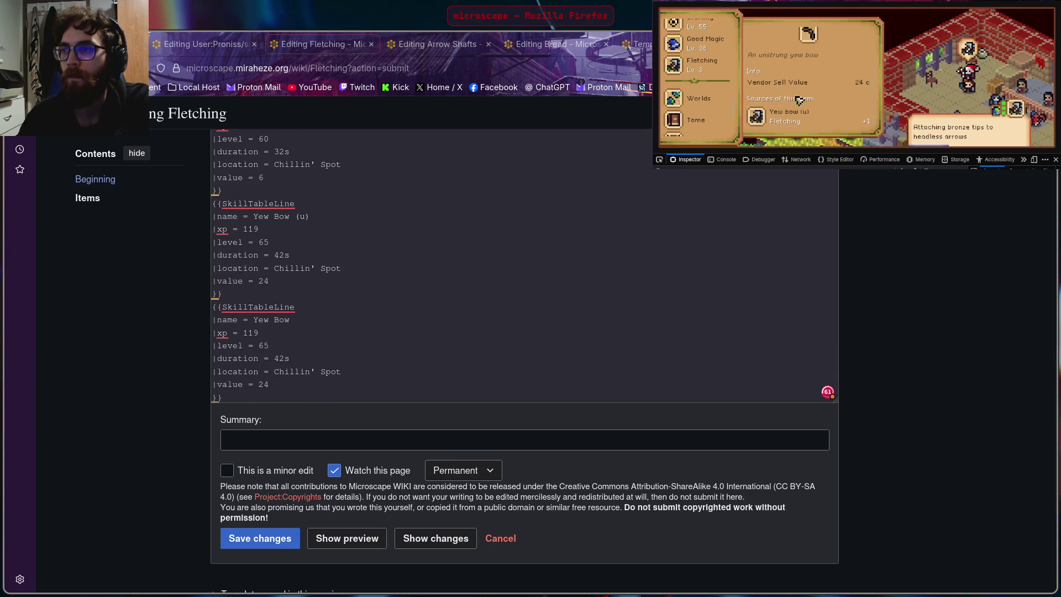
{"action": "scroll", "coordinate": [800, 101], "scroll_direction": "up", "scroll_amount": 2}
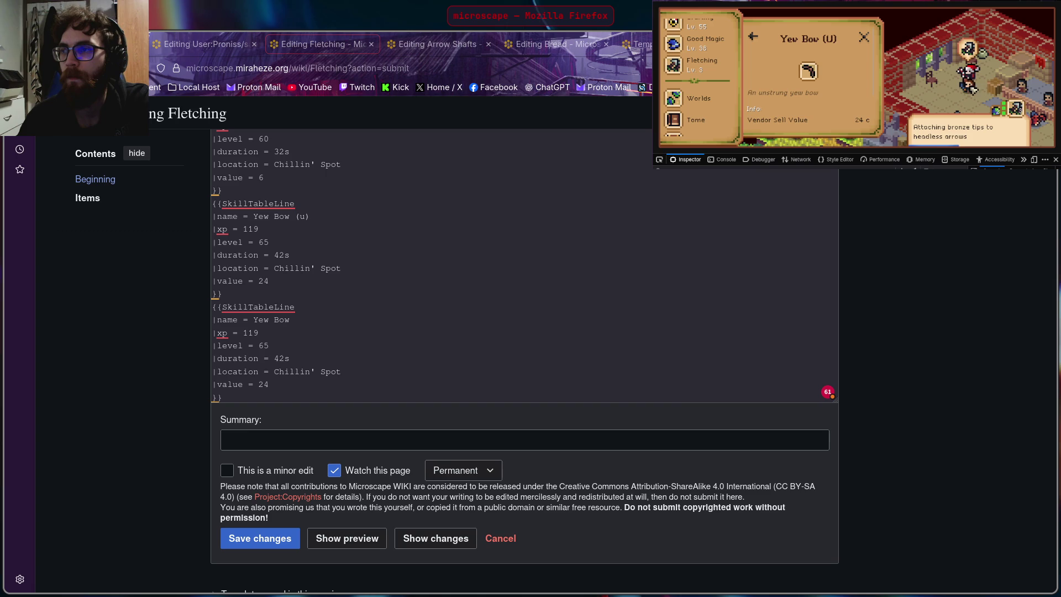
{"action": "scroll", "coordinate": [806, 62], "scroll_direction": "down", "scroll_amount": 3}
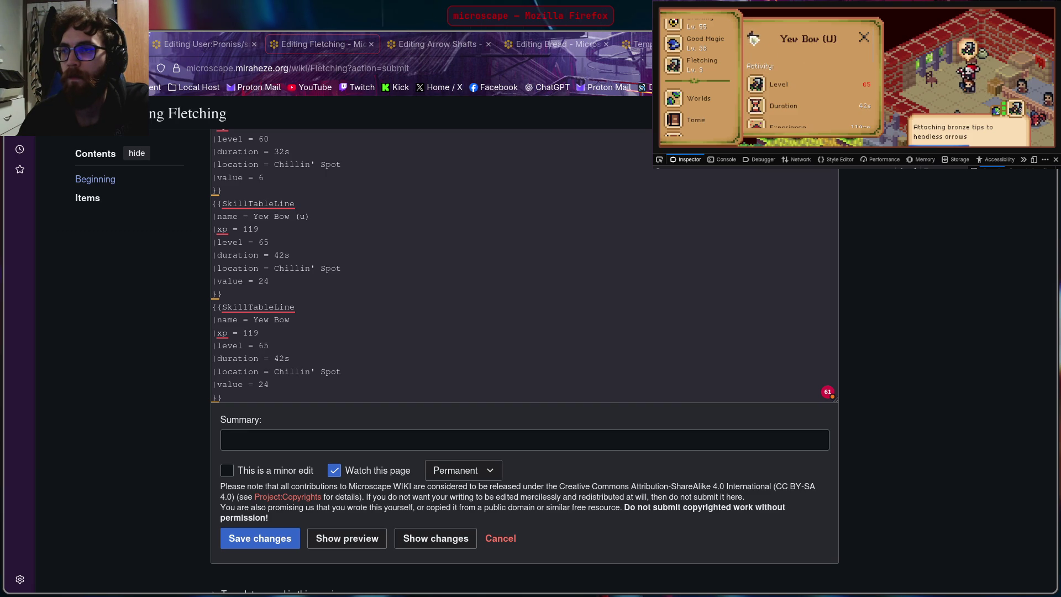
Step: Look up the Yew Bow stringing activity details in the guidebook
{"action": "left_click", "coordinate": [757, 39]}
{"action": "scroll", "coordinate": [816, 76], "scroll_direction": "down", "scroll_amount": 5}
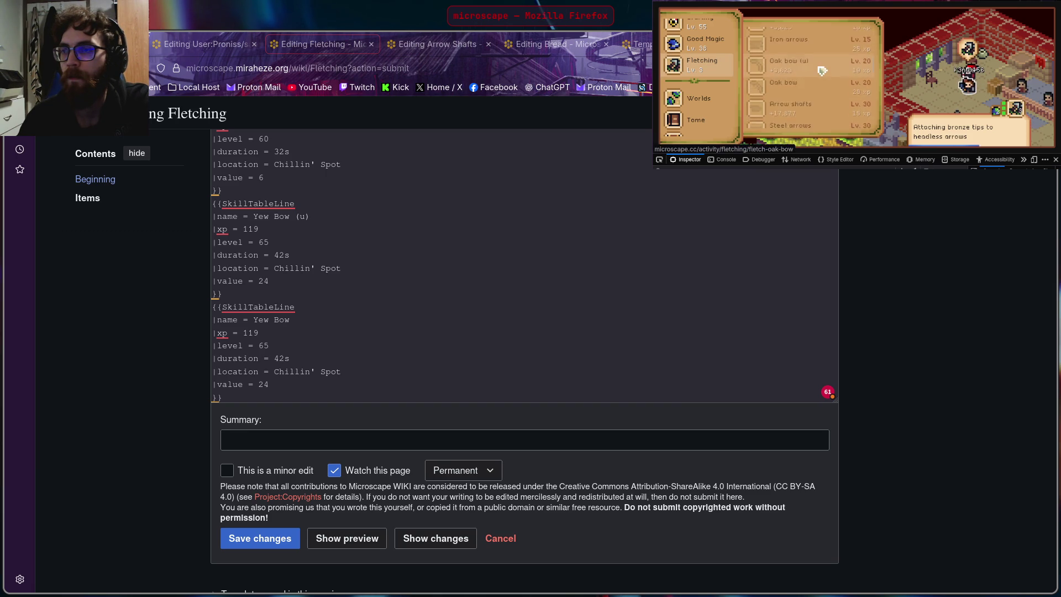
{"action": "scroll", "coordinate": [821, 68], "scroll_direction": "down", "scroll_amount": 2}
{"action": "left_click", "coordinate": [813, 56]}
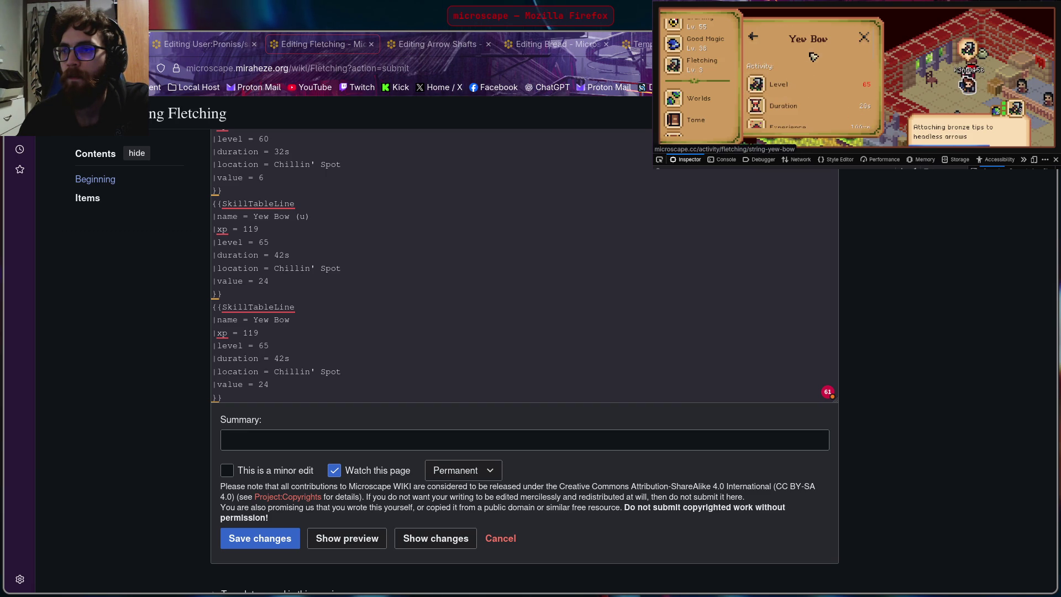
{"action": "scroll", "coordinate": [823, 106], "scroll_direction": "down", "scroll_amount": 3}
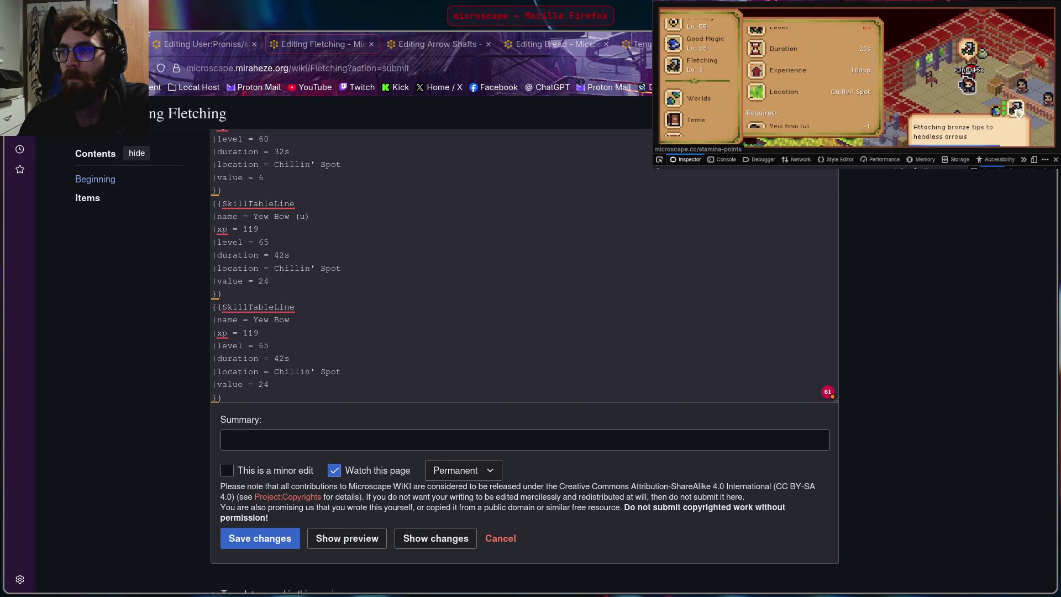
{"action": "scroll", "coordinate": [772, 74], "scroll_direction": "down", "scroll_amount": 2}
{"action": "scroll", "coordinate": [774, 76], "scroll_direction": "down", "scroll_amount": 1}
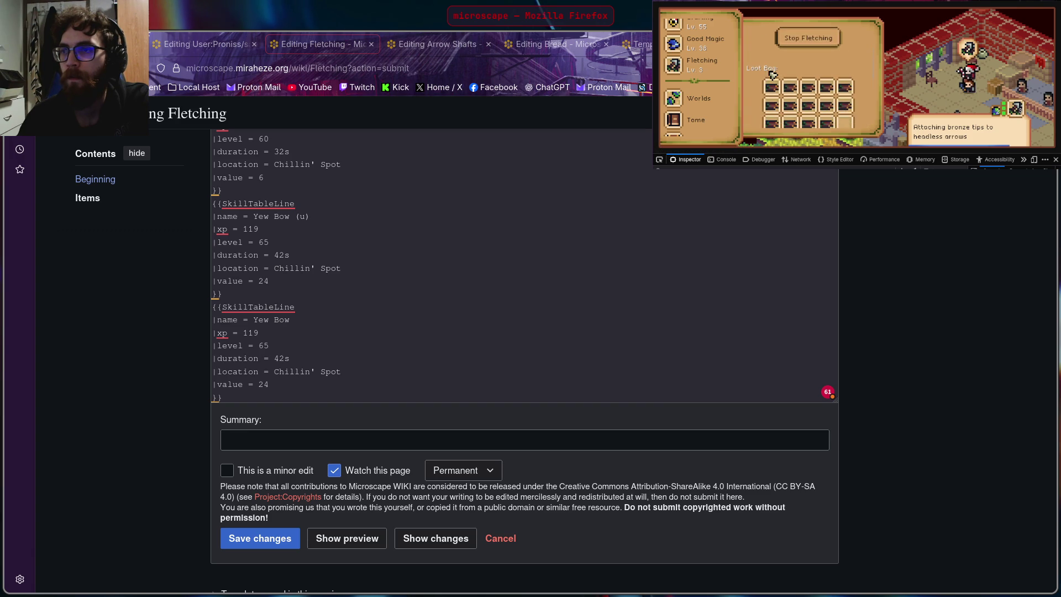
{"action": "scroll", "coordinate": [773, 74], "scroll_direction": "down", "scroll_amount": 2}
{"action": "scroll", "coordinate": [772, 74], "scroll_direction": "down", "scroll_amount": 1}
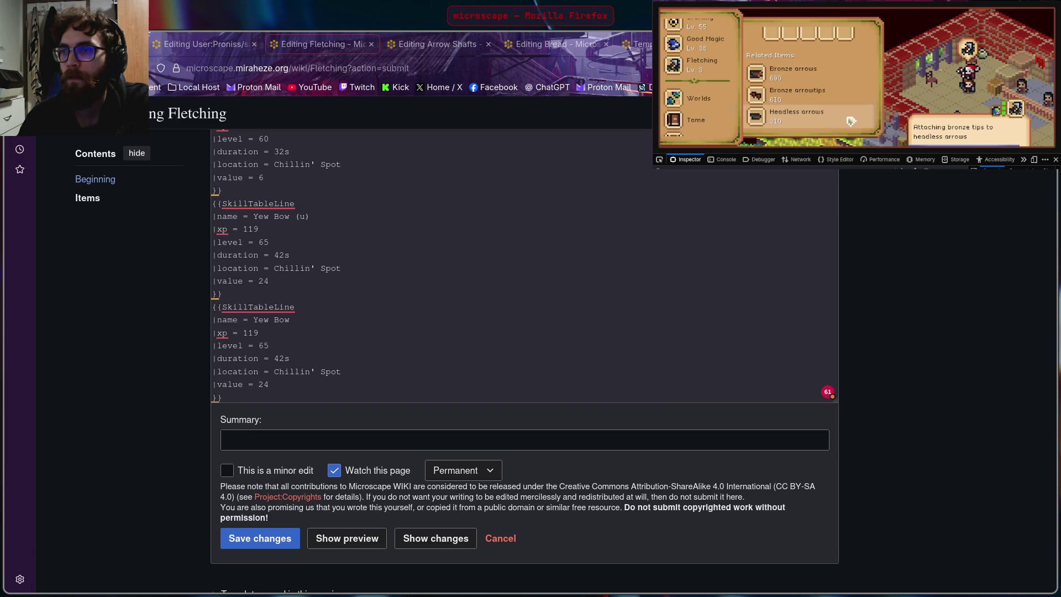
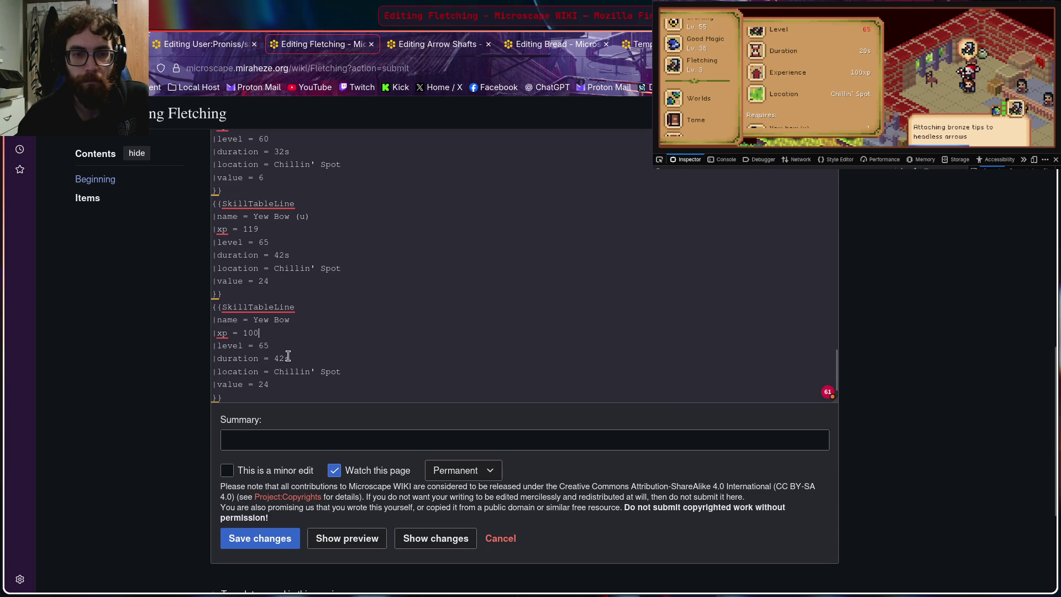
Step: Change the Yew Bow entry to duration 20s and value 38, checking the game's item panel
{"action": "key", "text": "BackSpace"}
{"action": "key", "text": "BackSpace"}
{"action": "key", "text": "BackSpace"}
{"action": "type", "text": "2"}
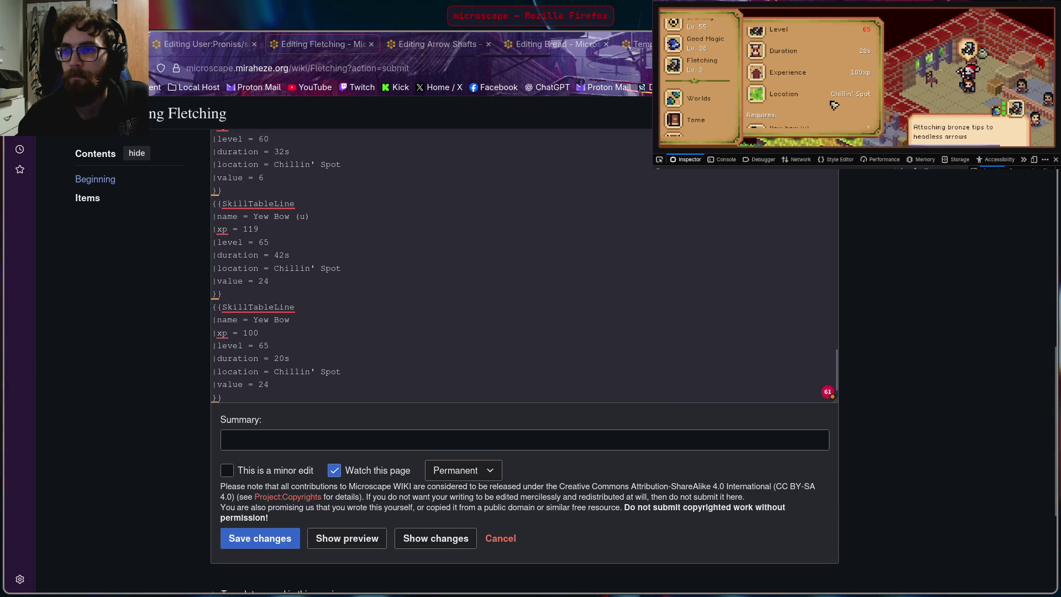
{"action": "scroll", "coordinate": [829, 79], "scroll_direction": "down", "scroll_amount": 3}
{"action": "scroll", "coordinate": [829, 78], "scroll_direction": "down", "scroll_amount": 2}
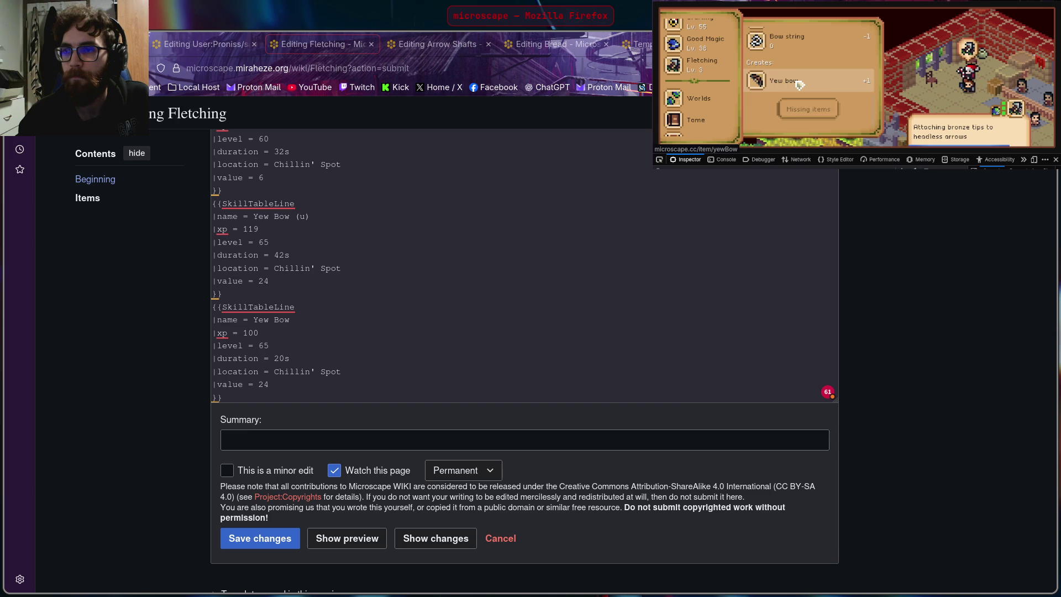
{"action": "left_click", "coordinate": [801, 84]}
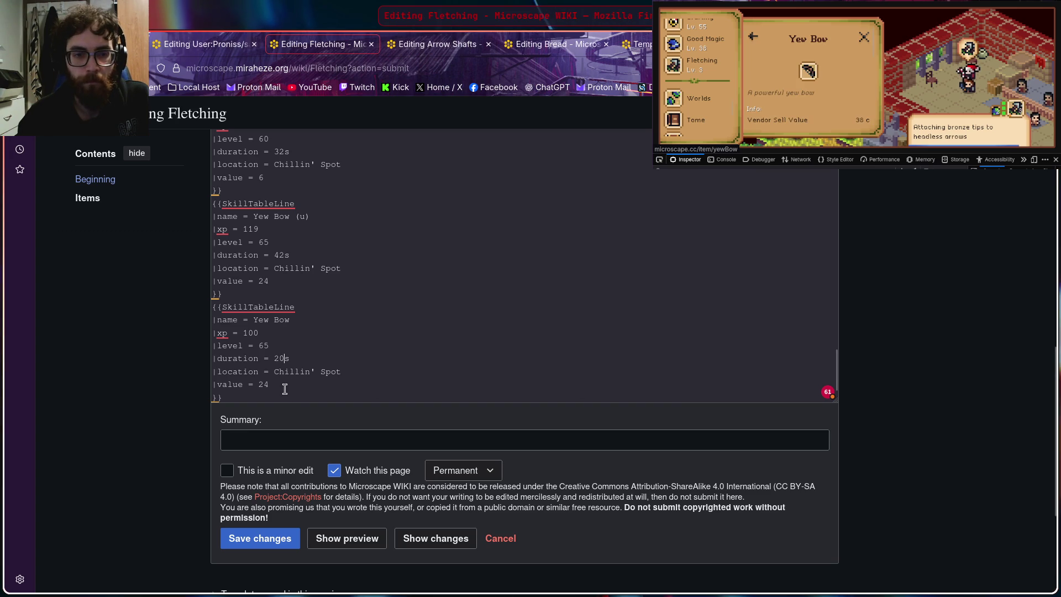
{"action": "key", "text": "BackSpace"}
{"action": "type", "text": "38"}
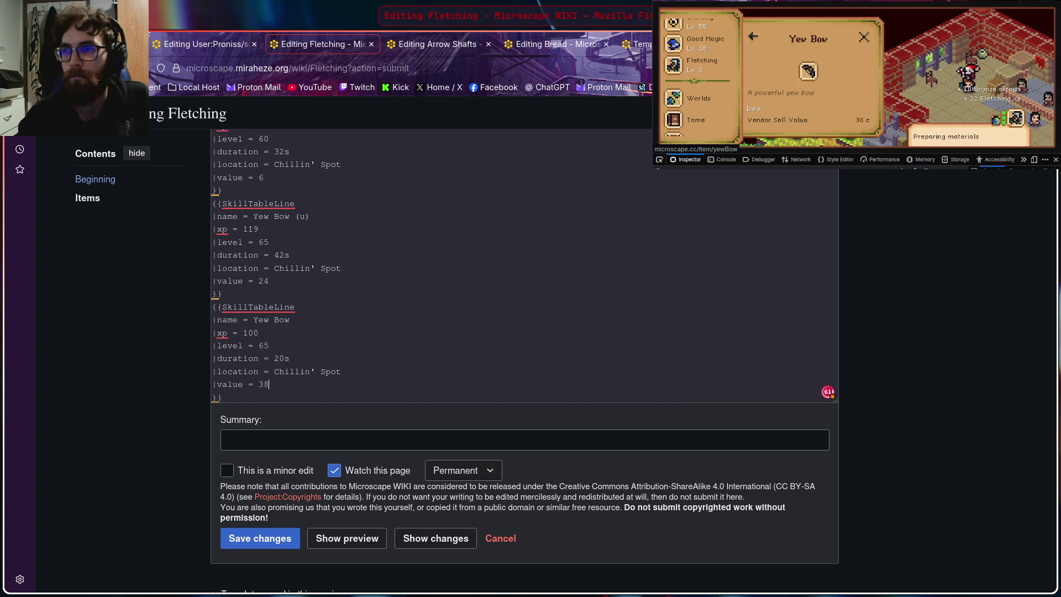
{"action": "left_click", "coordinate": [785, 88]}
{"action": "scroll", "coordinate": [786, 88], "scroll_direction": "down", "scroll_amount": 2}
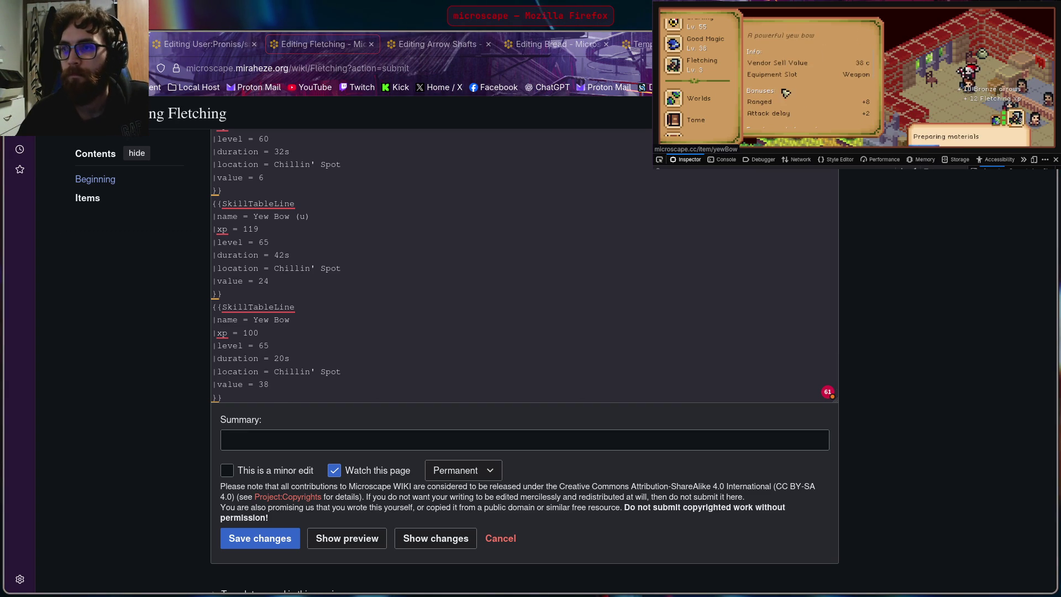
{"action": "scroll", "coordinate": [788, 91], "scroll_direction": "down", "scroll_amount": 2}
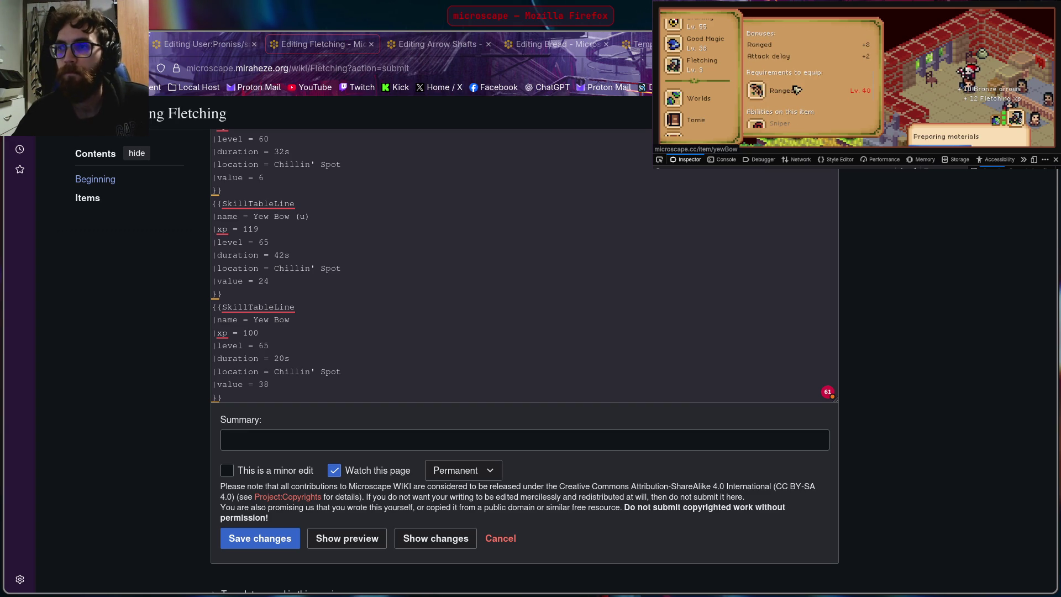
{"action": "scroll", "coordinate": [795, 86], "scroll_direction": "down", "scroll_amount": 1}
{"action": "scroll", "coordinate": [800, 91], "scroll_direction": "down", "scroll_amount": 1}
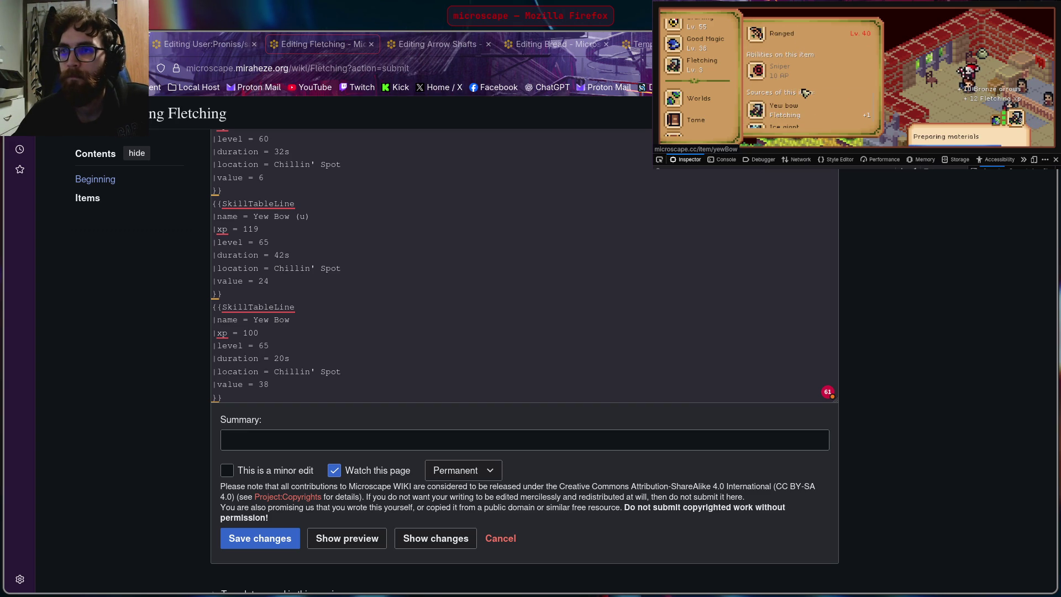
{"action": "scroll", "coordinate": [804, 93], "scroll_direction": "down", "scroll_amount": 1}
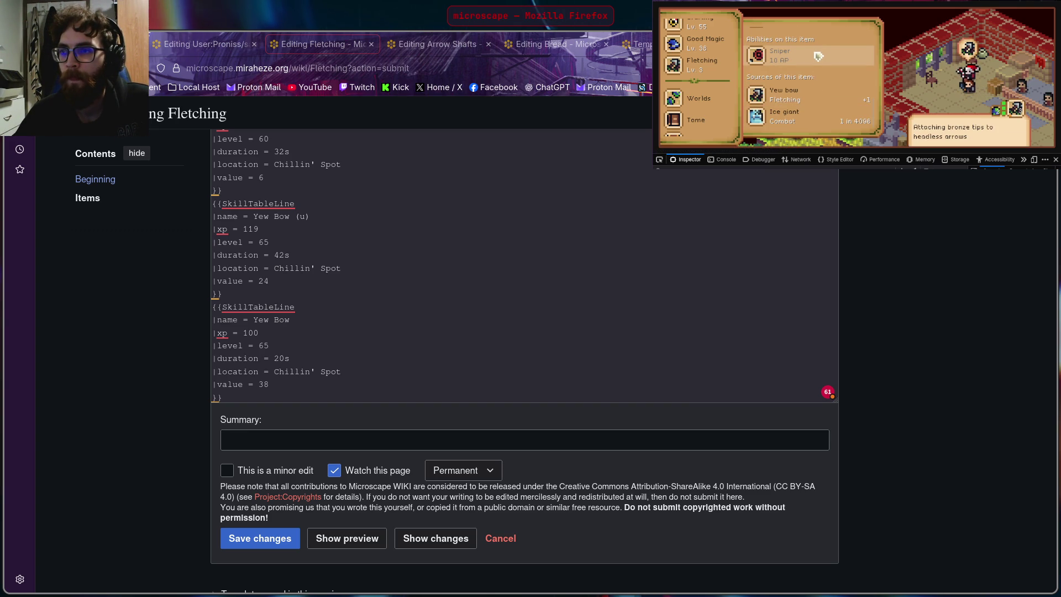
{"action": "scroll", "coordinate": [817, 57], "scroll_direction": "up", "scroll_amount": 1}
{"action": "scroll", "coordinate": [816, 75], "scroll_direction": "up", "scroll_amount": 1}
{"action": "scroll", "coordinate": [809, 81], "scroll_direction": "up", "scroll_amount": 1}
{"action": "scroll", "coordinate": [806, 83], "scroll_direction": "up", "scroll_amount": 1}
{"action": "scroll", "coordinate": [803, 84], "scroll_direction": "down", "scroll_amount": 2}
{"action": "left_click", "coordinate": [896, 248]}
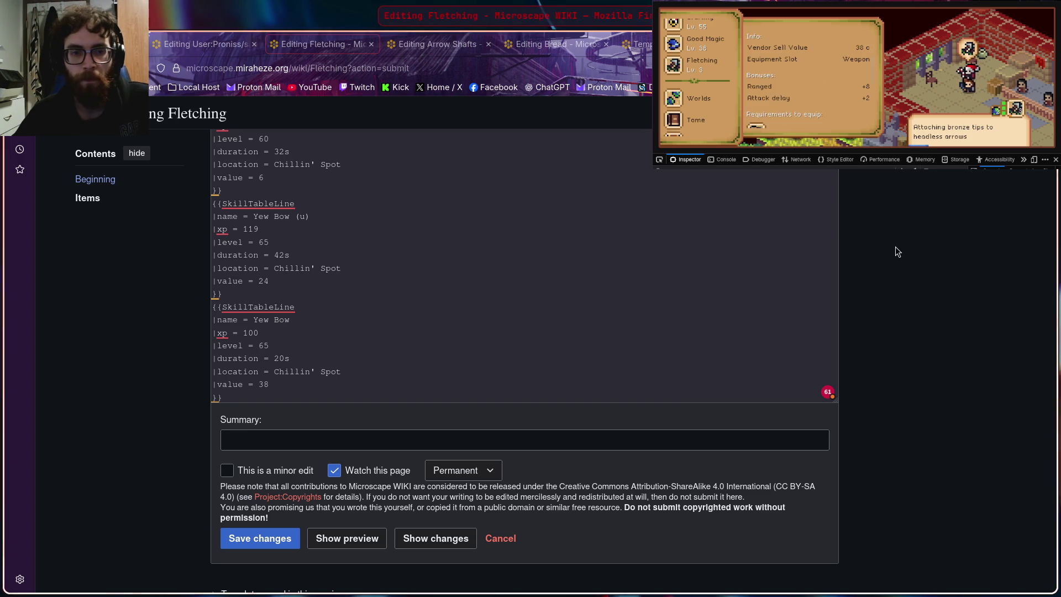
{"action": "scroll", "coordinate": [493, 272], "scroll_direction": "down", "scroll_amount": 1}
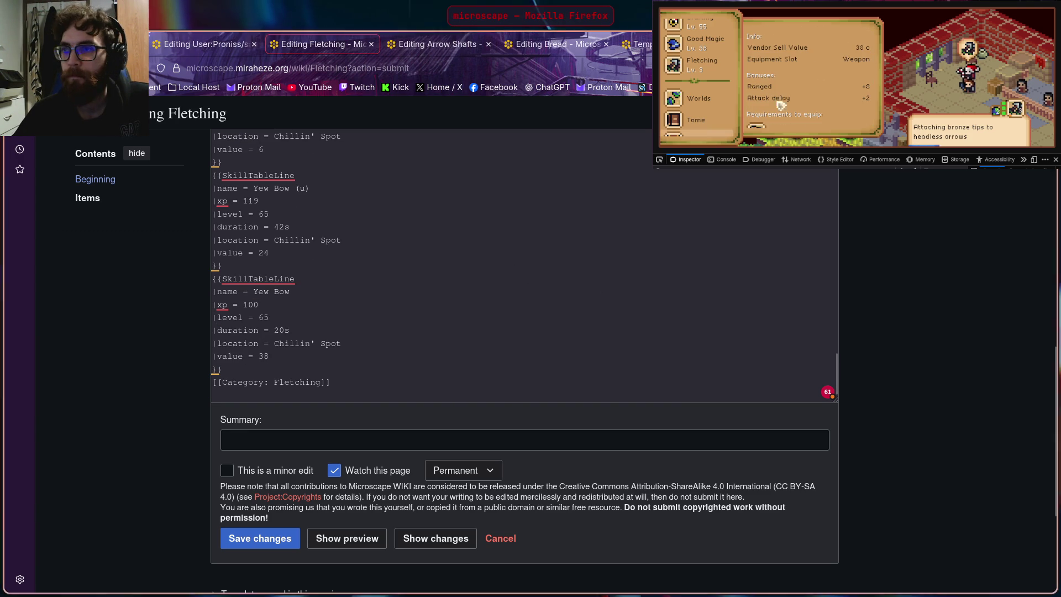
Step: Paste a copy of the Arrow Shafts entry (xp 25, level 60, 32s, value 7) after Yew Bow
{"action": "left_click", "coordinate": [806, 83]}
{"action": "scroll", "coordinate": [805, 84], "scroll_direction": "up", "scroll_amount": 2}
{"action": "scroll", "coordinate": [757, 40], "scroll_direction": "down", "scroll_amount": 2}
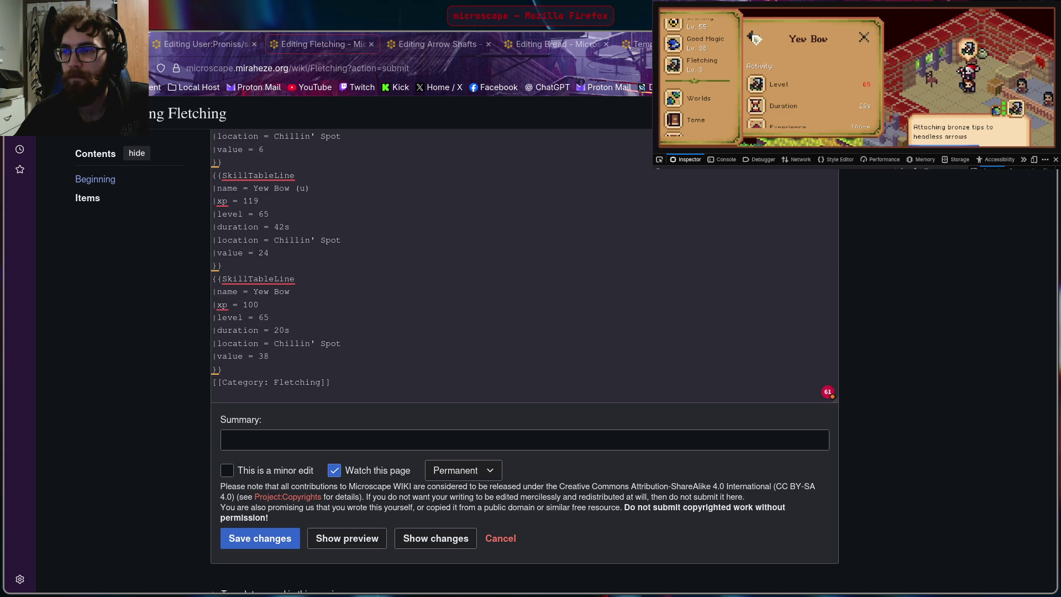
{"action": "left_click", "coordinate": [756, 40]}
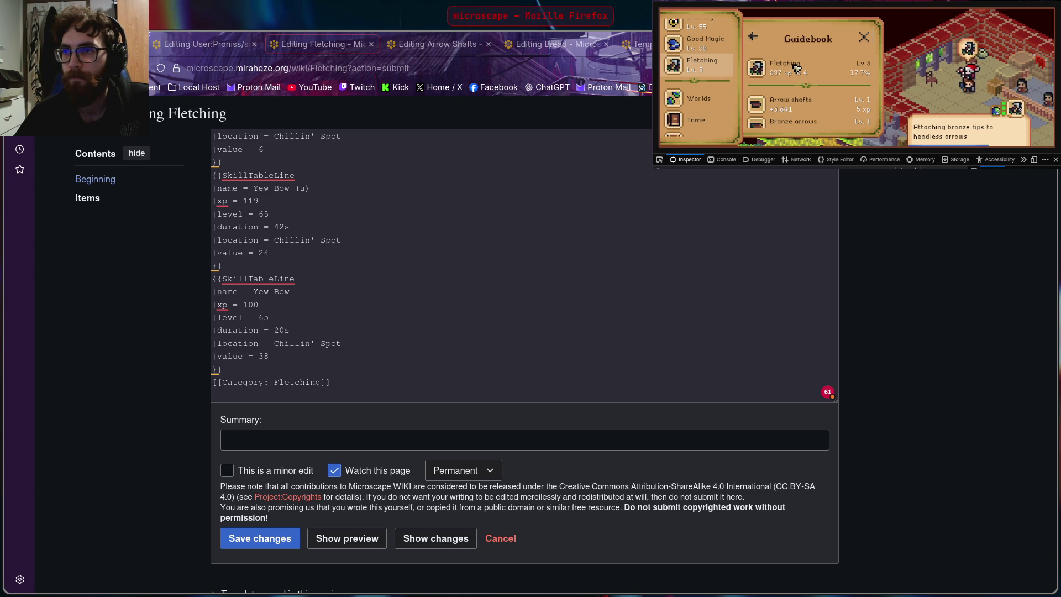
{"action": "scroll", "coordinate": [798, 68], "scroll_direction": "down", "scroll_amount": 2}
{"action": "scroll", "coordinate": [810, 72], "scroll_direction": "down", "scroll_amount": 3}
{"action": "scroll", "coordinate": [811, 72], "scroll_direction": "down", "scroll_amount": 3}
{"action": "scroll", "coordinate": [810, 72], "scroll_direction": "down", "scroll_amount": 3}
{"action": "scroll", "coordinate": [810, 73], "scroll_direction": "down", "scroll_amount": 3}
{"action": "scroll", "coordinate": [810, 72], "scroll_direction": "down", "scroll_amount": 2}
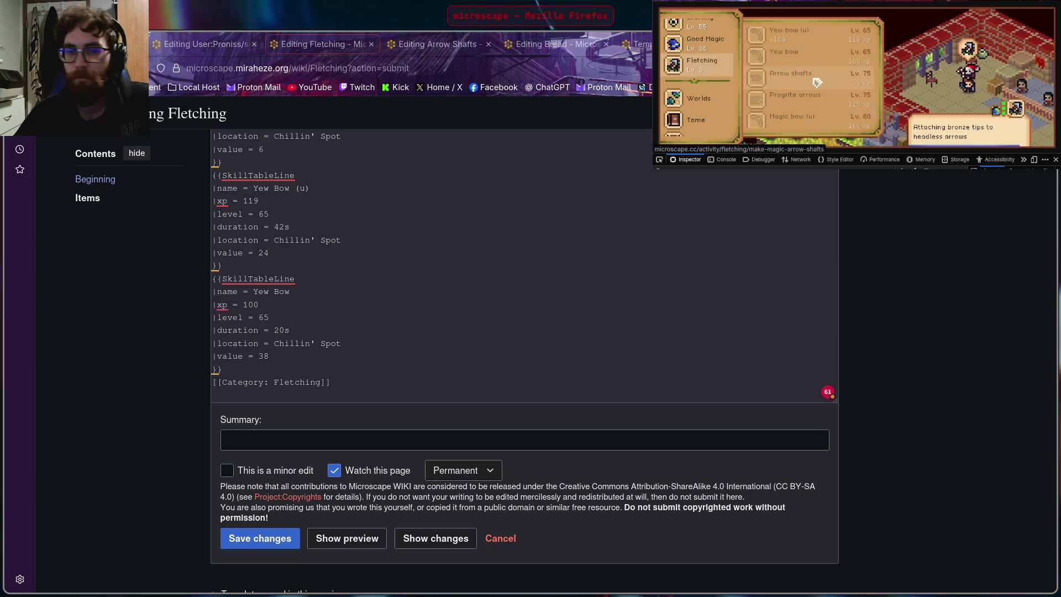
{"action": "scroll", "coordinate": [345, 307], "scroll_direction": "up", "scroll_amount": 3}
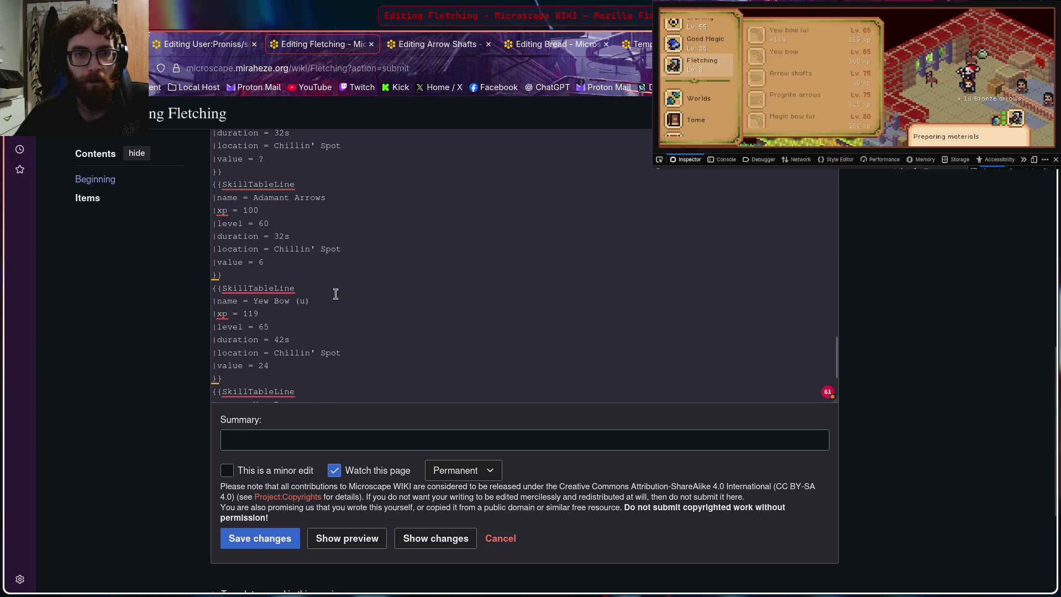
{"action": "scroll", "coordinate": [304, 253], "scroll_direction": "up", "scroll_amount": 1}
{"action": "scroll", "coordinate": [301, 252], "scroll_direction": "up", "scroll_amount": 2}
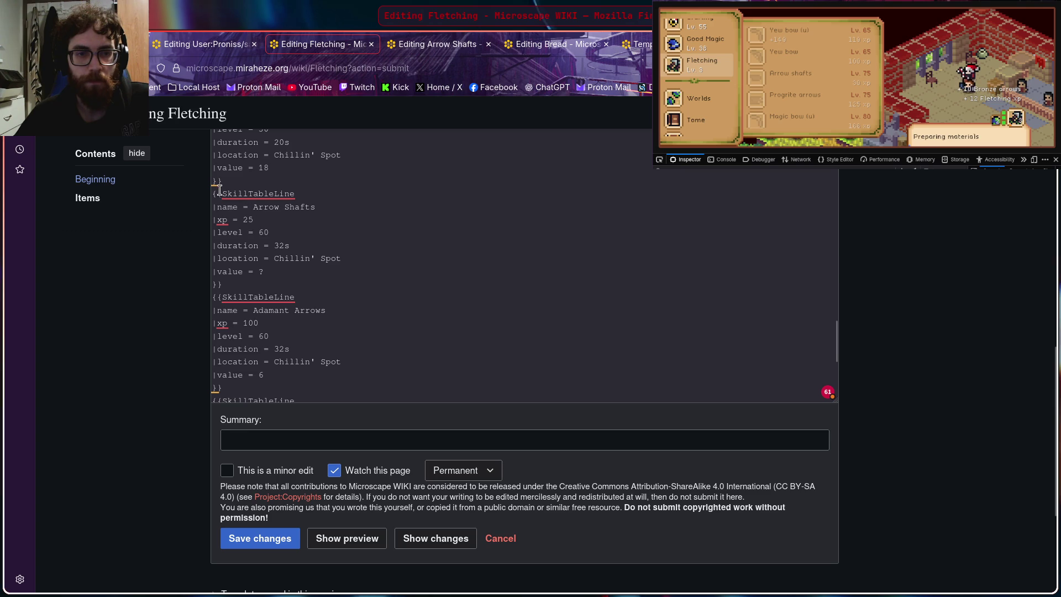
{"action": "left_click_drag", "start_coordinate": [212, 195], "coordinate": [304, 281]}
{"action": "key", "text": "ctrl+c"}
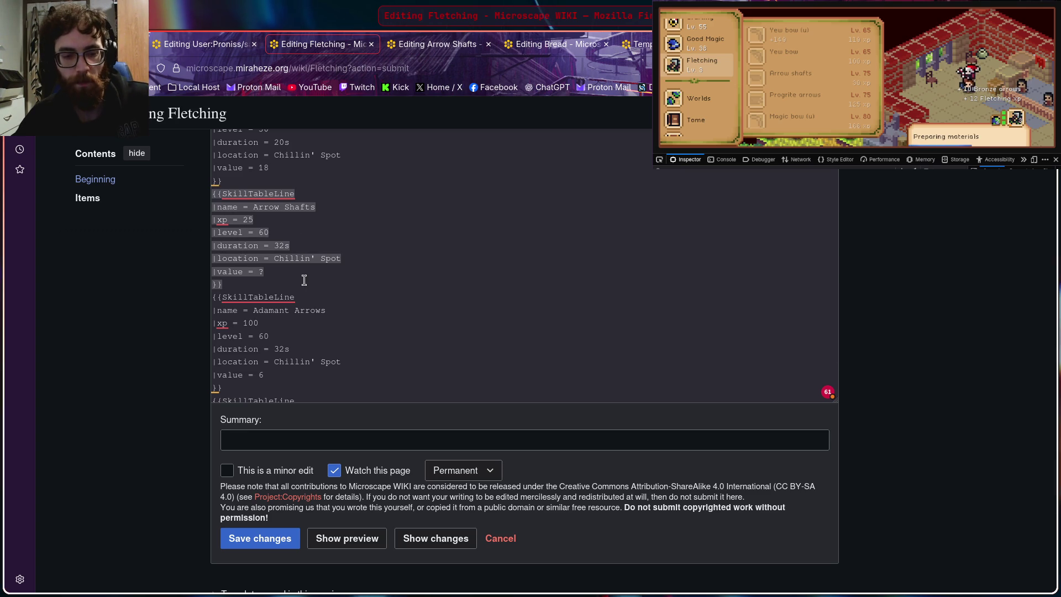
{"action": "scroll", "coordinate": [316, 274], "scroll_direction": "down", "scroll_amount": 2}
{"action": "scroll", "coordinate": [315, 274], "scroll_direction": "down", "scroll_amount": 3}
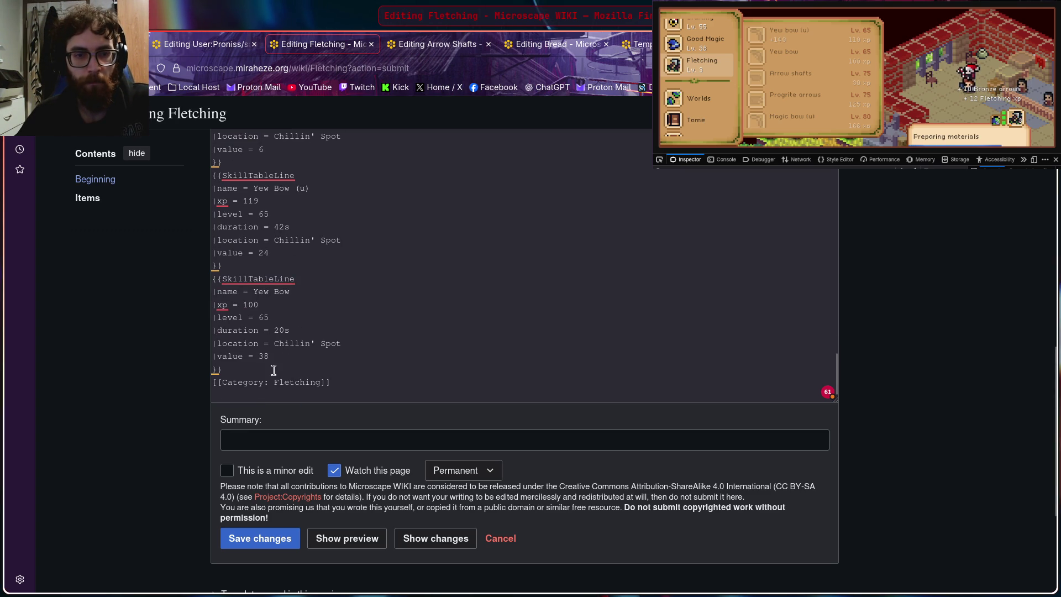
{"action": "key", "text": "Return"}
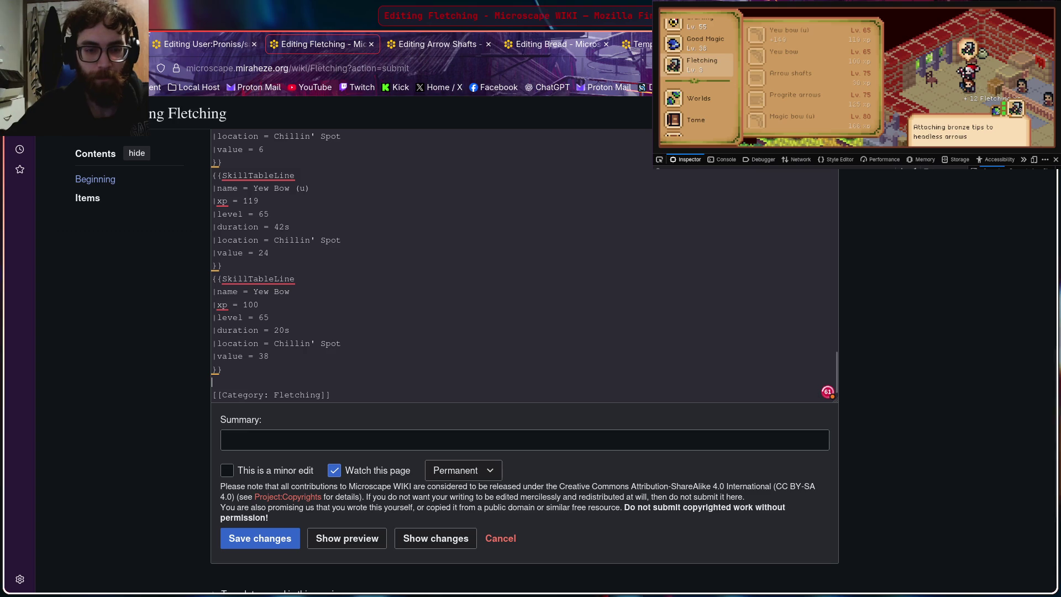
{"action": "key", "text": "ctrl+v"}
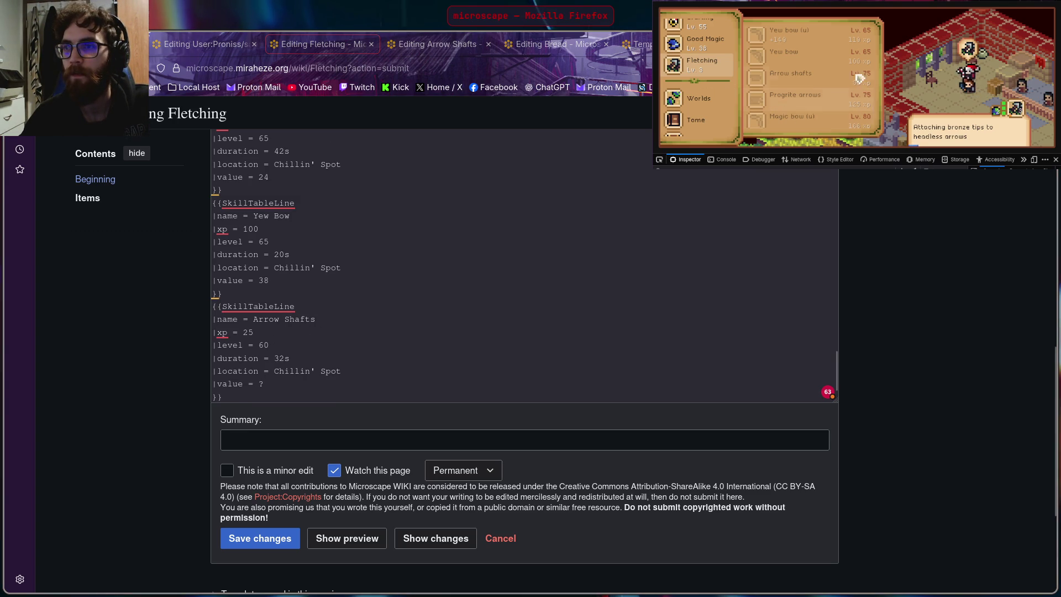
{"action": "left_click", "coordinate": [816, 79]}
Step: Change the pasted Arrow Shafts entry to level 75 and xp 30, checking the game panel
{"action": "left_click", "coordinate": [815, 80]}
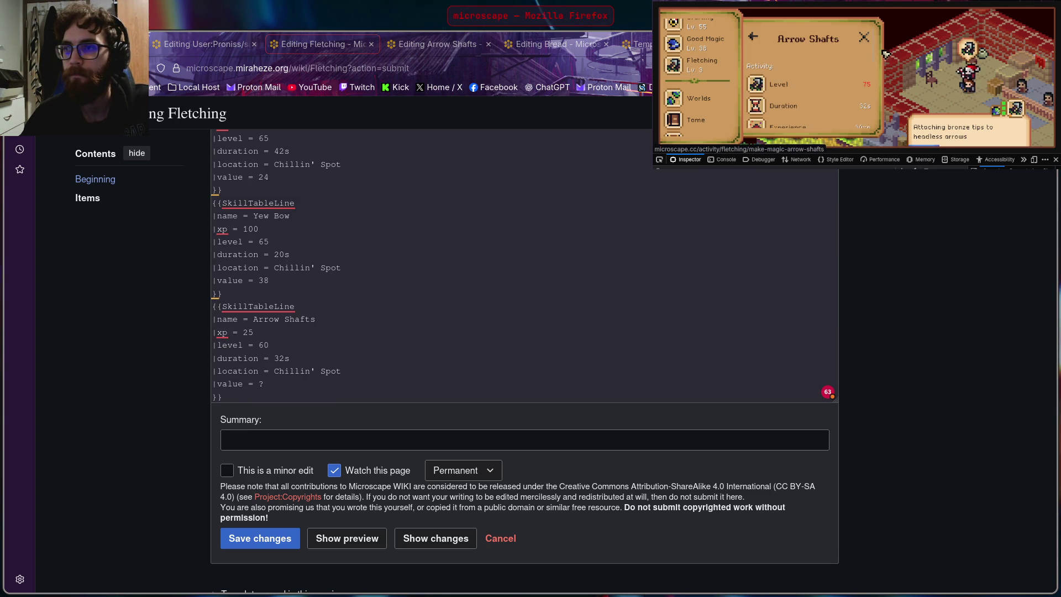
{"action": "left_click_drag", "start_coordinate": [874, 49], "coordinate": [873, 72]}
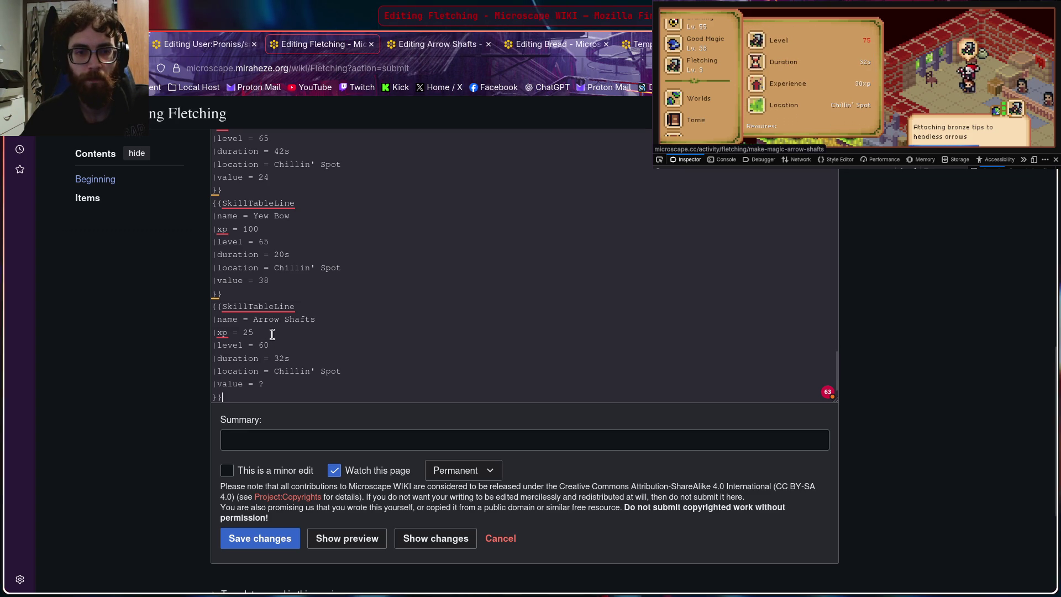
{"action": "key", "text": "BackSpace"}
{"action": "key", "text": "BackSpace"}
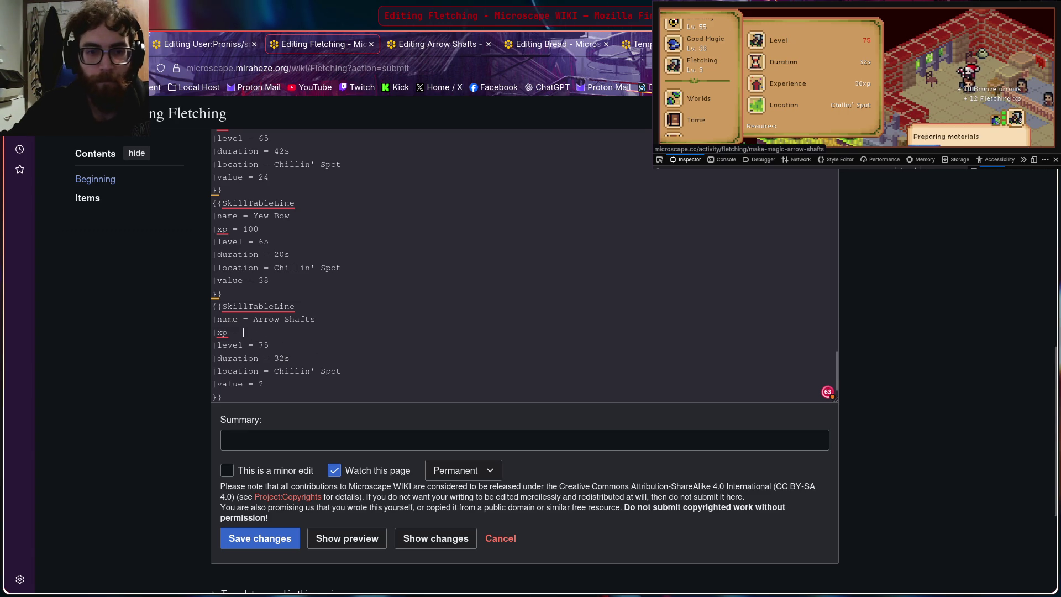
{"action": "key", "text": "BackSpace"}
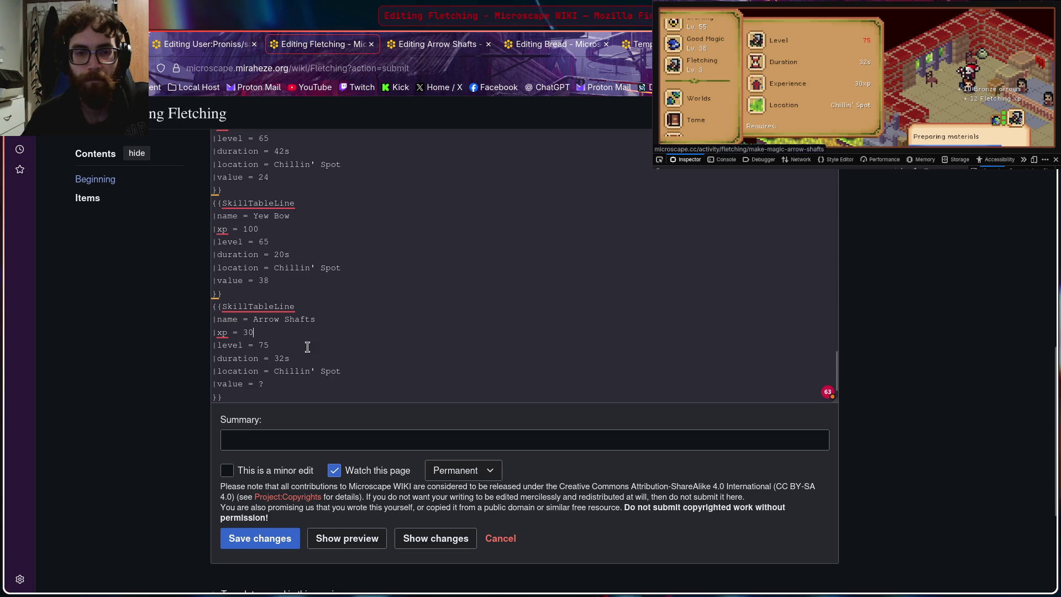
{"action": "scroll", "coordinate": [307, 346], "scroll_direction": "down", "scroll_amount": 1}
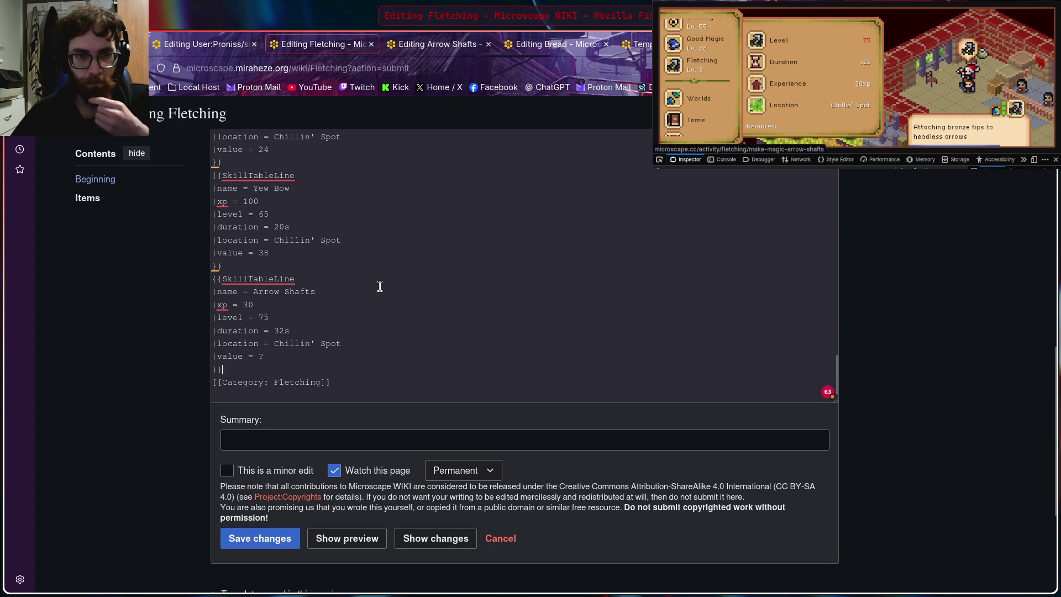
{"action": "left_click", "coordinate": [780, 91]}
{"action": "left_click", "coordinate": [812, 92]}
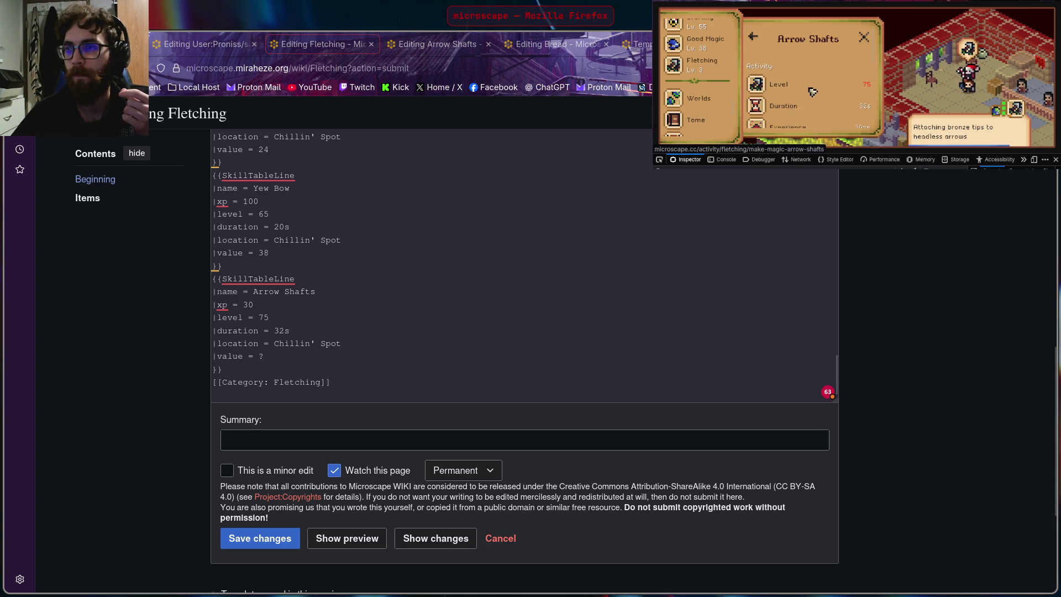
{"action": "left_click", "coordinate": [756, 39]}
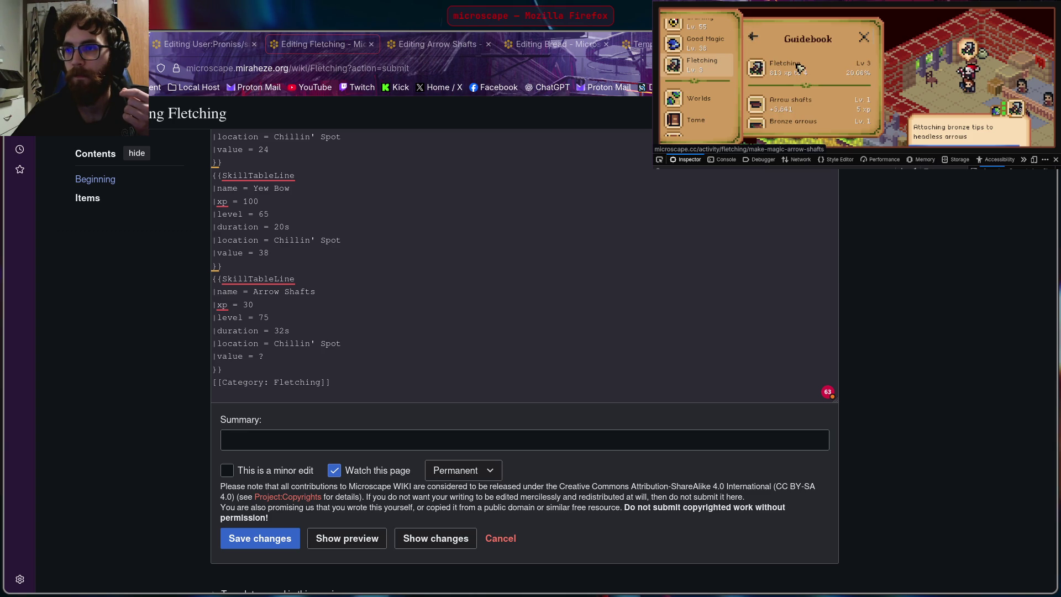
{"action": "scroll", "coordinate": [799, 67], "scroll_direction": "down", "scroll_amount": 3}
{"action": "scroll", "coordinate": [800, 66], "scroll_direction": "down", "scroll_amount": 2}
{"action": "scroll", "coordinate": [800, 67], "scroll_direction": "down", "scroll_amount": 2}
{"action": "scroll", "coordinate": [799, 69], "scroll_direction": "down", "scroll_amount": 3}
{"action": "scroll", "coordinate": [802, 69], "scroll_direction": "down", "scroll_amount": 3}
{"action": "scroll", "coordinate": [815, 79], "scroll_direction": "down", "scroll_amount": 1}
{"action": "scroll", "coordinate": [821, 101], "scroll_direction": "down", "scroll_amount": 1}
{"action": "left_click", "coordinate": [821, 100]}
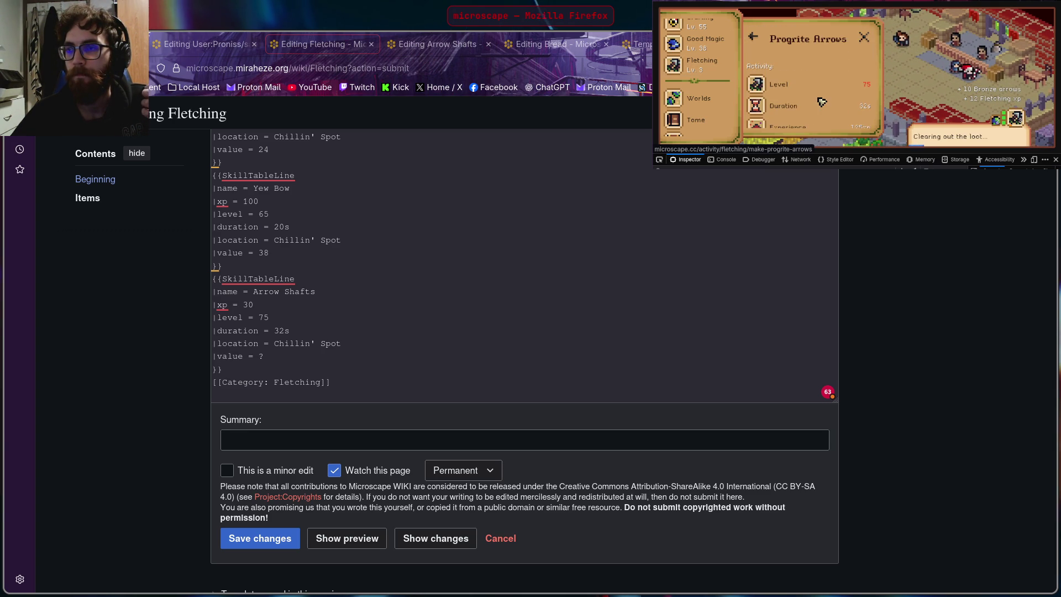
{"action": "scroll", "coordinate": [819, 100], "scroll_direction": "down", "scroll_amount": 1}
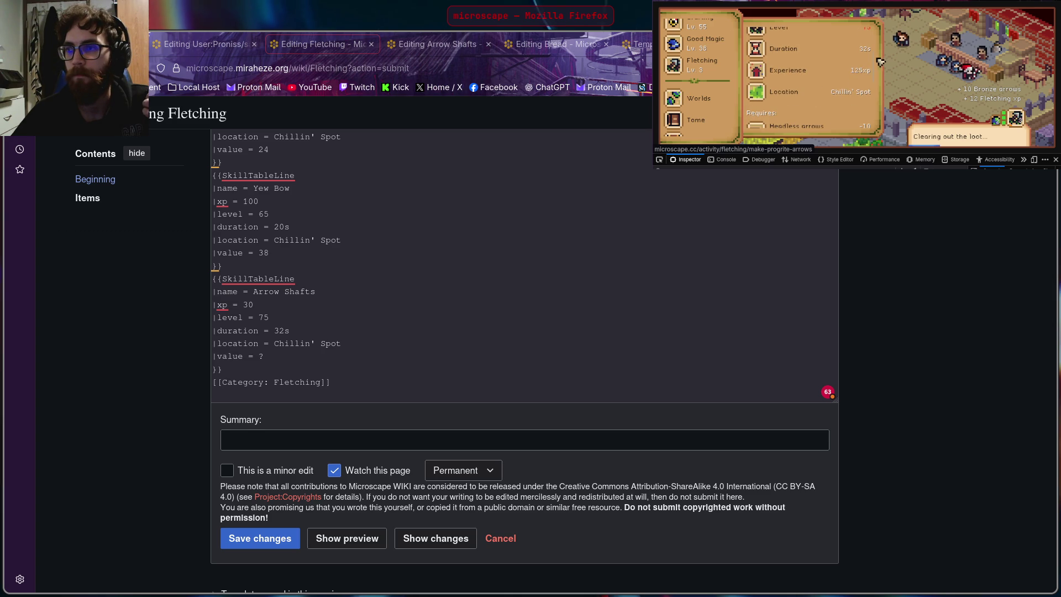
{"action": "scroll", "coordinate": [871, 68], "scroll_direction": "down", "scroll_amount": 1}
{"action": "scroll", "coordinate": [871, 68], "scroll_direction": "up", "scroll_amount": 1}
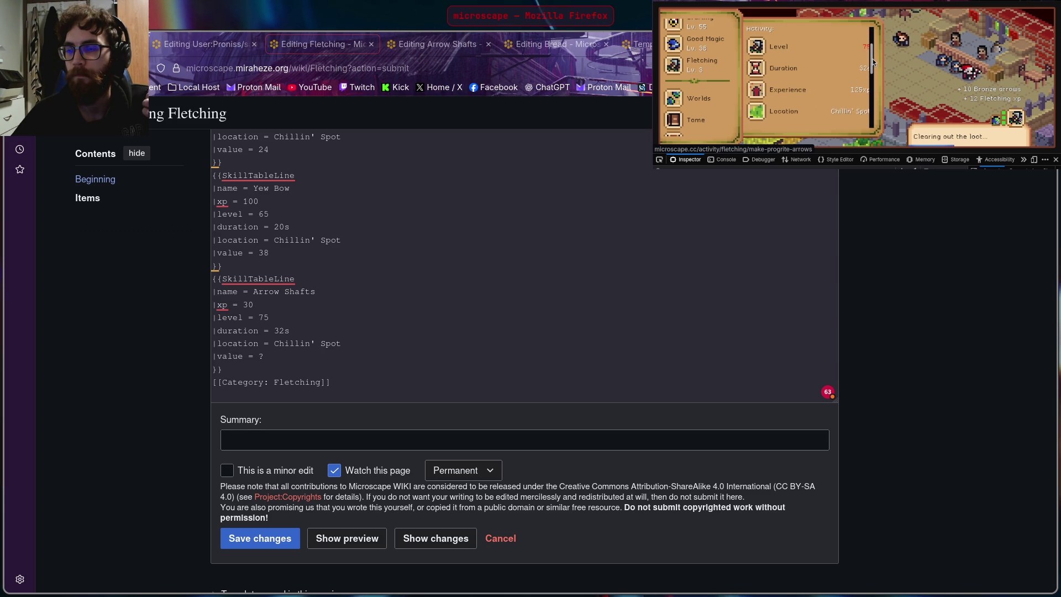
{"action": "scroll", "coordinate": [872, 62], "scroll_direction": "up", "scroll_amount": 1}
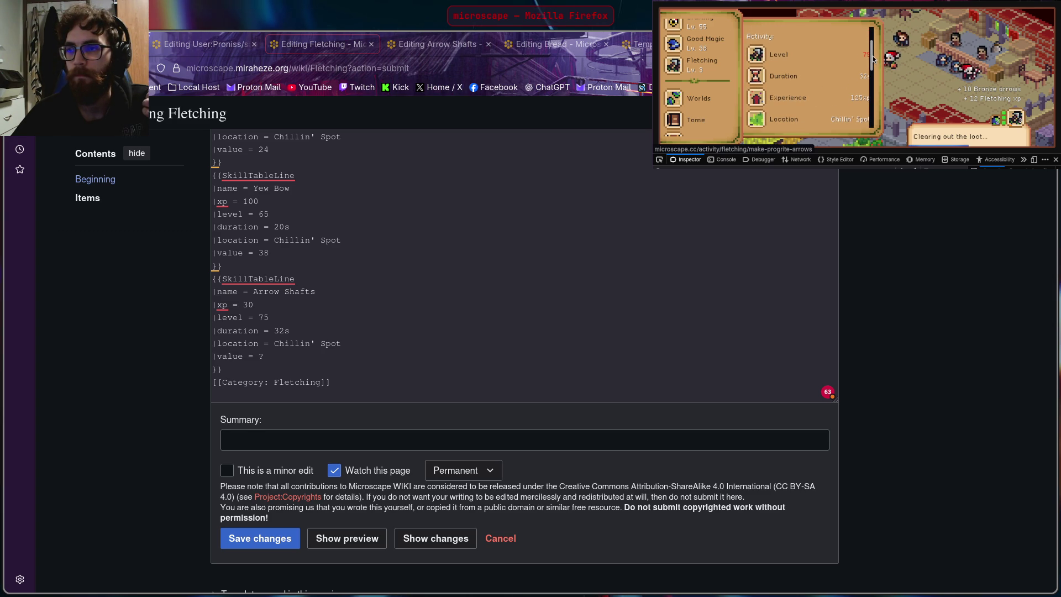
{"action": "scroll", "coordinate": [873, 54], "scroll_direction": "up", "scroll_amount": 1}
{"action": "scroll", "coordinate": [872, 44], "scroll_direction": "up", "scroll_amount": 1}
{"action": "left_click", "coordinate": [873, 175]}
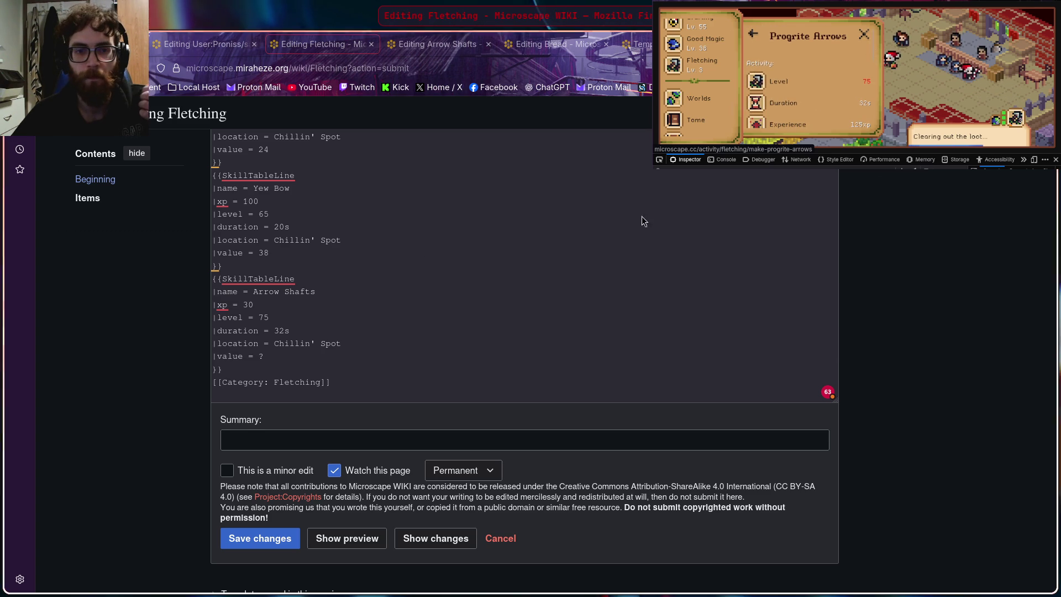
{"action": "scroll", "coordinate": [357, 294], "scroll_direction": "up", "scroll_amount": 2}
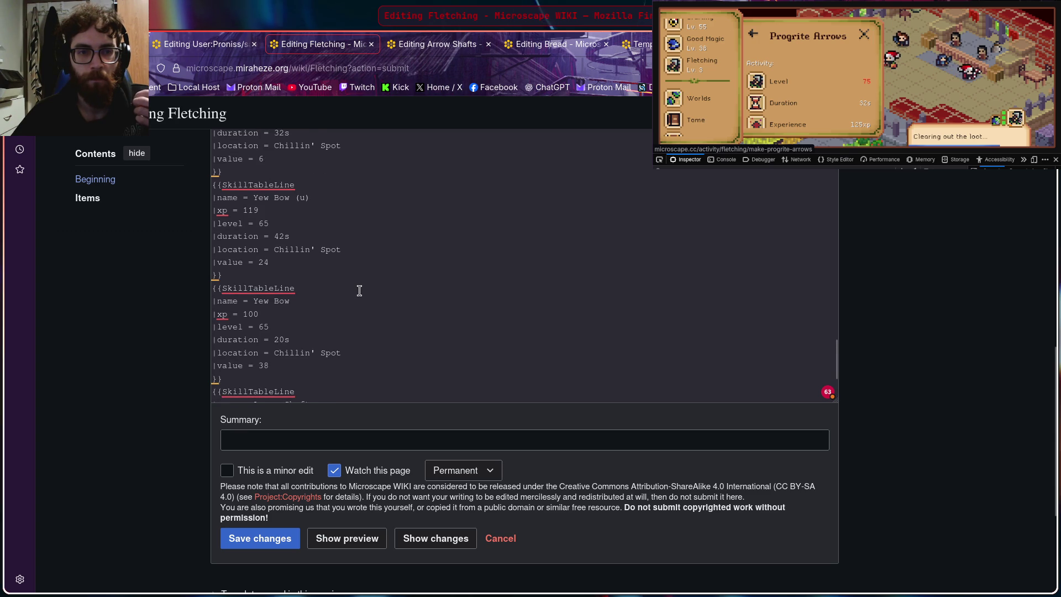
{"action": "scroll", "coordinate": [341, 282], "scroll_direction": "up", "scroll_amount": 2}
{"action": "scroll", "coordinate": [340, 282], "scroll_direction": "up", "scroll_amount": 2}
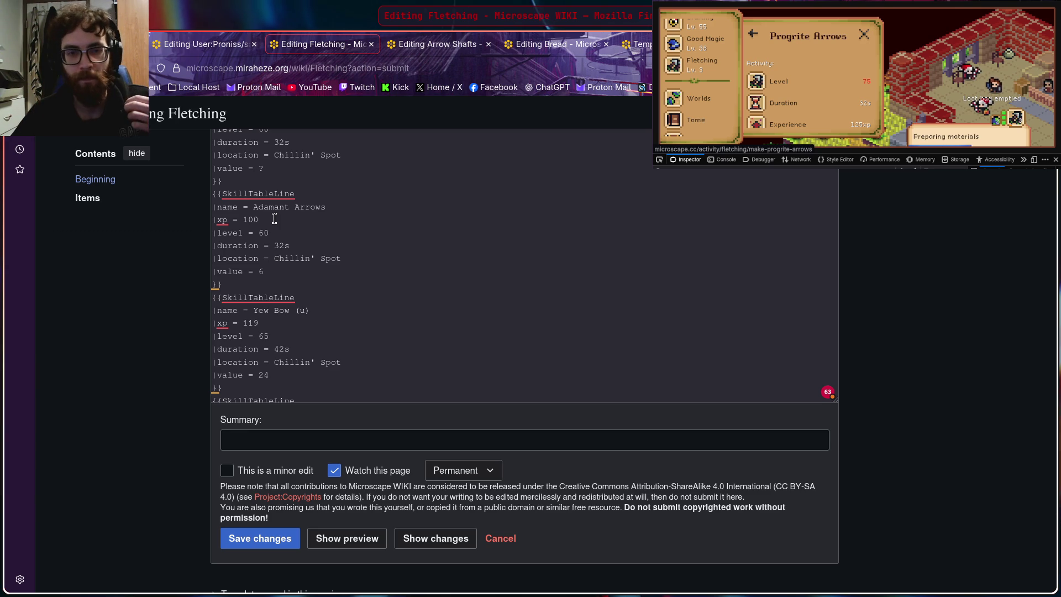
Step: Paste a copy of the Adamant Arrows entry after Arrow Shafts and rename it Progrite Arrows
{"action": "left_click_drag", "start_coordinate": [211, 193], "coordinate": [300, 281]}
{"action": "key", "text": "ctrl+c"}
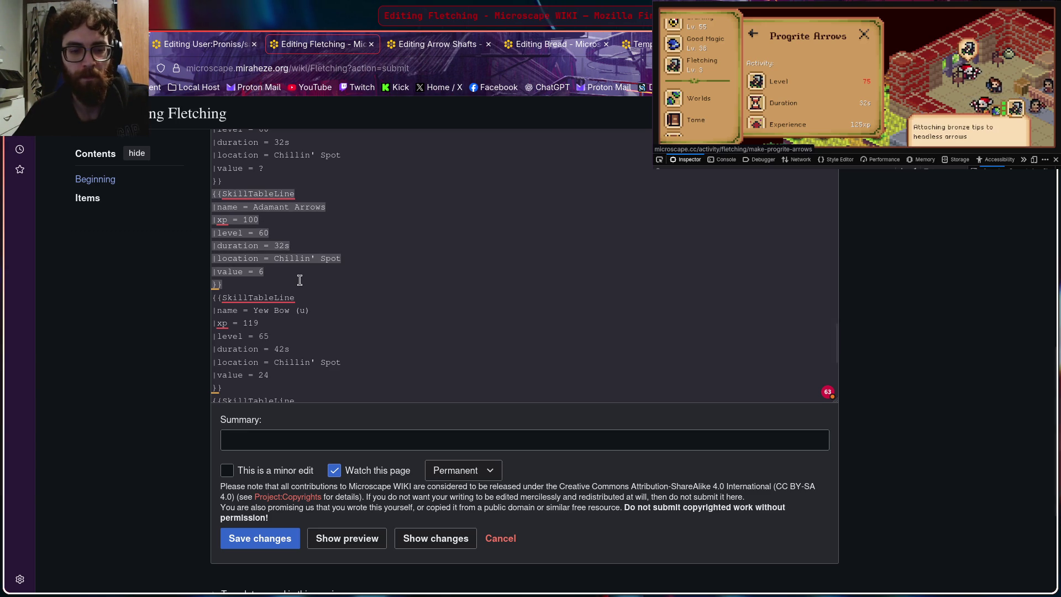
{"action": "scroll", "coordinate": [299, 280], "scroll_direction": "down", "scroll_amount": 3}
{"action": "scroll", "coordinate": [296, 268], "scroll_direction": "down", "scroll_amount": 3}
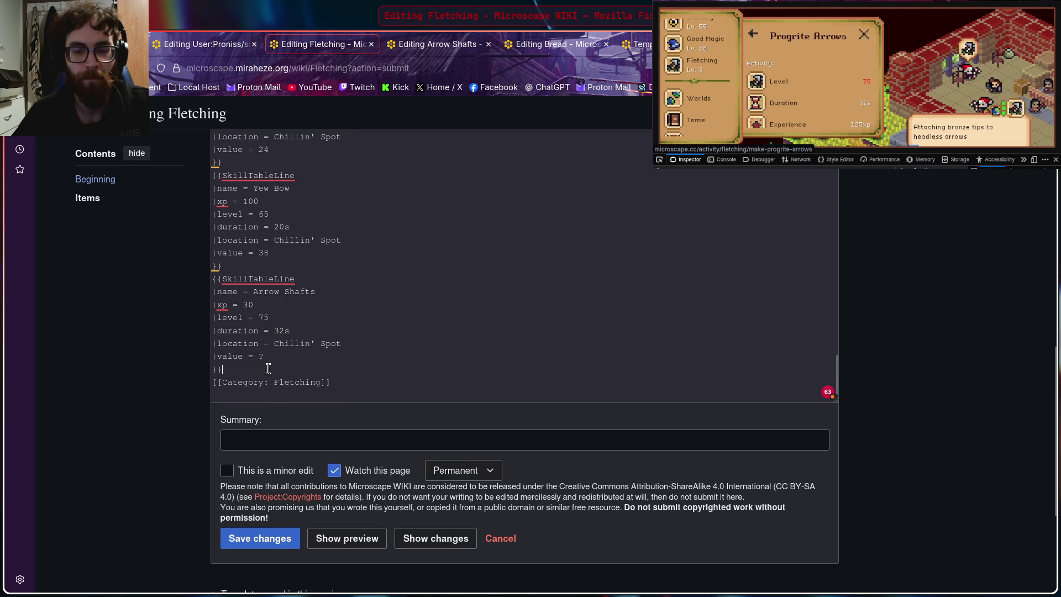
{"action": "key", "text": "Return"}
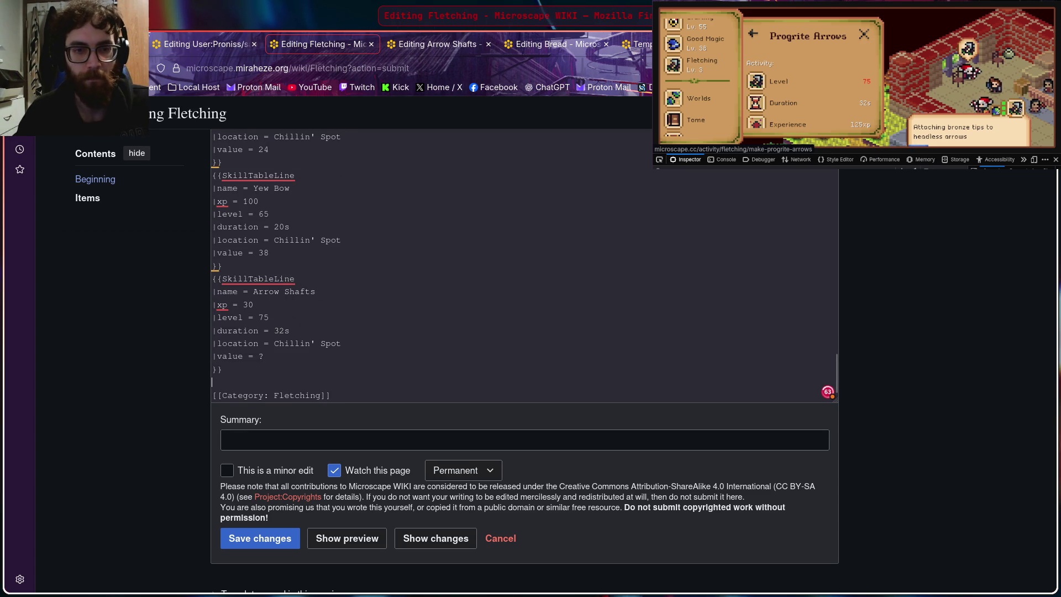
{"action": "key", "text": "ctrl+v"}
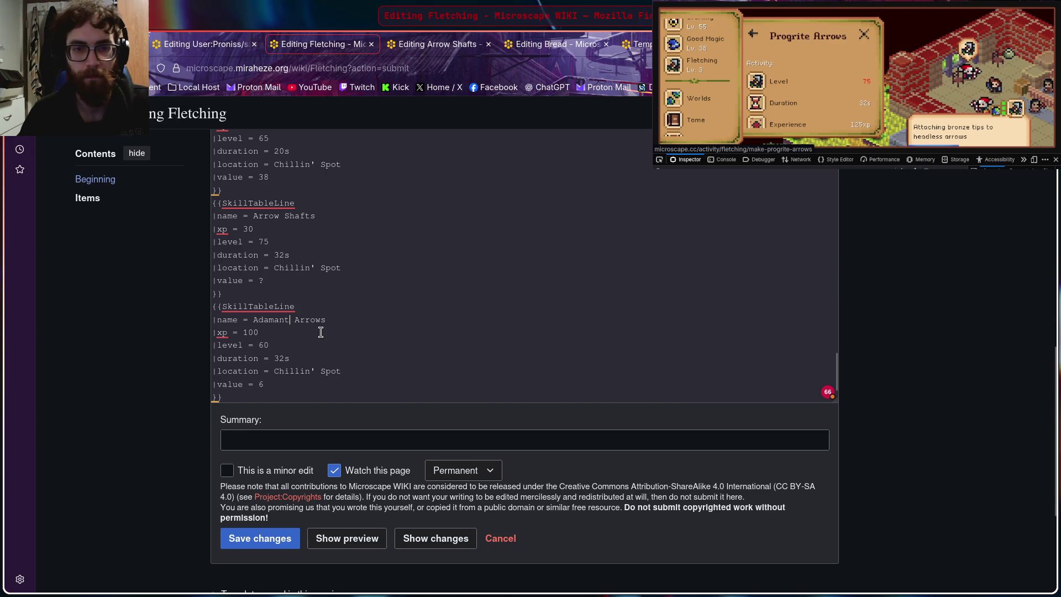
{"action": "key", "text": "BackSpace"}
{"action": "key", "text": "BackSpace"}
{"action": "key", "text": "BackSpace"}
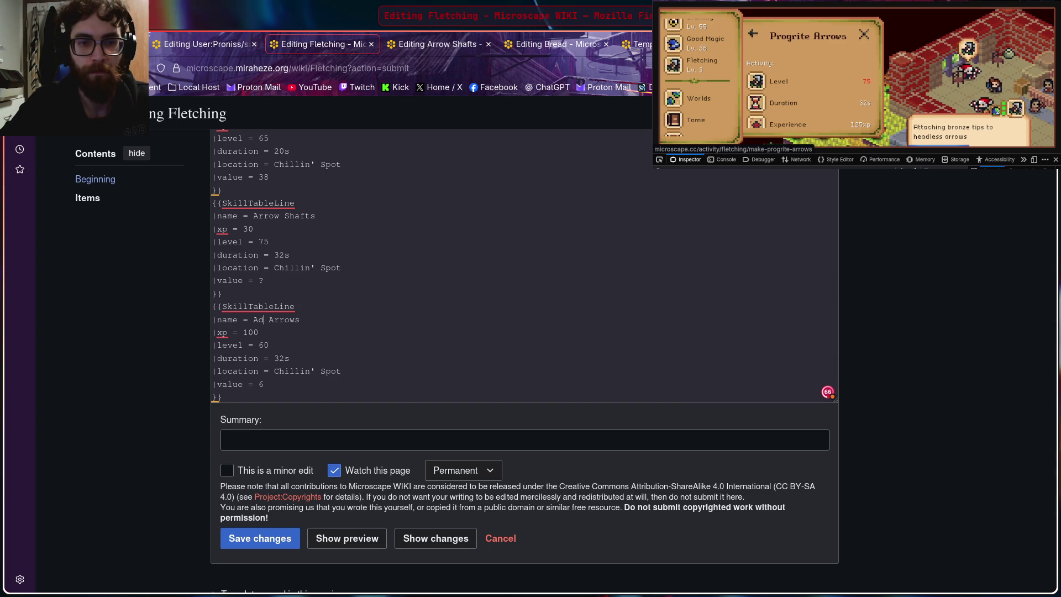
{"action": "type", "text": "Pr"}
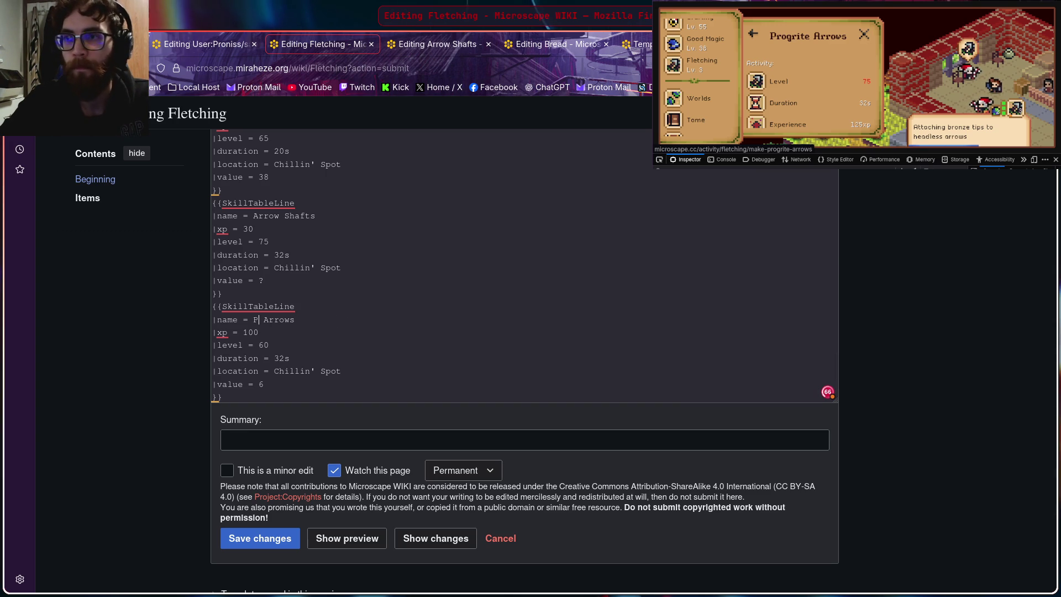
{"action": "type", "text": "og"}
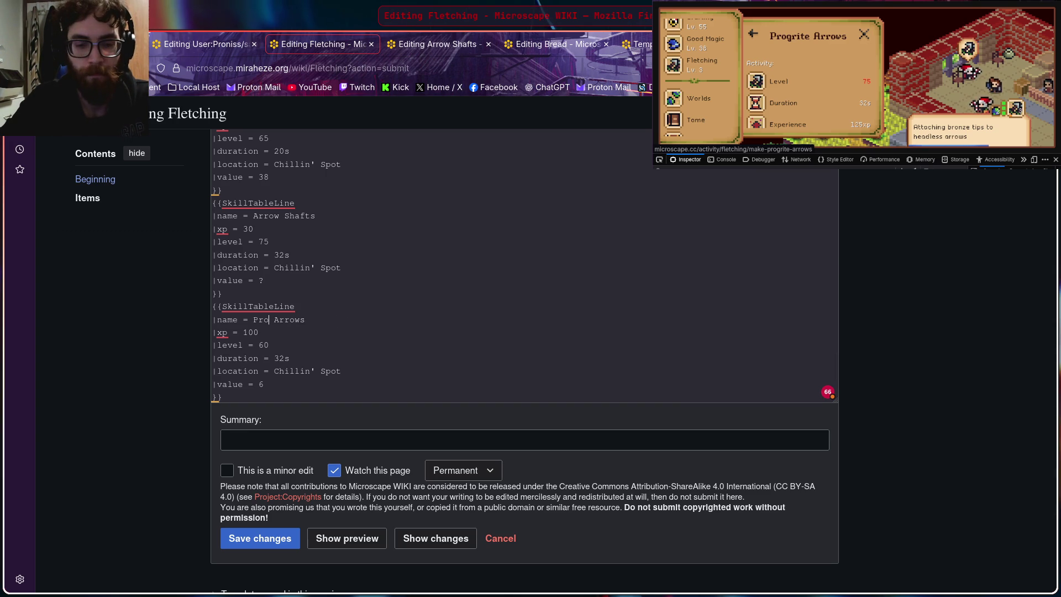
{"action": "type", "text": "rite"}
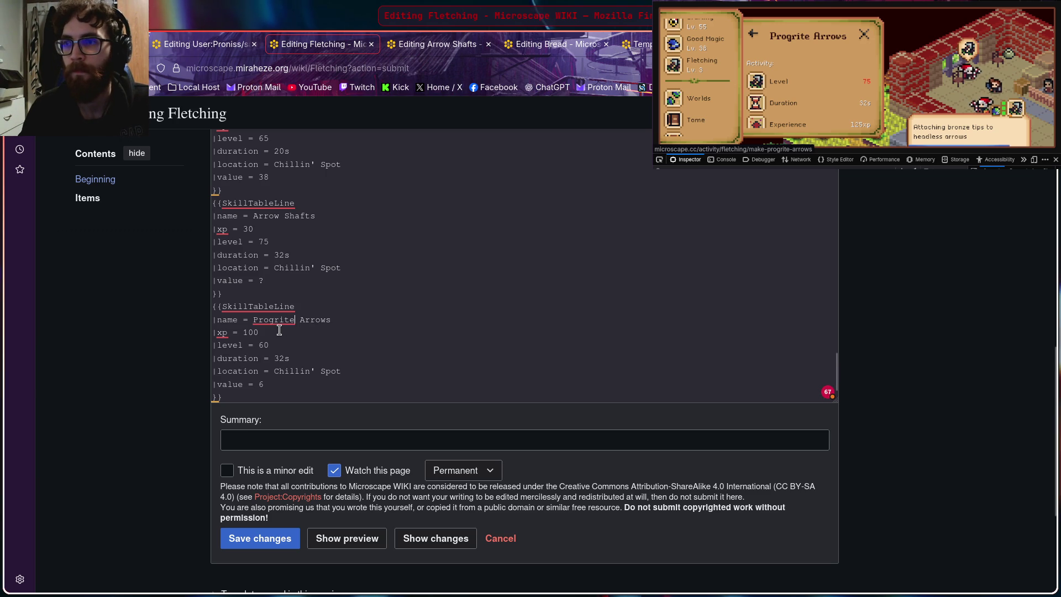
{"action": "left_click", "coordinate": [838, 33]}
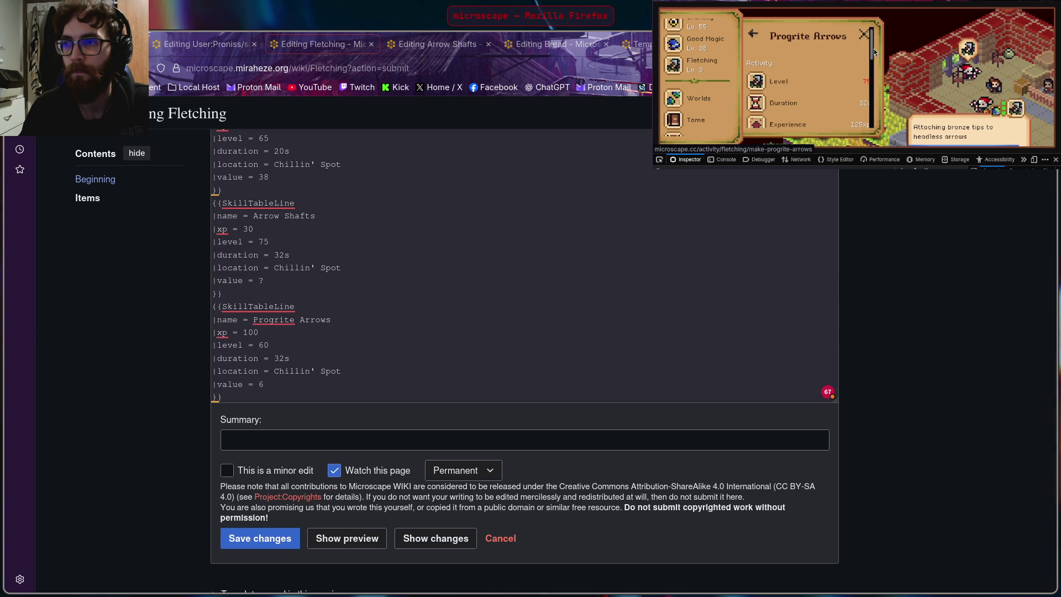
{"action": "scroll", "coordinate": [875, 68], "scroll_direction": "down", "scroll_amount": 2}
{"action": "left_click", "coordinate": [296, 320]}
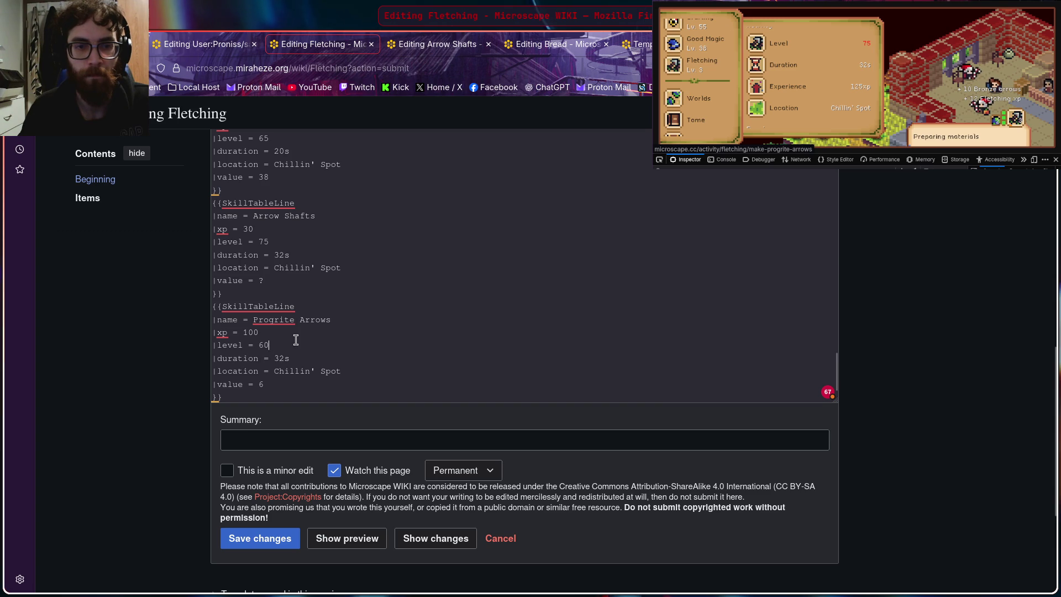
Step: Set the Progrite Arrows entry to level 75, xp 125 and value 7, checking the game stats
{"action": "key", "text": "BackSpace"}
{"action": "key", "text": "BackSpace"}
{"action": "type", "text": "5"}
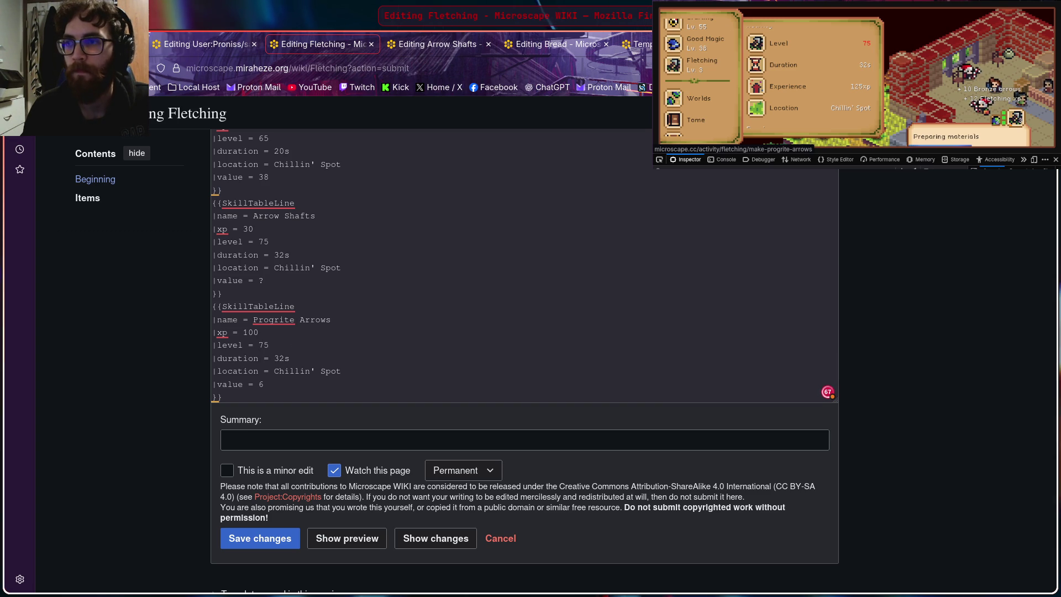
{"action": "left_click", "coordinate": [268, 332]}
{"action": "key", "text": "BackSpace"}
{"action": "key", "text": "BackSpace"}
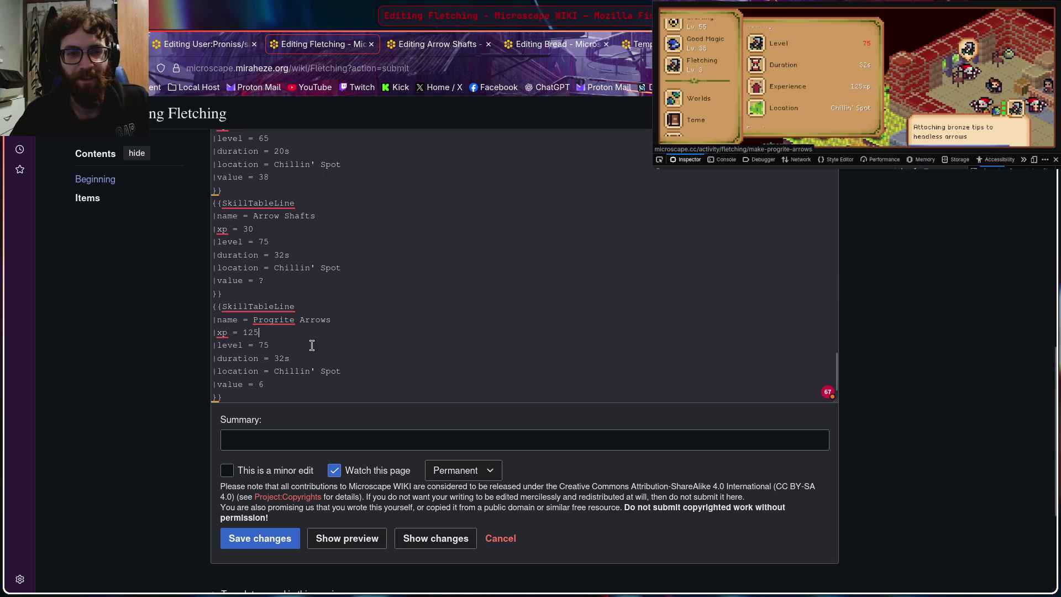
{"action": "scroll", "coordinate": [313, 345], "scroll_direction": "down", "scroll_amount": 1}
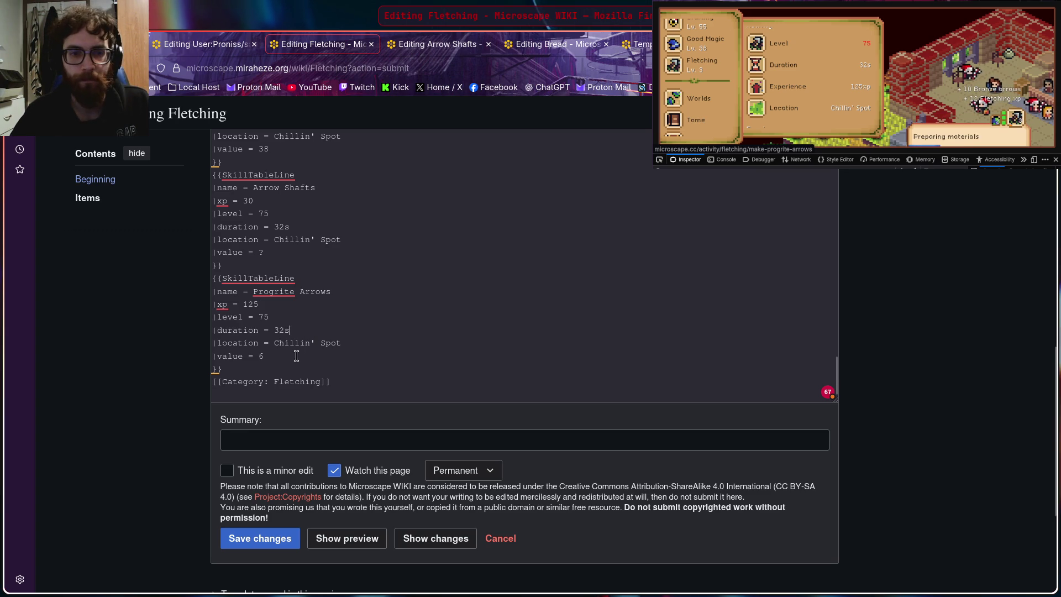
{"action": "type", "text": "6"}
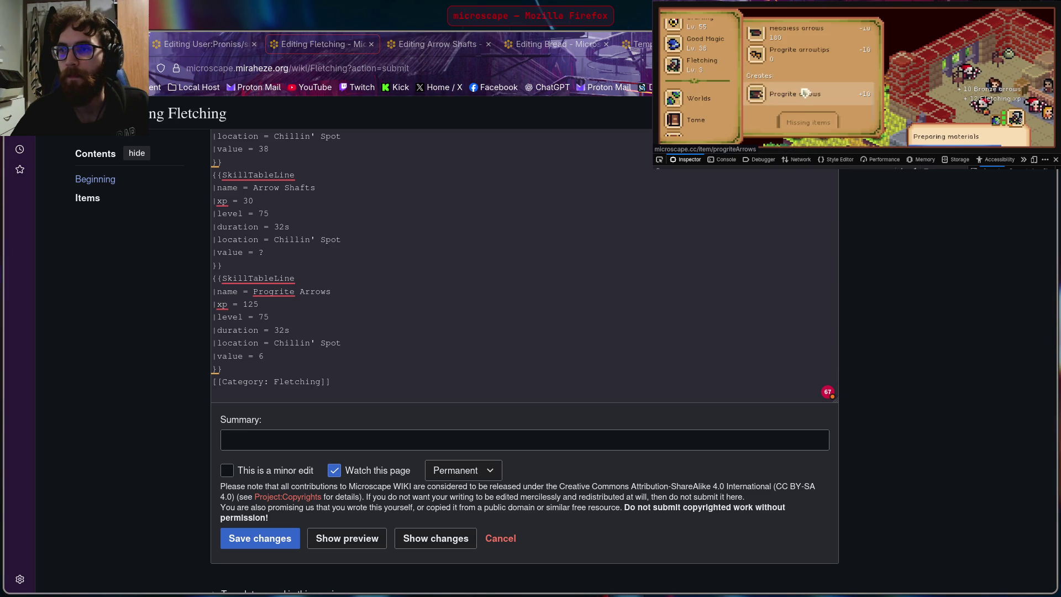
{"action": "left_click", "coordinate": [811, 99]}
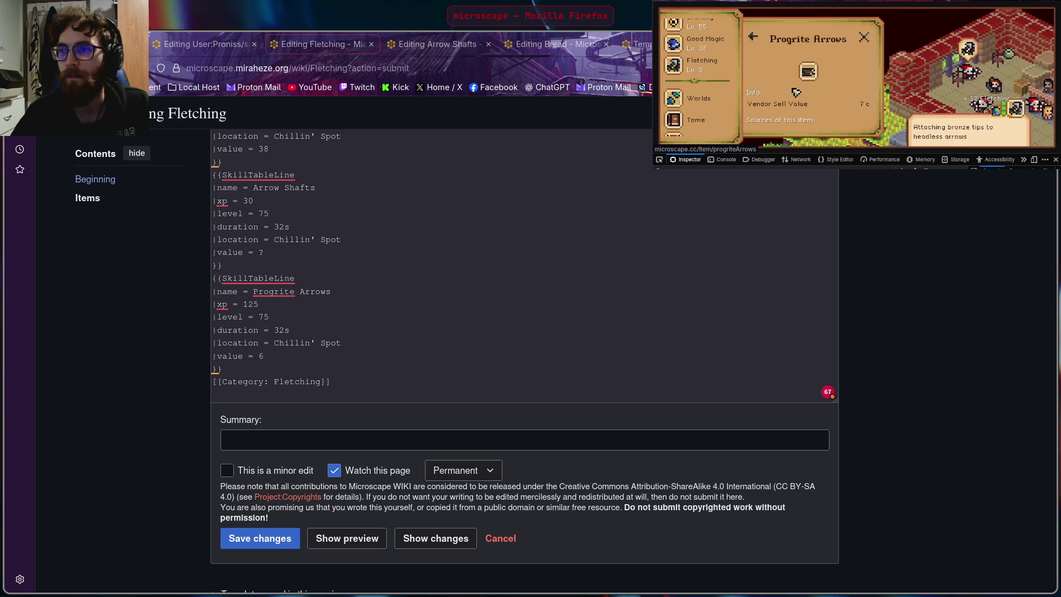
{"action": "left_click", "coordinate": [324, 330]}
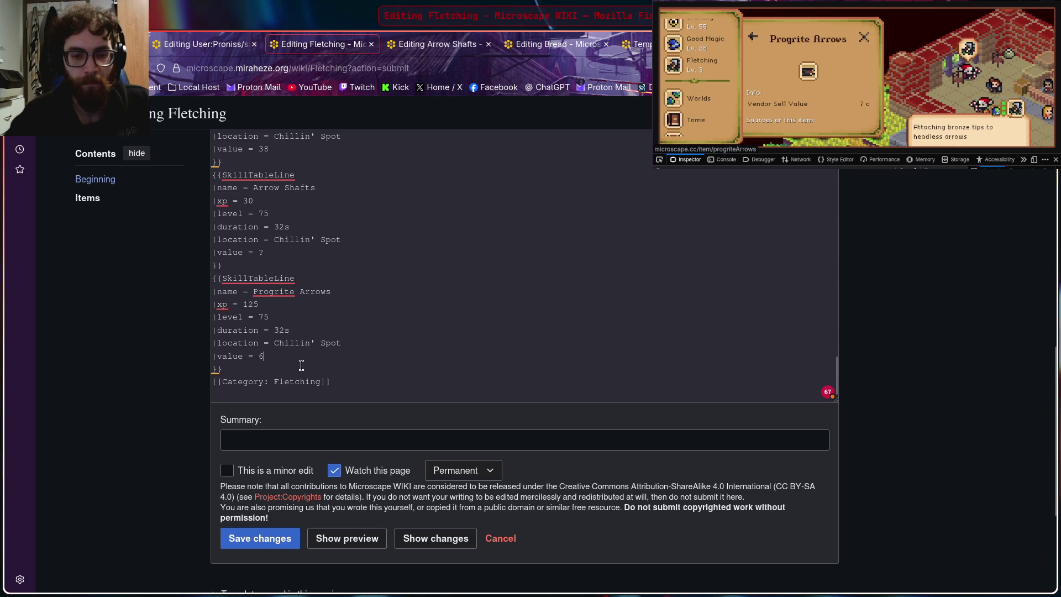
{"action": "key", "text": "BackSpace"}
{"action": "type", "text": "7"}
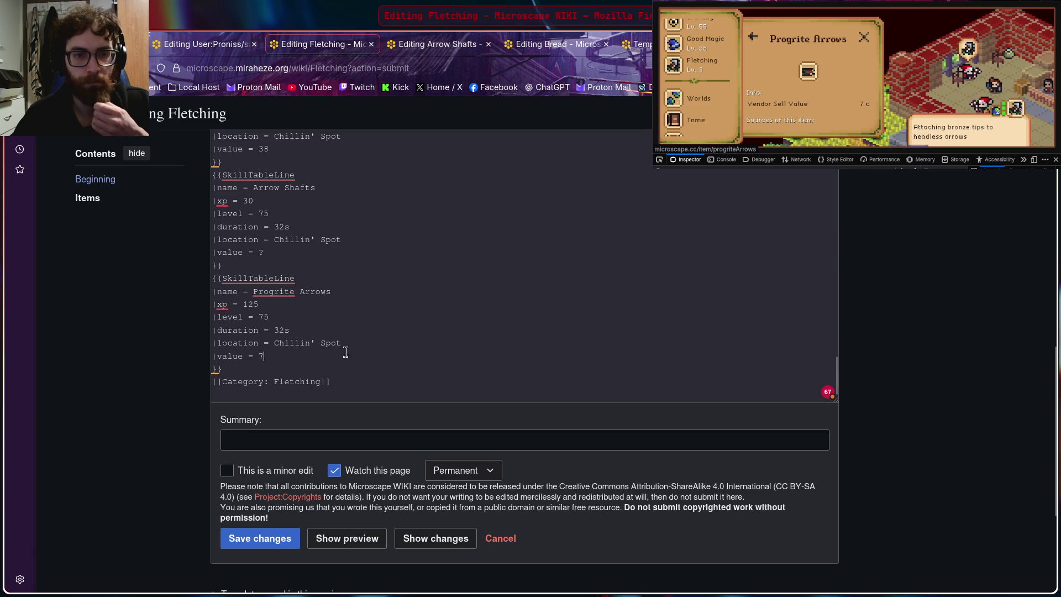
{"action": "left_click", "coordinate": [713, 150]}
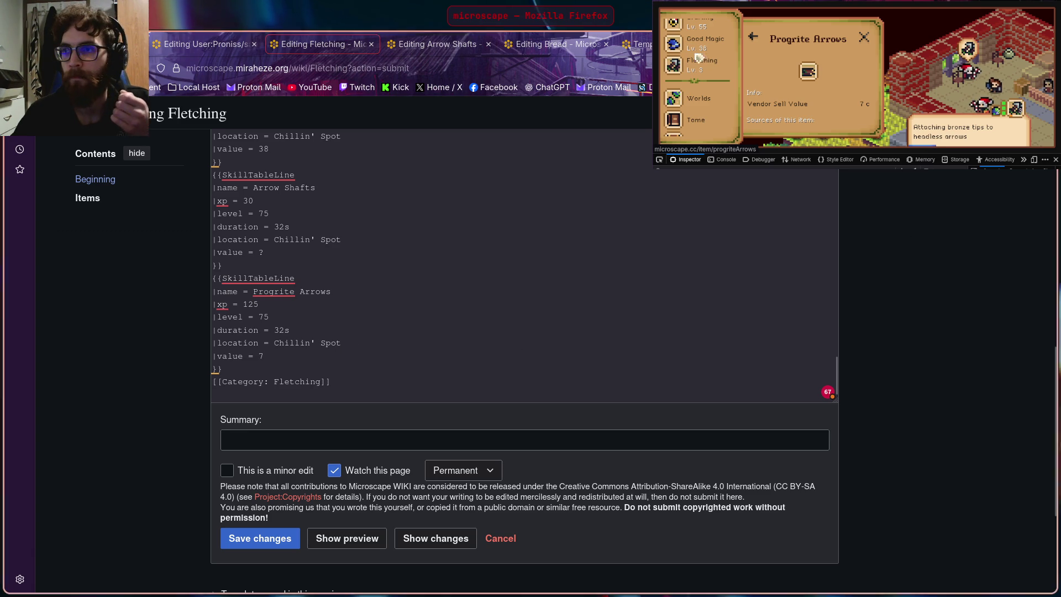
{"action": "left_click", "coordinate": [755, 40]}
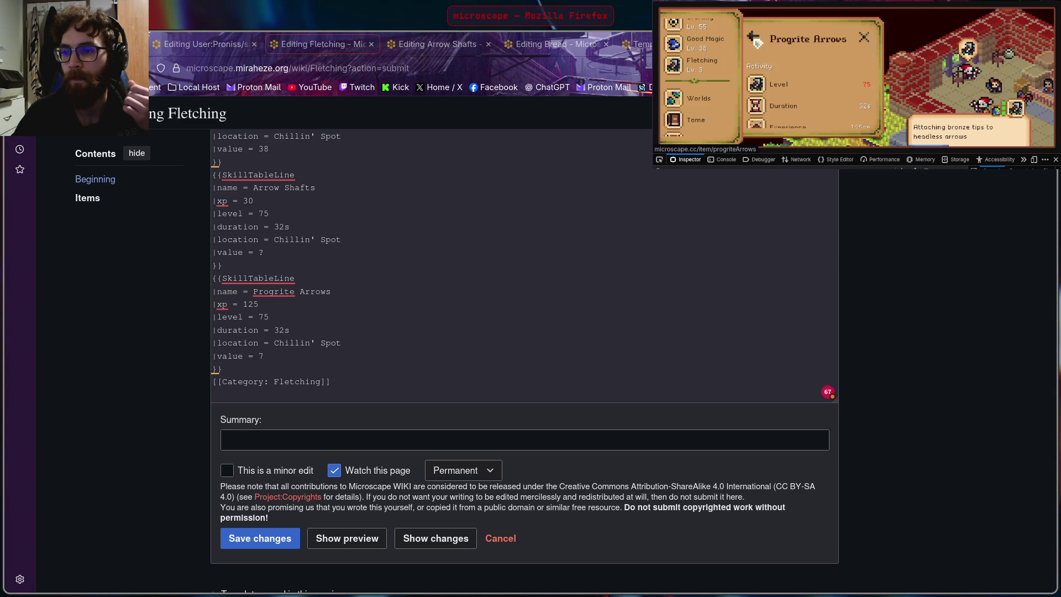
{"action": "left_click", "coordinate": [756, 42]}
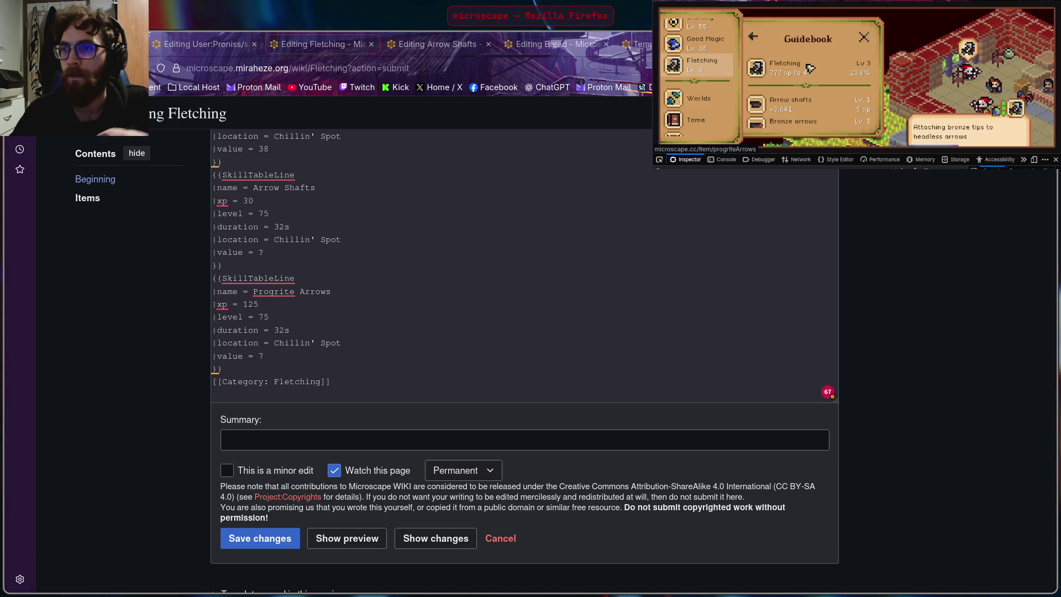
{"action": "scroll", "coordinate": [820, 65], "scroll_direction": "down", "scroll_amount": 2}
{"action": "scroll", "coordinate": [821, 65], "scroll_direction": "down", "scroll_amount": 2}
{"action": "scroll", "coordinate": [821, 65], "scroll_direction": "down", "scroll_amount": 2}
{"action": "scroll", "coordinate": [821, 65], "scroll_direction": "down", "scroll_amount": 2}
{"action": "scroll", "coordinate": [821, 65], "scroll_direction": "down", "scroll_amount": 1}
{"action": "scroll", "coordinate": [821, 66], "scroll_direction": "down", "scroll_amount": 1}
{"action": "scroll", "coordinate": [821, 66], "scroll_direction": "down", "scroll_amount": 1}
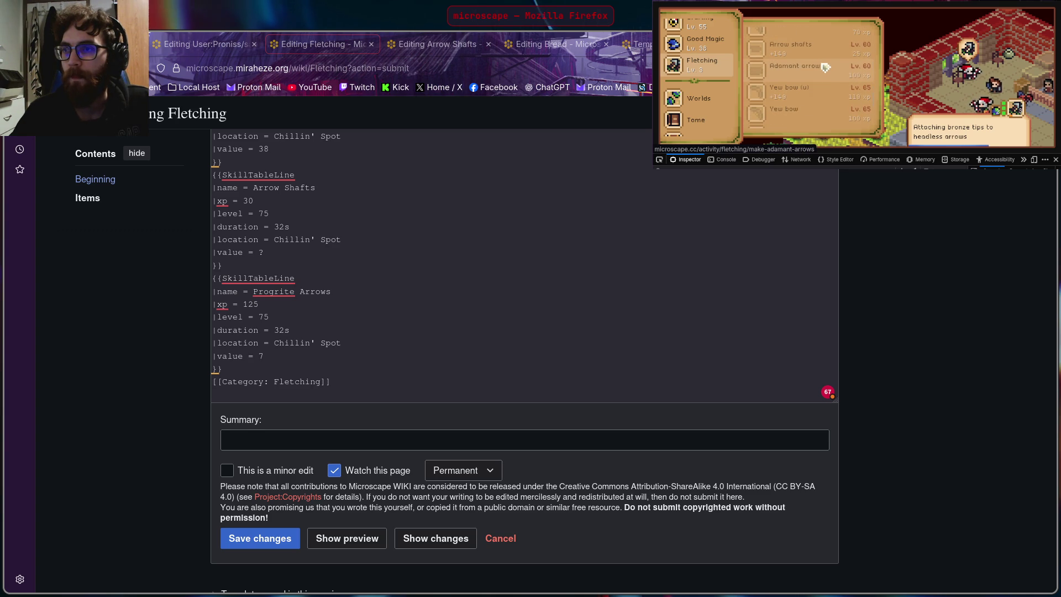
{"action": "scroll", "coordinate": [834, 73], "scroll_direction": "down", "scroll_amount": 2}
{"action": "scroll", "coordinate": [832, 77], "scroll_direction": "down", "scroll_amount": 2}
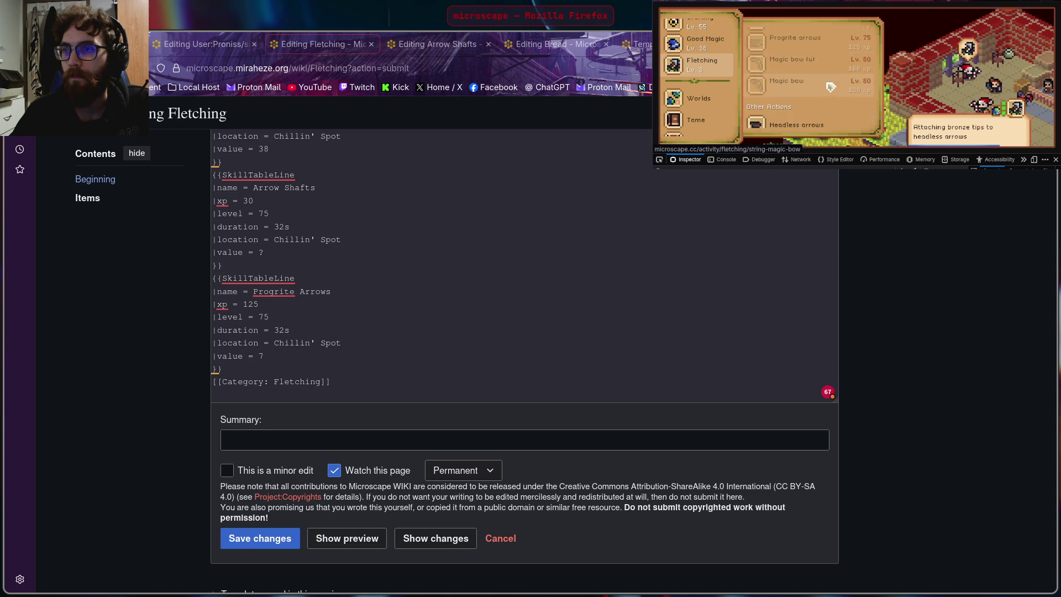
Step: View Magic Bow (U) details in game and copy the Yew Bow entry as a template
{"action": "left_click", "coordinate": [827, 69]}
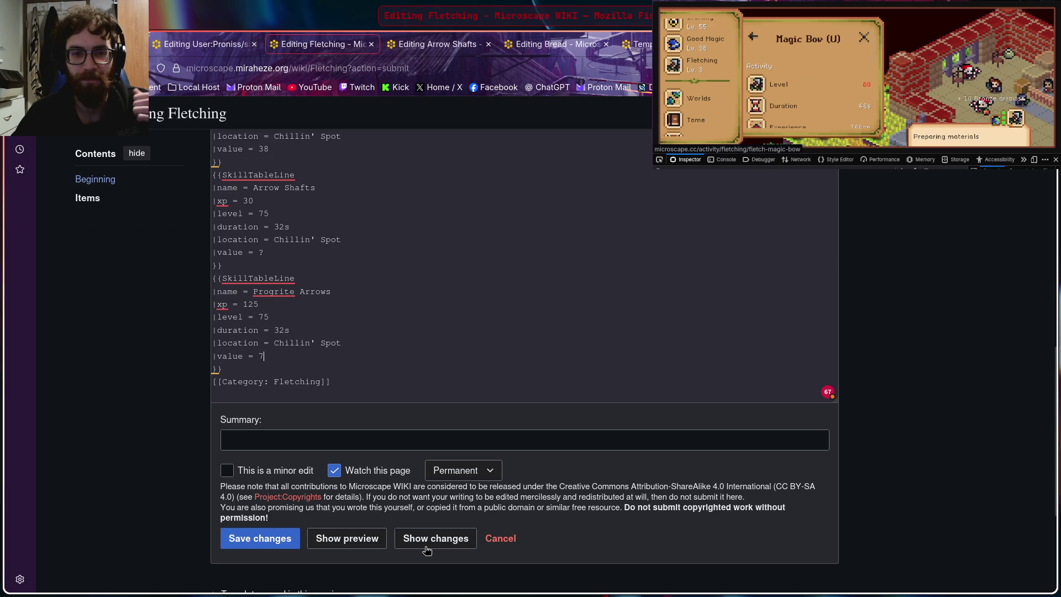
{"action": "left_click", "coordinate": [247, 369]}
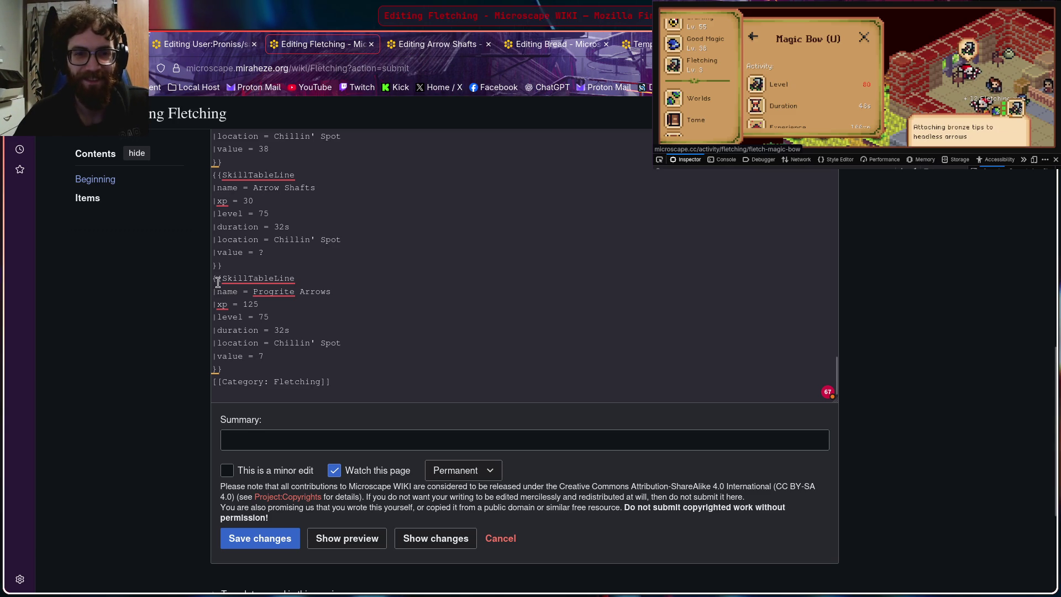
{"action": "scroll", "coordinate": [234, 281], "scroll_direction": "up", "scroll_amount": 2}
{"action": "scroll", "coordinate": [233, 266], "scroll_direction": "up", "scroll_amount": 2}
{"action": "scroll", "coordinate": [229, 241], "scroll_direction": "up", "scroll_amount": 1}
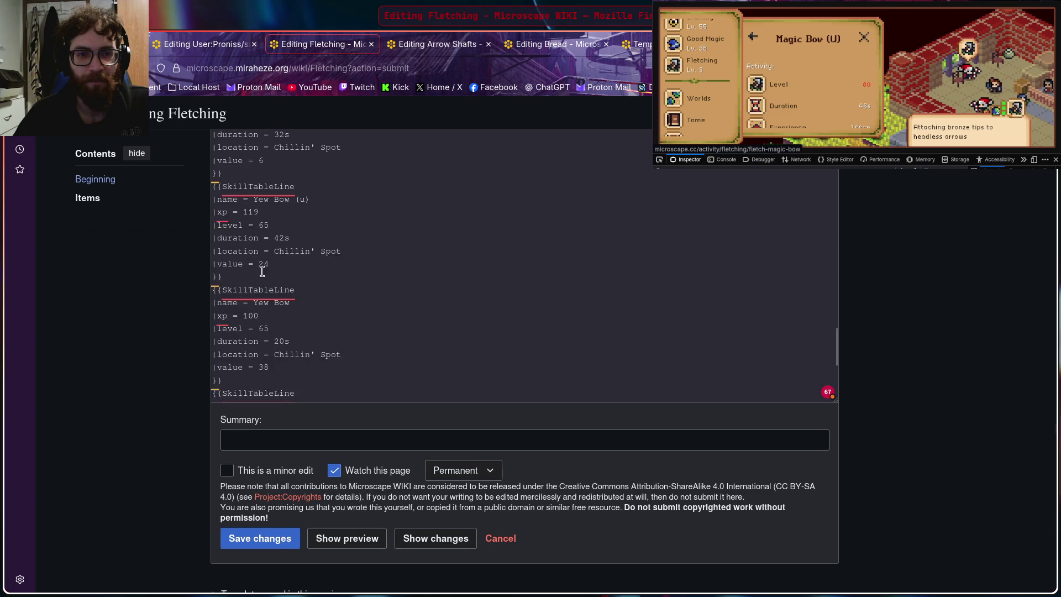
{"action": "scroll", "coordinate": [231, 223], "scroll_direction": "down", "scroll_amount": 1}
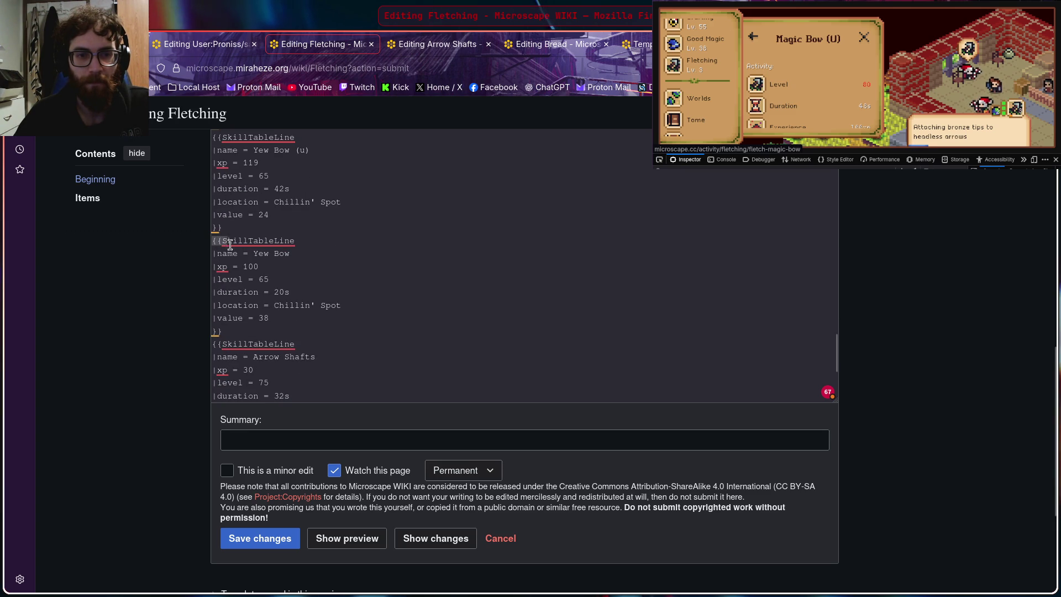
{"action": "left_click_drag", "start_coordinate": [227, 243], "coordinate": [276, 328]}
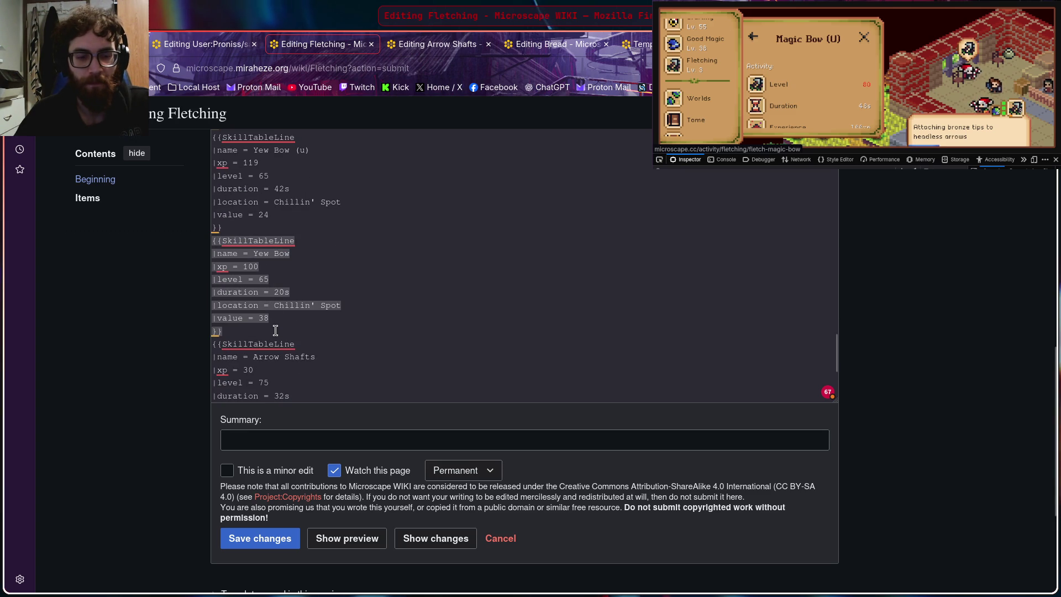
{"action": "scroll", "coordinate": [291, 335], "scroll_direction": "down", "scroll_amount": 3}
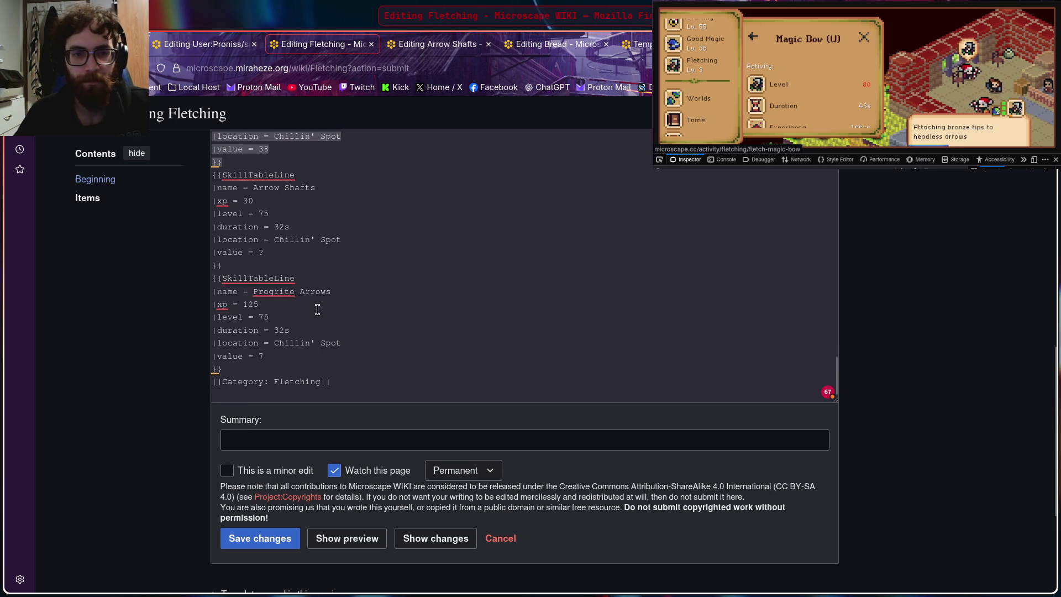
Step: Paste the Yew Bow entry after Progrite Arrows, rename it Magic Bow (u) and clear its level
{"action": "left_click", "coordinate": [245, 373]}
{"action": "key", "text": "Return"}
{"action": "type", "text": "{{SkillTableLine |name = Yew Bow |xp = 100 |level = 65 |duration = 20s |location = Chillin' Spot |value = 38 }}"}
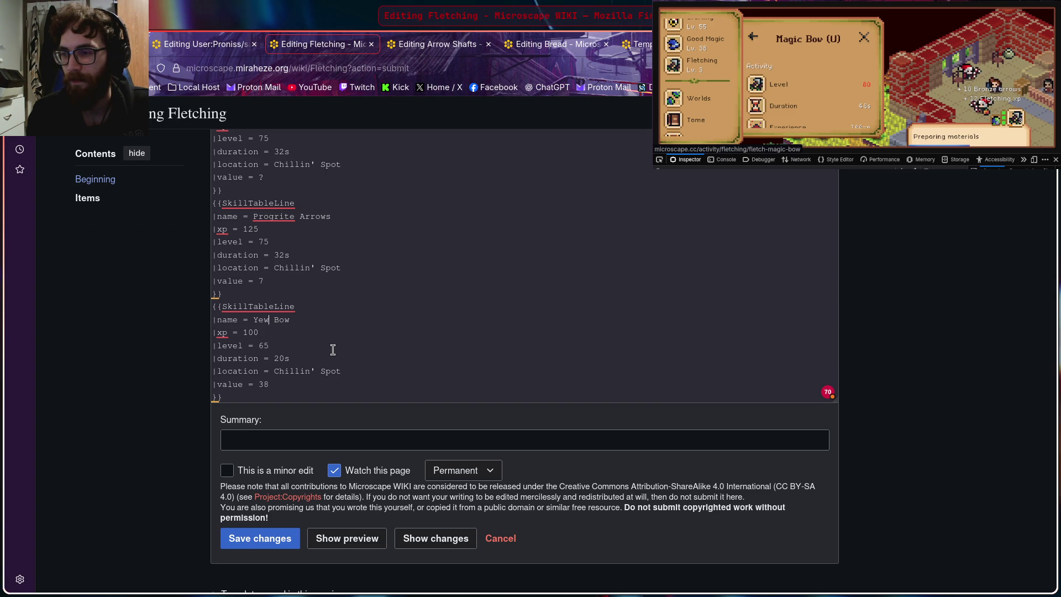
{"action": "key", "text": "BackSpace"}
{"action": "key", "text": "BackSpace"}
{"action": "key", "text": "BackSpace"}
{"action": "type", "text": "Magic Bow "}
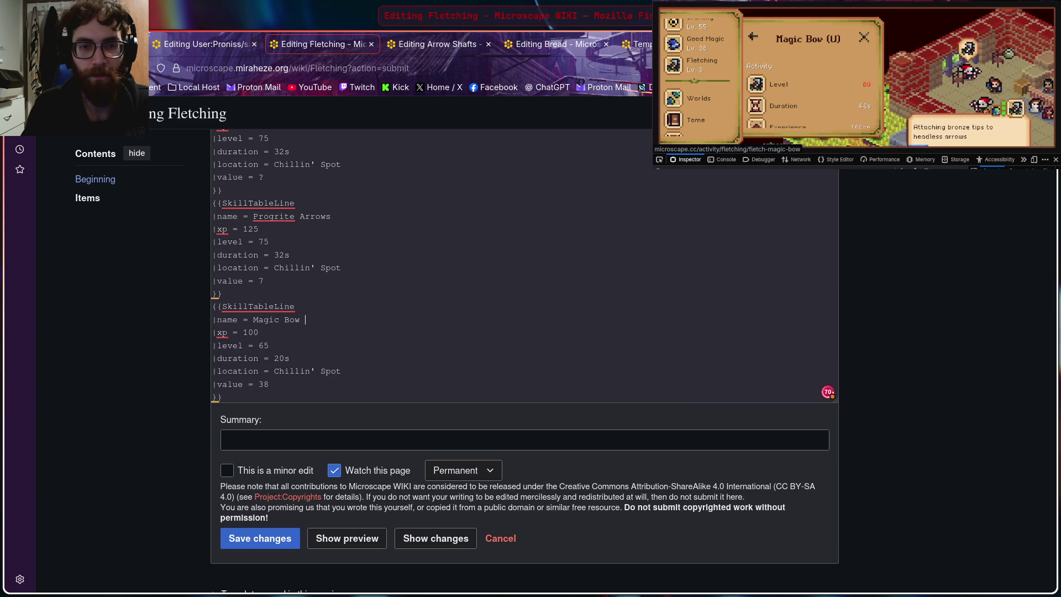
{"action": "type", "text": "(u"}
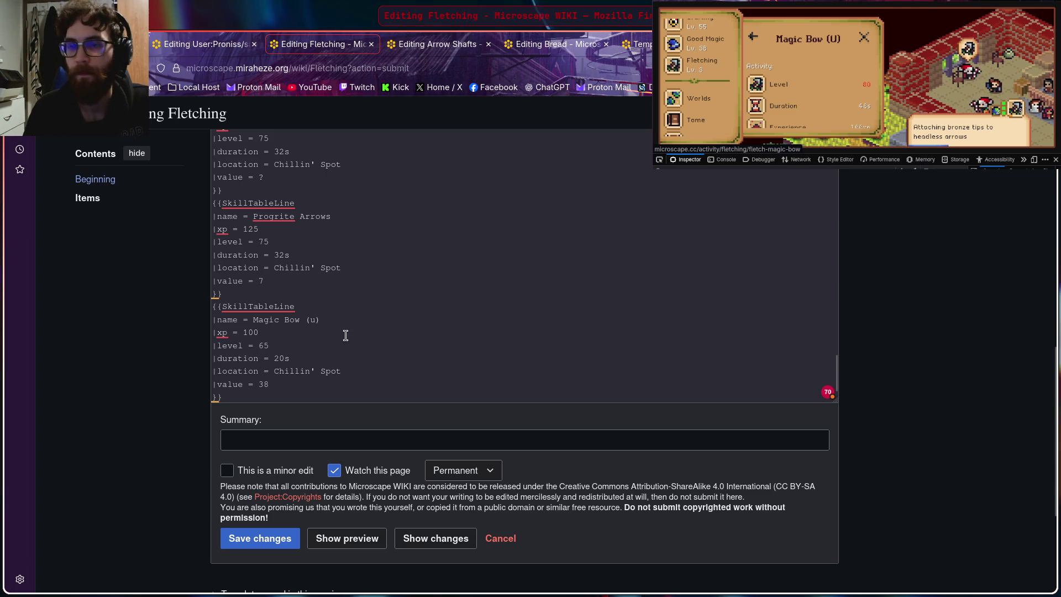
{"action": "key", "text": "BackSpace"}
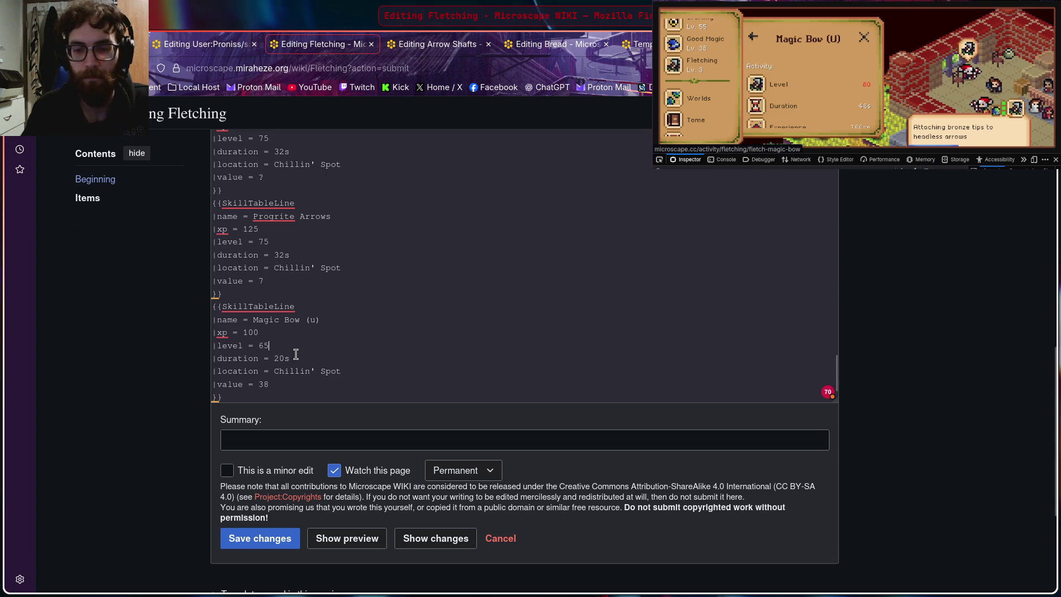
{"action": "key", "text": "BackSpace"}
{"action": "type", "text": "80"}
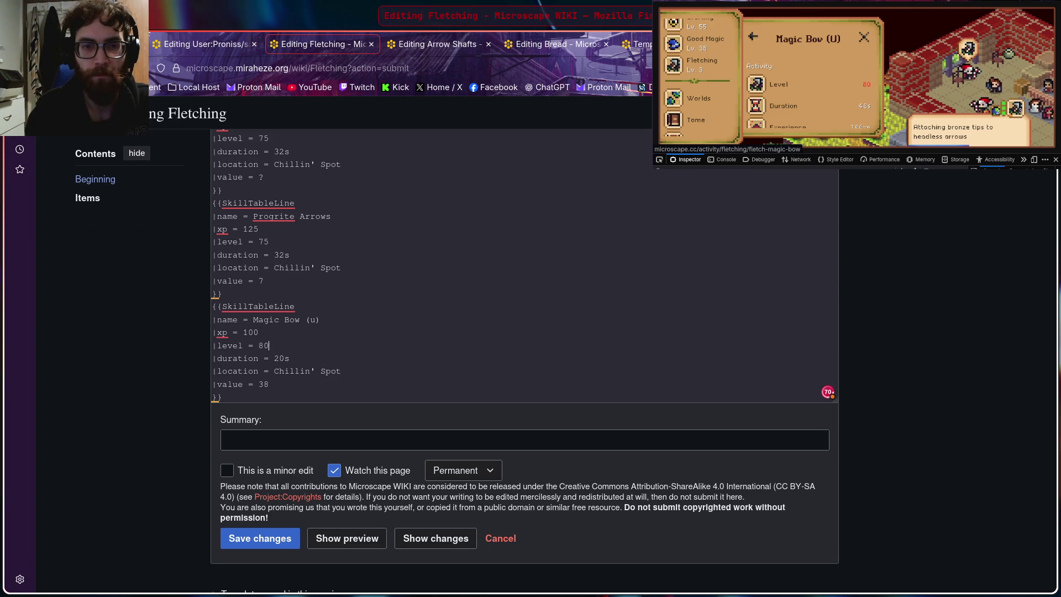
{"action": "left_click", "coordinate": [834, 71]}
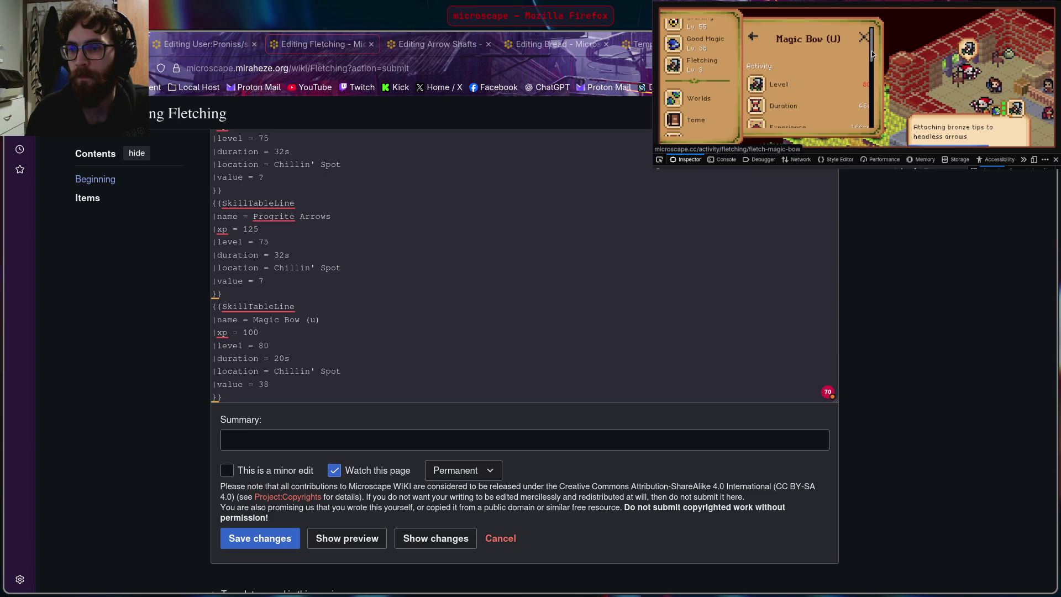
{"action": "left_click_drag", "start_coordinate": [873, 54], "coordinate": [876, 66]}
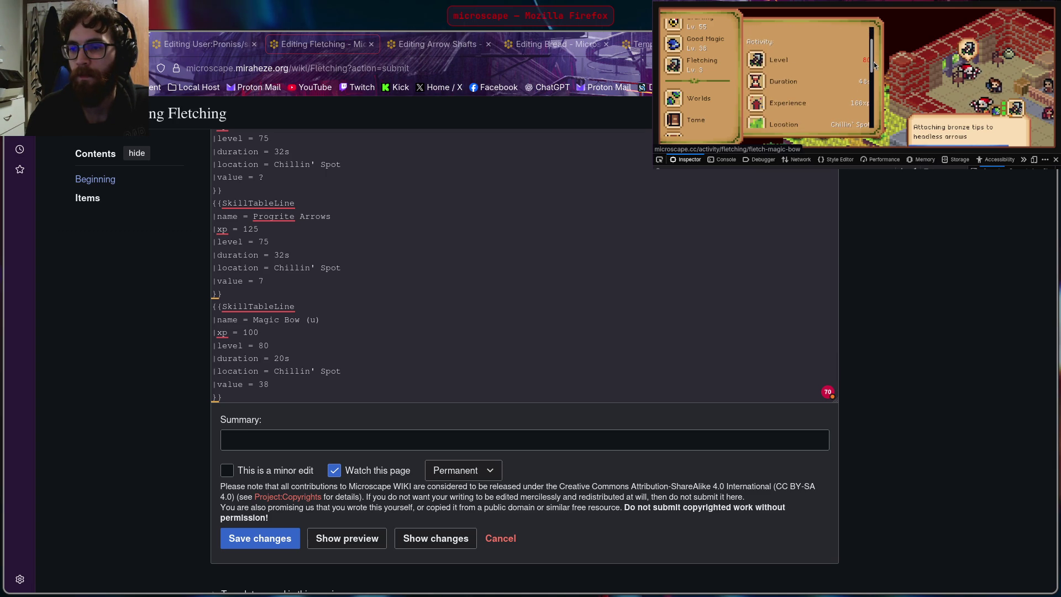
{"action": "left_click_drag", "start_coordinate": [874, 65], "coordinate": [874, 68]}
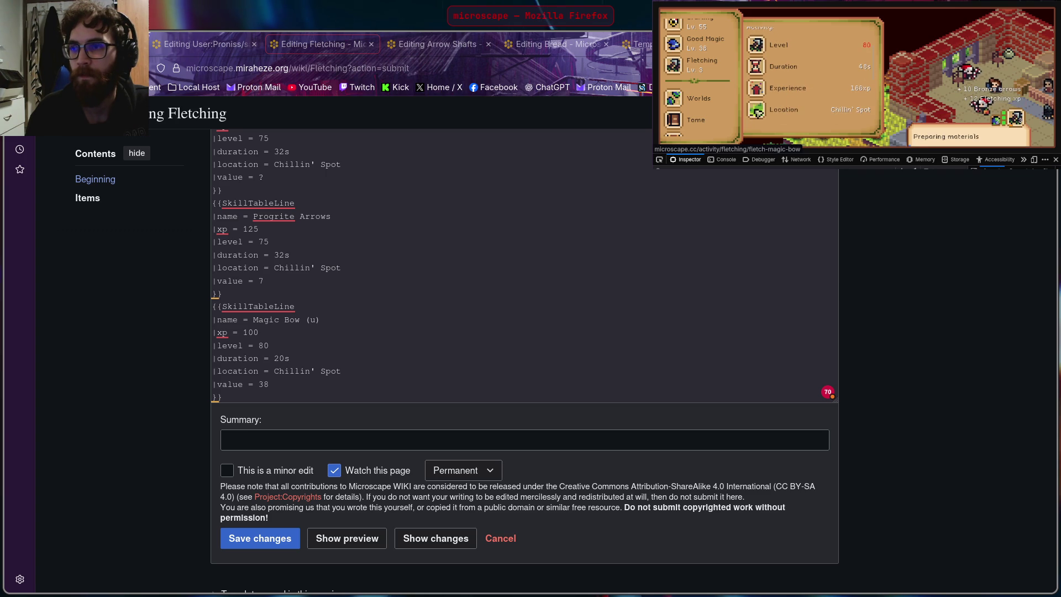
Step: Set Magic Bow (u) to level 80, 48s duration, 166 xp and value 30, then select the block
{"action": "left_click", "coordinate": [434, 330]}
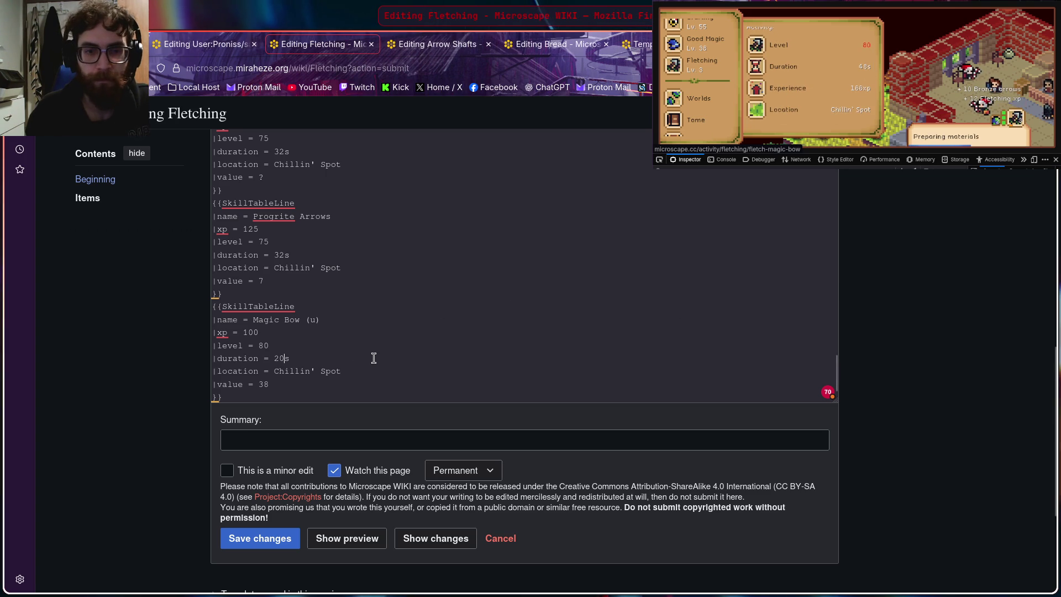
{"action": "key", "text": "BackSpace"}
{"action": "key", "text": "BackSpace"}
{"action": "key", "text": "BackSpace"}
{"action": "type", "text": "48"}
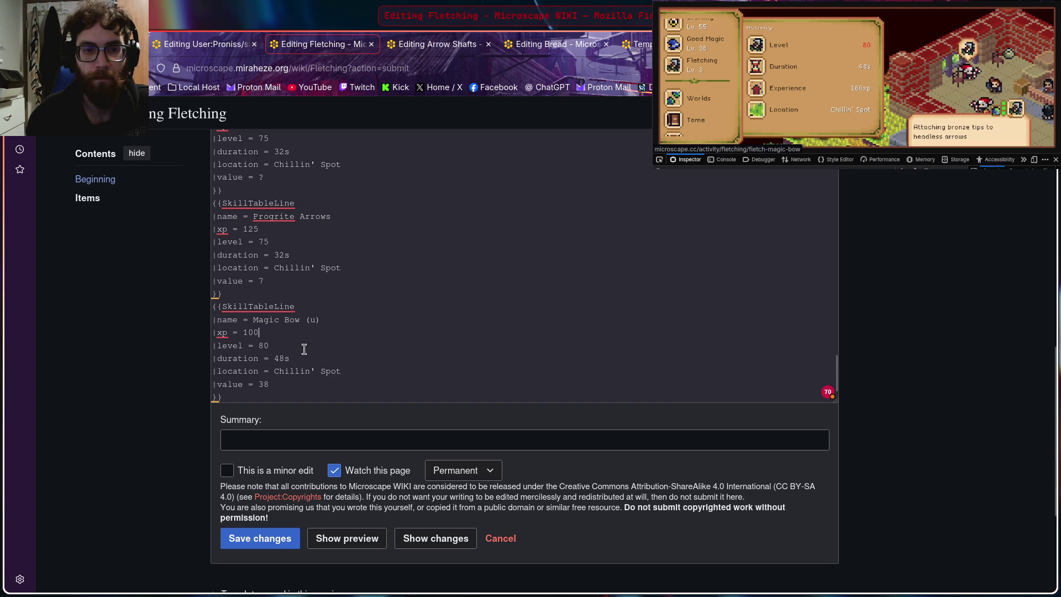
{"action": "key", "text": "BackSpace"}
{"action": "key", "text": "BackSpace"}
{"action": "type", "text": "66"}
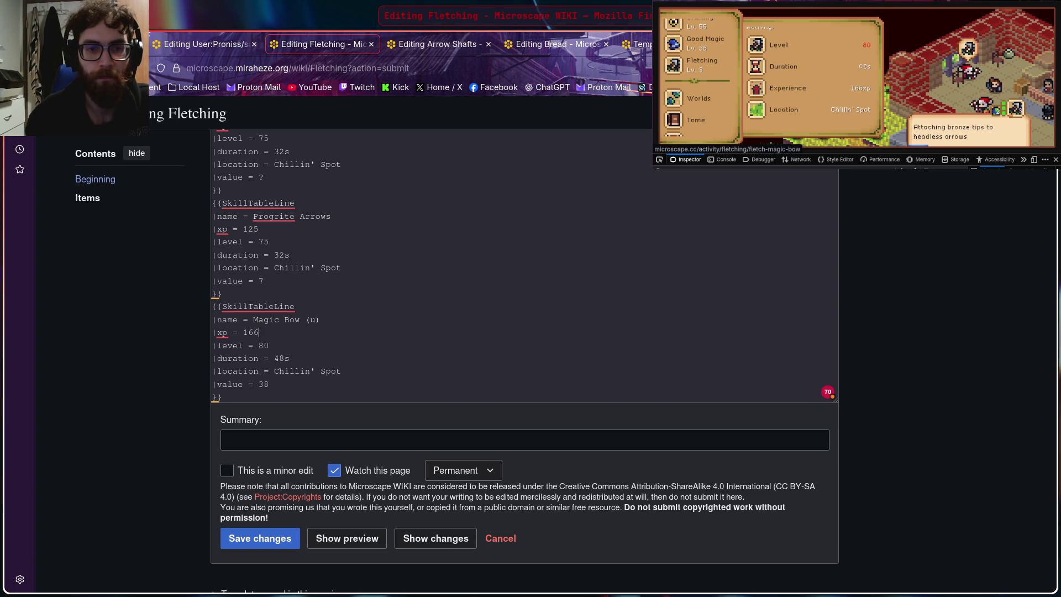
{"action": "scroll", "coordinate": [807, 98], "scroll_direction": "down", "scroll_amount": 3}
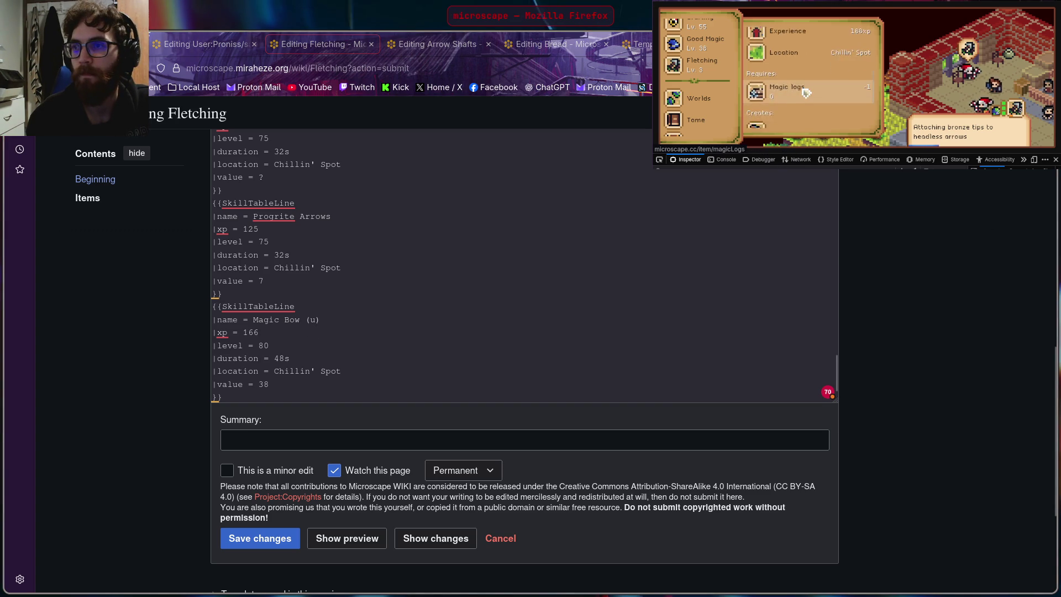
{"action": "left_click", "coordinate": [809, 91]}
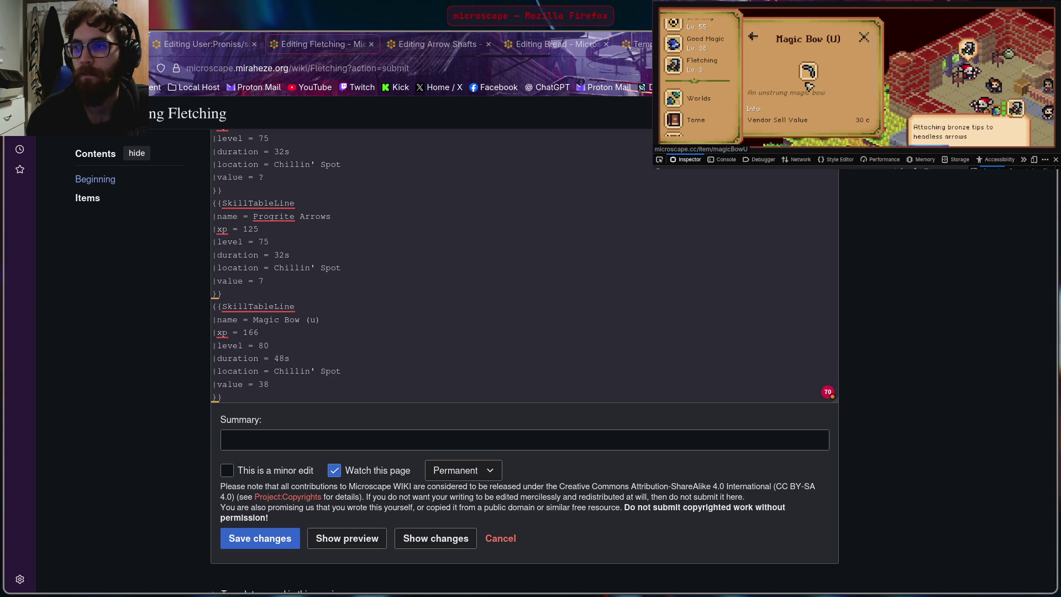
{"action": "left_click", "coordinate": [276, 412]}
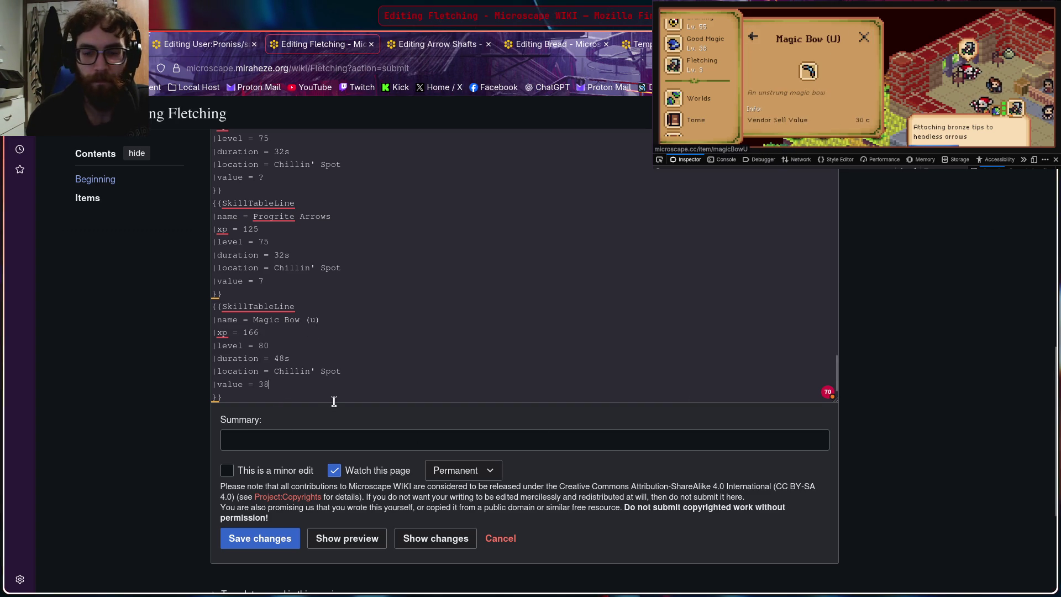
{"action": "key", "text": "BackSpace"}
{"action": "type", "text": "0"}
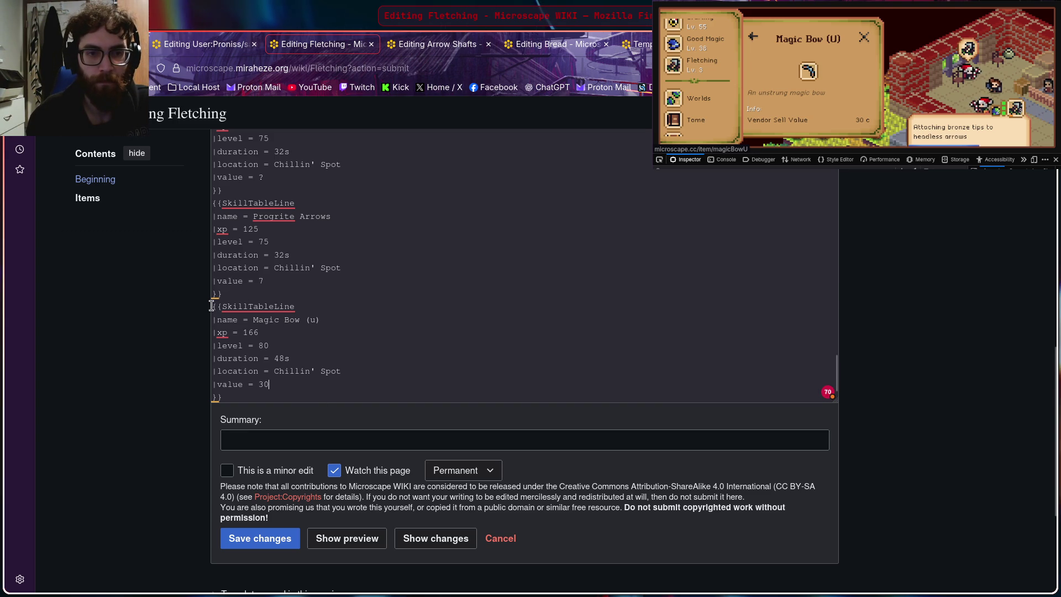
{"action": "left_click_drag", "start_coordinate": [211, 306], "coordinate": [311, 388]}
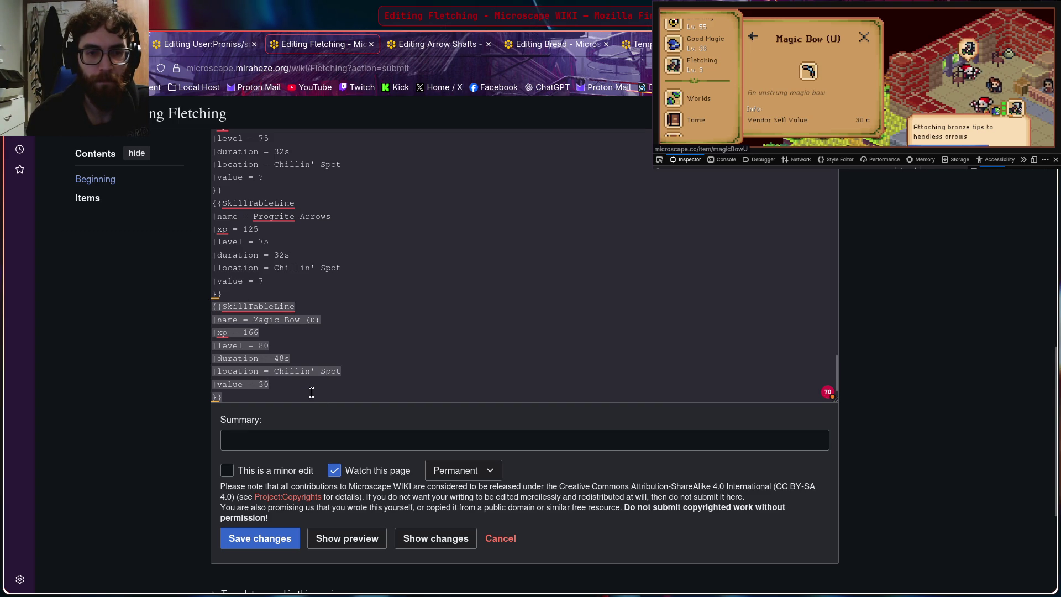
{"action": "scroll", "coordinate": [303, 390], "scroll_direction": "down", "scroll_amount": 1}
Step: Paste a copy after Magic Bow (u), rename it Magic Bow and look up its recipe in game
{"action": "left_click", "coordinate": [269, 371]}
{"action": "key", "text": "Return"}
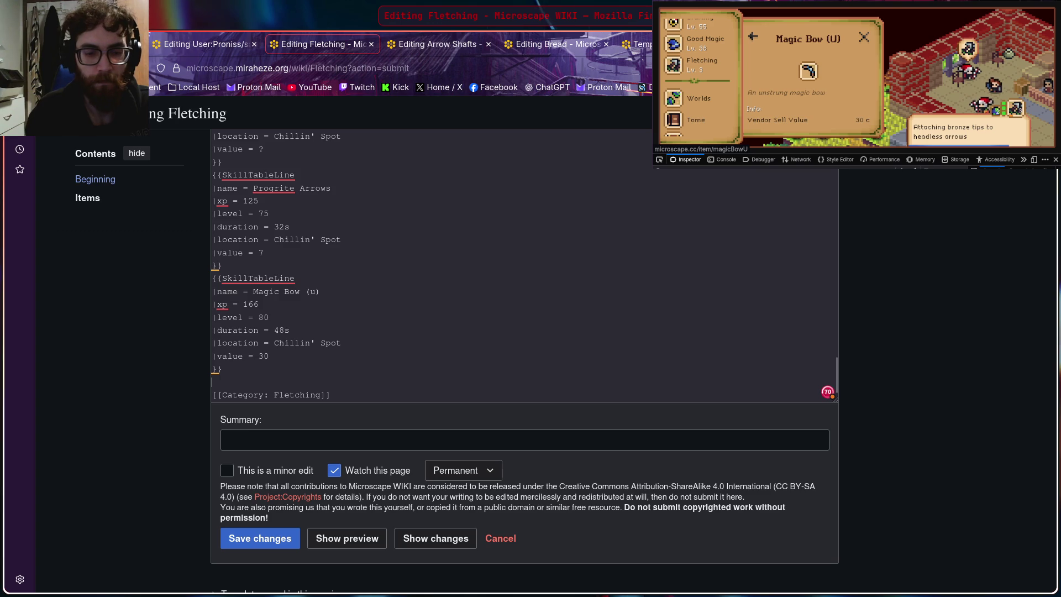
{"action": "type", "text": "{{SkillTableLine |name = Magic Bow (u) |xp = 166 |level = 80 |duration = 48s |location = Chillin' Spot |value = 30 }}"}
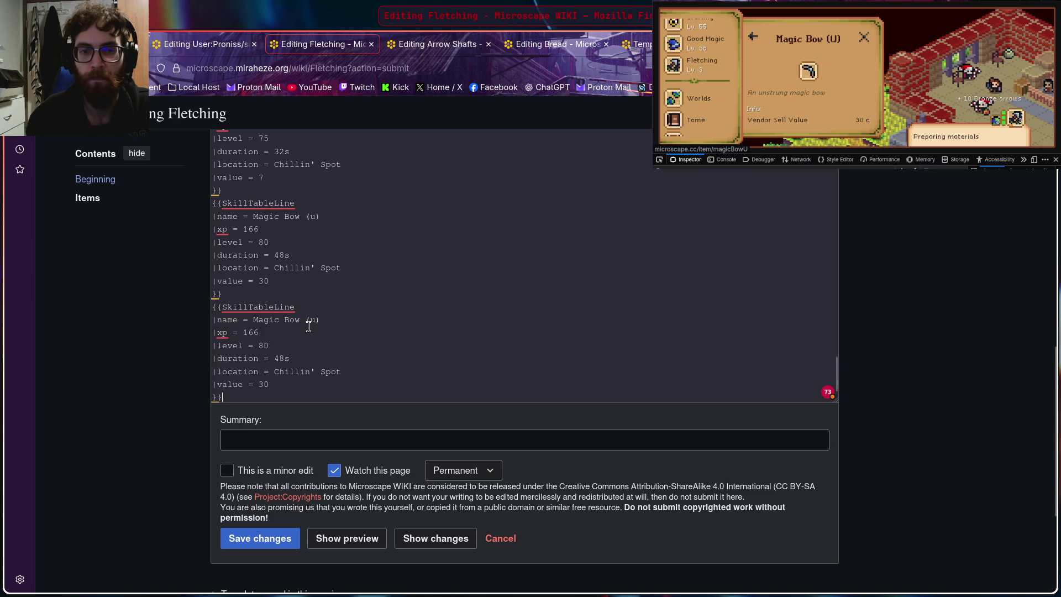
{"action": "key", "text": "BackSpace"}
{"action": "key", "text": "BackSpace"}
{"action": "key", "text": "BackSpace"}
{"action": "left_click", "coordinate": [757, 38]}
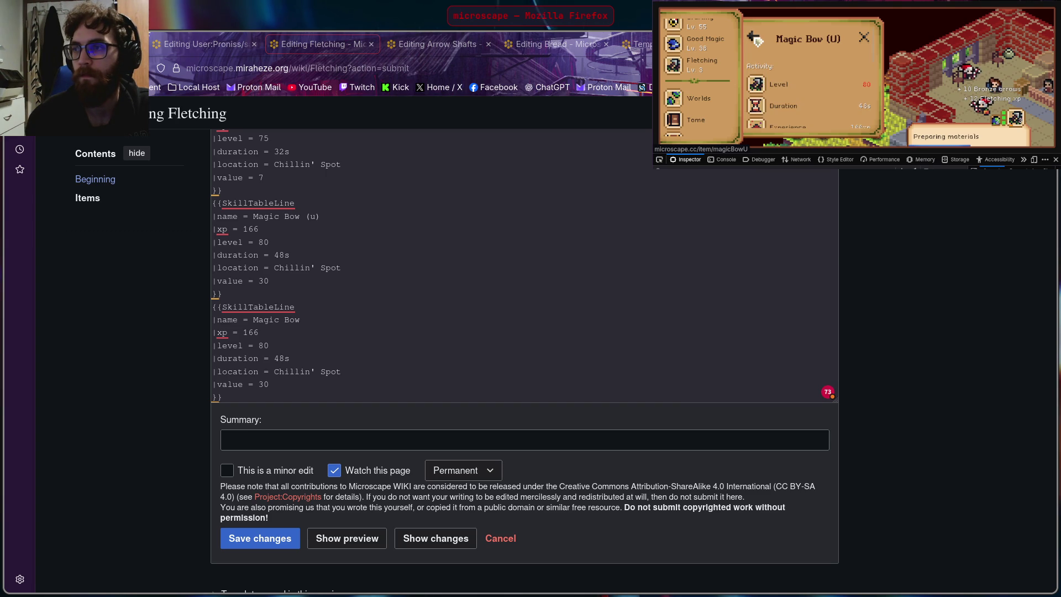
{"action": "scroll", "coordinate": [783, 60], "scroll_direction": "down", "scroll_amount": 3}
{"action": "scroll", "coordinate": [784, 60], "scroll_direction": "up", "scroll_amount": 2}
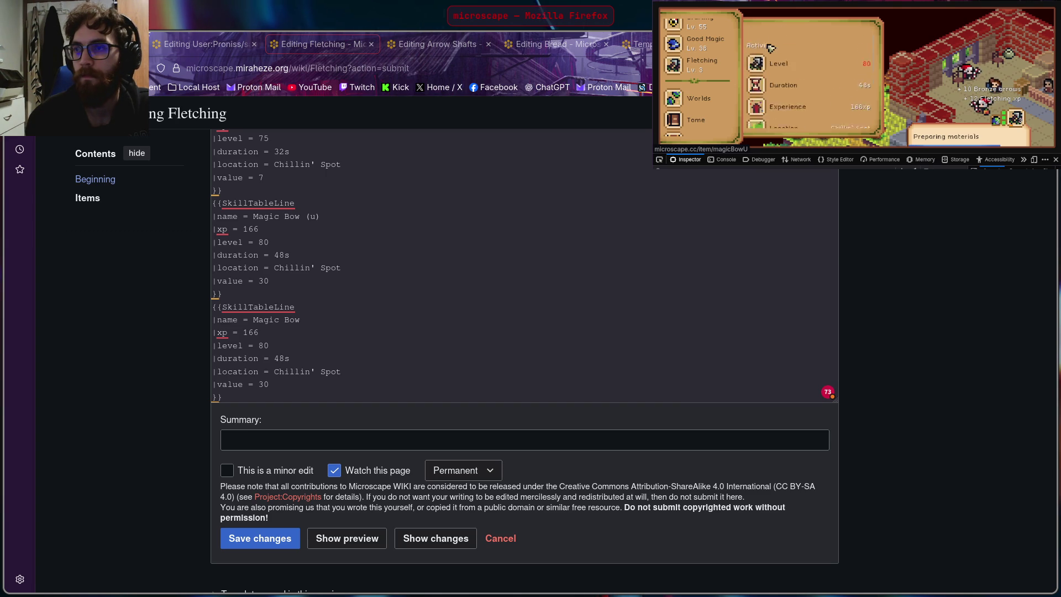
{"action": "scroll", "coordinate": [764, 46], "scroll_direction": "up", "scroll_amount": 1}
{"action": "left_click", "coordinate": [752, 38]}
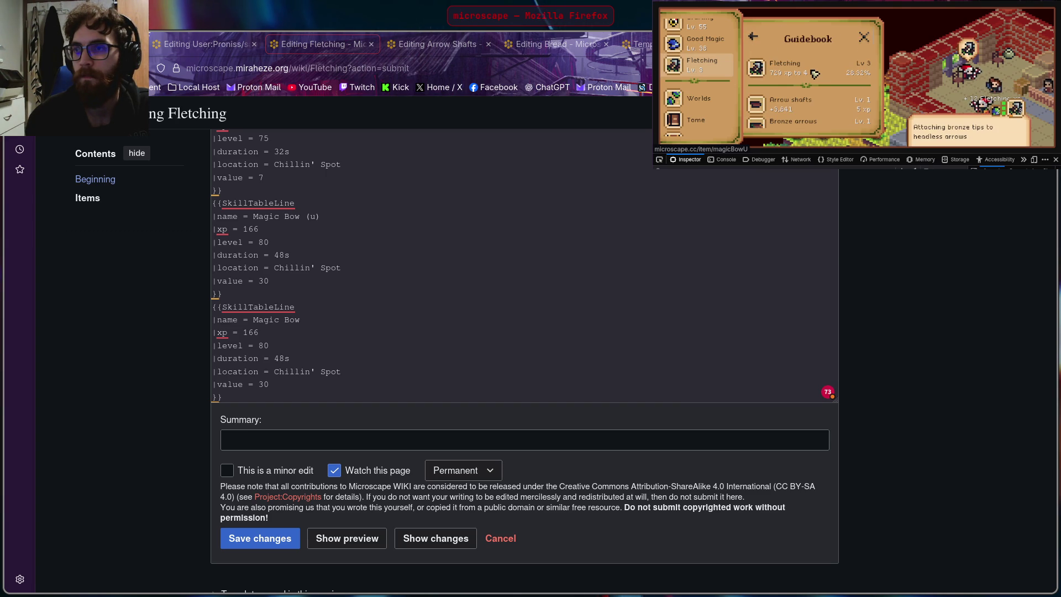
{"action": "left_click", "coordinate": [808, 65]}
{"action": "scroll", "coordinate": [812, 66], "scroll_direction": "down", "scroll_amount": 3}
{"action": "scroll", "coordinate": [812, 65], "scroll_direction": "down", "scroll_amount": 3}
{"action": "scroll", "coordinate": [812, 66], "scroll_direction": "down", "scroll_amount": 3}
{"action": "scroll", "coordinate": [812, 66], "scroll_direction": "down", "scroll_amount": 3}
{"action": "left_click", "coordinate": [812, 65]}
Step: Set the Magic Bow entry to 22s duration, 130 xp and value 48 from the game's item details
{"action": "left_click", "coordinate": [330, 322]}
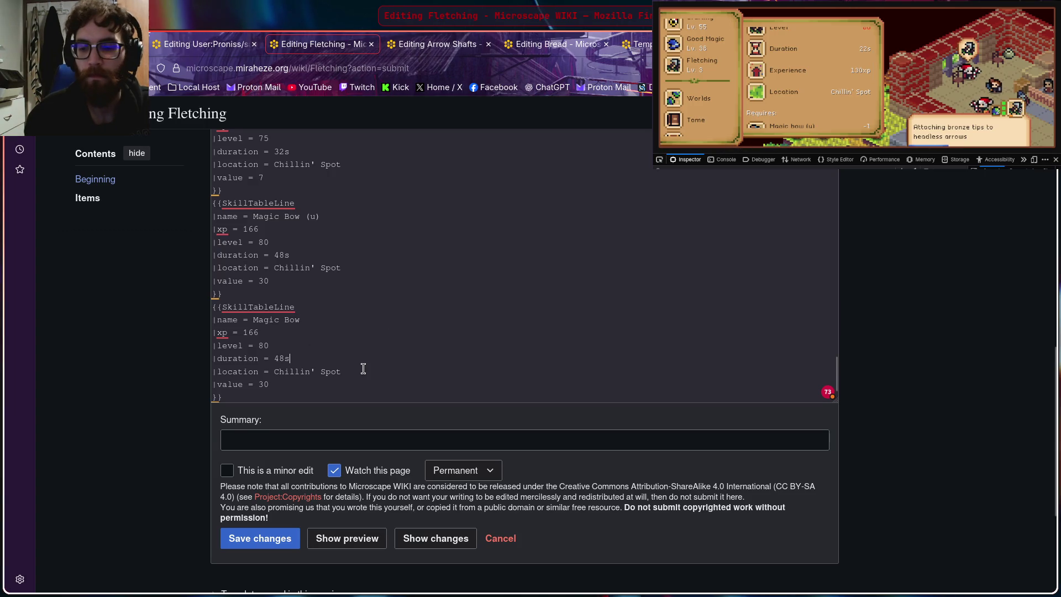
{"action": "key", "text": "BackSpace"}
{"action": "key", "text": "BackSpace"}
{"action": "key", "text": "BackSpace"}
{"action": "type", "text": "22s"}
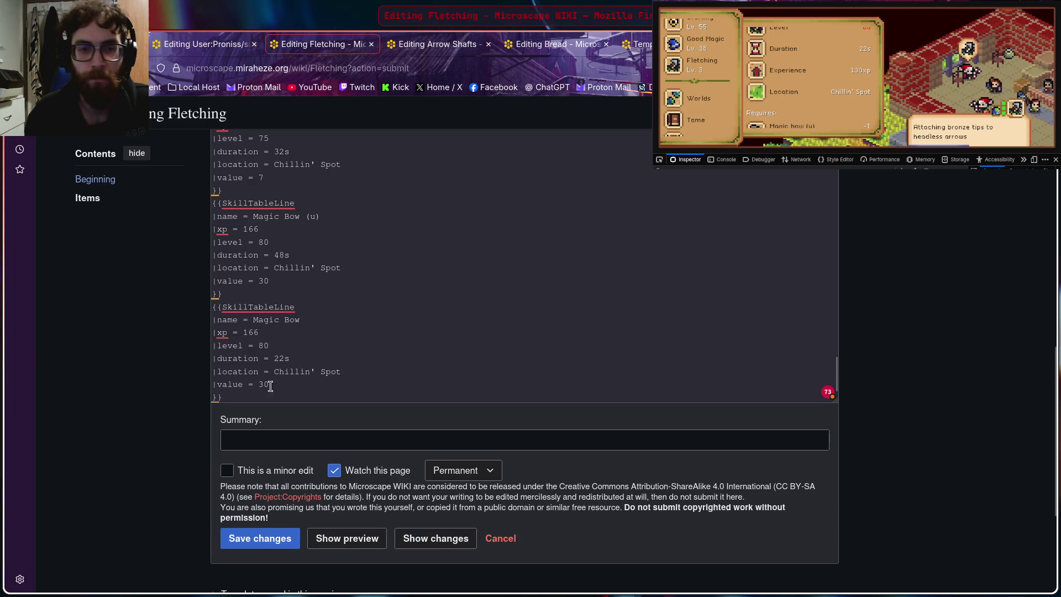
{"action": "left_click", "coordinate": [279, 338]}
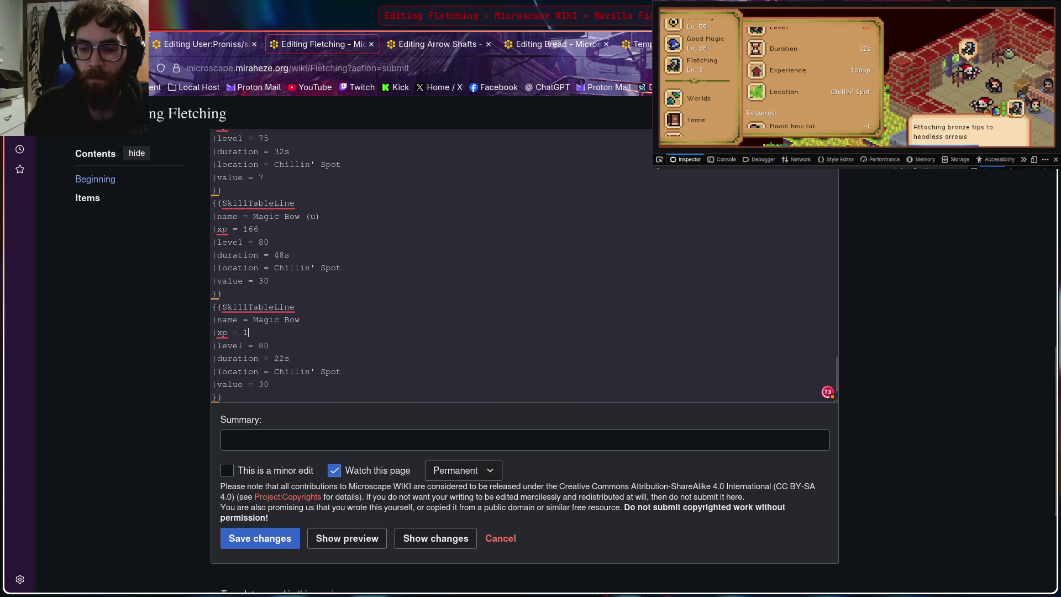
{"action": "key", "text": "BackSpace"}
{"action": "key", "text": "BackSpace"}
{"action": "key", "text": "BackSpace"}
{"action": "type", "text": "130"}
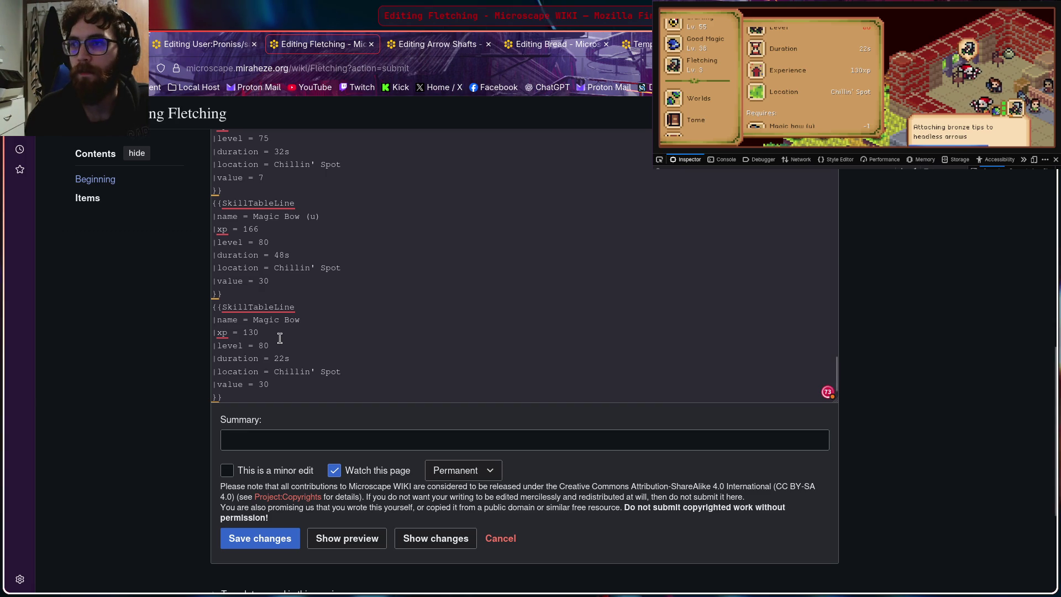
{"action": "scroll", "coordinate": [816, 104], "scroll_direction": "down", "scroll_amount": 2}
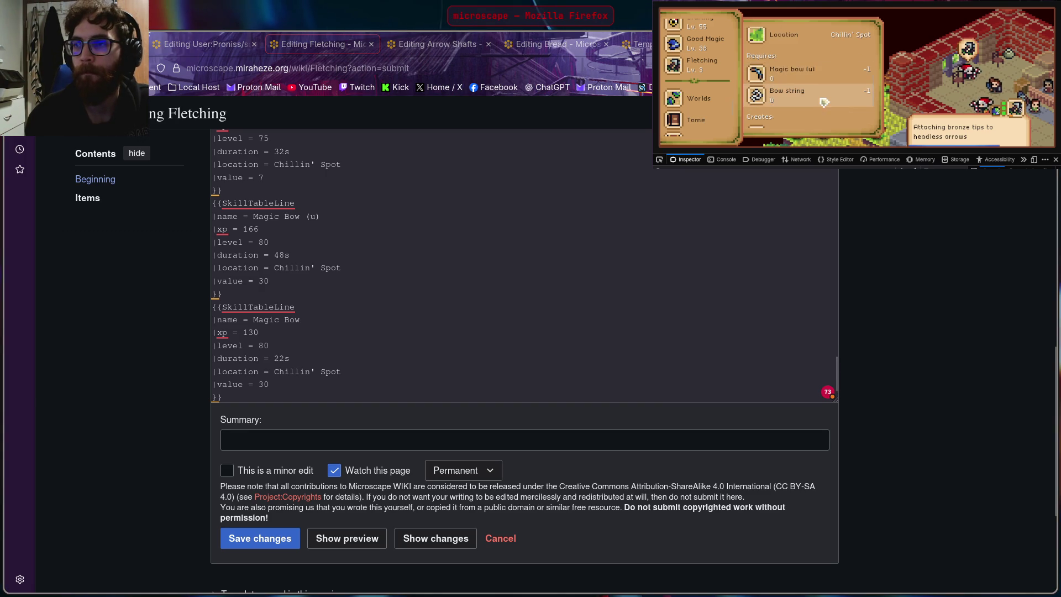
{"action": "left_click", "coordinate": [817, 105]}
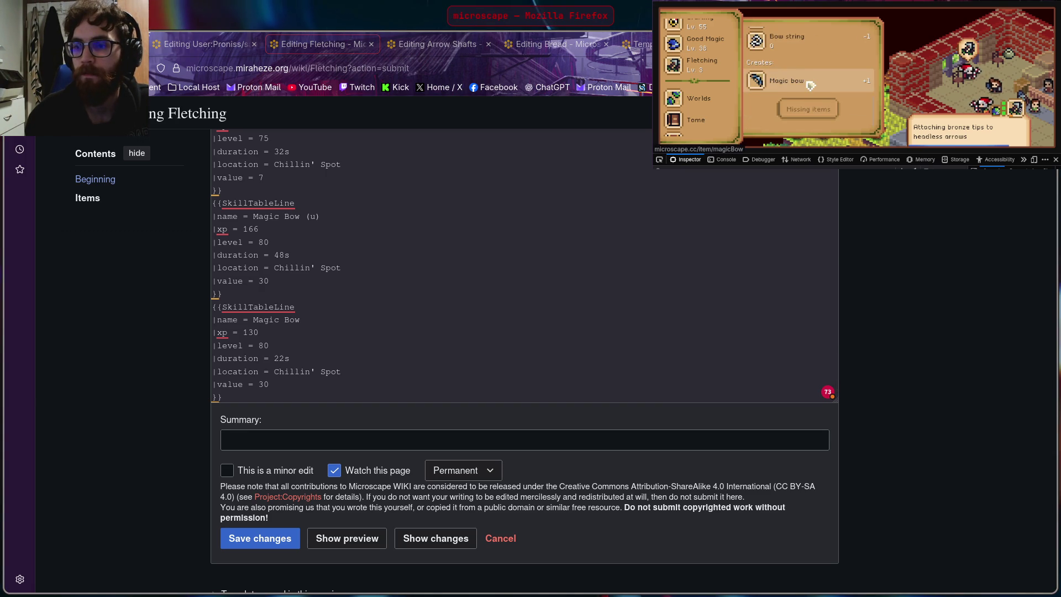
{"action": "left_click", "coordinate": [811, 85]}
{"action": "scroll", "coordinate": [811, 85], "scroll_direction": "down", "scroll_amount": 1}
{"action": "scroll", "coordinate": [797, 82], "scroll_direction": "down", "scroll_amount": 1}
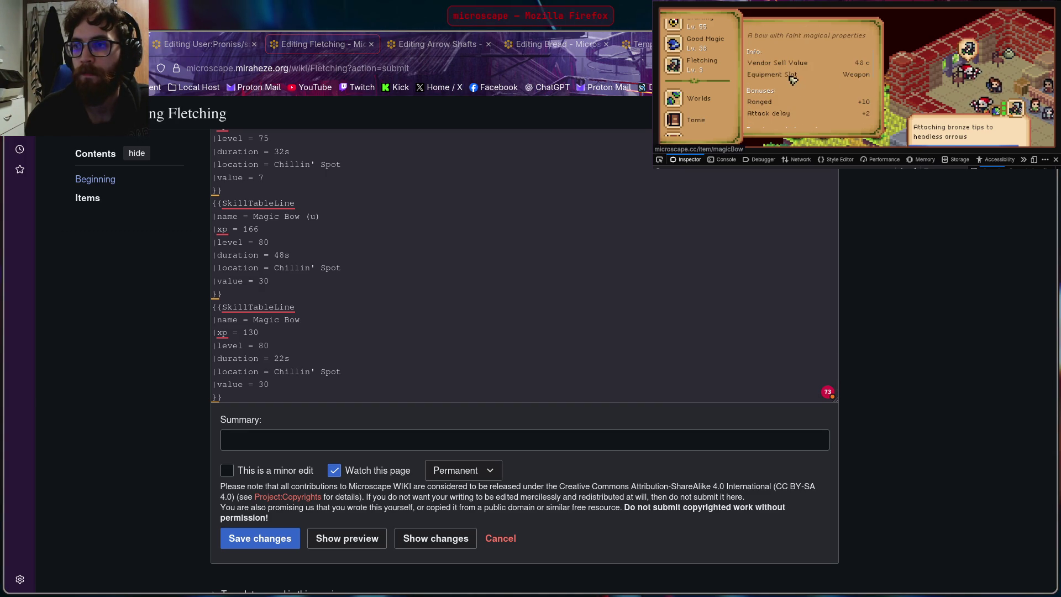
{"action": "scroll", "coordinate": [810, 68], "scroll_direction": "down", "scroll_amount": 1}
{"action": "scroll", "coordinate": [810, 68], "scroll_direction": "down", "scroll_amount": 1}
{"action": "scroll", "coordinate": [812, 68], "scroll_direction": "down", "scroll_amount": 1}
{"action": "scroll", "coordinate": [812, 69], "scroll_direction": "up", "scroll_amount": 1}
{"action": "scroll", "coordinate": [812, 68], "scroll_direction": "up", "scroll_amount": 1}
{"action": "scroll", "coordinate": [812, 69], "scroll_direction": "up", "scroll_amount": 1}
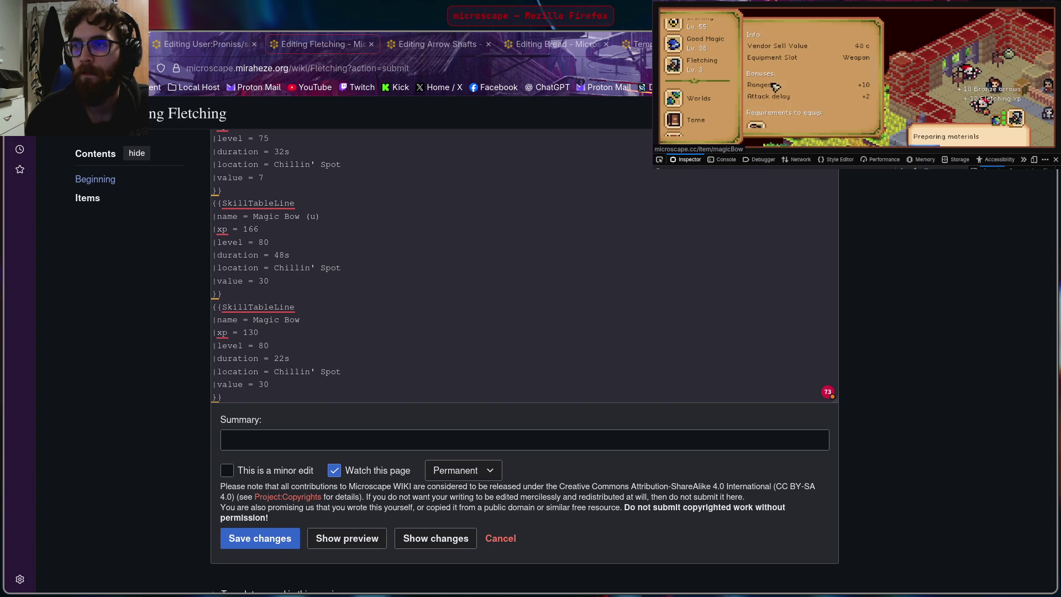
{"action": "left_click", "coordinate": [236, 407]}
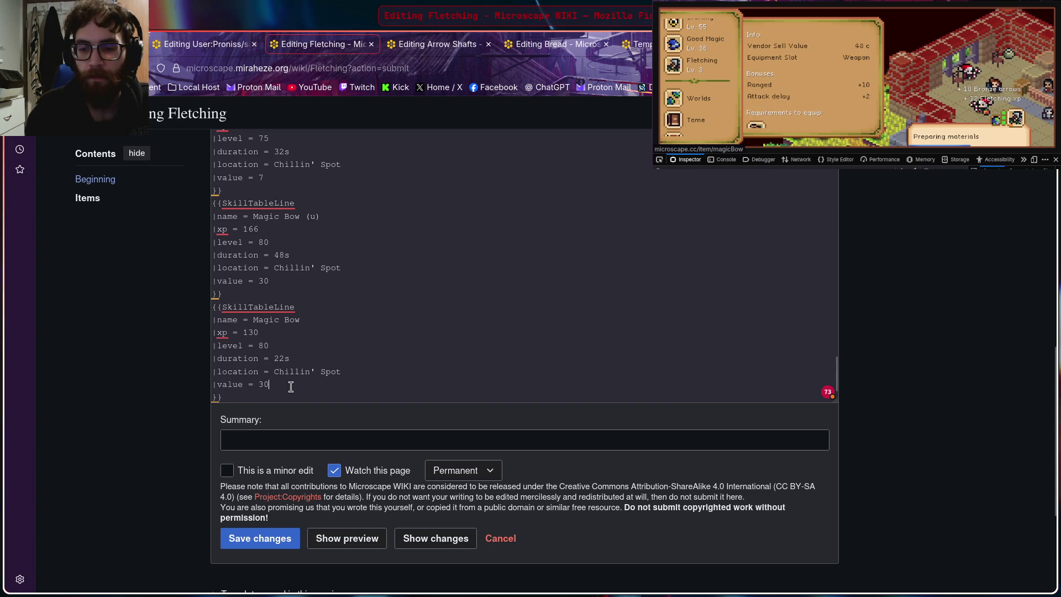
{"action": "key", "text": "BackSpace"}
{"action": "key", "text": "BackSpace"}
{"action": "type", "text": "48"}
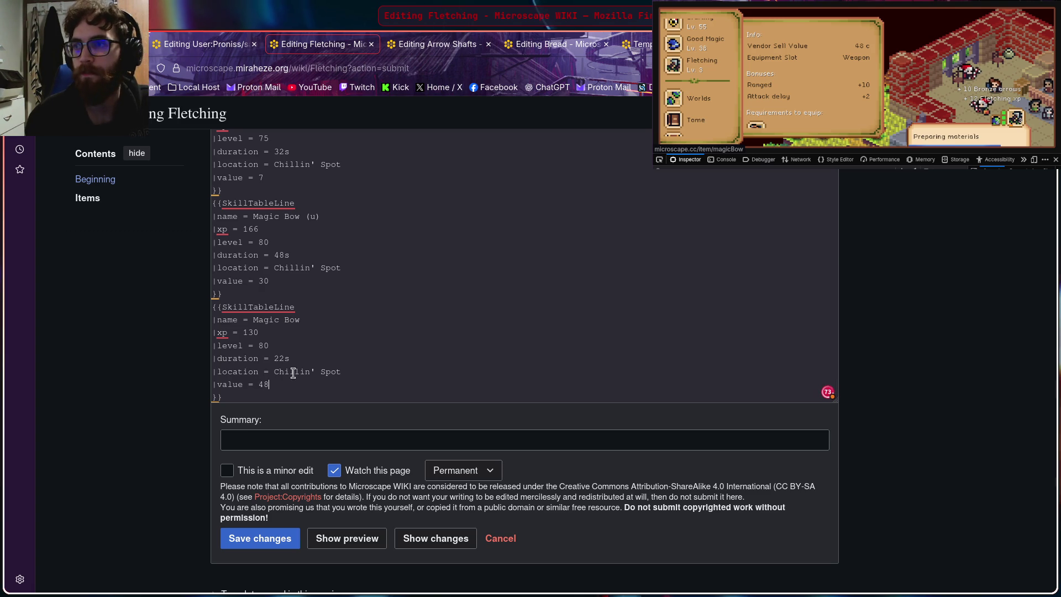
{"action": "scroll", "coordinate": [313, 355], "scroll_direction": "down", "scroll_amount": 1}
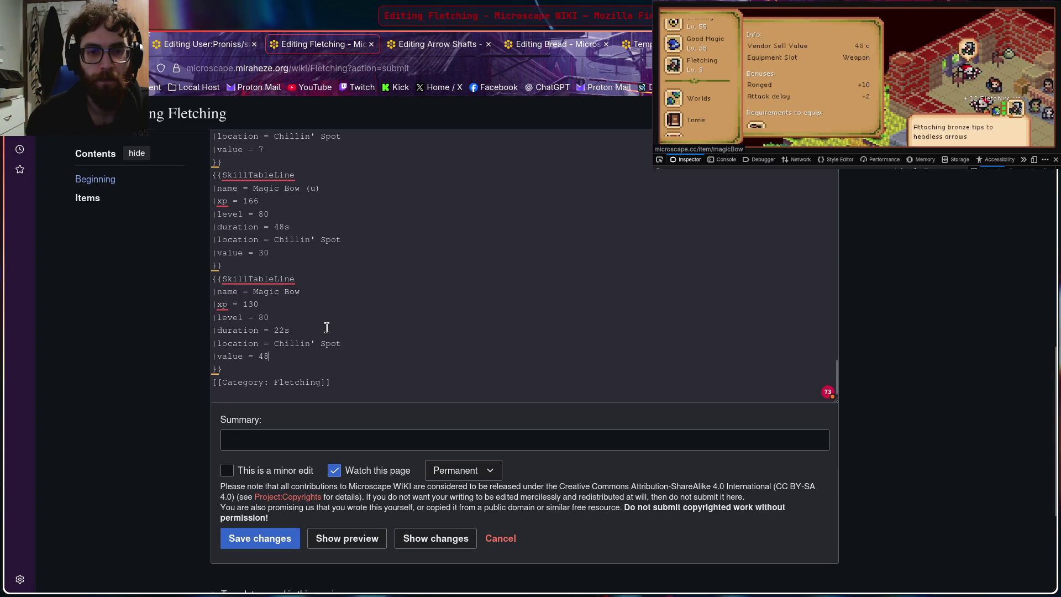
{"action": "scroll", "coordinate": [324, 336], "scroll_direction": "up", "scroll_amount": 2}
{"action": "scroll", "coordinate": [324, 336], "scroll_direction": "up", "scroll_amount": 2}
{"action": "scroll", "coordinate": [324, 337], "scroll_direction": "up", "scroll_amount": 2}
{"action": "scroll", "coordinate": [323, 339], "scroll_direction": "up", "scroll_amount": 2}
{"action": "scroll", "coordinate": [323, 339], "scroll_direction": "up", "scroll_amount": 3}
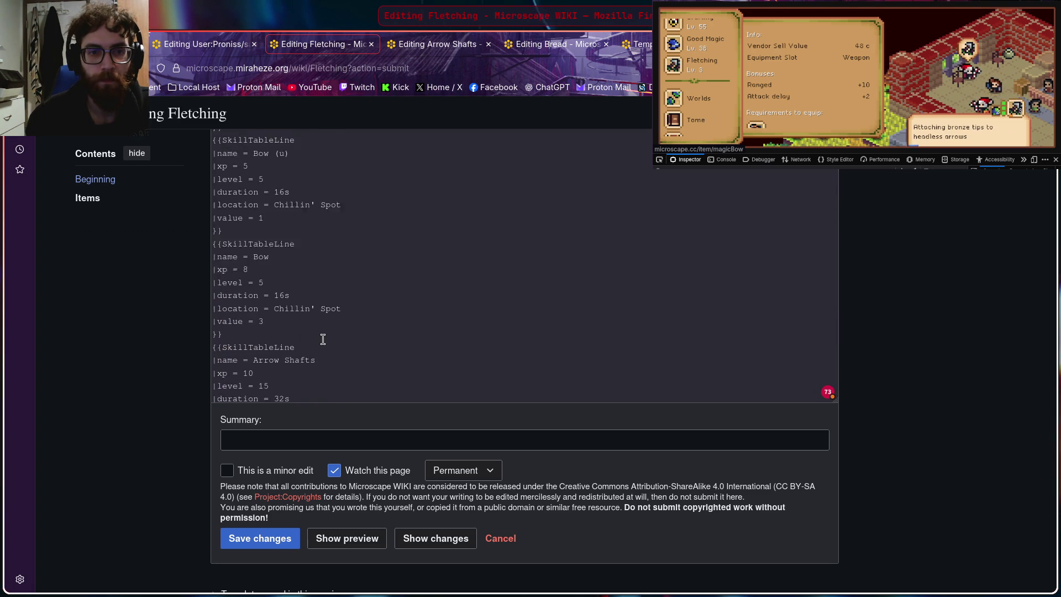
{"action": "scroll", "coordinate": [323, 339], "scroll_direction": "up", "scroll_amount": 3}
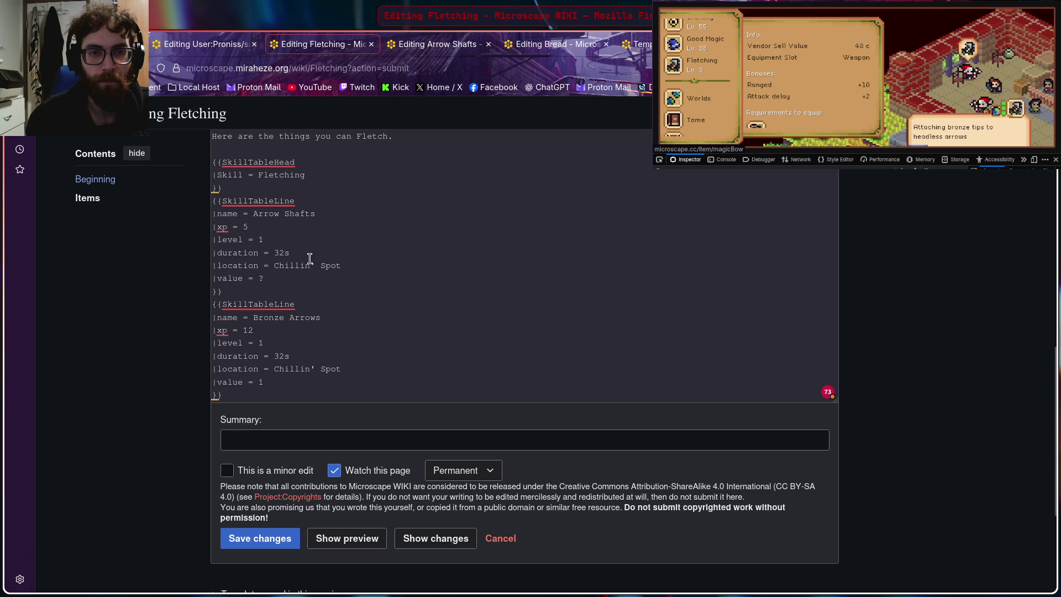
{"action": "scroll", "coordinate": [214, 162], "scroll_direction": "up", "scroll_amount": 2}
{"action": "scroll", "coordinate": [214, 162], "scroll_direction": "up", "scroll_amount": 3}
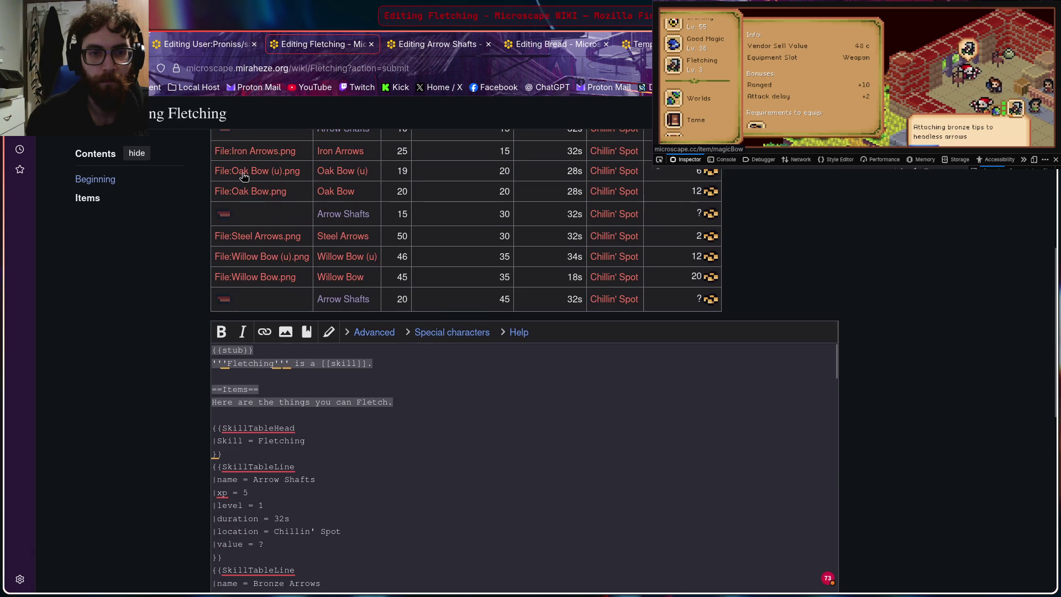
Step: Copy the three-line SkillTableHead header block from the top of the source
{"action": "left_click_drag", "start_coordinate": [213, 428], "coordinate": [276, 452]}
{"action": "key", "text": "ctrl+c"}
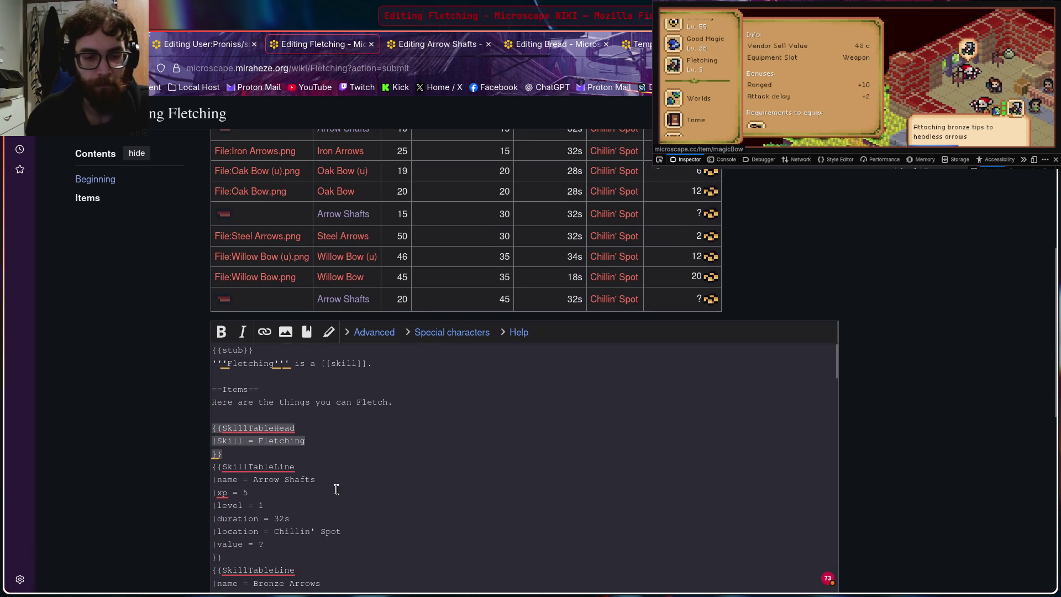
{"action": "scroll", "coordinate": [320, 465], "scroll_direction": "down", "scroll_amount": 1}
{"action": "scroll", "coordinate": [321, 466], "scroll_direction": "down", "scroll_amount": 5}
{"action": "scroll", "coordinate": [320, 466], "scroll_direction": "down", "scroll_amount": 5}
{"action": "scroll", "coordinate": [322, 475], "scroll_direction": "down", "scroll_amount": 5}
{"action": "scroll", "coordinate": [322, 476], "scroll_direction": "down", "scroll_amount": 5}
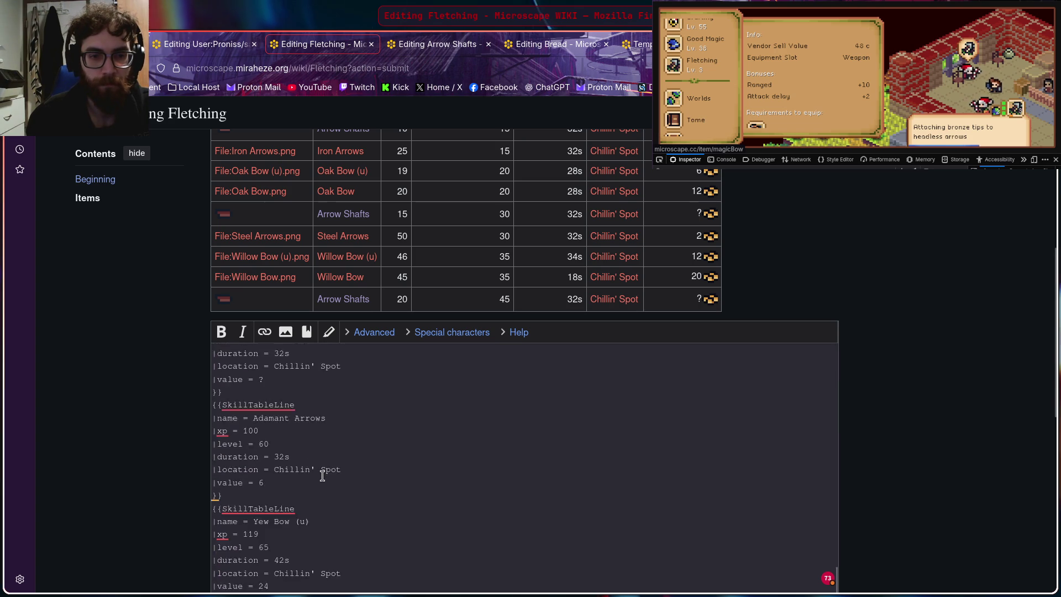
{"action": "scroll", "coordinate": [322, 475], "scroll_direction": "down", "scroll_amount": 5}
{"action": "scroll", "coordinate": [322, 475], "scroll_direction": "down", "scroll_amount": 3}
{"action": "scroll", "coordinate": [375, 492], "scroll_direction": "down", "scroll_amount": 5}
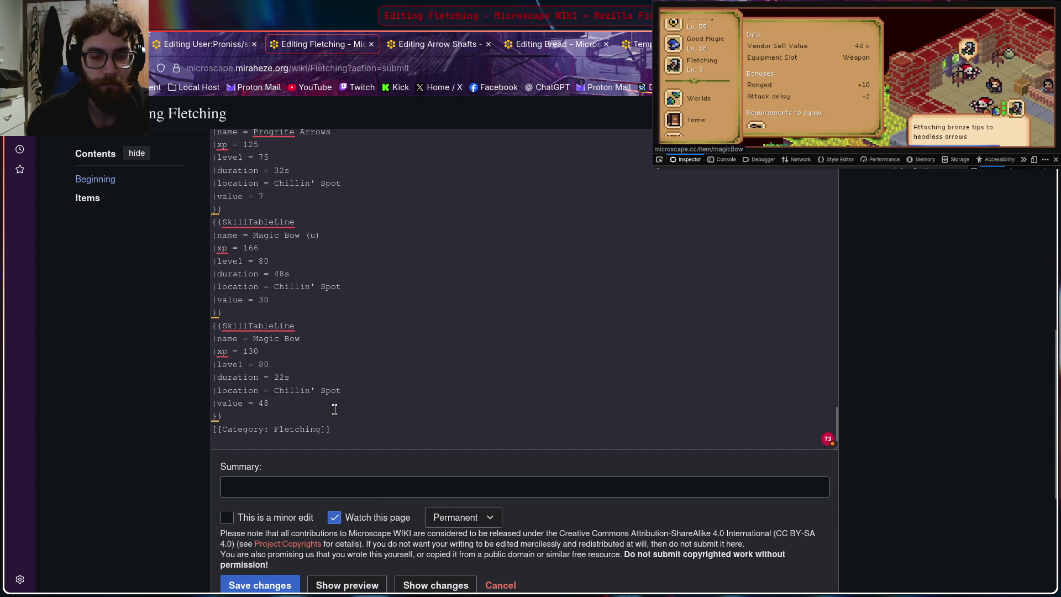
{"action": "scroll", "coordinate": [334, 409], "scroll_direction": "up", "scroll_amount": 3}
{"action": "scroll", "coordinate": [332, 412], "scroll_direction": "down", "scroll_amount": 3}
Step: Paste the SkillTableHead block after the last entry to start a second table
{"action": "left_click", "coordinate": [321, 442]}
{"action": "key", "text": "shift+Home"}
{"action": "key", "text": "Return"}
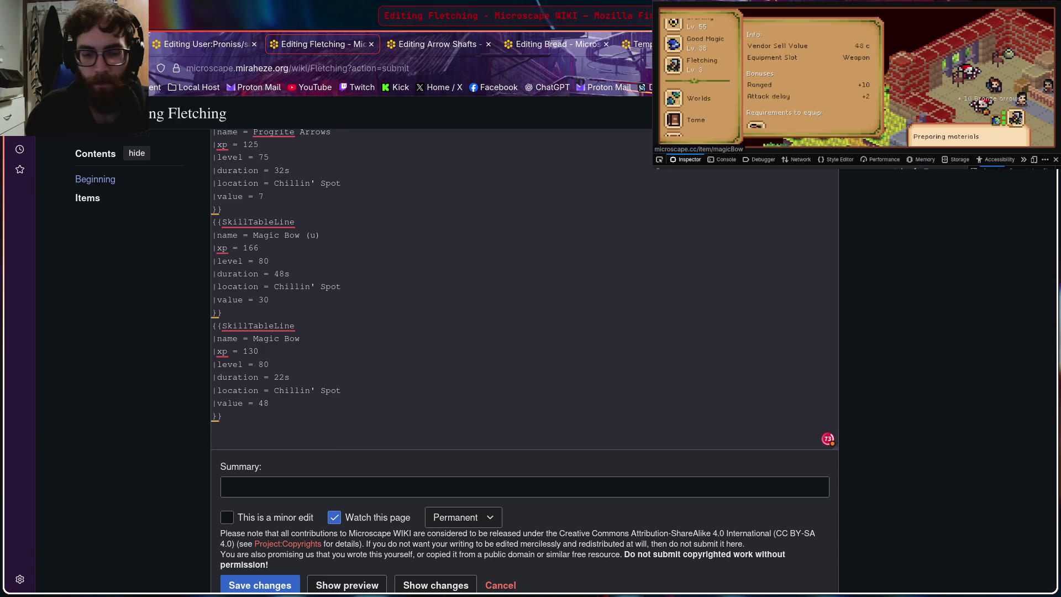
{"action": "key", "text": "ctrl+v"}
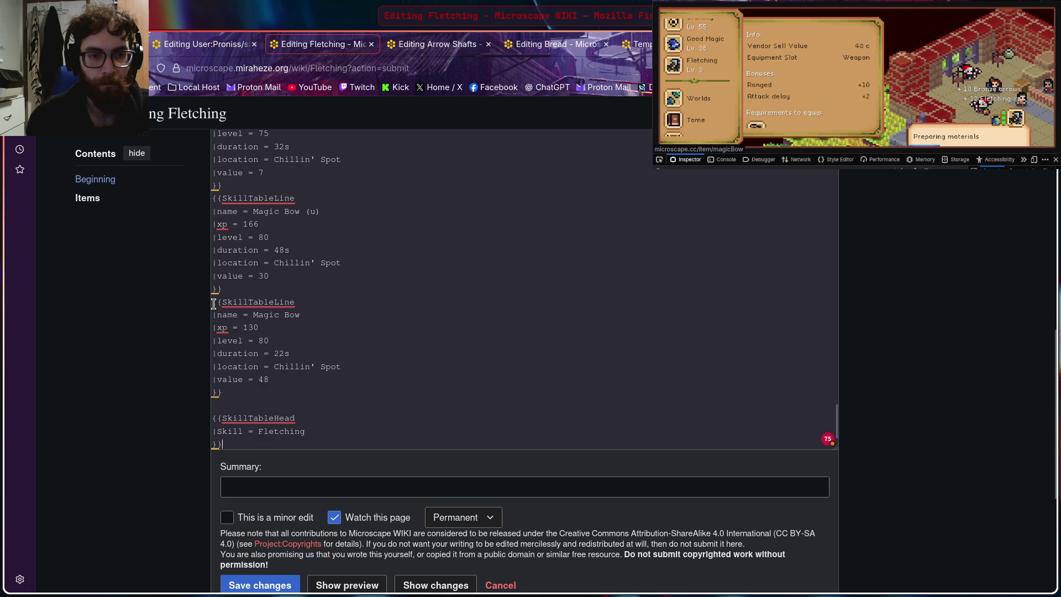
Step: Copy the Magic Bow entry and paste it below the new table header
{"action": "left_click_drag", "start_coordinate": [246, 315], "coordinate": [336, 386]}
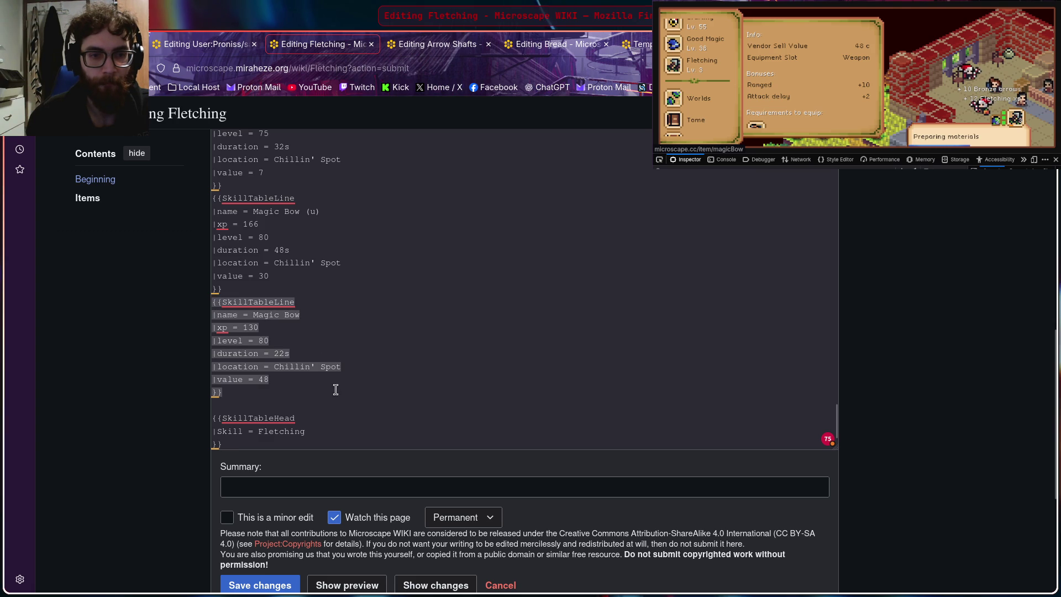
{"action": "scroll", "coordinate": [331, 397], "scroll_direction": "down", "scroll_amount": 2}
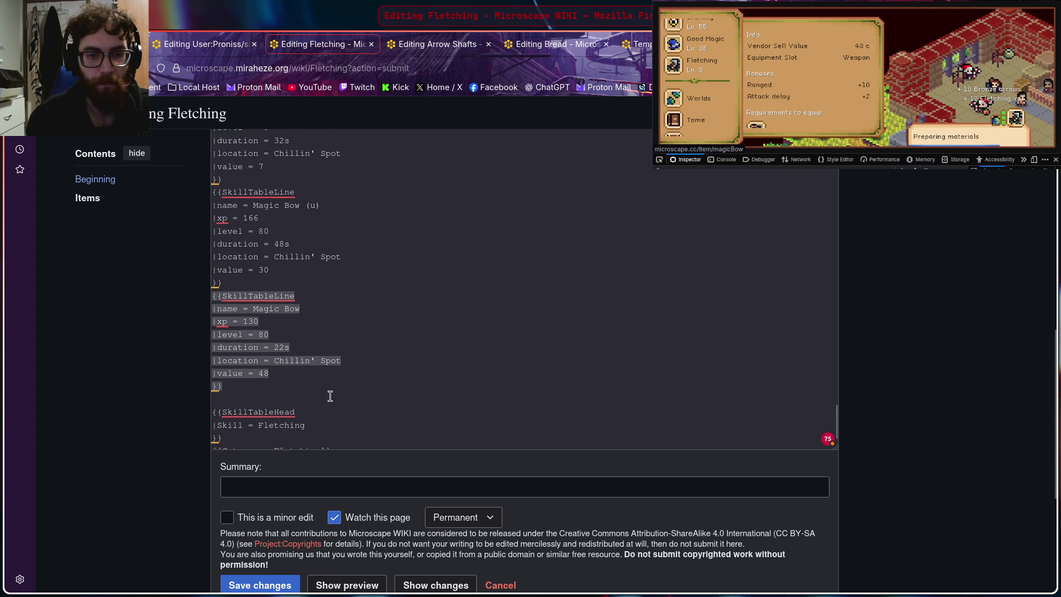
{"action": "left_click", "coordinate": [269, 415]}
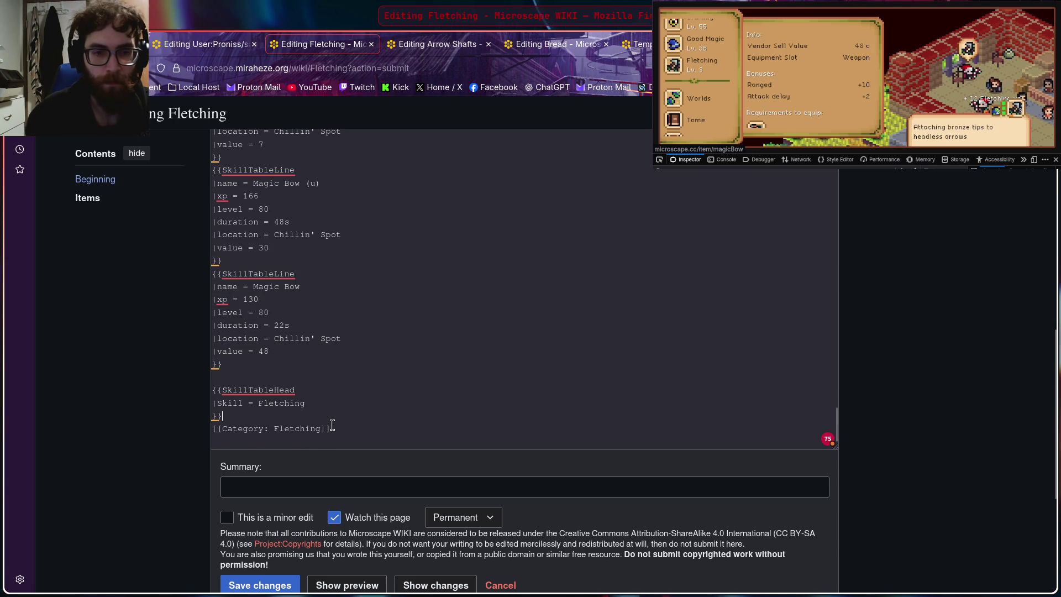
{"action": "key", "text": "Return"}
{"action": "type", "text": "{{SkillTableLine |name = Magic Bow |xp = 130 |level = 80 |duration = 22s |location = Chillin' Spot |value = 48 }}"}
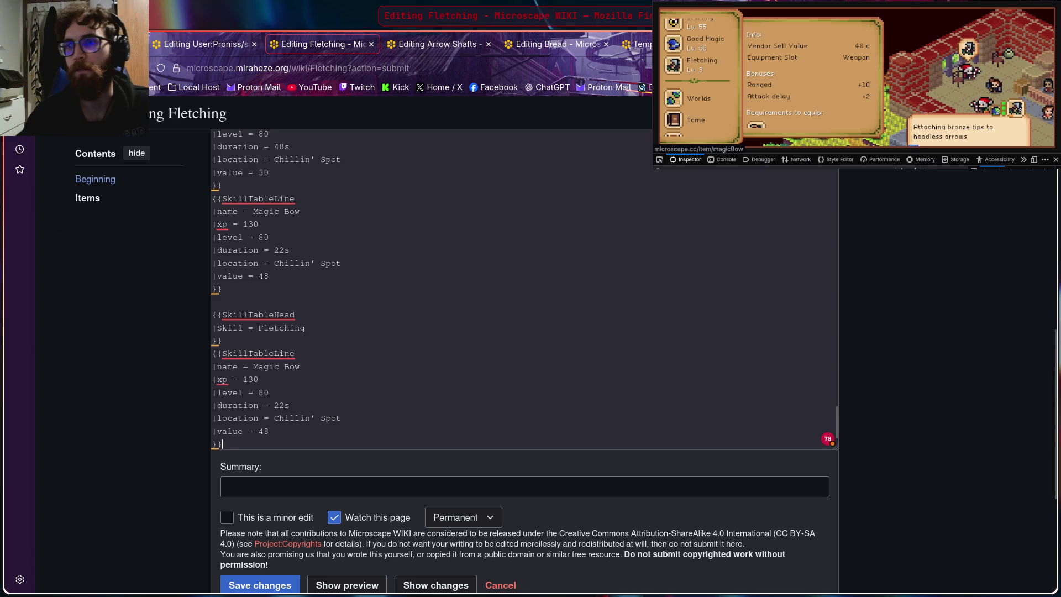
{"action": "left_click", "coordinate": [810, 110]}
{"action": "scroll", "coordinate": [811, 110], "scroll_direction": "up", "scroll_amount": 3}
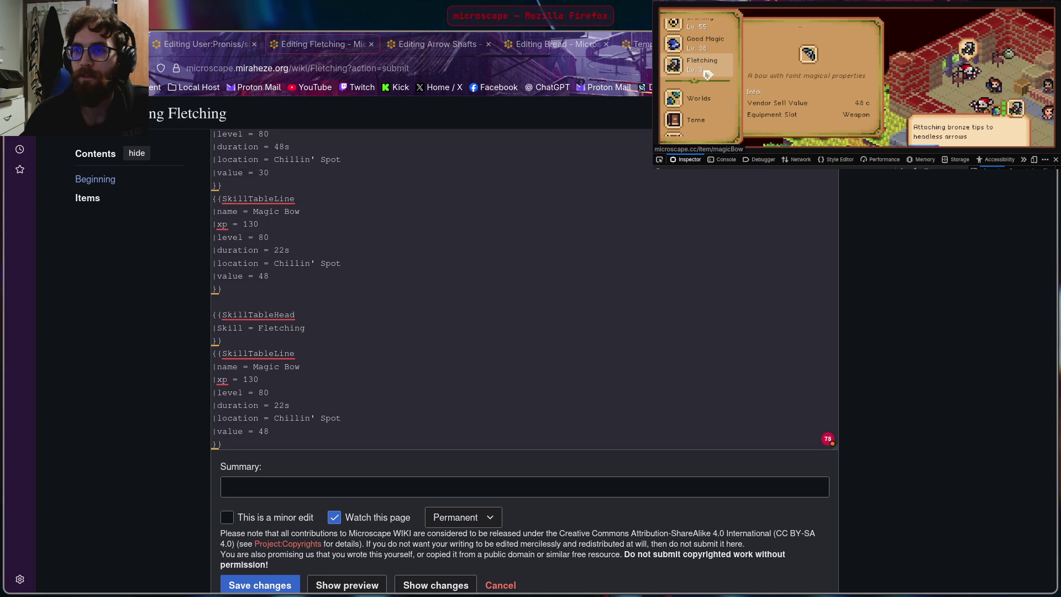
{"action": "scroll", "coordinate": [707, 74], "scroll_direction": "up", "scroll_amount": 5}
{"action": "scroll", "coordinate": [707, 79], "scroll_direction": "up", "scroll_amount": 5}
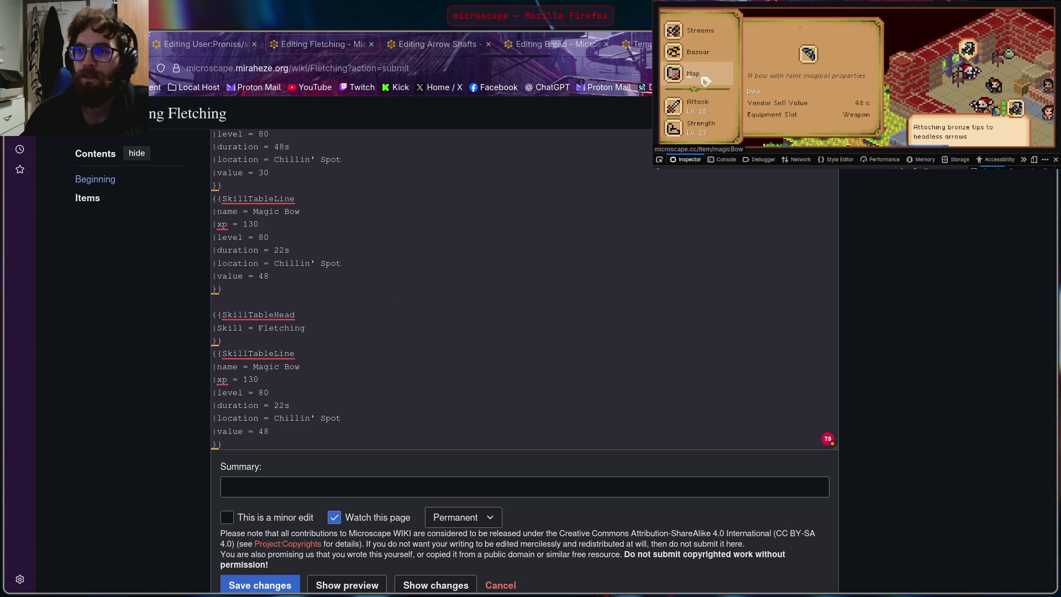
{"action": "scroll", "coordinate": [705, 74], "scroll_direction": "up", "scroll_amount": 3}
{"action": "scroll", "coordinate": [709, 59], "scroll_direction": "up", "scroll_amount": 3}
{"action": "scroll", "coordinate": [717, 36], "scroll_direction": "up", "scroll_amount": 2}
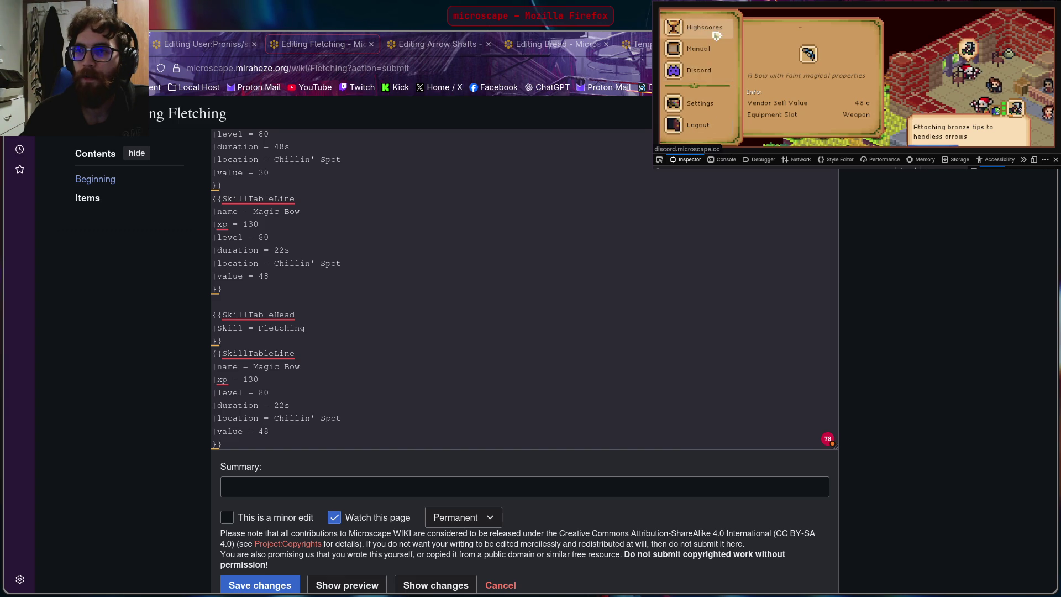
Step: View the Fletching highscores, then bring up the Headless Arrows recipe in the guidebook
{"action": "left_click", "coordinate": [713, 30]}
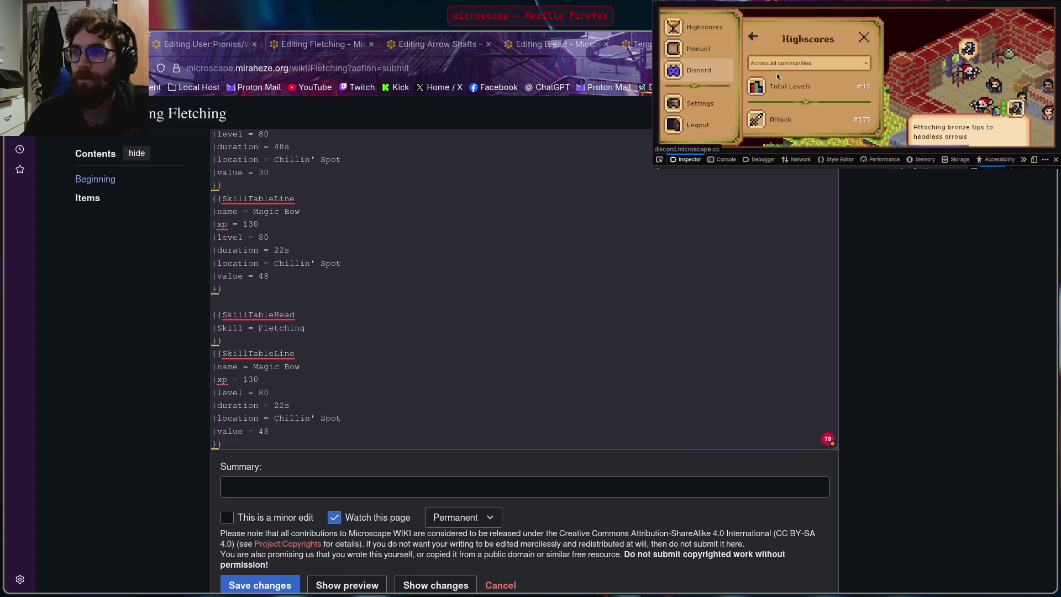
{"action": "scroll", "coordinate": [796, 91], "scroll_direction": "down", "scroll_amount": 3}
{"action": "scroll", "coordinate": [813, 108], "scroll_direction": "down", "scroll_amount": 3}
{"action": "scroll", "coordinate": [817, 122], "scroll_direction": "down", "scroll_amount": 2}
{"action": "left_click", "coordinate": [816, 122]}
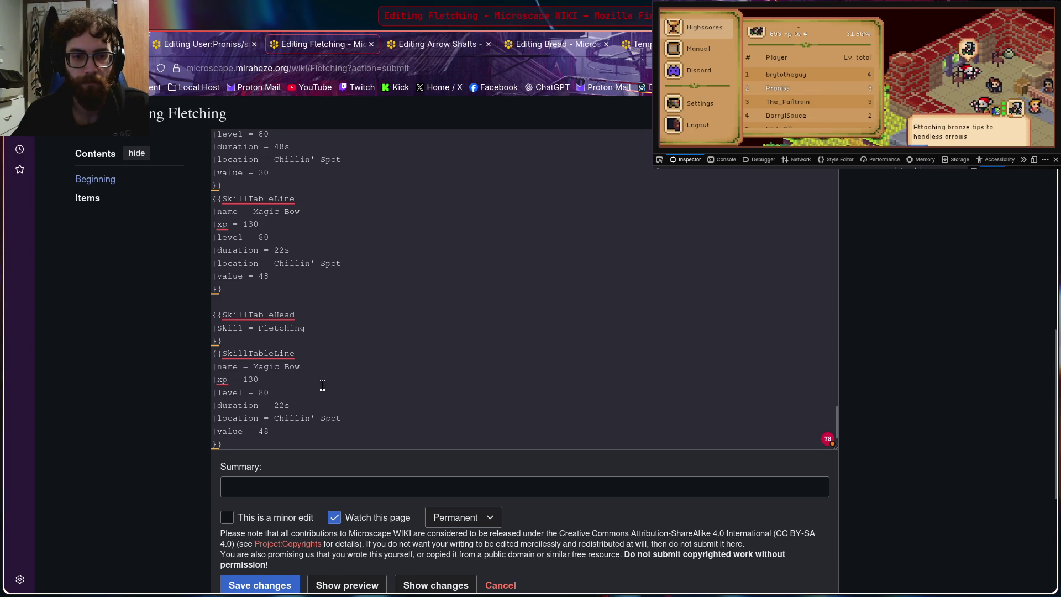
{"action": "left_click", "coordinate": [799, 101]}
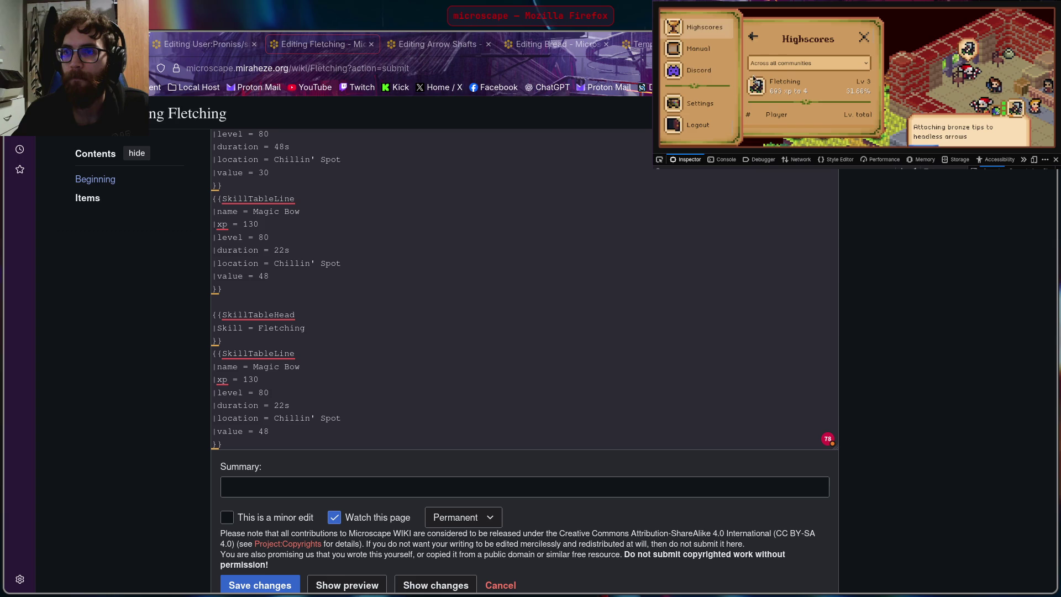
{"action": "scroll", "coordinate": [696, 76], "scroll_direction": "down", "scroll_amount": 2}
{"action": "left_click", "coordinate": [701, 66]}
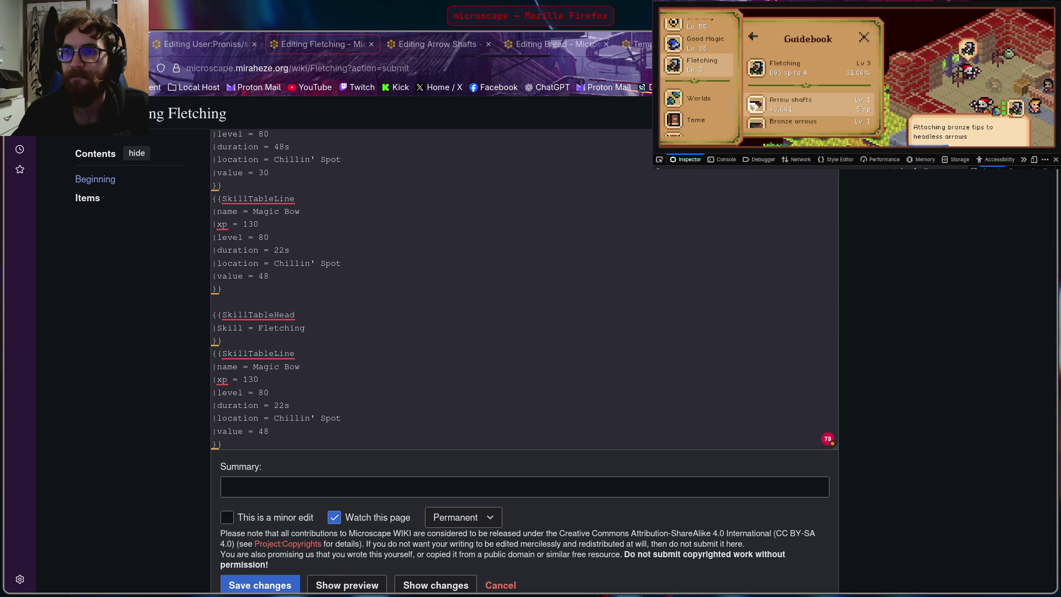
{"action": "scroll", "coordinate": [783, 90], "scroll_direction": "down", "scroll_amount": 3}
{"action": "scroll", "coordinate": [788, 87], "scroll_direction": "down", "scroll_amount": 3}
{"action": "scroll", "coordinate": [789, 86], "scroll_direction": "down", "scroll_amount": 2}
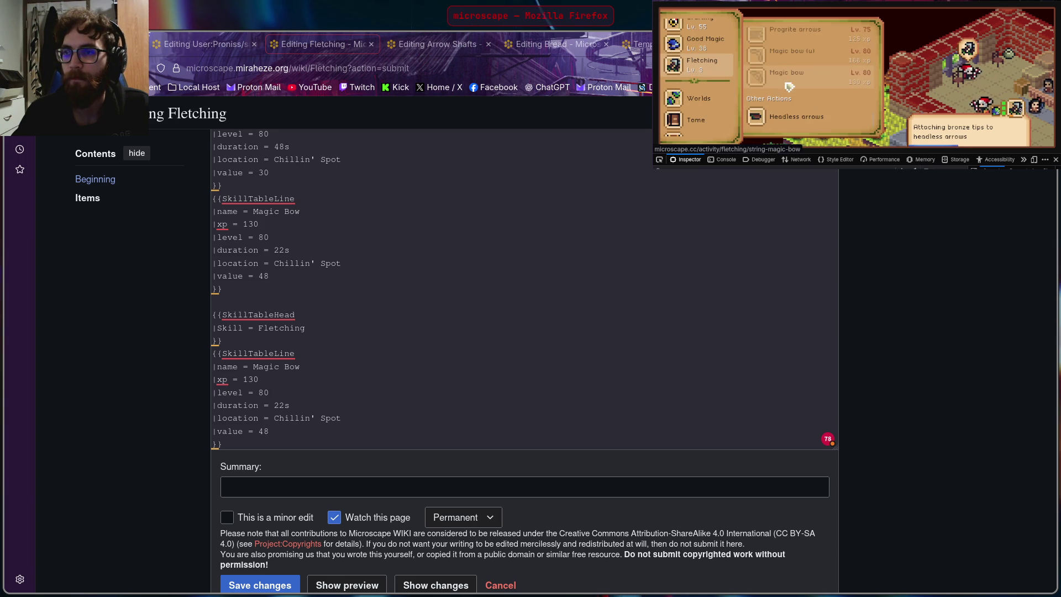
{"action": "left_click", "coordinate": [797, 118]}
{"action": "scroll", "coordinate": [796, 105], "scroll_direction": "down", "scroll_amount": 2}
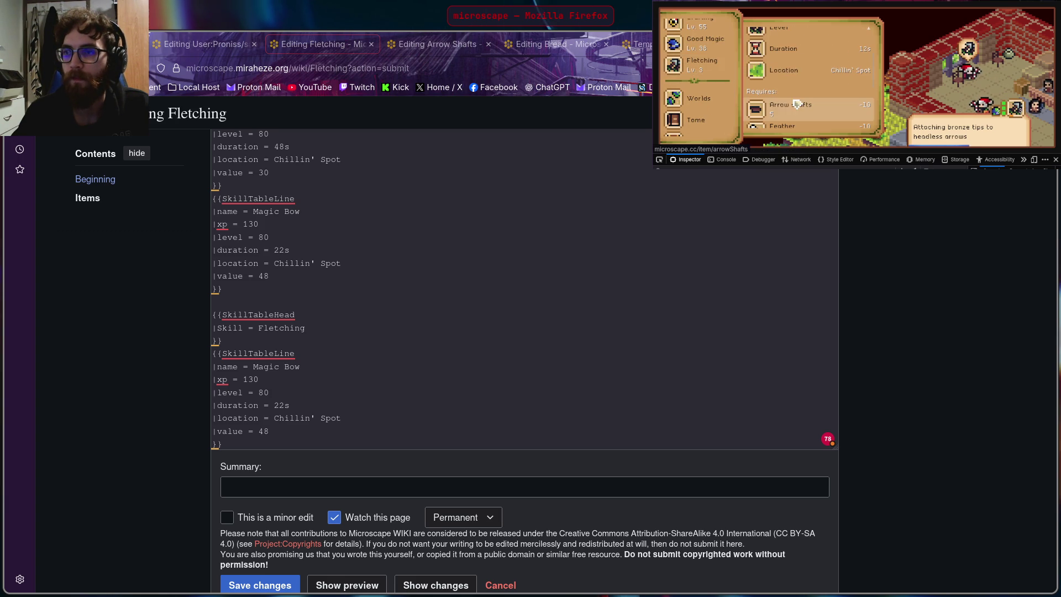
{"action": "left_click", "coordinate": [386, 335]}
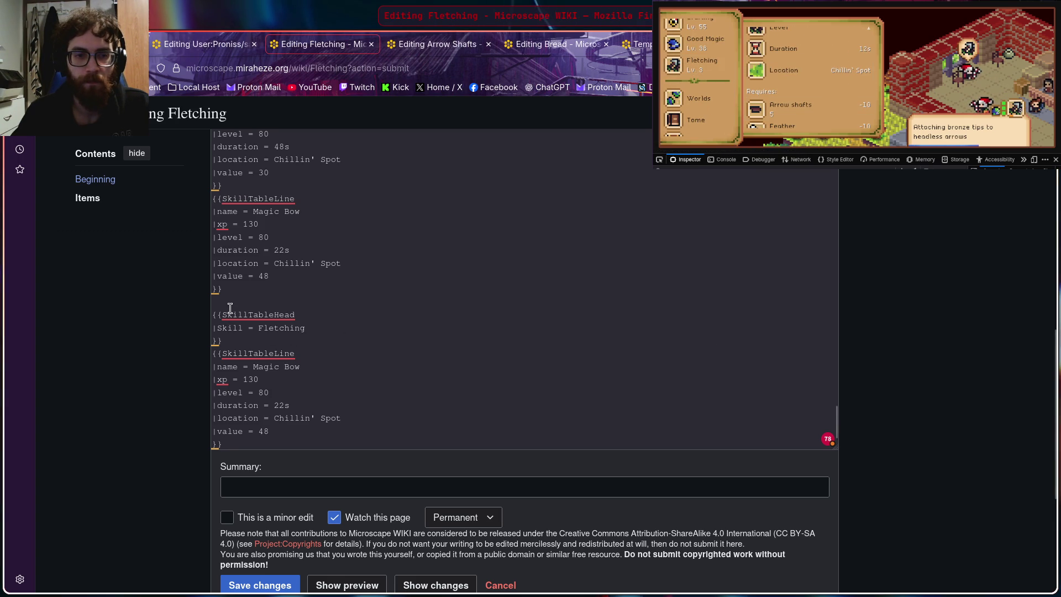
{"action": "type", "text": "="}
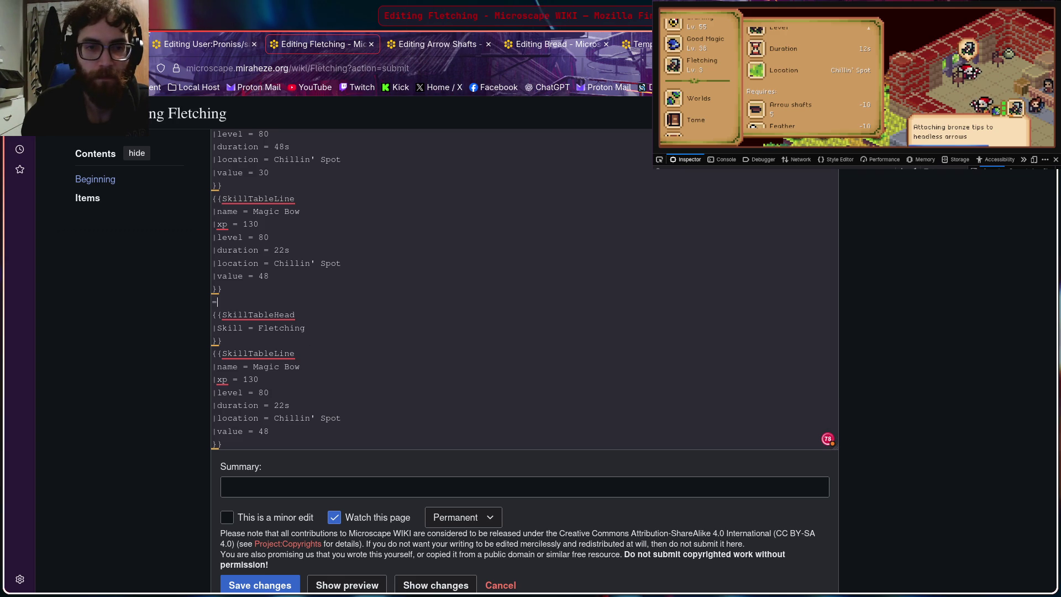
{"action": "type", "text": "==other actions"}
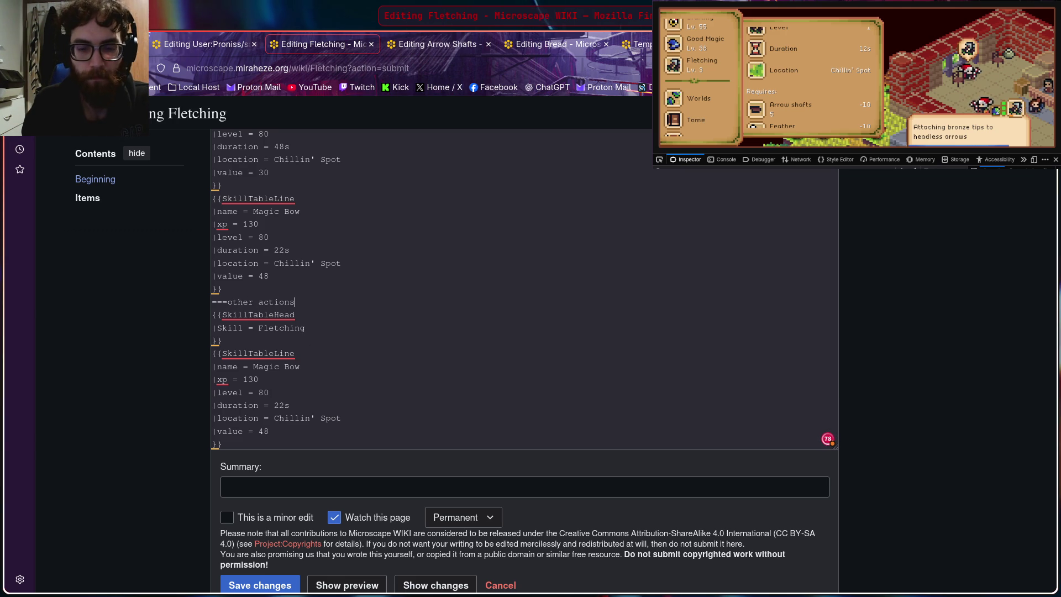
{"action": "type", "text": "==="}
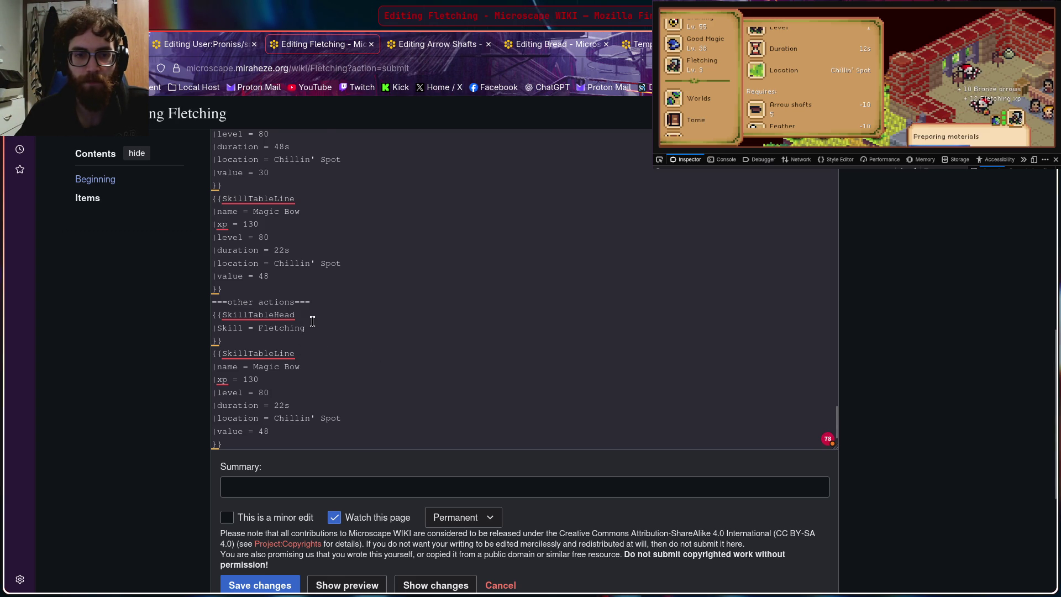
{"action": "scroll", "coordinate": [312, 321], "scroll_direction": "down", "scroll_amount": 1}
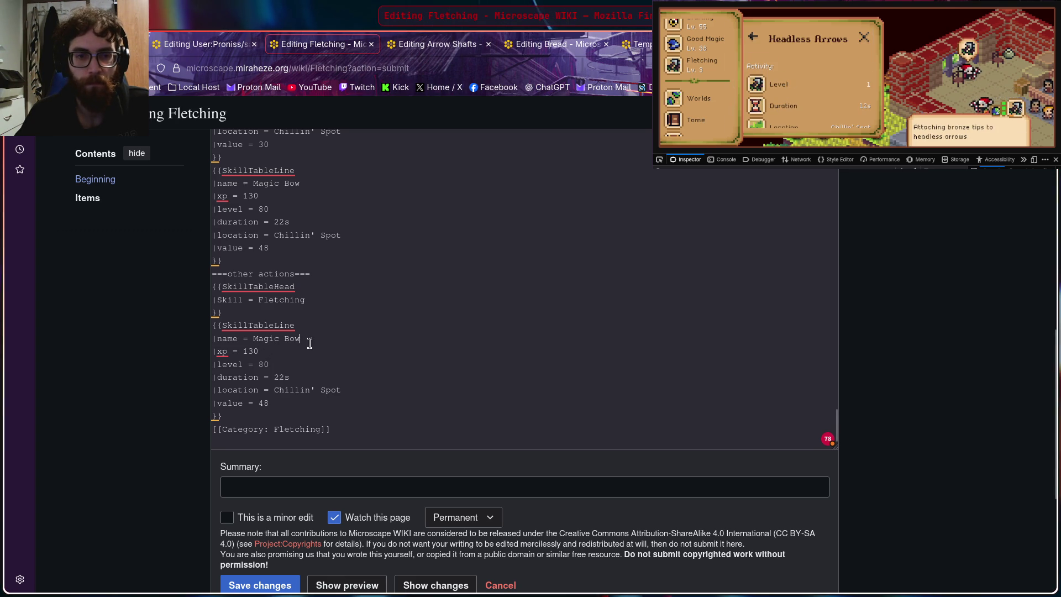
Step: Rename the copied entry to Headless Arrows with xp N/A and level 1, checking the game
{"action": "key", "text": "BackSpace"}
{"action": "key", "text": "BackSpace"}
{"action": "key", "text": "BackSpace"}
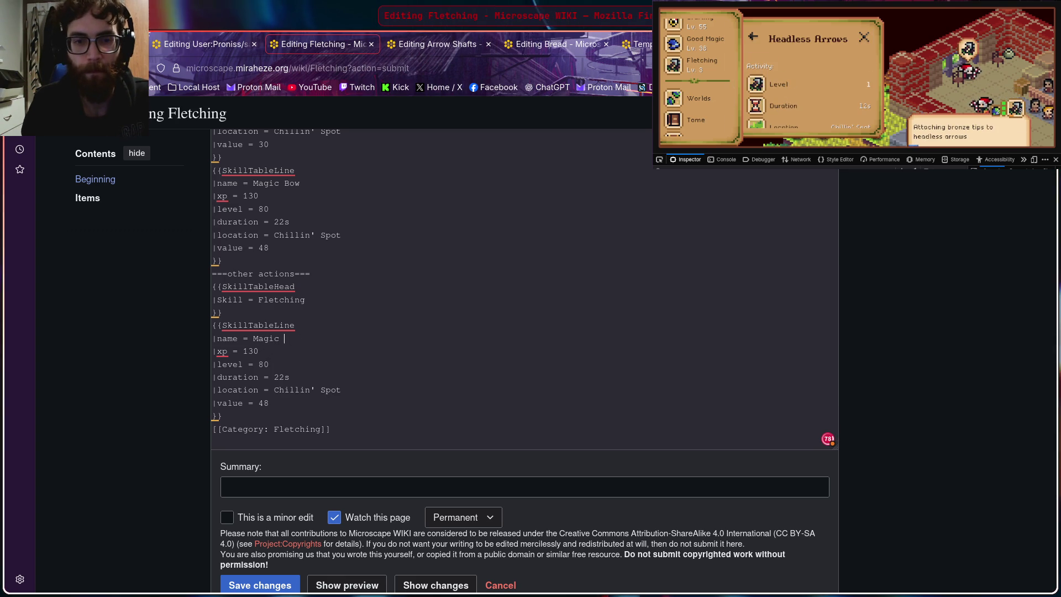
{"action": "key", "text": "BackSpace"}
{"action": "key", "text": "BackSpace"}
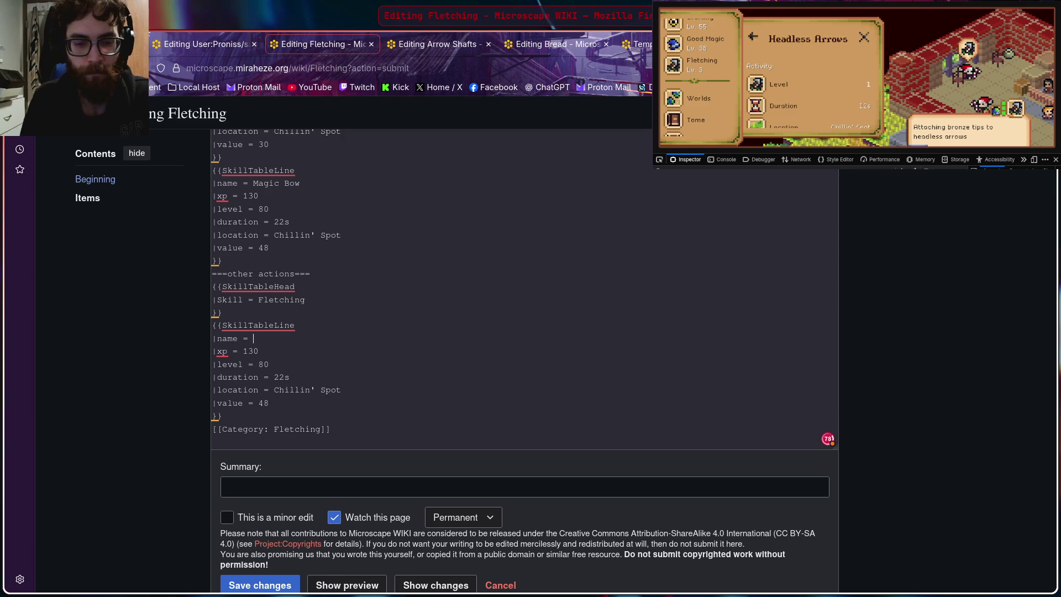
{"action": "type", "text": "Headless"}
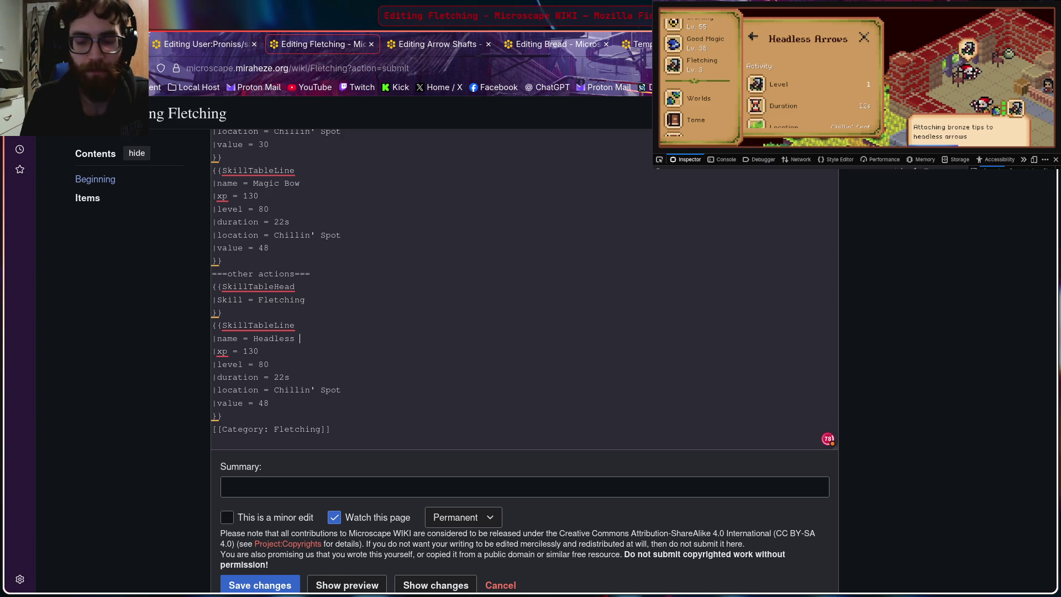
{"action": "type", "text": "Arrows"}
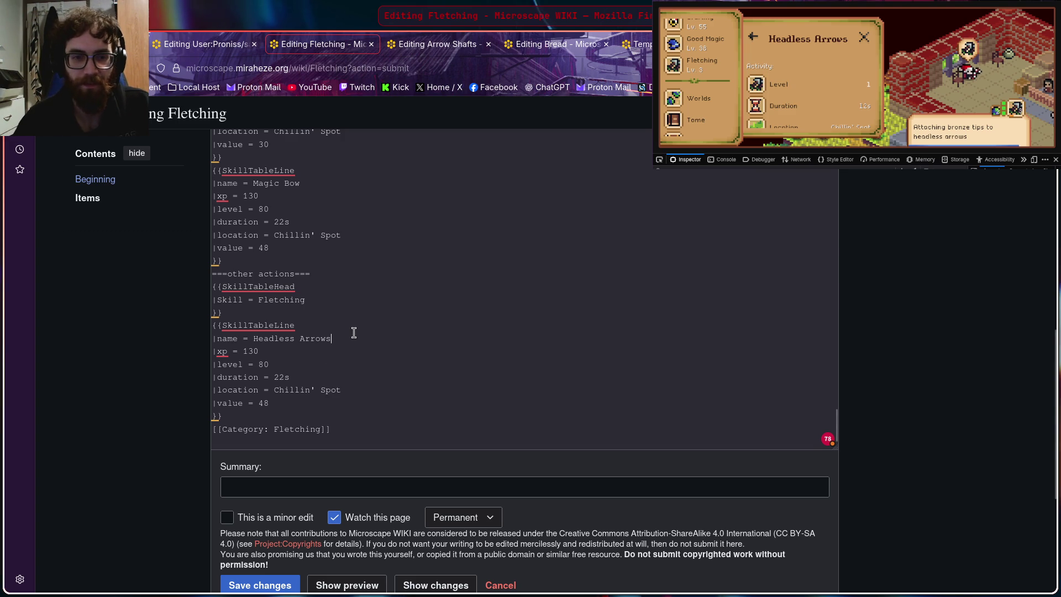
{"action": "scroll", "coordinate": [793, 107], "scroll_direction": "down", "scroll_amount": 2}
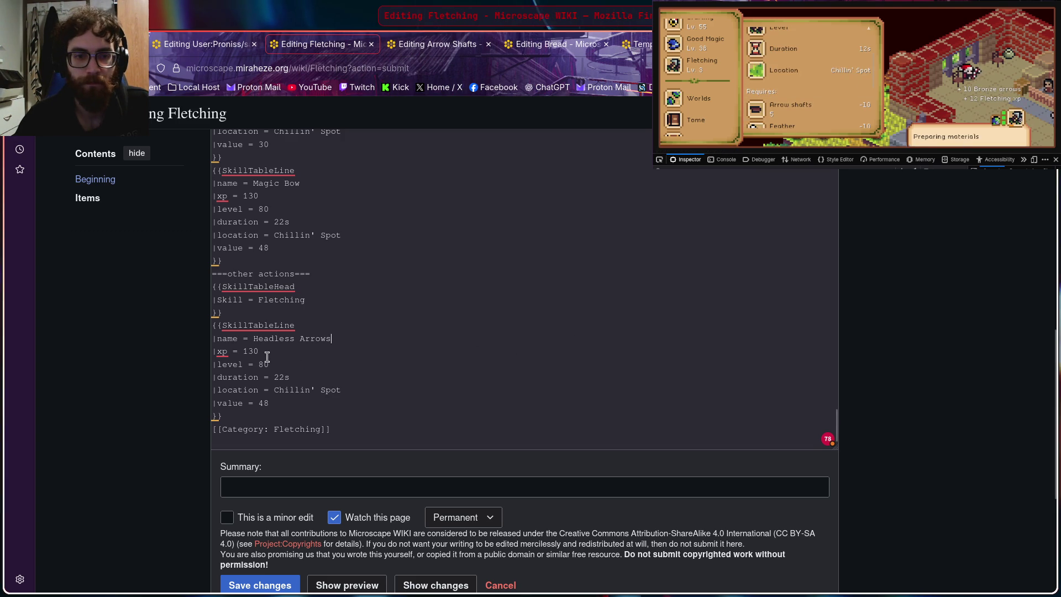
{"action": "key", "text": "BackSpace"}
{"action": "key", "text": "BackSpace"}
{"action": "key", "text": "BackSpace"}
{"action": "type", "text": "N/A"}
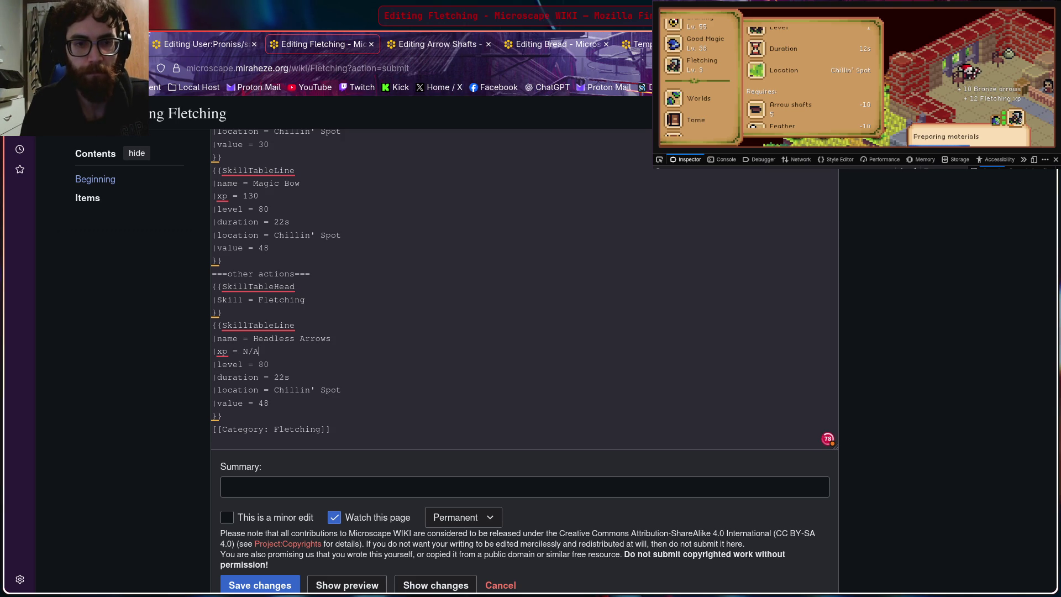
{"action": "left_click", "coordinate": [827, 94]}
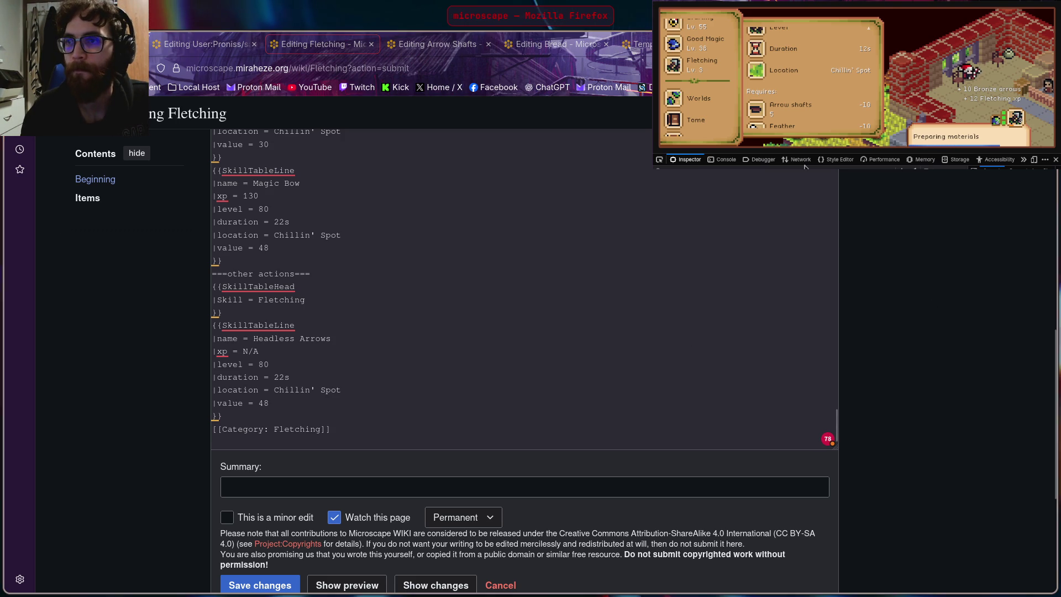
{"action": "left_click", "coordinate": [482, 351]}
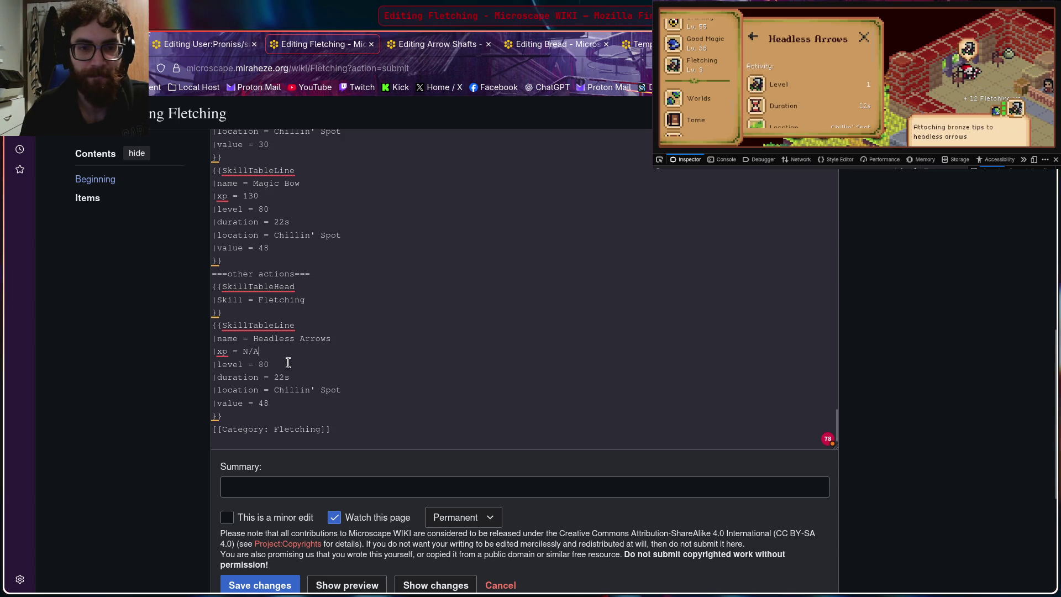
{"action": "key", "text": "BackSpace"}
{"action": "key", "text": "BackSpace"}
{"action": "type", "text": "1"}
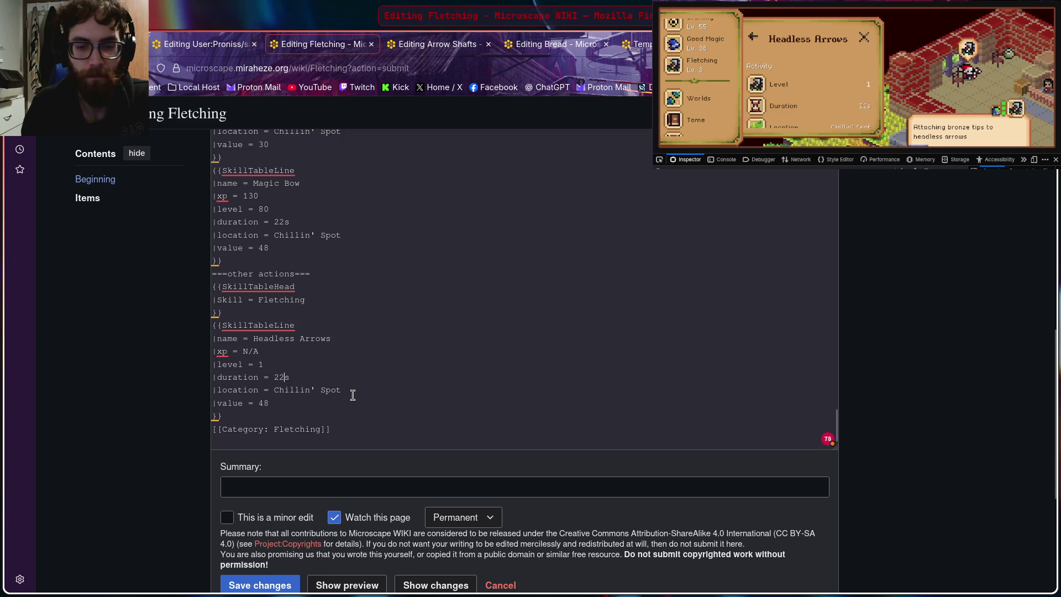
Step: Set the Headless Arrows duration to 12s and vendor value to 1 after checking its item info
{"action": "left_click", "coordinate": [277, 377]}
{"action": "key", "text": "BackSpace"}
{"action": "type", "text": "1"}
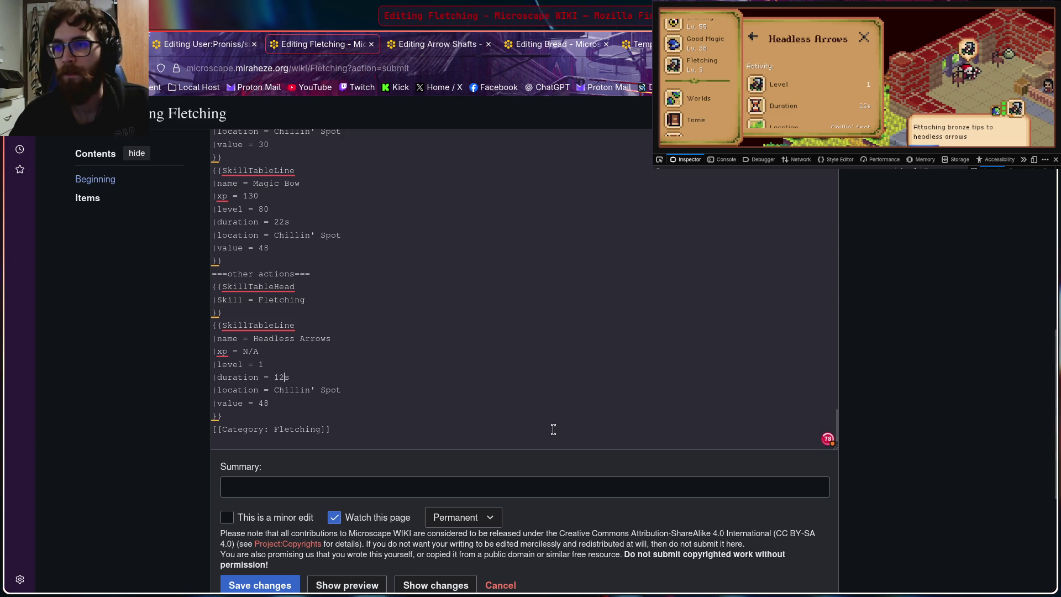
{"action": "left_click", "coordinate": [931, 141]}
{"action": "scroll", "coordinate": [823, 84], "scroll_direction": "down", "scroll_amount": 3}
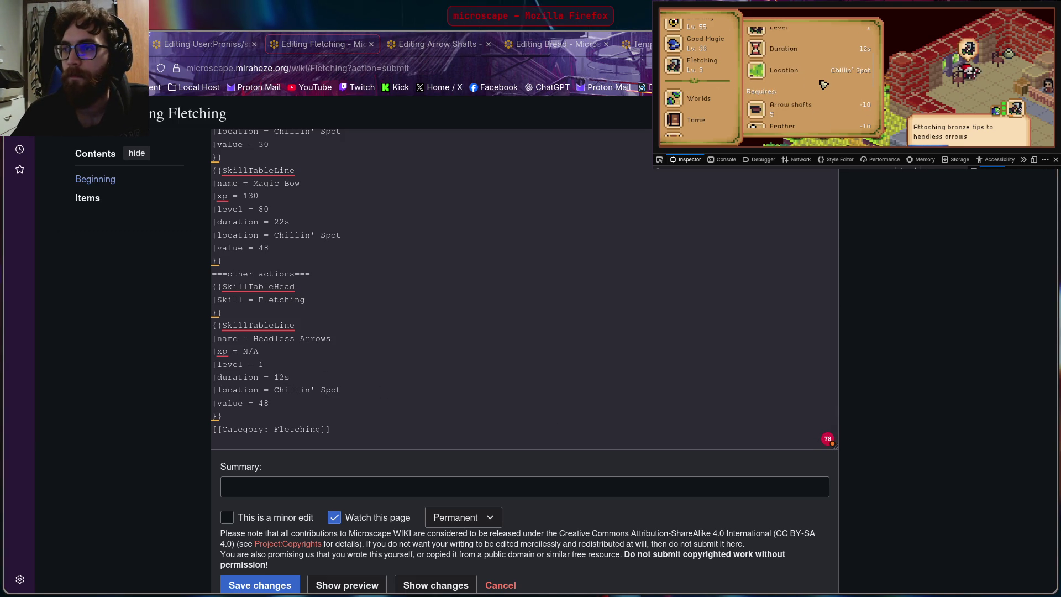
{"action": "scroll", "coordinate": [816, 90], "scroll_direction": "down", "scroll_amount": 2}
{"action": "scroll", "coordinate": [796, 89], "scroll_direction": "down", "scroll_amount": 2}
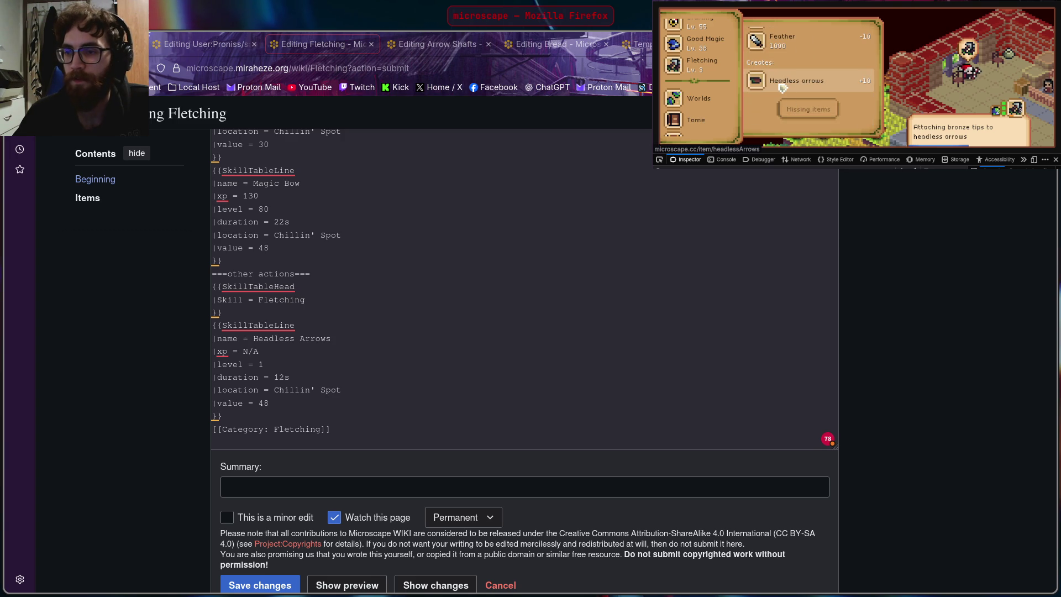
{"action": "left_click", "coordinate": [783, 88]}
{"action": "scroll", "coordinate": [809, 83], "scroll_direction": "down", "scroll_amount": 2}
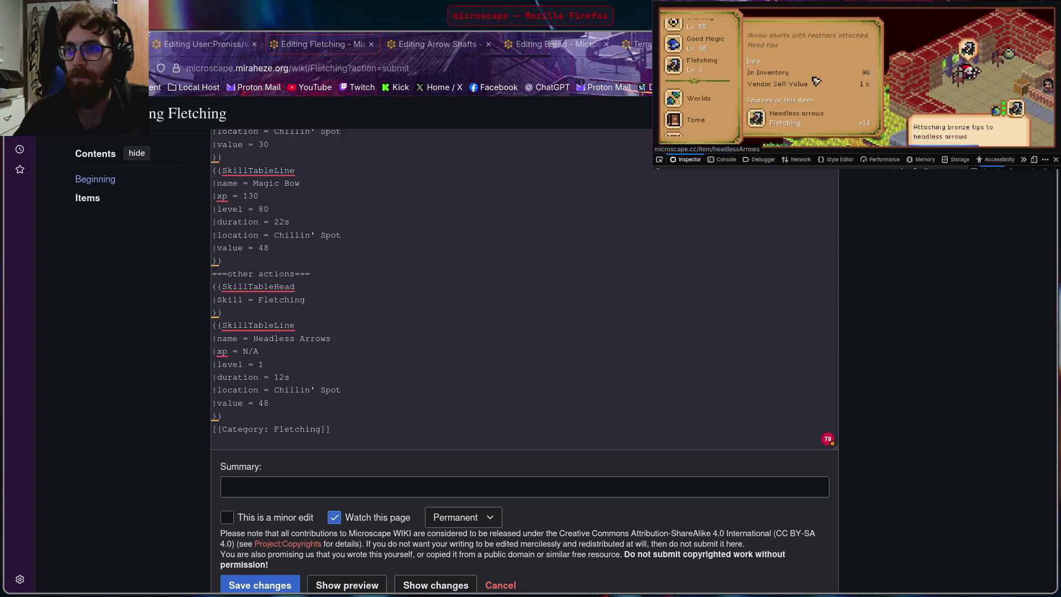
{"action": "left_click", "coordinate": [801, 242]}
{"action": "left_click", "coordinate": [340, 372]}
{"action": "left_click", "coordinate": [339, 402]}
{"action": "key", "text": "BackSpace"}
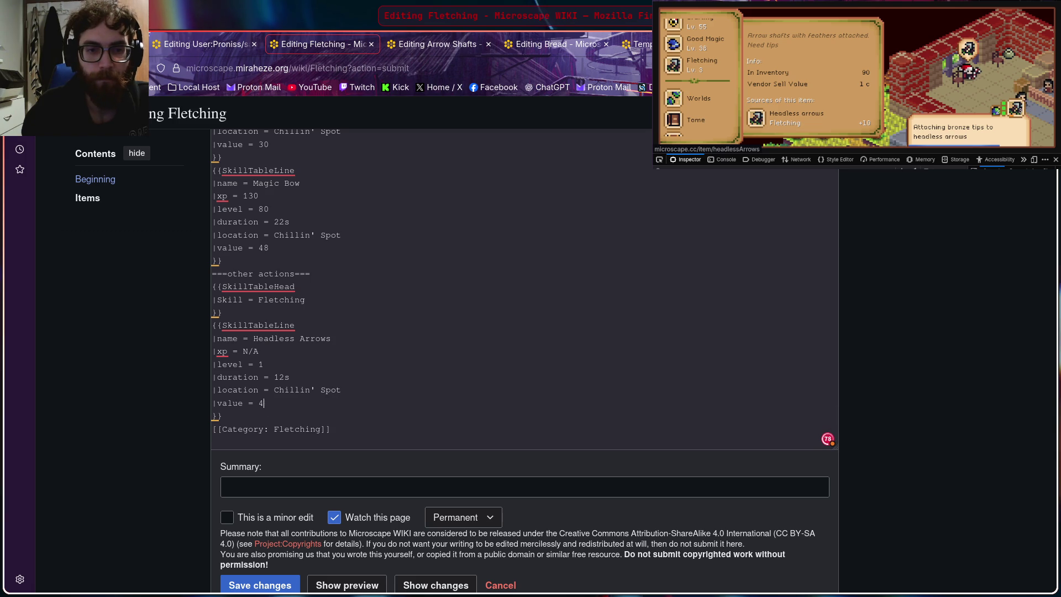
{"action": "type", "text": "1"}
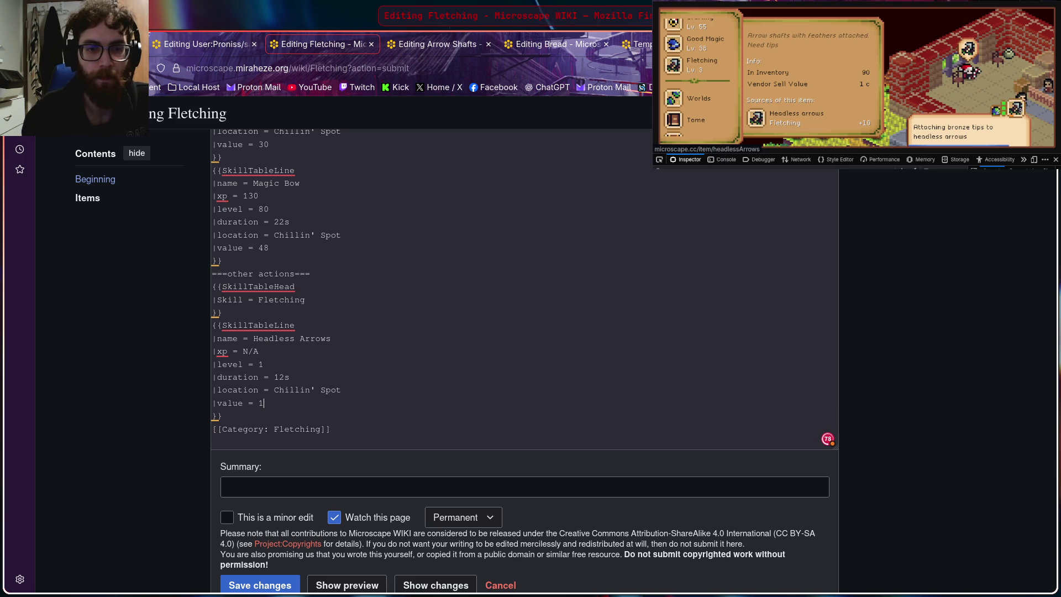
{"action": "scroll", "coordinate": [388, 360], "scroll_direction": "down", "scroll_amount": 2}
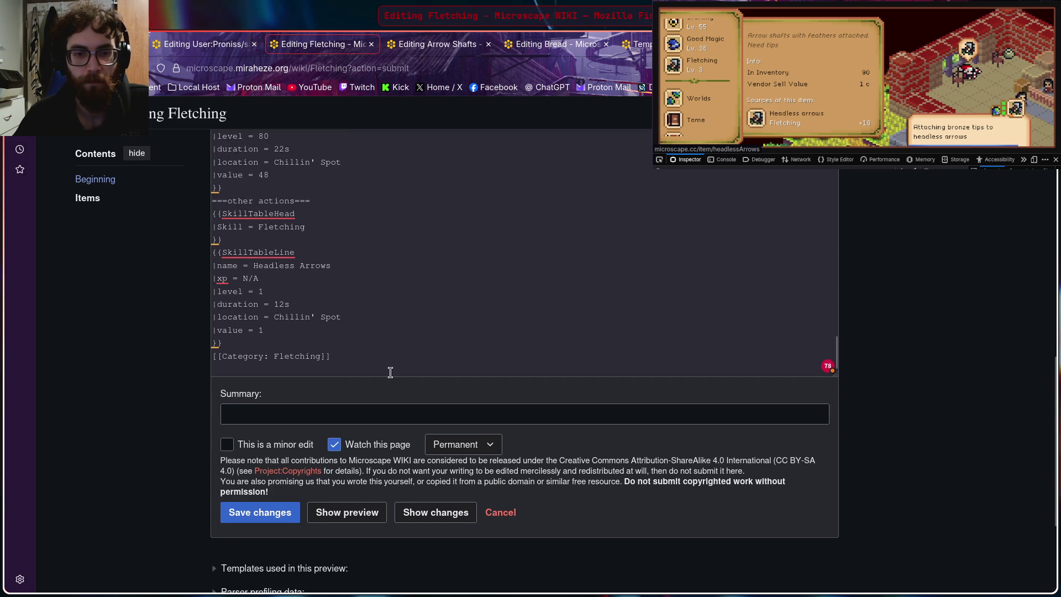
Step: Preview the Fletching page with its tables, then switch to the Template:SkillTableBottom tab
{"action": "left_click", "coordinate": [343, 515]}
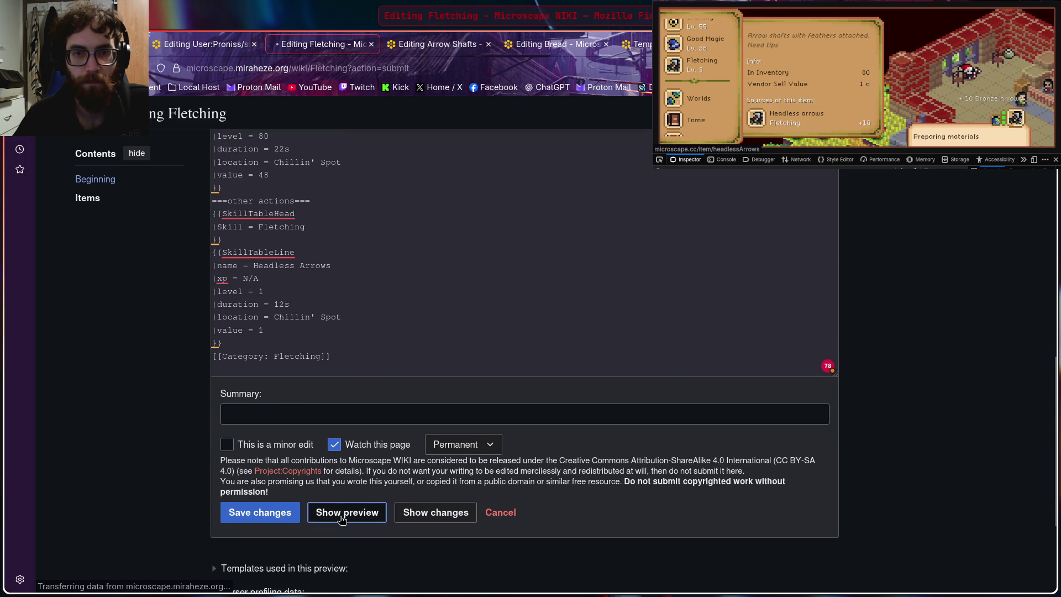
{"action": "scroll", "coordinate": [746, 379], "scroll_direction": "down", "scroll_amount": 2}
{"action": "scroll", "coordinate": [799, 384], "scroll_direction": "down", "scroll_amount": 5}
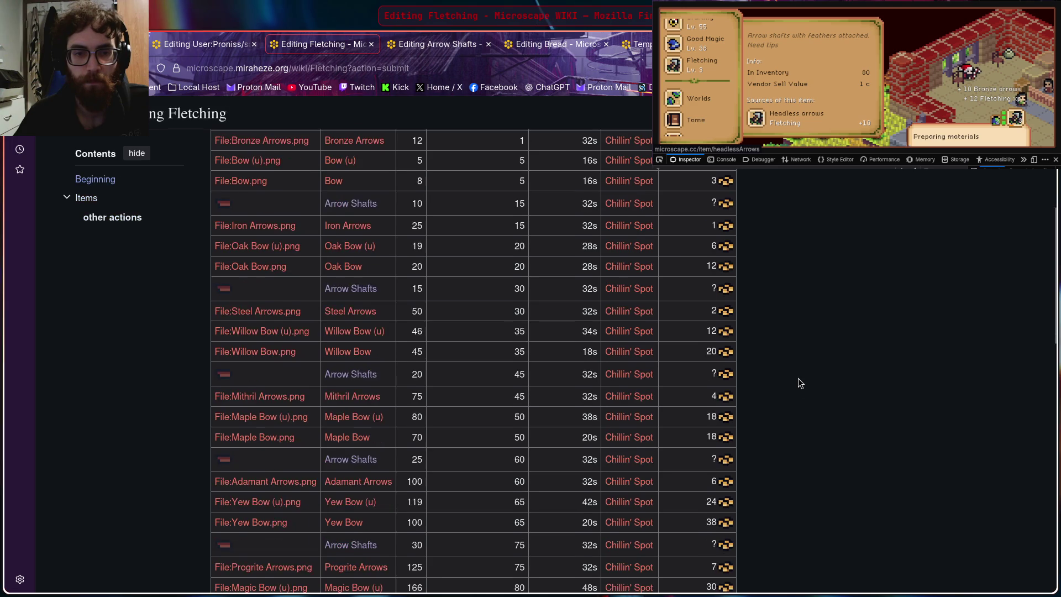
{"action": "scroll", "coordinate": [799, 384], "scroll_direction": "down", "scroll_amount": 7}
{"action": "scroll", "coordinate": [794, 379], "scroll_direction": "down", "scroll_amount": 3}
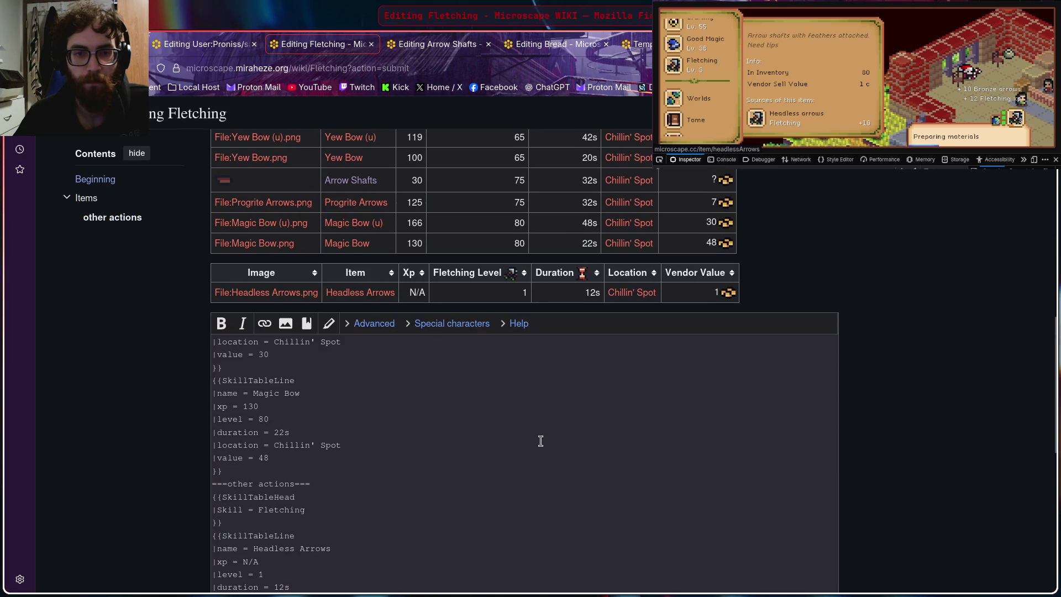
{"action": "scroll", "coordinate": [442, 441], "scroll_direction": "up", "scroll_amount": 2}
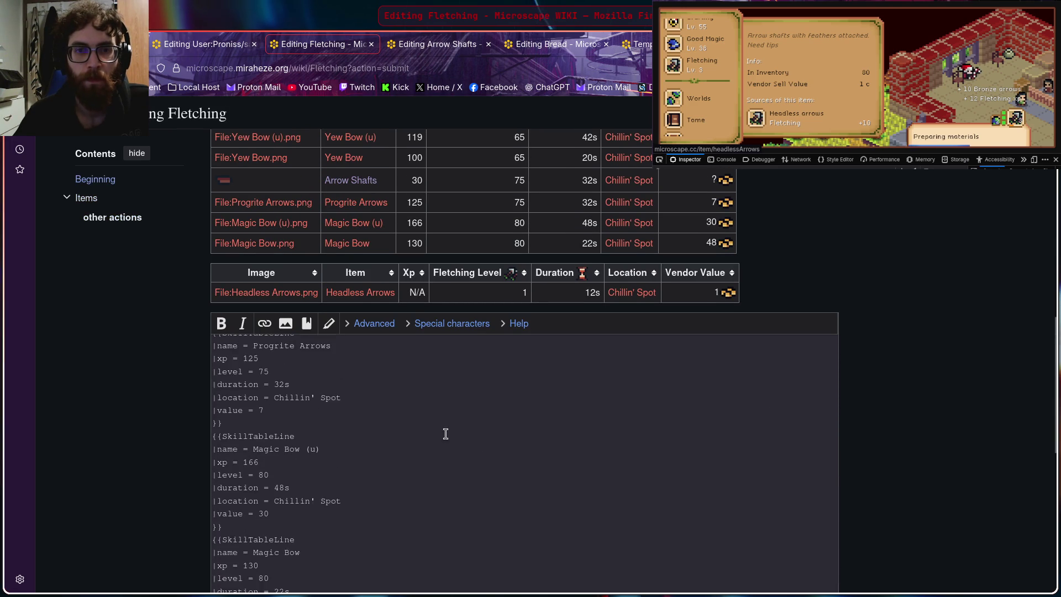
{"action": "scroll", "coordinate": [442, 434], "scroll_direction": "up", "scroll_amount": 3}
{"action": "scroll", "coordinate": [858, 280], "scroll_direction": "up", "scroll_amount": 4}
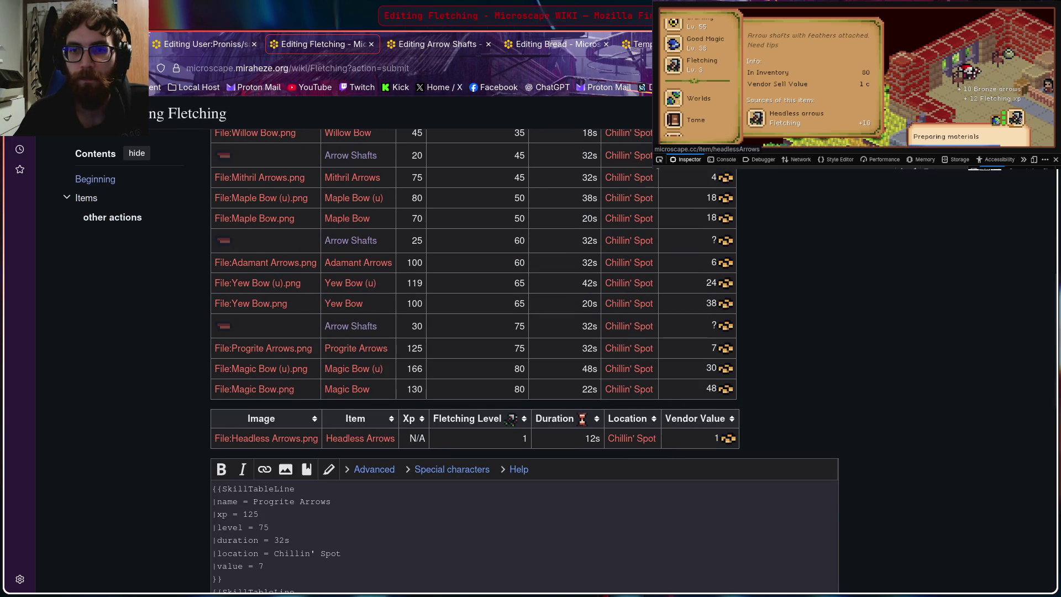
{"action": "key", "text": "ctrl+Tab"}
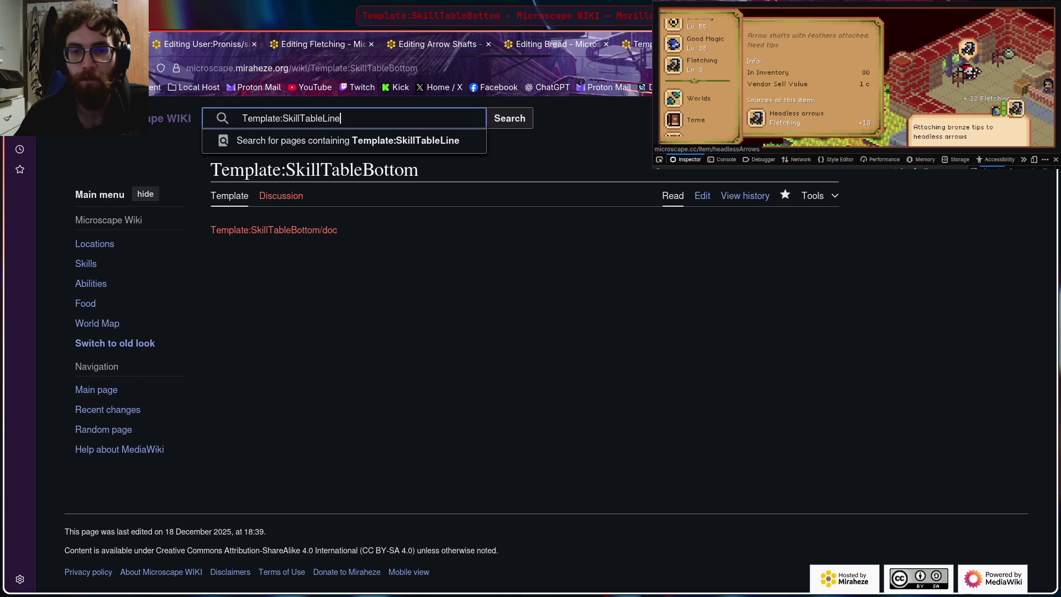
Step: Copy the SkillTableBottom template's closing markup line from its source and return to the Fletching edit
{"action": "left_click", "coordinate": [705, 203]}
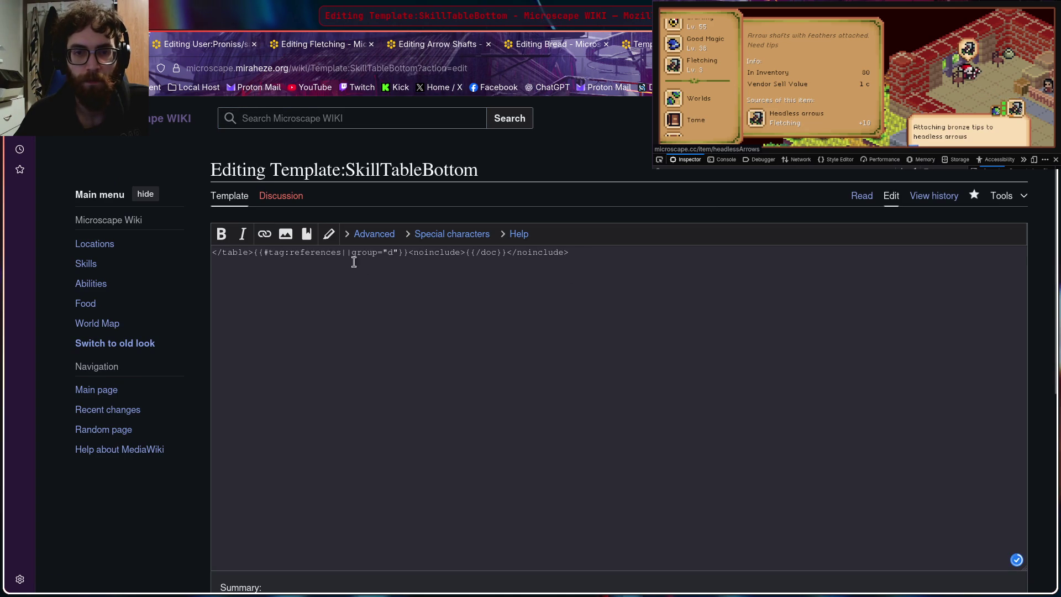
{"action": "left_click_drag", "start_coordinate": [581, 255], "coordinate": [212, 252]}
{"action": "key", "text": "ctrl+c"}
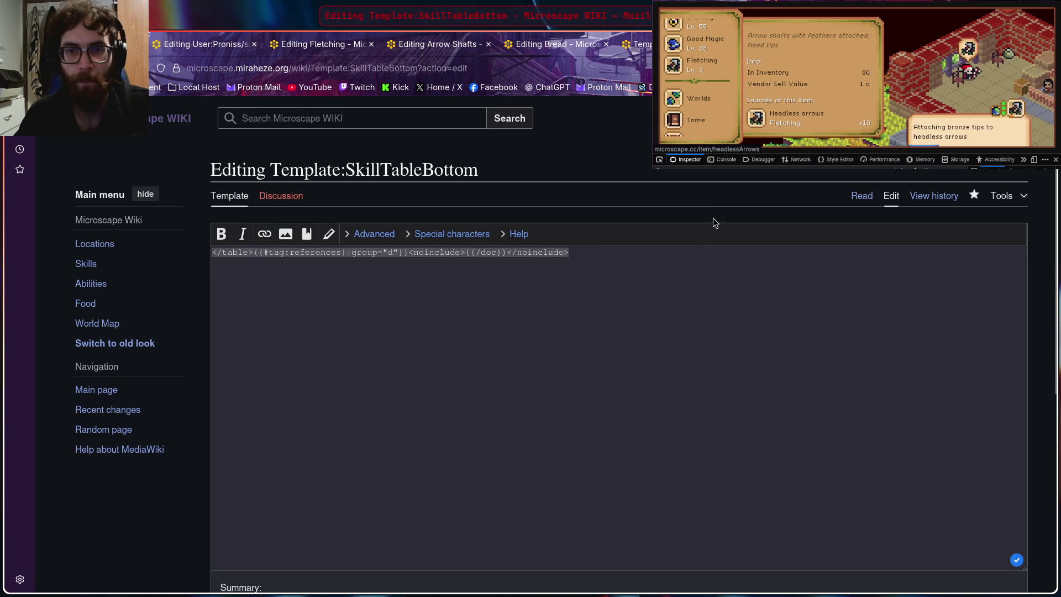
{"action": "left_click", "coordinate": [318, 52]}
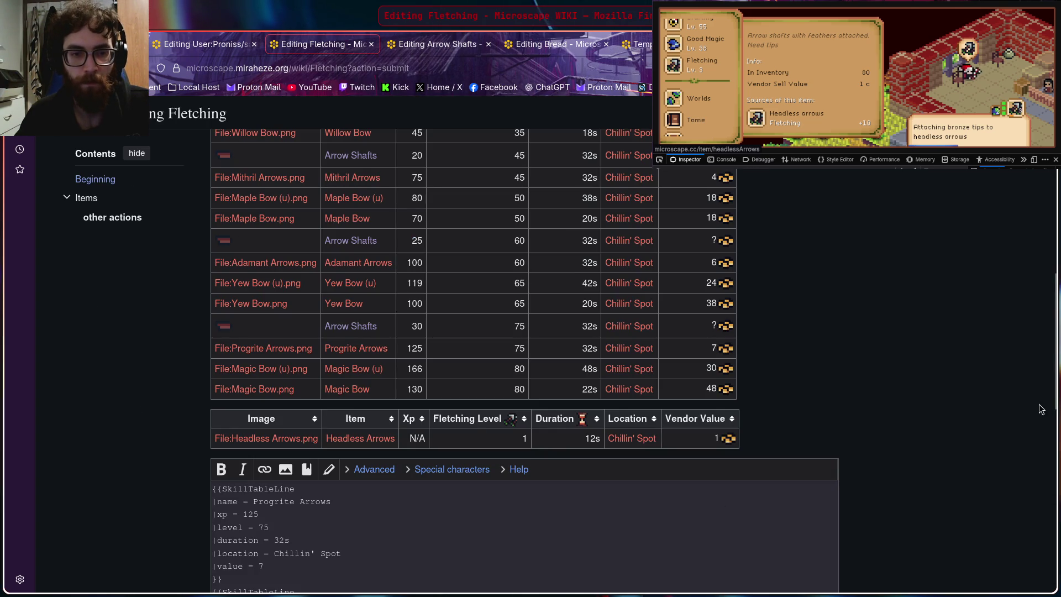
{"action": "scroll", "coordinate": [952, 404], "scroll_direction": "down", "scroll_amount": 3}
{"action": "scroll", "coordinate": [952, 405], "scroll_direction": "down", "scroll_amount": 2}
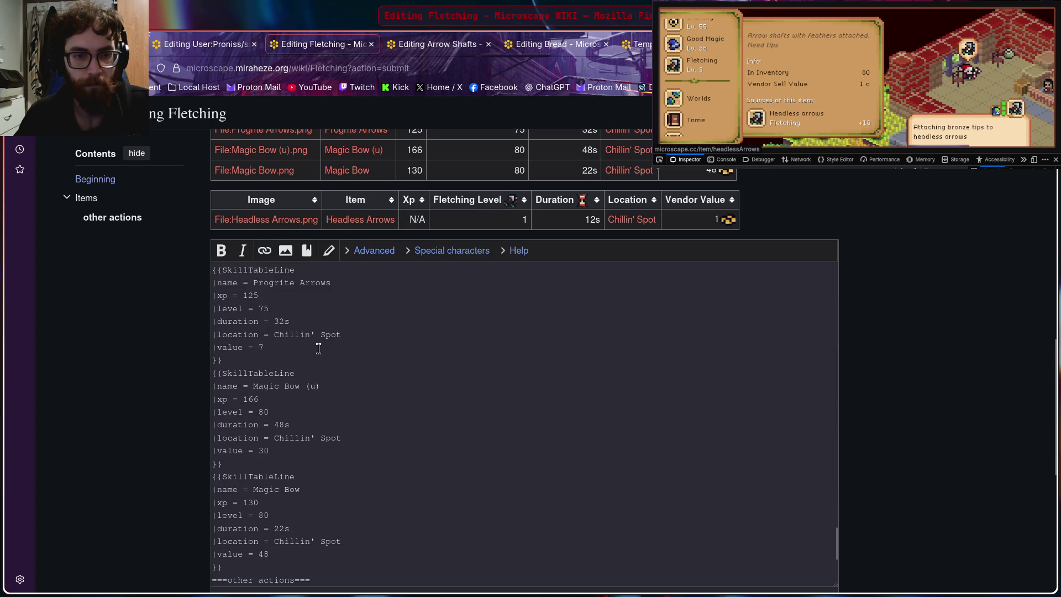
{"action": "scroll", "coordinate": [303, 353], "scroll_direction": "down", "scroll_amount": 2}
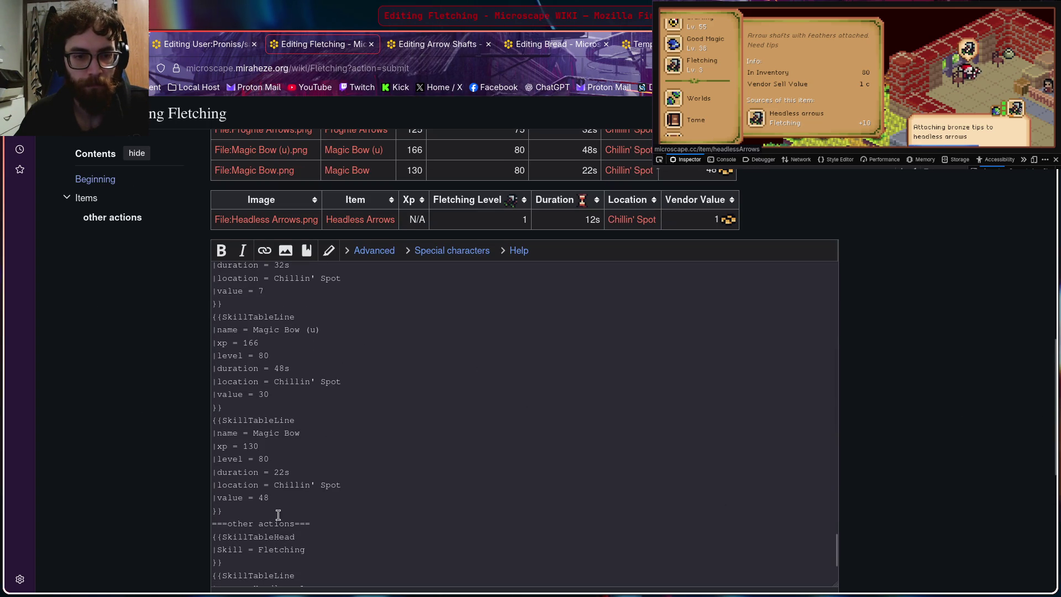
Step: Paste the table-closing markup after both the Fletching table and the other actions table, then preview
{"action": "left_click", "coordinate": [317, 511]}
{"action": "key", "text": "Return"}
{"action": "key", "text": "ctrl+v"}
{"action": "scroll", "coordinate": [402, 473], "scroll_direction": "down", "scroll_amount": 3}
{"action": "scroll", "coordinate": [402, 474], "scroll_direction": "down", "scroll_amount": 3}
{"action": "scroll", "coordinate": [341, 510], "scroll_direction": "down", "scroll_amount": 2}
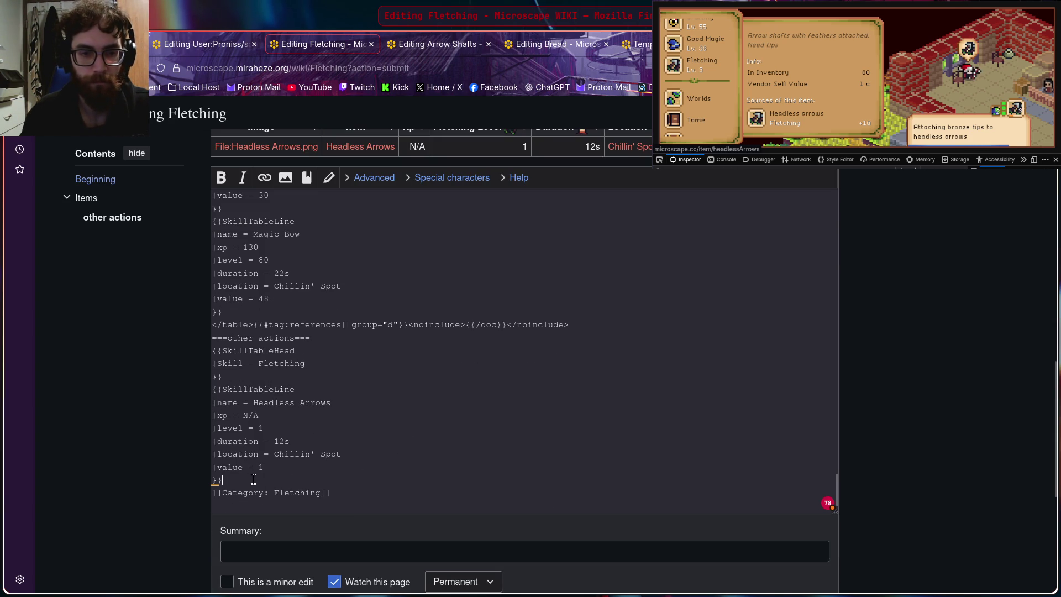
{"action": "key", "text": "Return"}
{"action": "key", "text": "ctrl+v"}
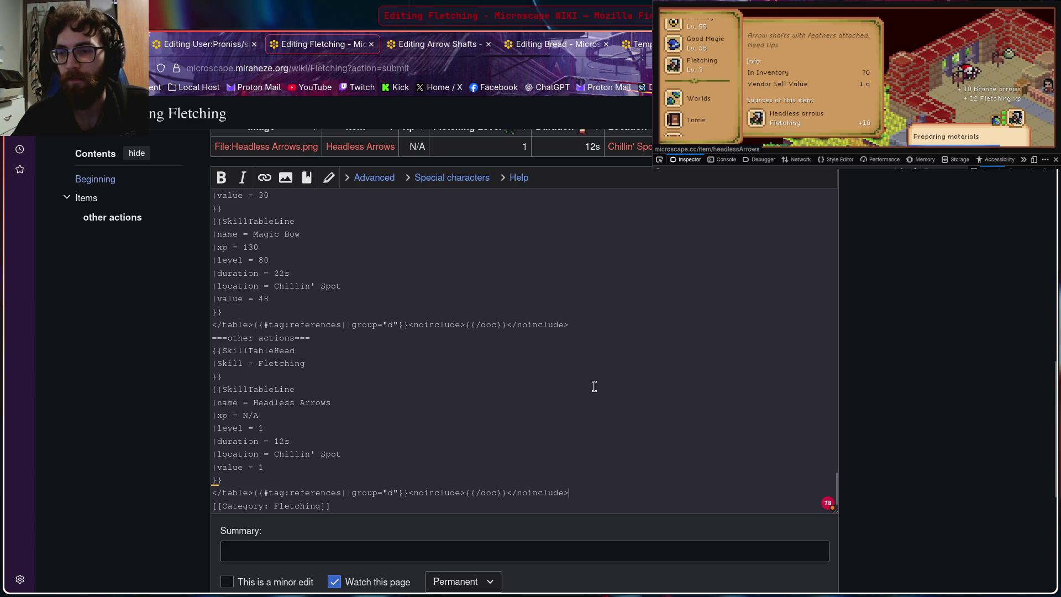
{"action": "scroll", "coordinate": [470, 415], "scroll_direction": "down", "scroll_amount": 1}
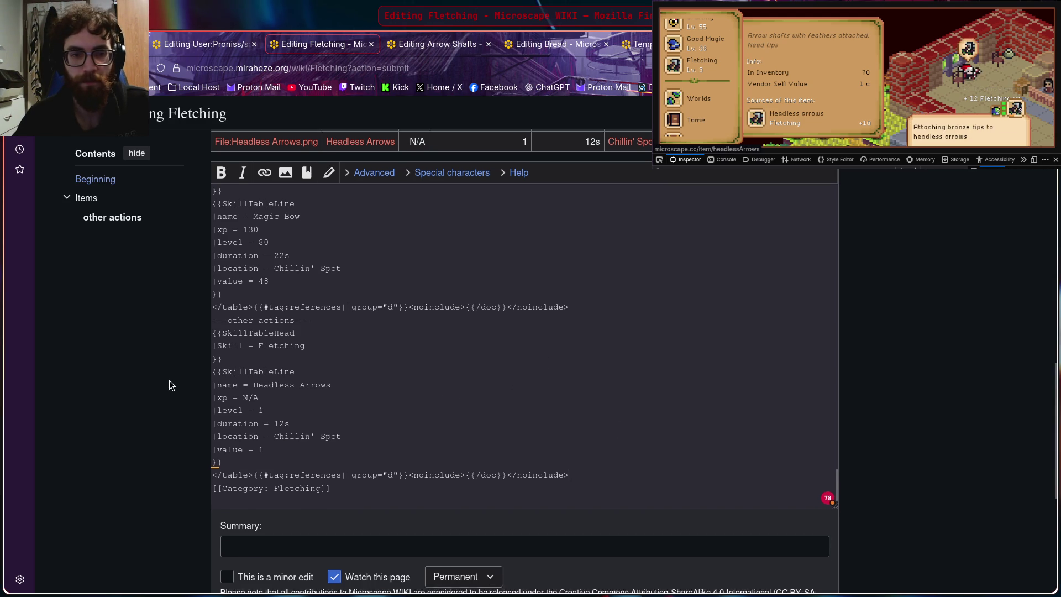
{"action": "scroll", "coordinate": [168, 384], "scroll_direction": "down", "scroll_amount": 3}
{"action": "left_click", "coordinate": [343, 504]}
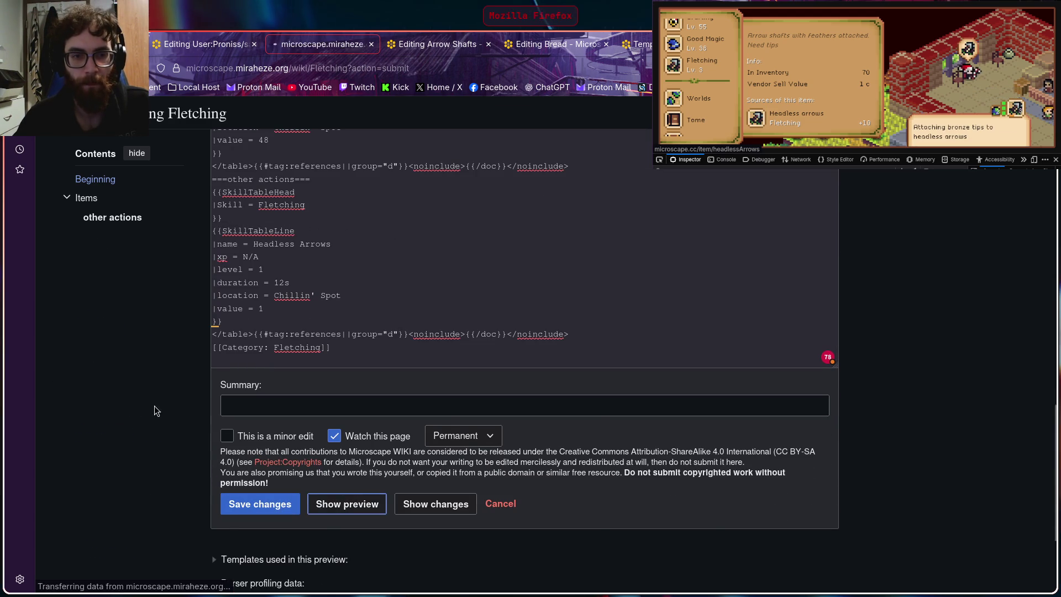
{"action": "scroll", "coordinate": [854, 409], "scroll_direction": "down", "scroll_amount": 5}
{"action": "scroll", "coordinate": [864, 398], "scroll_direction": "down", "scroll_amount": 1}
{"action": "scroll", "coordinate": [864, 398], "scroll_direction": "down", "scroll_amount": 3}
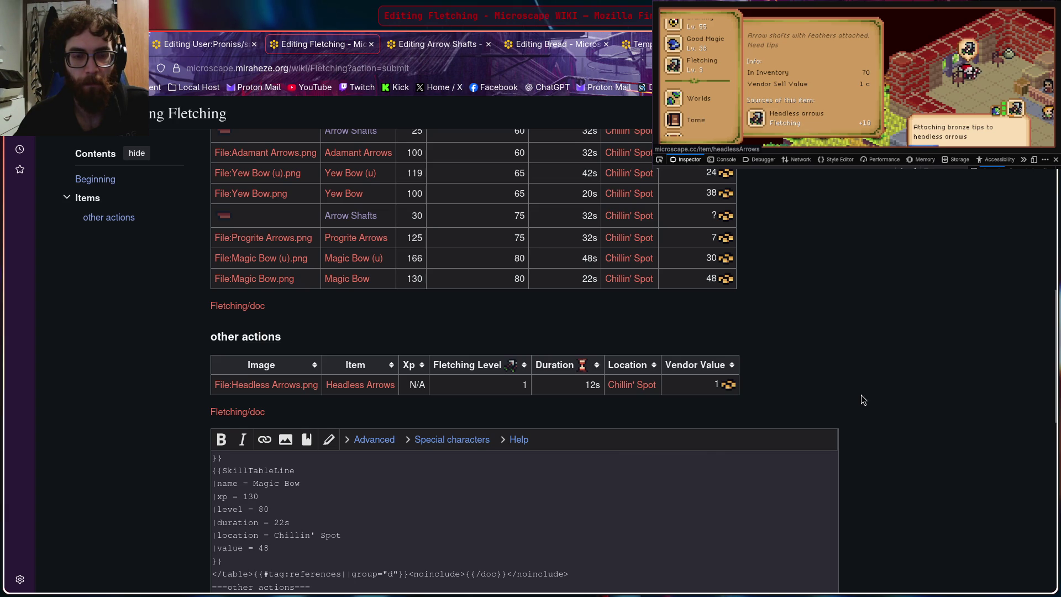
{"action": "scroll", "coordinate": [867, 395], "scroll_direction": "down", "scroll_amount": 1}
{"action": "scroll", "coordinate": [883, 400], "scroll_direction": "down", "scroll_amount": 2}
{"action": "scroll", "coordinate": [898, 406], "scroll_direction": "up", "scroll_amount": 1}
{"action": "scroll", "coordinate": [898, 411], "scroll_direction": "up", "scroll_amount": 1}
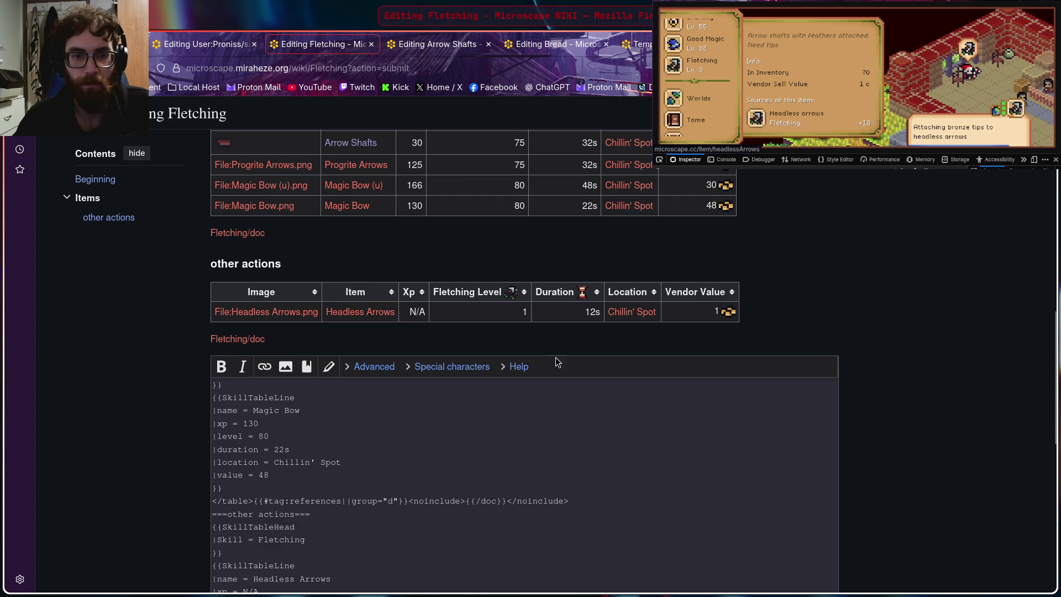
Step: Copy the {{SkillTableBottom}} call line from the sandbox page and return to the Fletching edit
{"action": "left_click", "coordinate": [205, 46]}
{"action": "left_click_drag", "start_coordinate": [329, 407], "coordinate": [210, 403]}
{"action": "key", "text": "ctrl+c"}
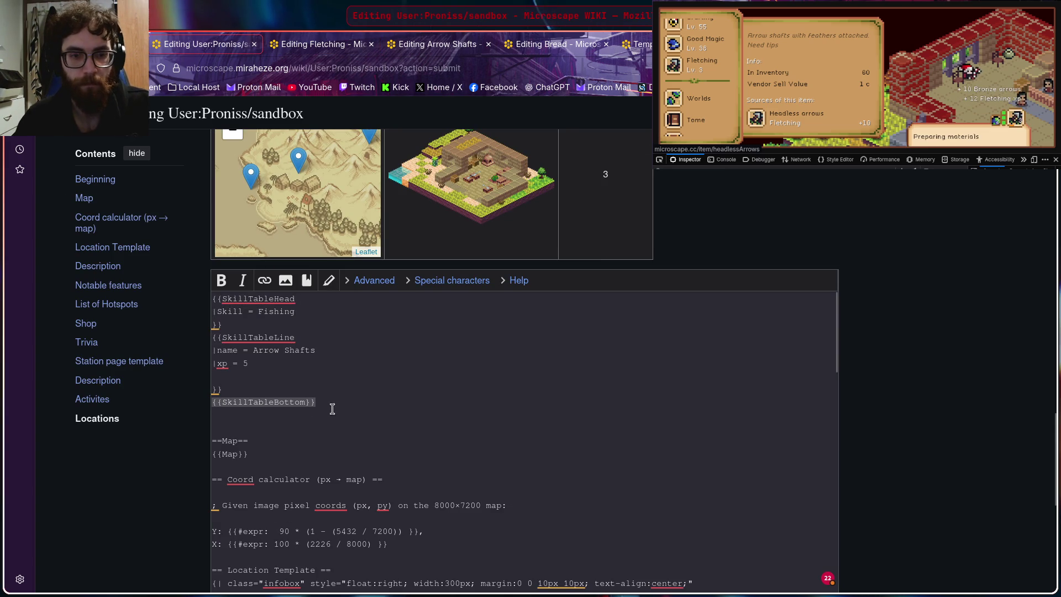
{"action": "left_click", "coordinate": [324, 48]}
{"action": "scroll", "coordinate": [140, 467], "scroll_direction": "down", "scroll_amount": 5}
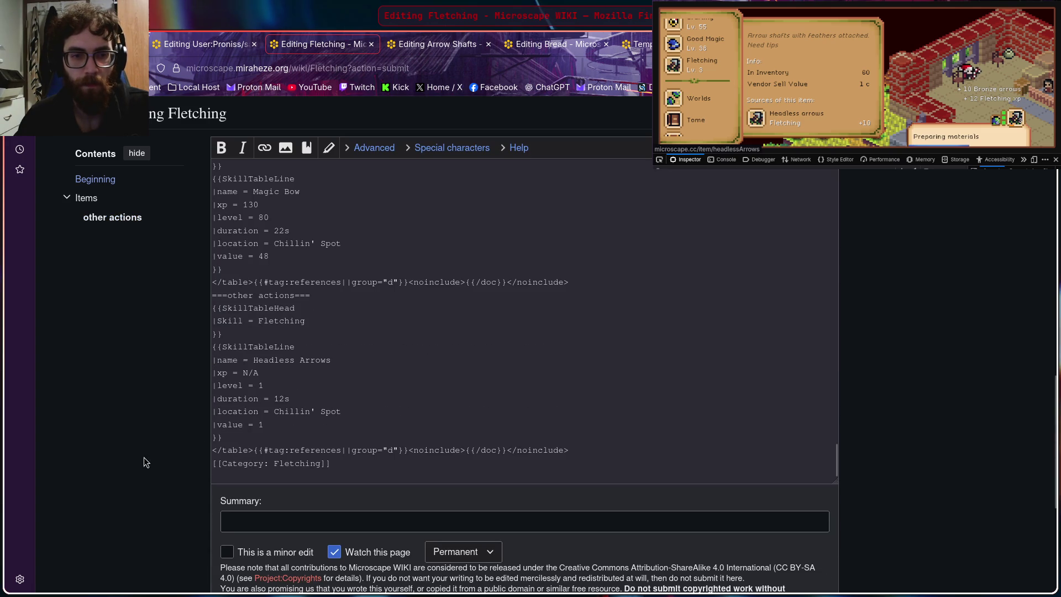
Step: Replace both raw table-closing lines with {{SkillTableBottom}} and preview the page
{"action": "left_click_drag", "start_coordinate": [573, 282], "coordinate": [322, 283]}
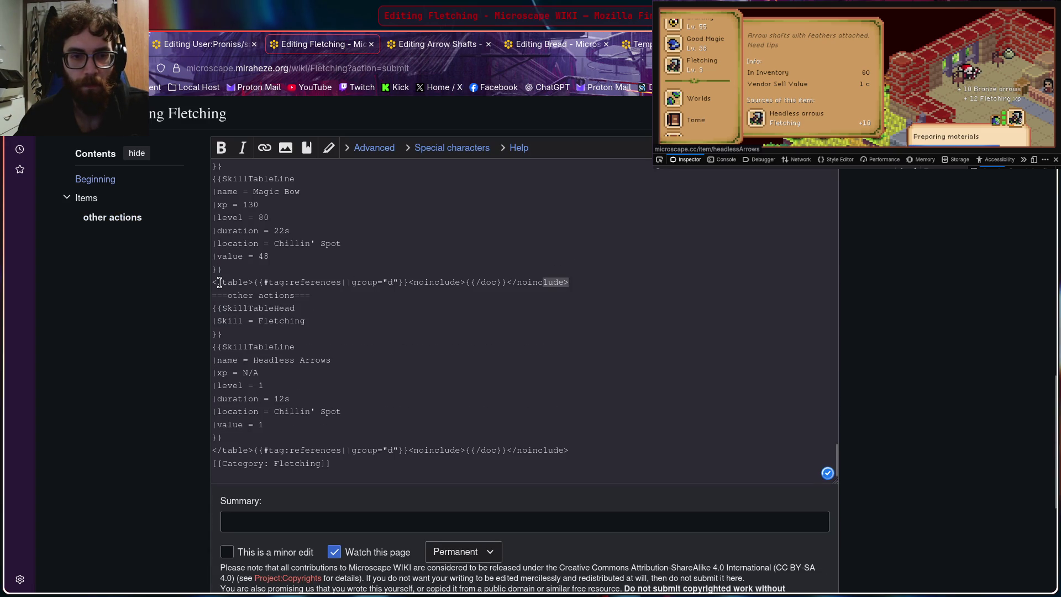
{"action": "left_click", "coordinate": [540, 296]}
{"action": "left_click_drag", "start_coordinate": [577, 284], "coordinate": [212, 283]}
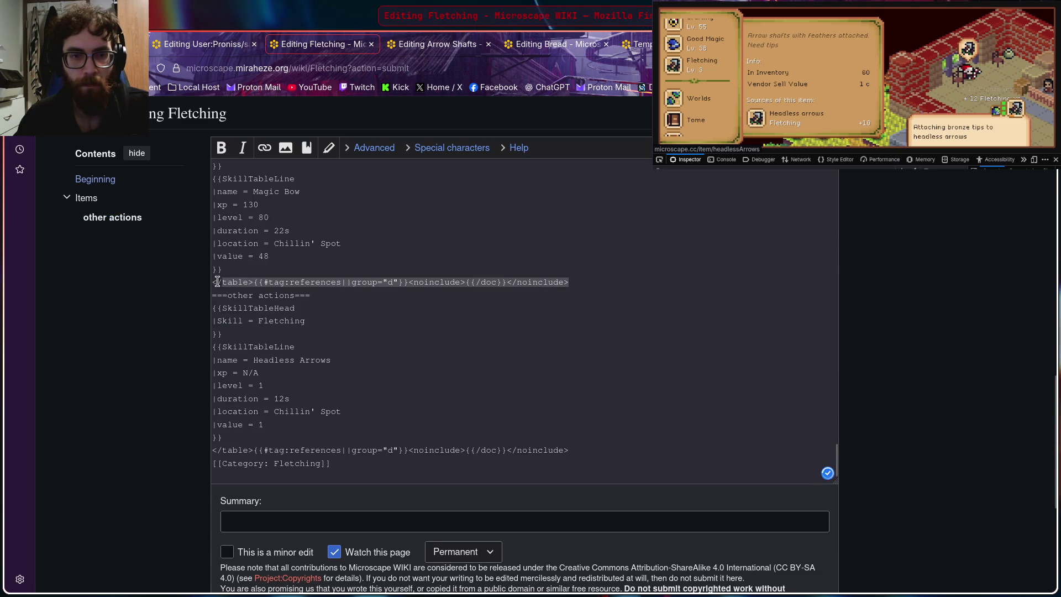
{"action": "key", "text": "ctrl+v"}
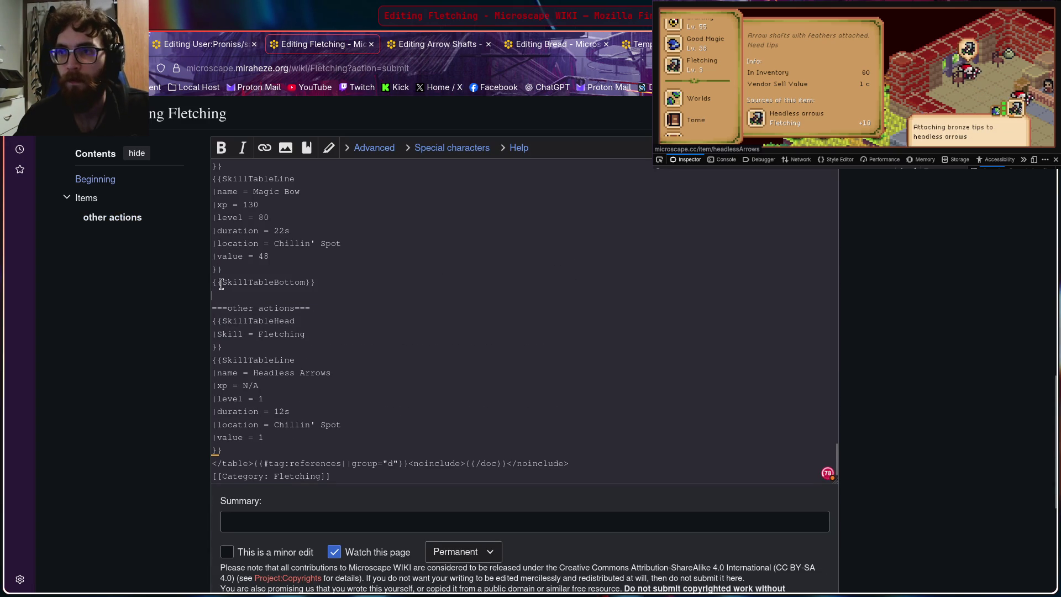
{"action": "scroll", "coordinate": [394, 336], "scroll_direction": "down", "scroll_amount": 1}
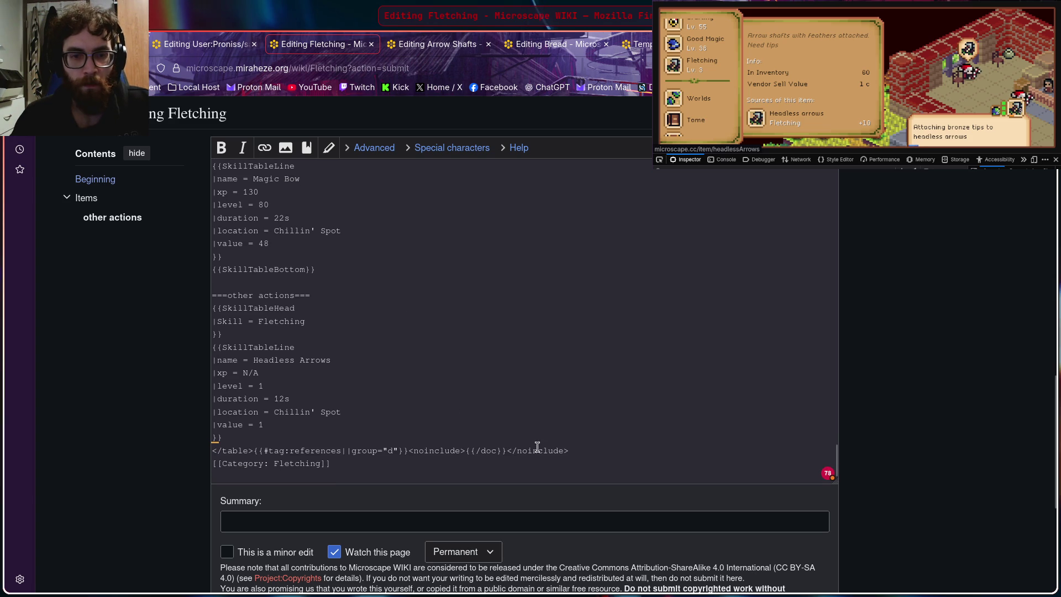
{"action": "left_click_drag", "start_coordinate": [569, 452], "coordinate": [227, 448]}
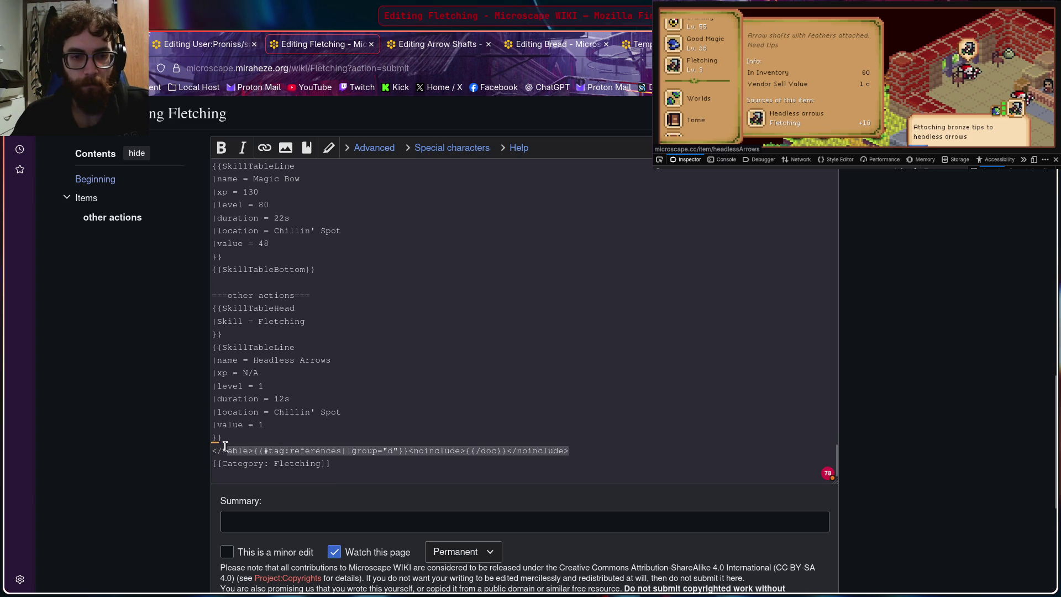
{"action": "key", "text": "ctrl+v"}
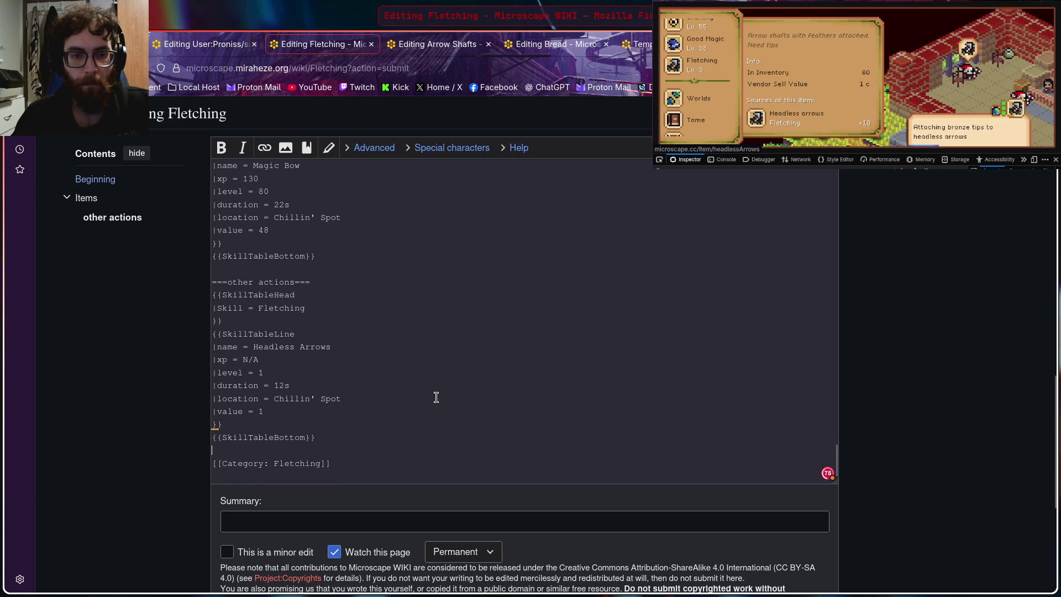
{"action": "scroll", "coordinate": [197, 421], "scroll_direction": "down", "scroll_amount": 5}
{"action": "left_click", "coordinate": [347, 402]}
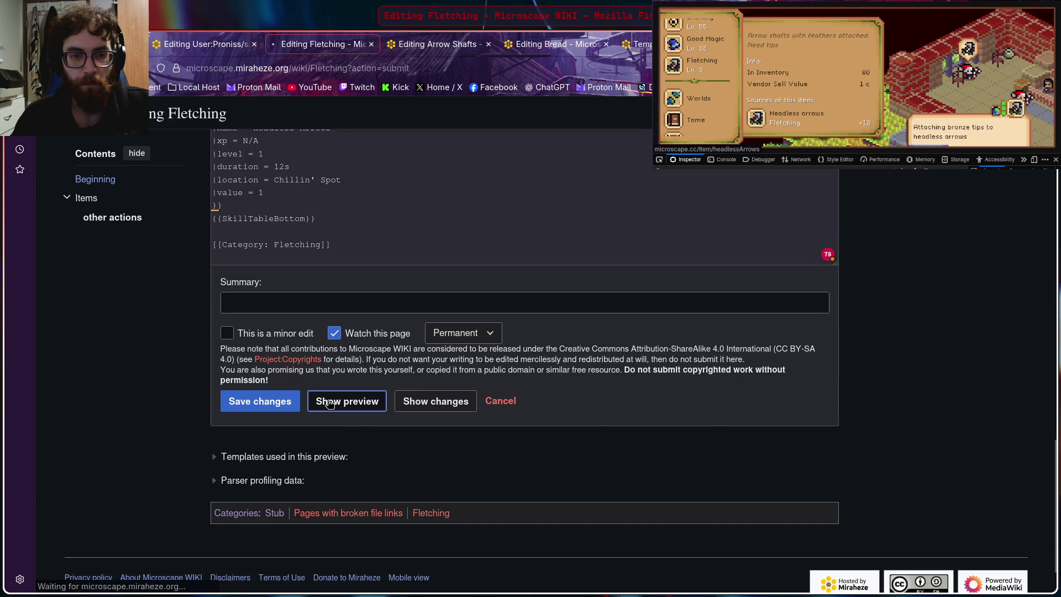
{"action": "scroll", "coordinate": [867, 402], "scroll_direction": "down", "scroll_amount": 2}
{"action": "scroll", "coordinate": [868, 402], "scroll_direction": "down", "scroll_amount": 3}
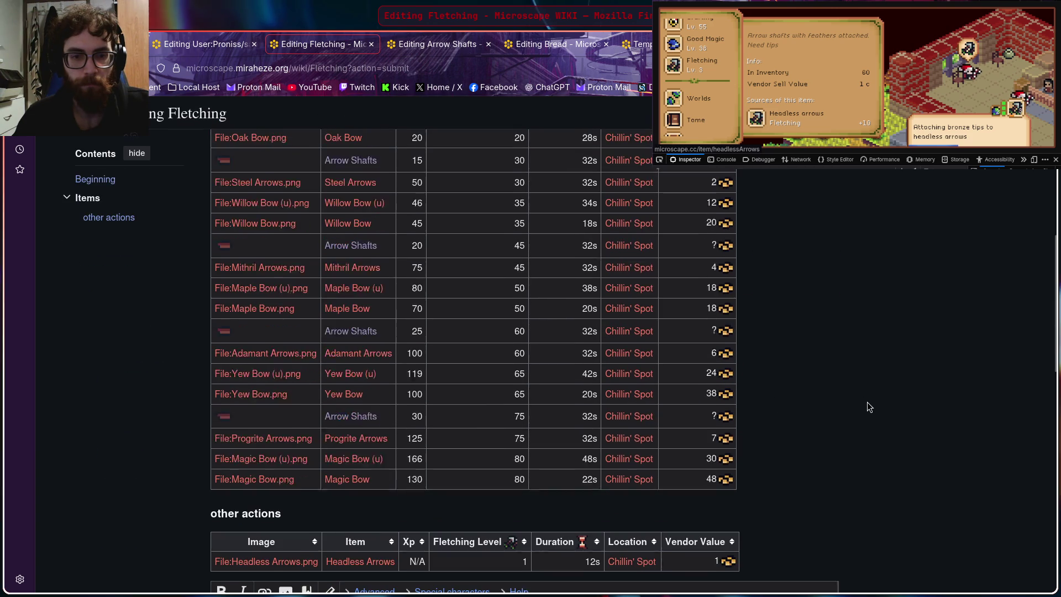
{"action": "scroll", "coordinate": [865, 407], "scroll_direction": "down", "scroll_amount": 1}
{"action": "scroll", "coordinate": [862, 404], "scroll_direction": "up", "scroll_amount": 4}
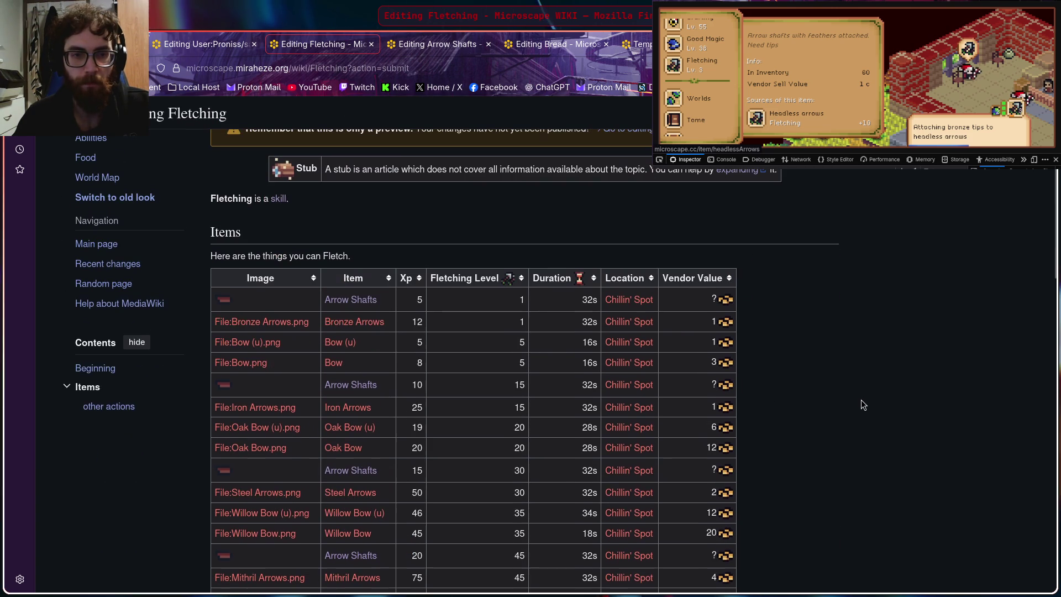
Step: Check Fletching in the game guidebook, then capitalise the heading to ===Other Actions===
{"action": "left_click", "coordinate": [705, 67]}
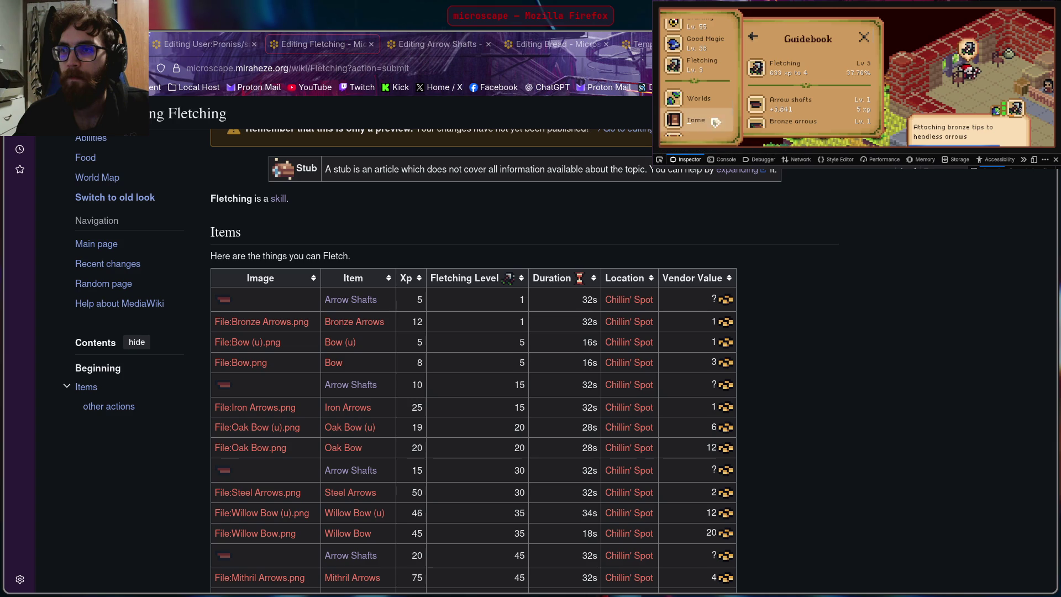
{"action": "left_click", "coordinate": [430, 286]}
{"action": "scroll", "coordinate": [815, 340], "scroll_direction": "down", "scroll_amount": 5}
{"action": "scroll", "coordinate": [815, 338], "scroll_direction": "down", "scroll_amount": 1}
{"action": "scroll", "coordinate": [815, 337], "scroll_direction": "down", "scroll_amount": 2}
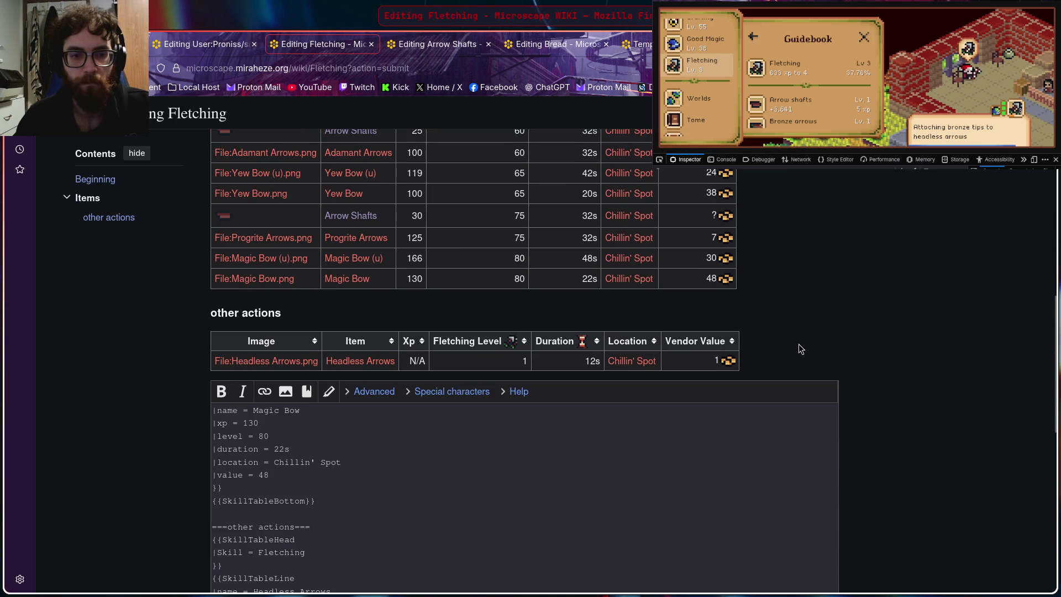
{"action": "left_click", "coordinate": [234, 528]}
{"action": "type", "text": "O"}
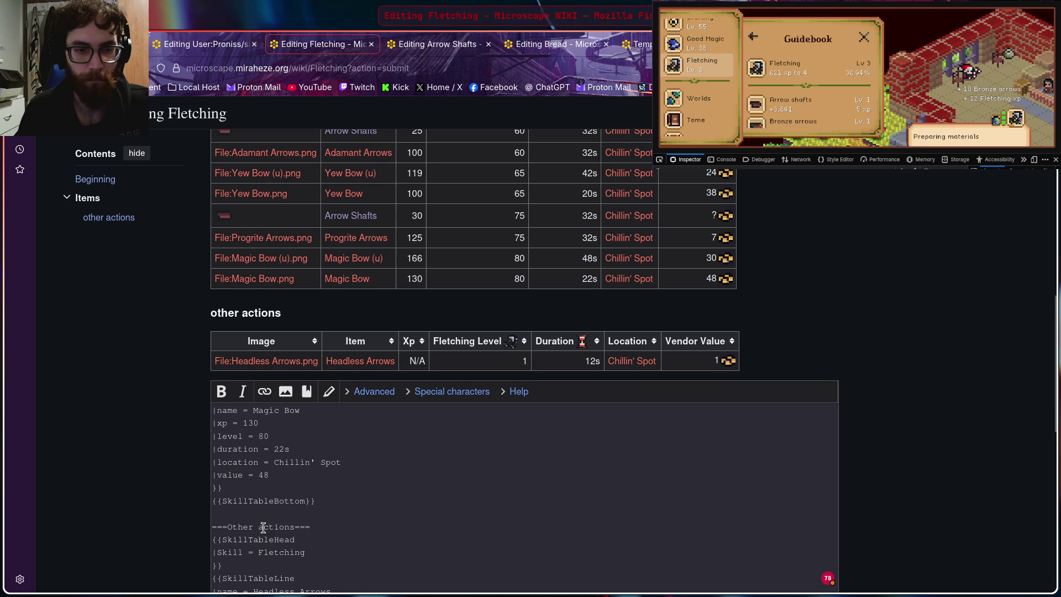
{"action": "key", "text": "BackSpace"}
{"action": "type", "text": "A"}
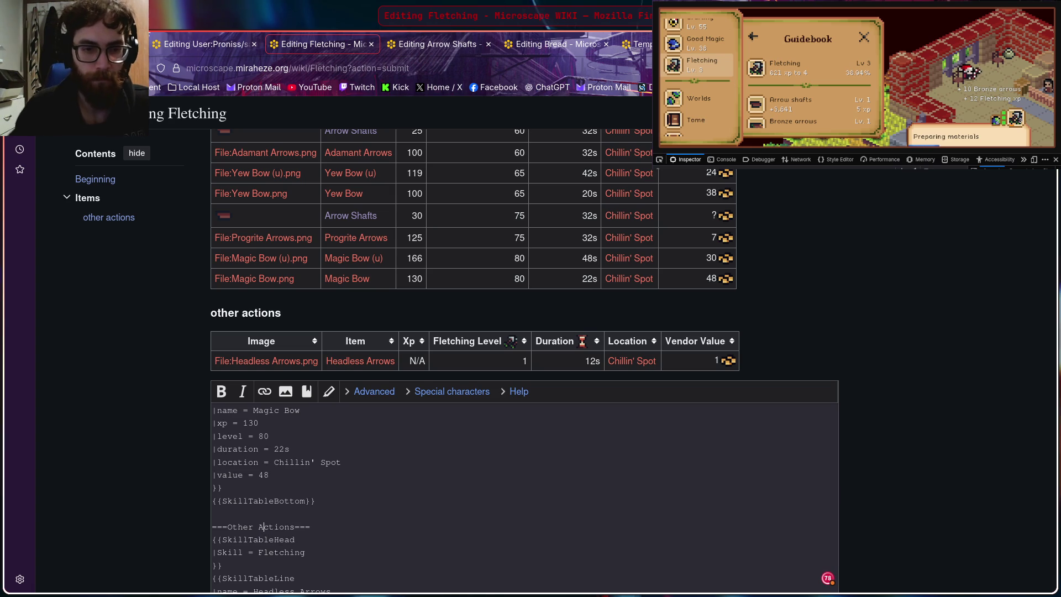
{"action": "scroll", "coordinate": [284, 514], "scroll_direction": "up", "scroll_amount": 1}
{"action": "scroll", "coordinate": [286, 498], "scroll_direction": "up", "scroll_amount": 3}
{"action": "scroll", "coordinate": [286, 497], "scroll_direction": "up", "scroll_amount": 3}
{"action": "scroll", "coordinate": [285, 497], "scroll_direction": "up", "scroll_amount": 3}
{"action": "scroll", "coordinate": [286, 498], "scroll_direction": "up", "scroll_amount": 3}
{"action": "scroll", "coordinate": [286, 498], "scroll_direction": "up", "scroll_amount": 3}
{"action": "scroll", "coordinate": [285, 497], "scroll_direction": "up", "scroll_amount": 3}
{"action": "scroll", "coordinate": [285, 497], "scroll_direction": "up", "scroll_amount": 3}
{"action": "scroll", "coordinate": [286, 496], "scroll_direction": "up", "scroll_amount": 2}
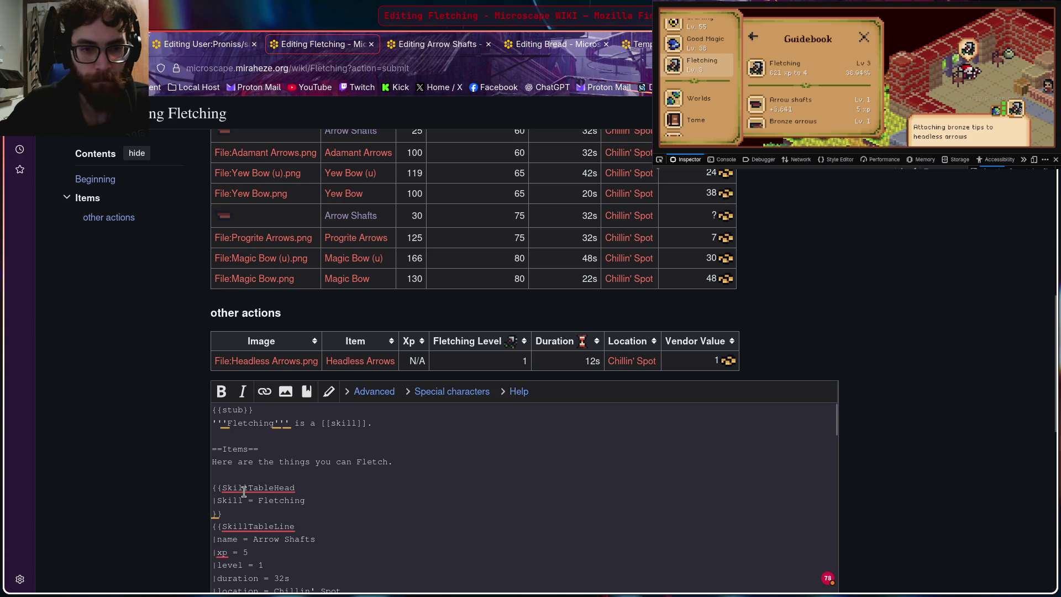
Step: Start a new ===Fletching=== subheading line above the first {{SkillTableHead}}
{"action": "key", "text": "Return"}
{"action": "type", "text": "==="}
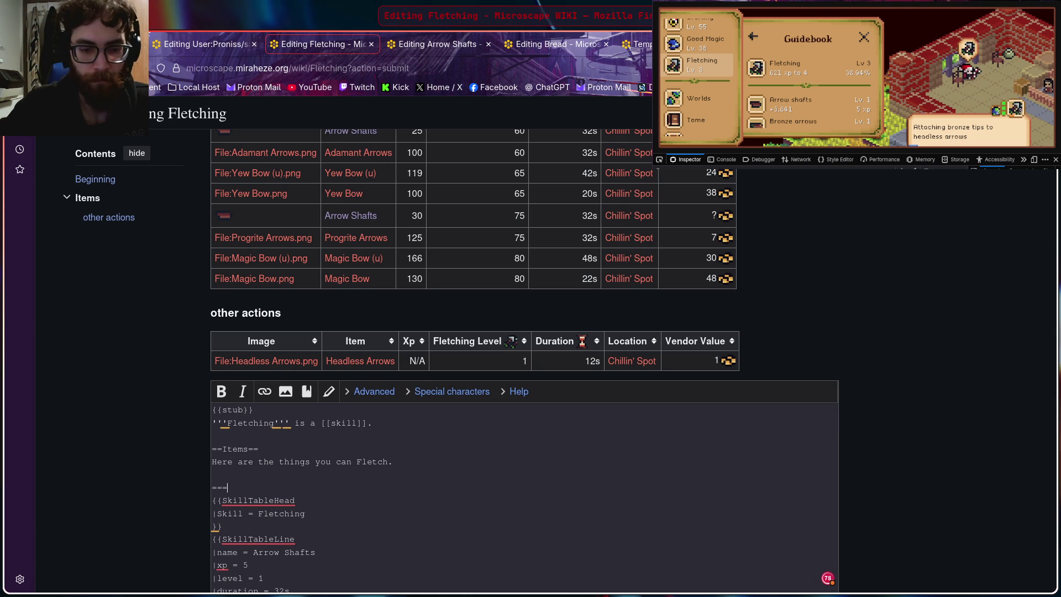
{"action": "type", "text": "Fletchin"}
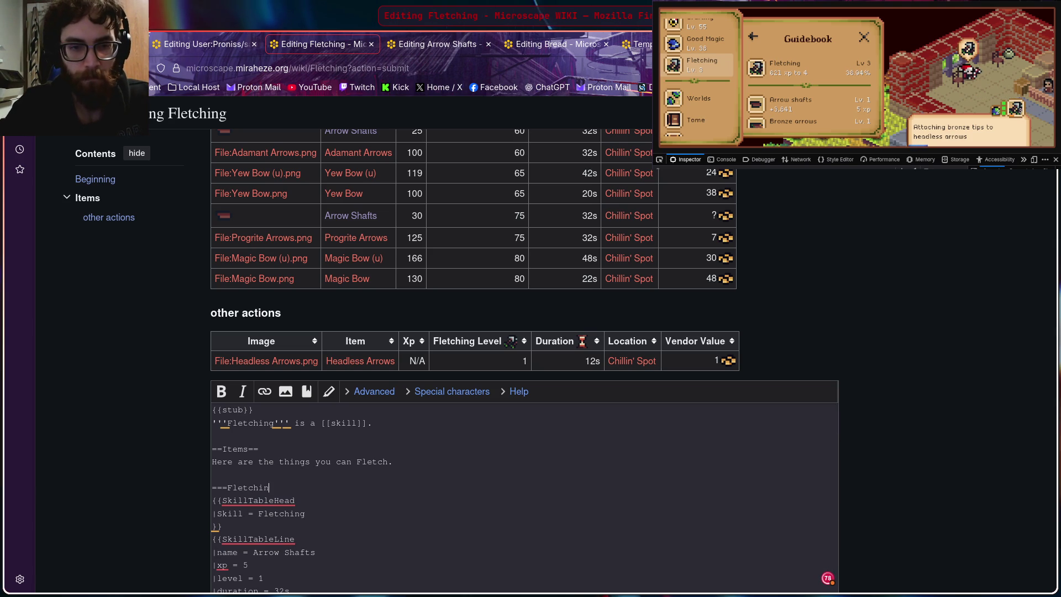
{"action": "type", "text": "g==="}
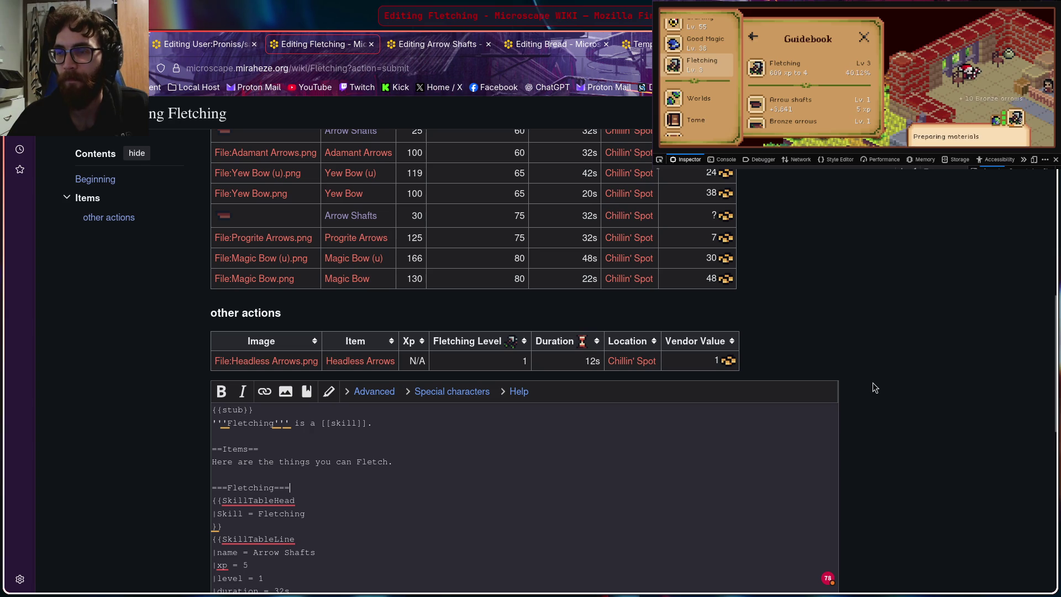
{"action": "scroll", "coordinate": [697, 83], "scroll_direction": "down", "scroll_amount": 3}
{"action": "scroll", "coordinate": [701, 83], "scroll_direction": "down", "scroll_amount": 2}
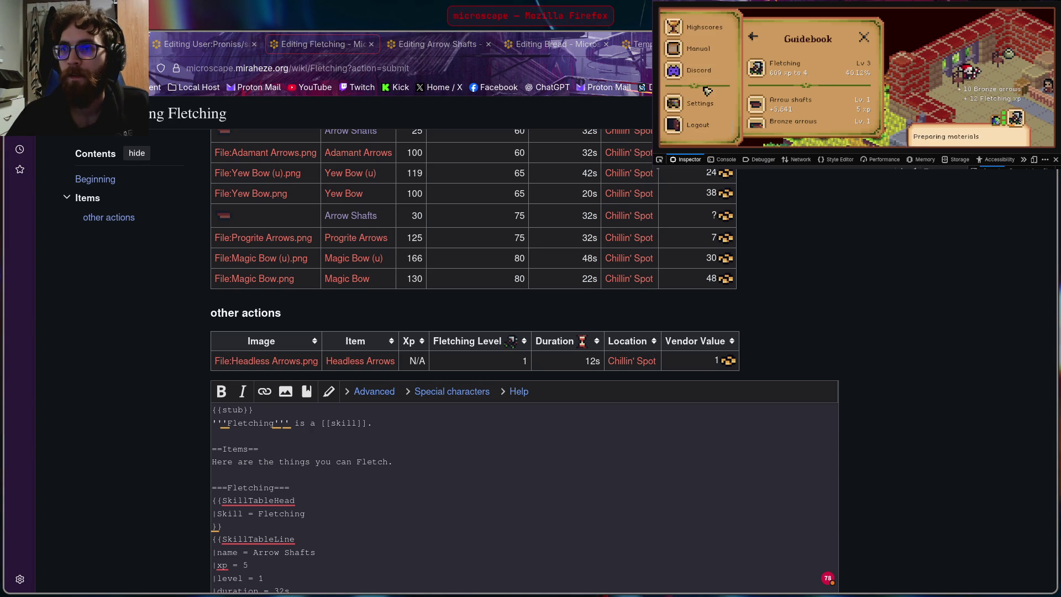
{"action": "scroll", "coordinate": [704, 95], "scroll_direction": "up", "scroll_amount": 2}
{"action": "scroll", "coordinate": [704, 103], "scroll_direction": "up", "scroll_amount": 3}
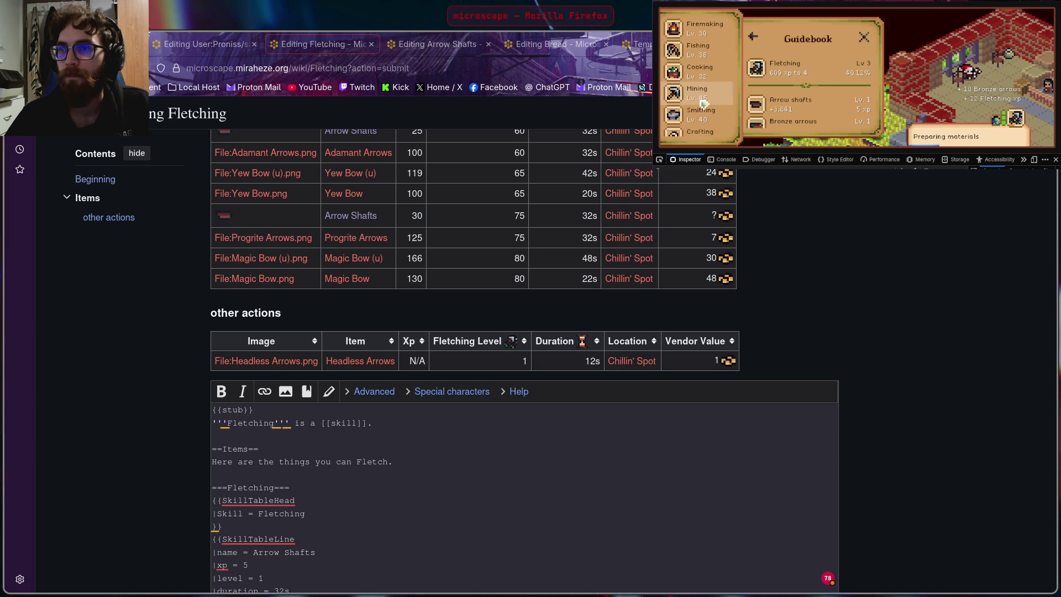
{"action": "scroll", "coordinate": [702, 87], "scroll_direction": "up", "scroll_amount": 2}
{"action": "scroll", "coordinate": [699, 107], "scroll_direction": "up", "scroll_amount": 3}
{"action": "scroll", "coordinate": [698, 104], "scroll_direction": "up", "scroll_amount": 2}
{"action": "scroll", "coordinate": [704, 66], "scroll_direction": "up", "scroll_amount": 2}
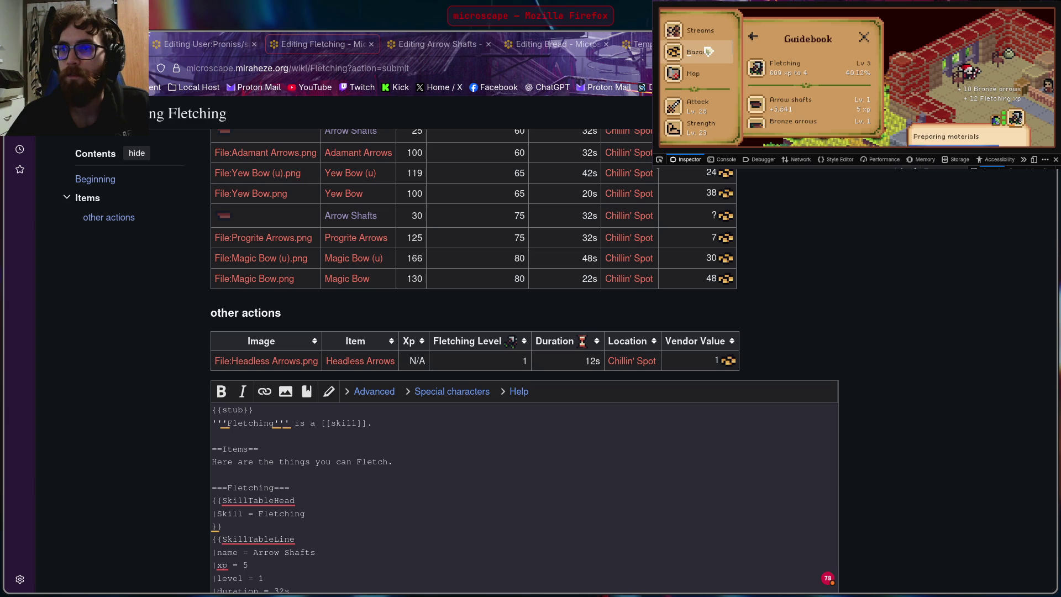
Step: Cancel the Bronze arrowtips and Bow string buy orders from My Orders & Offers in the Bazaar
{"action": "left_click", "coordinate": [709, 52]}
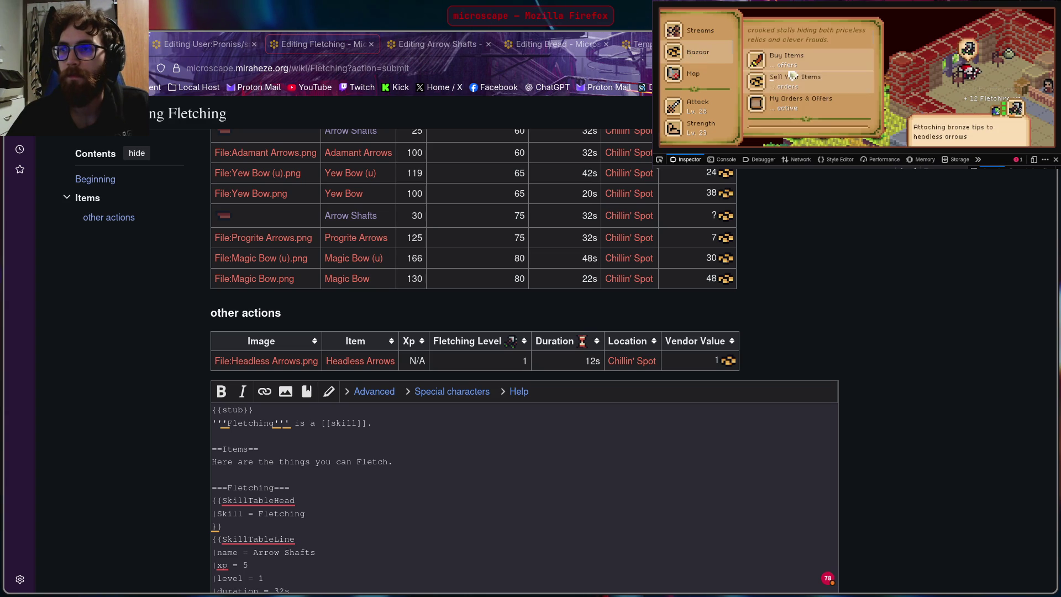
{"action": "left_click", "coordinate": [817, 105]}
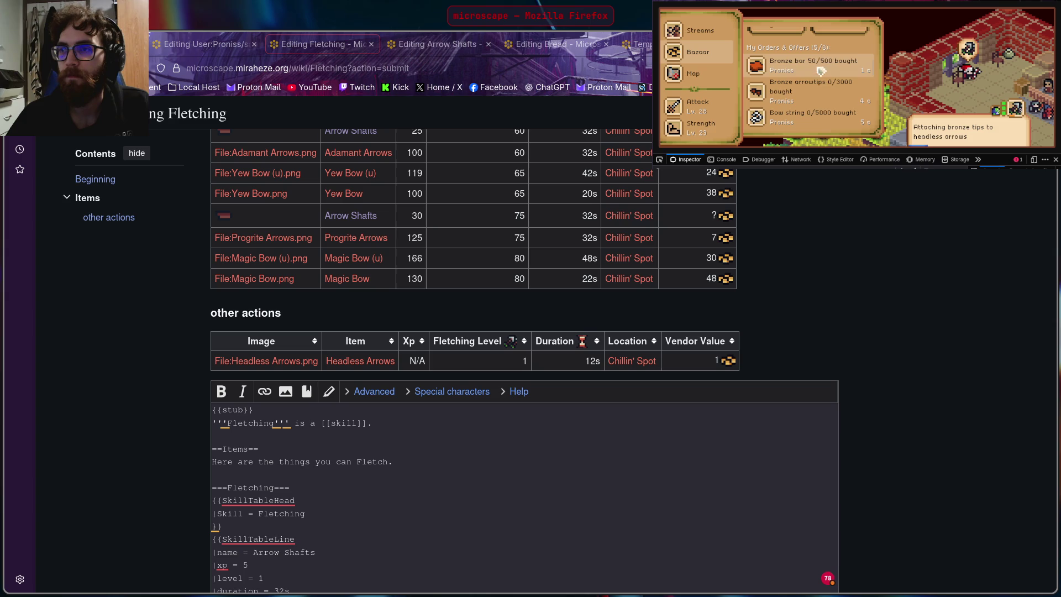
{"action": "left_click", "coordinate": [825, 87]}
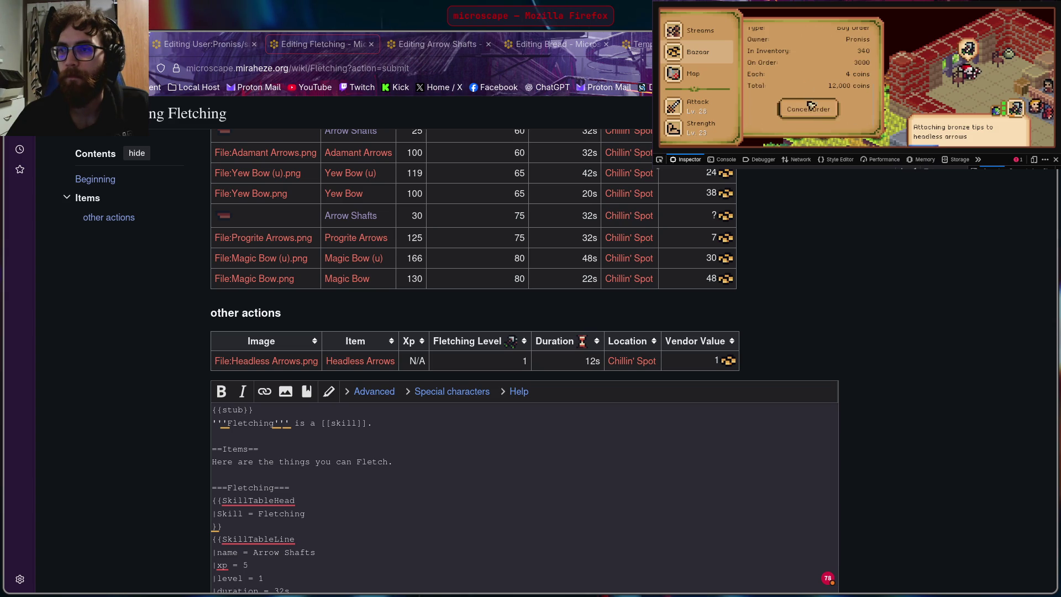
{"action": "left_click", "coordinate": [809, 108]}
{"action": "left_click", "coordinate": [798, 62]}
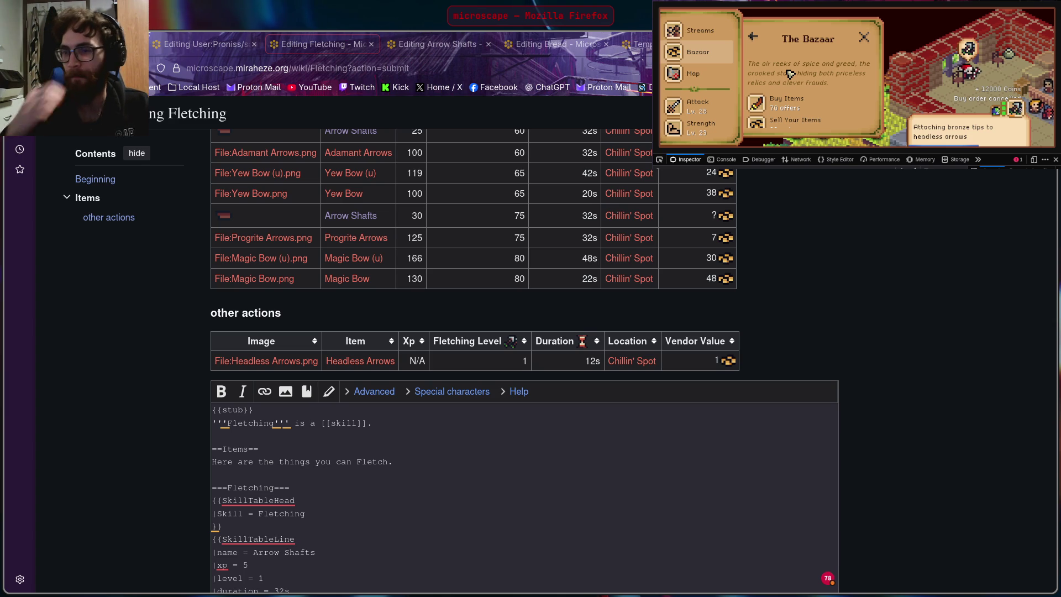
{"action": "scroll", "coordinate": [829, 67], "scroll_direction": "down", "scroll_amount": 2}
{"action": "scroll", "coordinate": [829, 67], "scroll_direction": "down", "scroll_amount": 2}
{"action": "scroll", "coordinate": [830, 67], "scroll_direction": "down", "scroll_amount": 2}
{"action": "scroll", "coordinate": [831, 68], "scroll_direction": "down", "scroll_amount": 2}
{"action": "scroll", "coordinate": [831, 67], "scroll_direction": "down", "scroll_amount": 2}
{"action": "scroll", "coordinate": [838, 83], "scroll_direction": "down", "scroll_amount": 2}
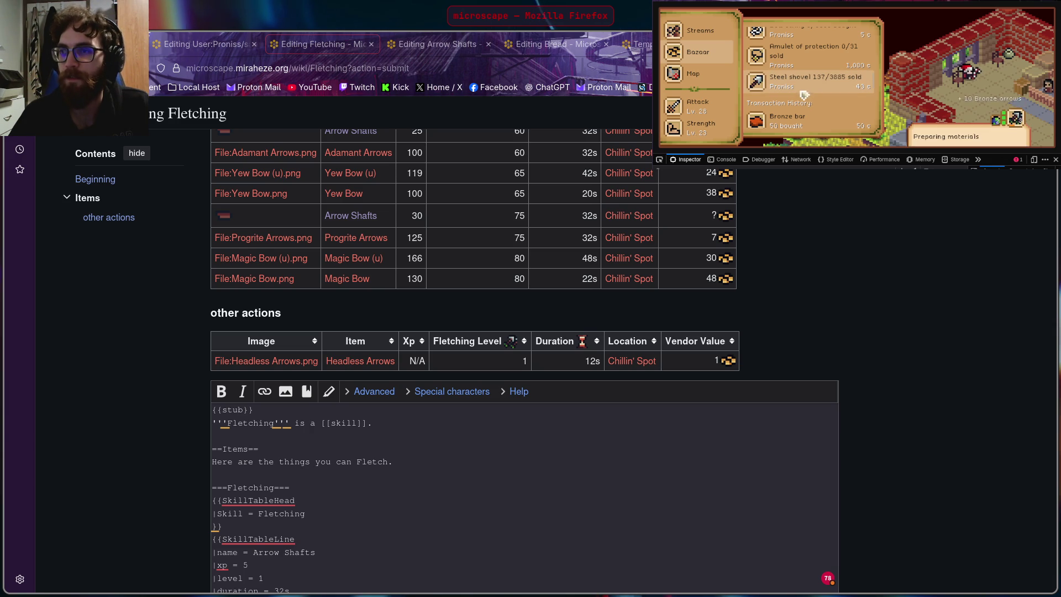
{"action": "scroll", "coordinate": [811, 101], "scroll_direction": "up", "scroll_amount": 2}
{"action": "scroll", "coordinate": [805, 105], "scroll_direction": "up", "scroll_amount": 1}
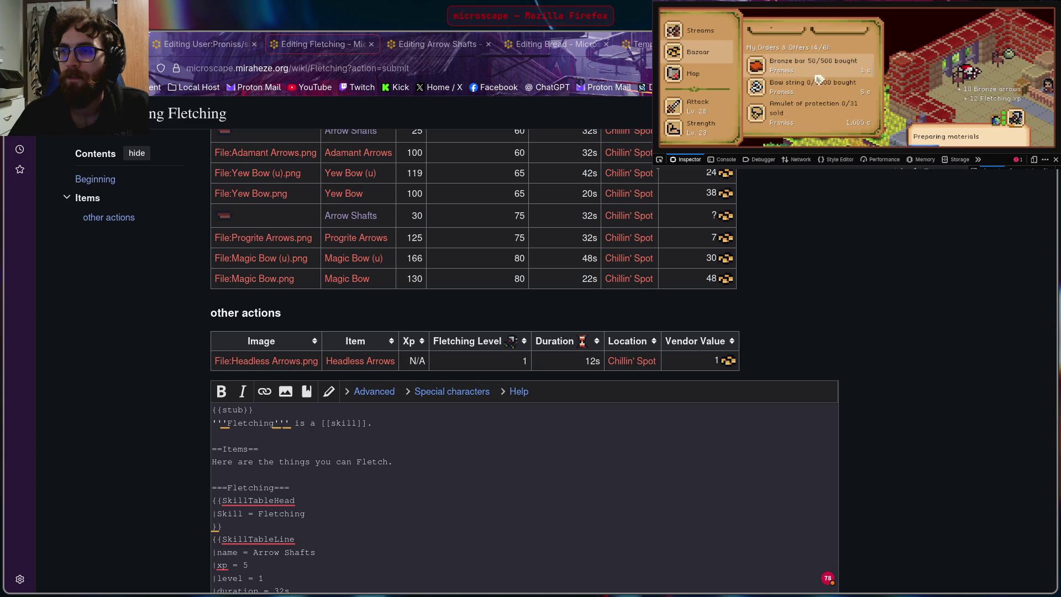
{"action": "left_click", "coordinate": [817, 92]}
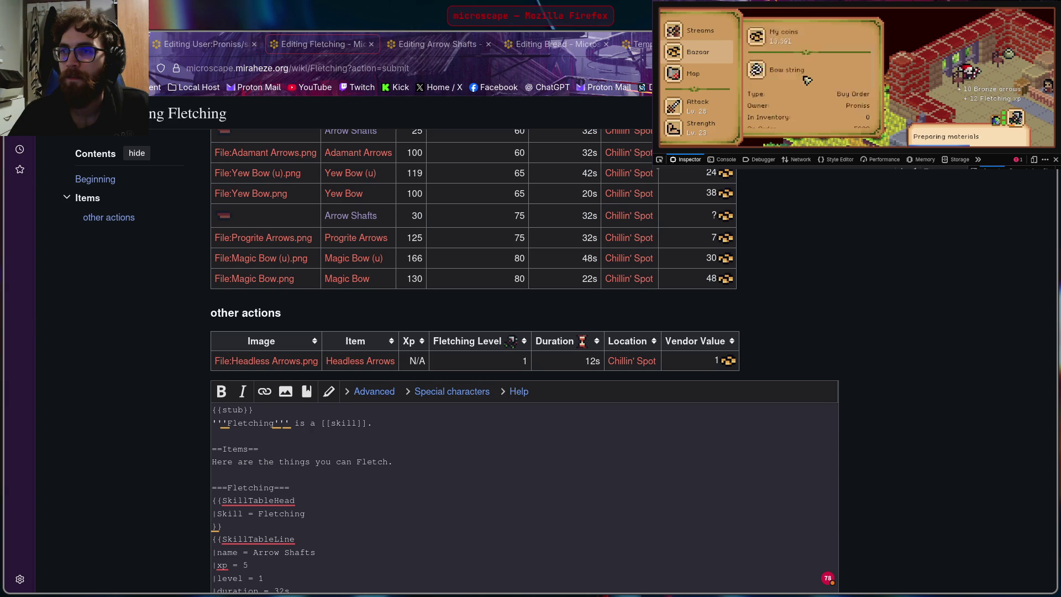
{"action": "left_click", "coordinate": [815, 114]}
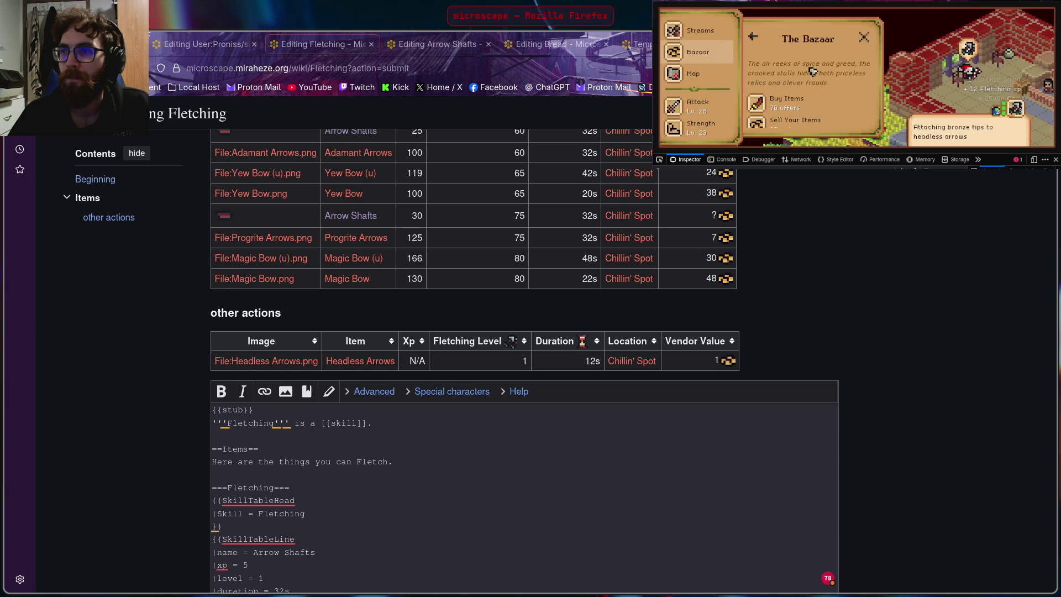
{"action": "left_click", "coordinate": [796, 92]}
{"action": "scroll", "coordinate": [798, 63], "scroll_direction": "down", "scroll_amount": 2}
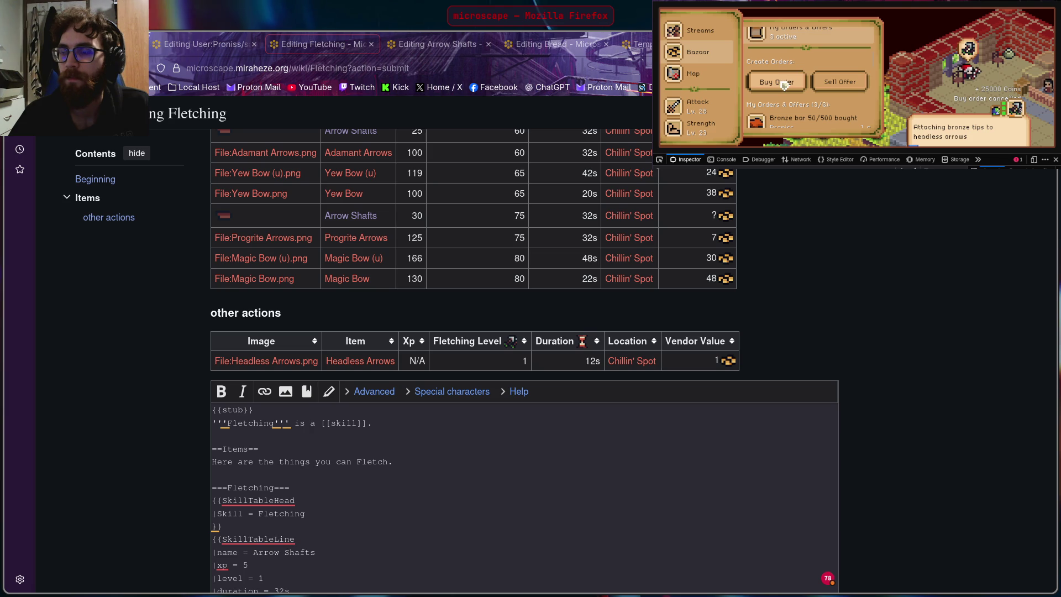
{"action": "scroll", "coordinate": [796, 75], "scroll_direction": "up", "scroll_amount": 2}
Step: Create a Bow string buy order for 3500 units at 10 coins each (35,000 total)
{"action": "left_click", "coordinate": [823, 65]}
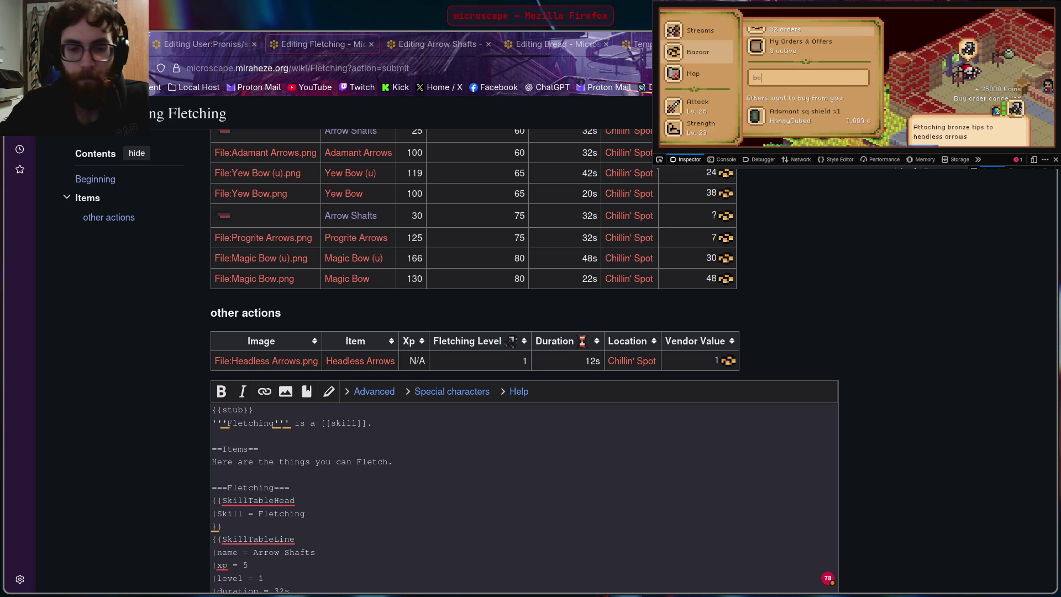
{"action": "type", "text": "bow"}
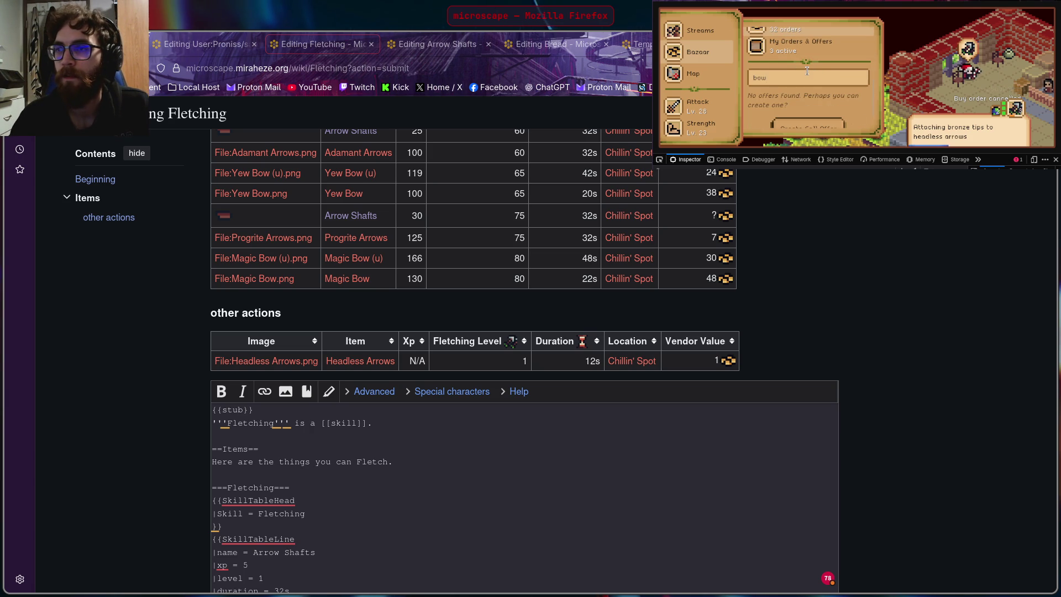
{"action": "key", "text": "Escape"}
{"action": "scroll", "coordinate": [809, 66], "scroll_direction": "down", "scroll_amount": 1}
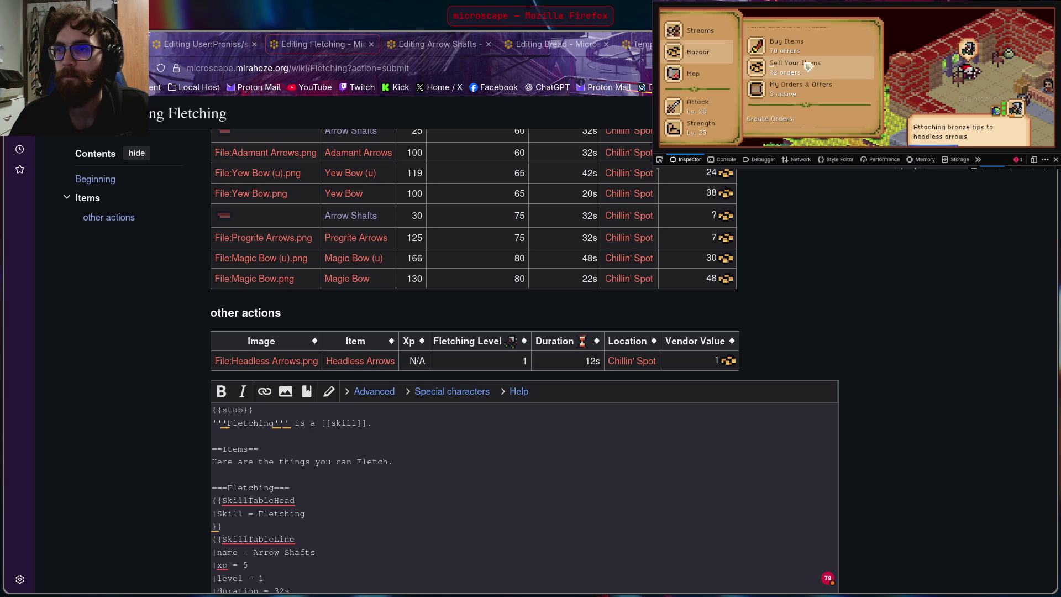
{"action": "scroll", "coordinate": [808, 92], "scroll_direction": "down", "scroll_amount": 2}
{"action": "scroll", "coordinate": [791, 88], "scroll_direction": "down", "scroll_amount": 1}
{"action": "left_click", "coordinate": [783, 84]}
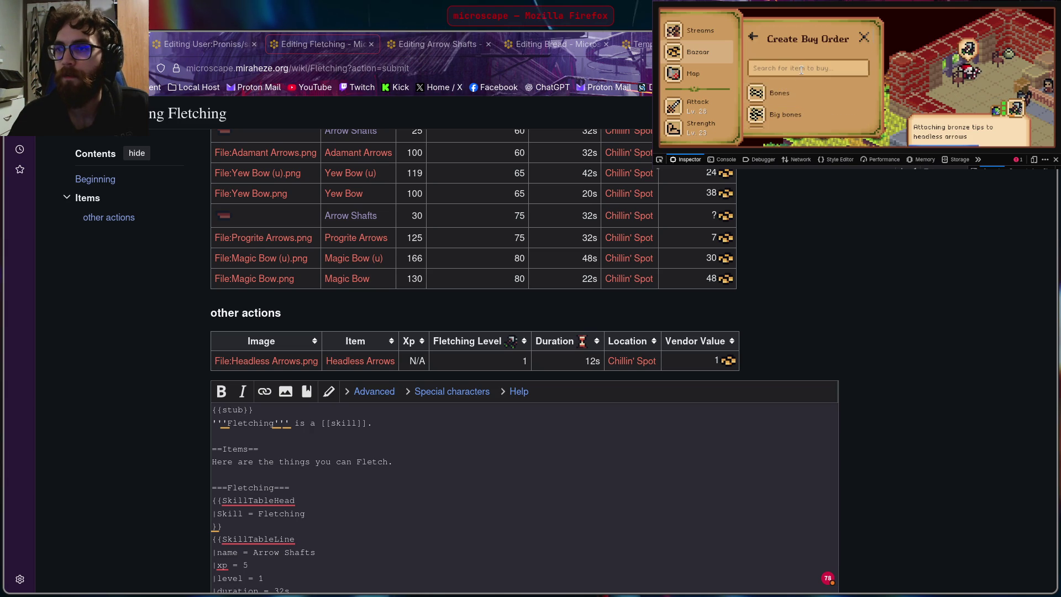
{"action": "type", "text": "bow"}
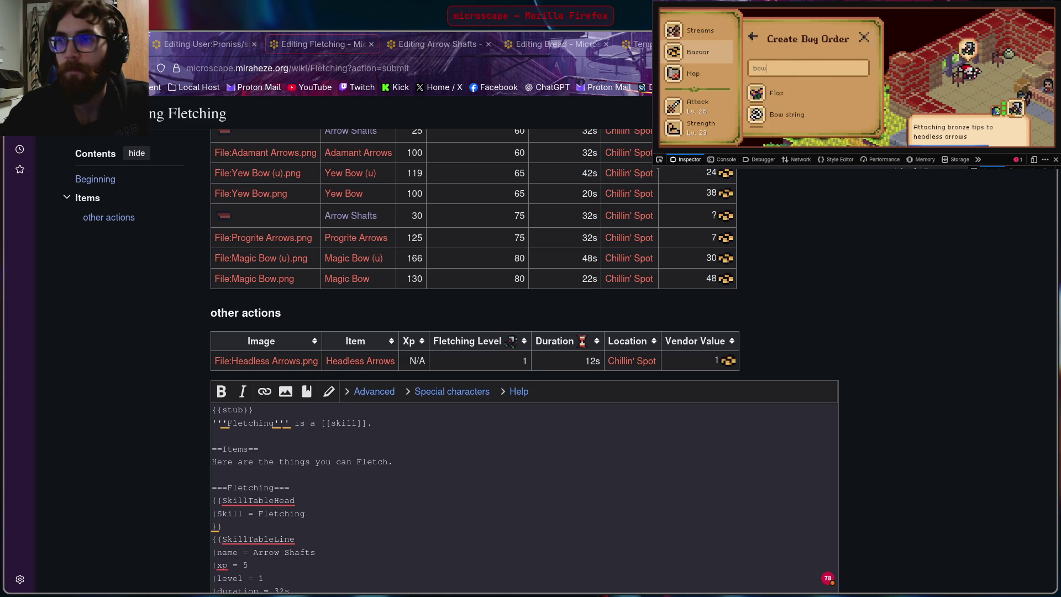
{"action": "left_click", "coordinate": [801, 116]}
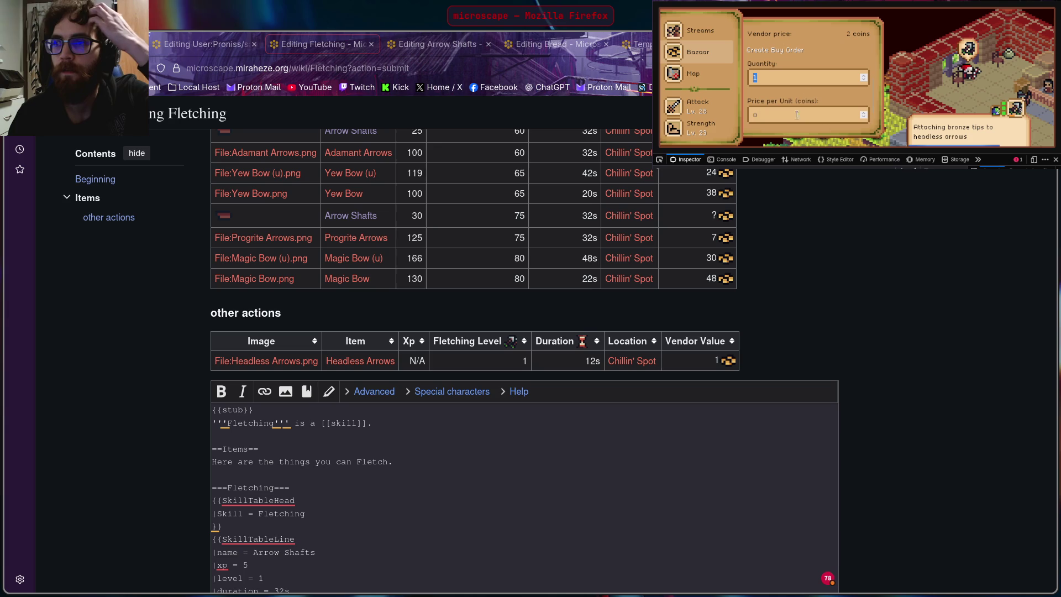
{"action": "scroll", "coordinate": [780, 75], "scroll_direction": "up", "scroll_amount": 3}
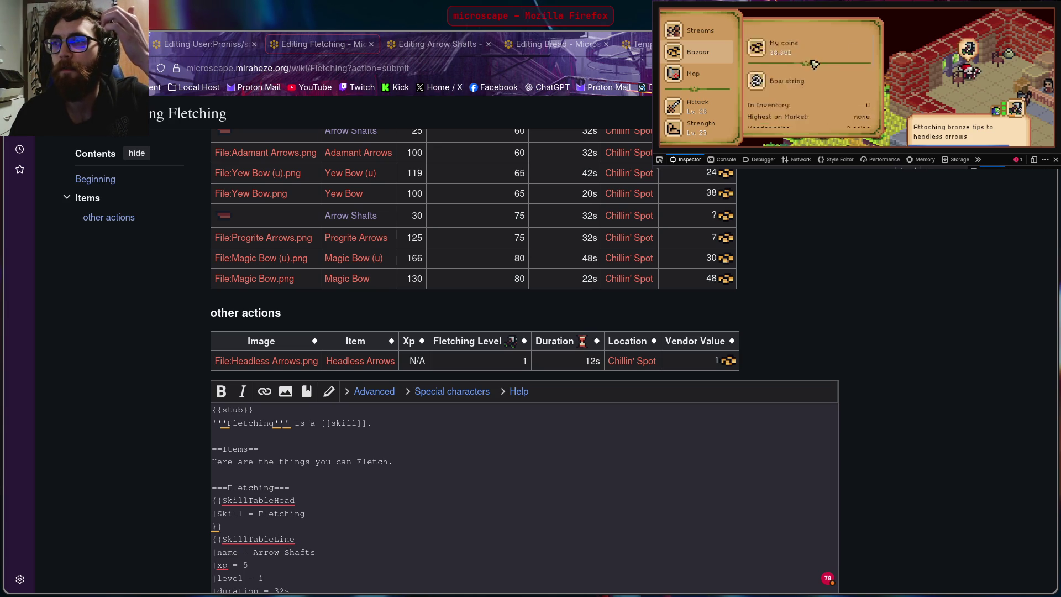
{"action": "scroll", "coordinate": [821, 67], "scroll_direction": "down", "scroll_amount": 2}
{"action": "scroll", "coordinate": [788, 83], "scroll_direction": "down", "scroll_amount": 3}
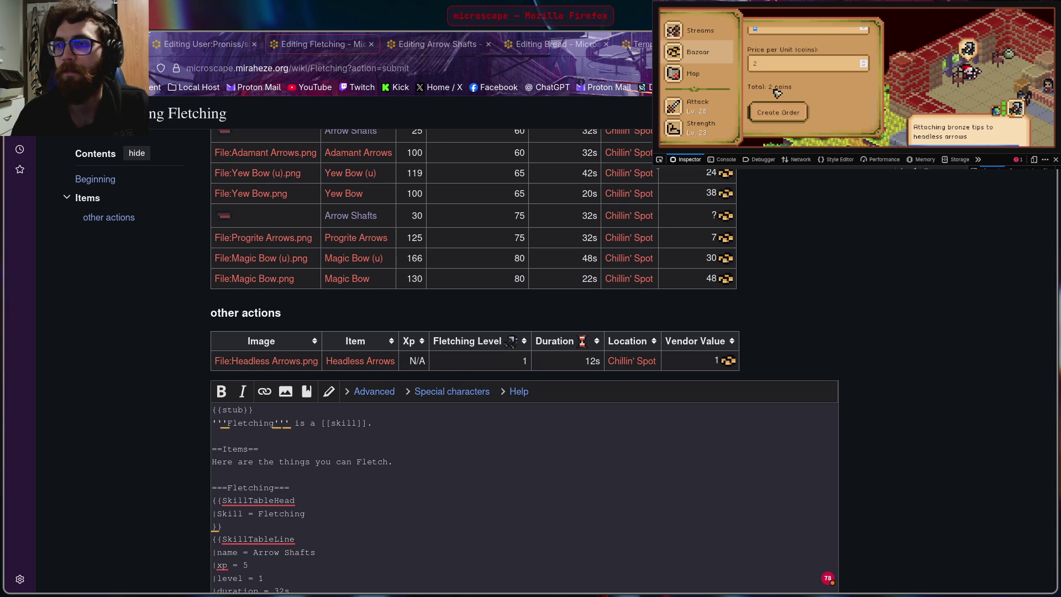
{"action": "scroll", "coordinate": [809, 79], "scroll_direction": "up", "scroll_amount": 1}
{"action": "key", "text": "BackSpace"}
{"action": "type", "text": "10"}
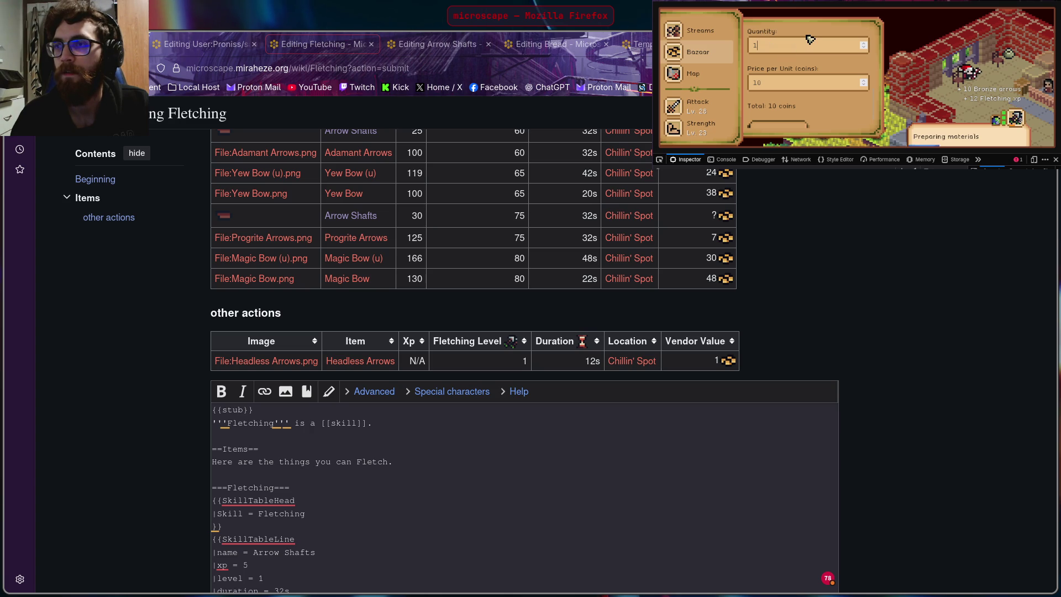
{"action": "scroll", "coordinate": [810, 39], "scroll_direction": "up", "scroll_amount": 2}
{"action": "scroll", "coordinate": [806, 42], "scroll_direction": "up", "scroll_amount": 1}
{"action": "scroll", "coordinate": [806, 48], "scroll_direction": "up", "scroll_amount": 1}
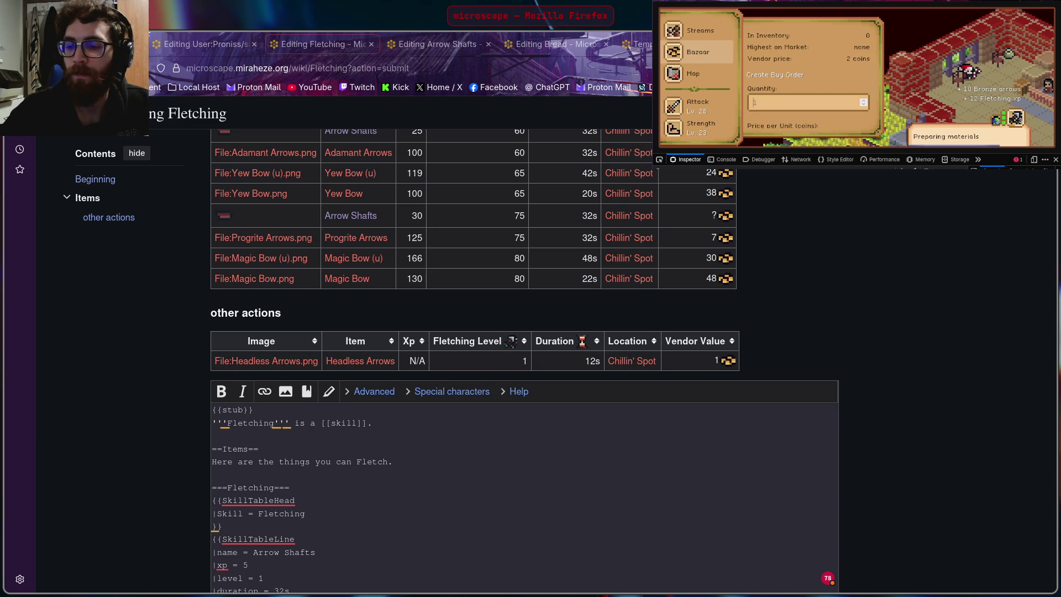
{"action": "scroll", "coordinate": [820, 65], "scroll_direction": "up", "scroll_amount": 1}
{"action": "scroll", "coordinate": [820, 66], "scroll_direction": "up", "scroll_amount": 2}
{"action": "scroll", "coordinate": [821, 66], "scroll_direction": "down", "scroll_amount": 2}
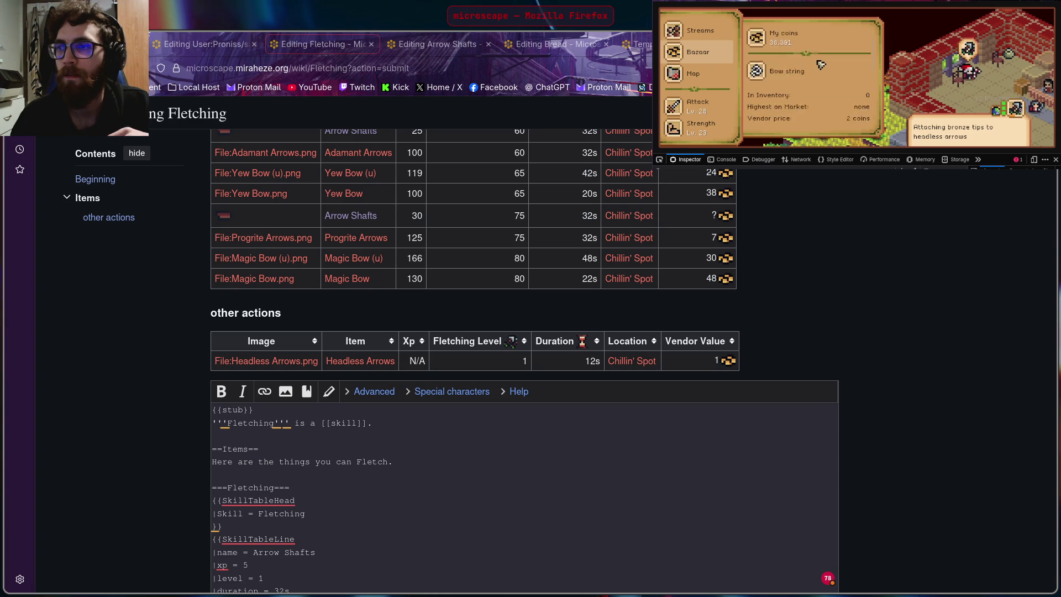
{"action": "scroll", "coordinate": [817, 74], "scroll_direction": "down", "scroll_amount": 3}
{"action": "left_click", "coordinate": [782, 119]}
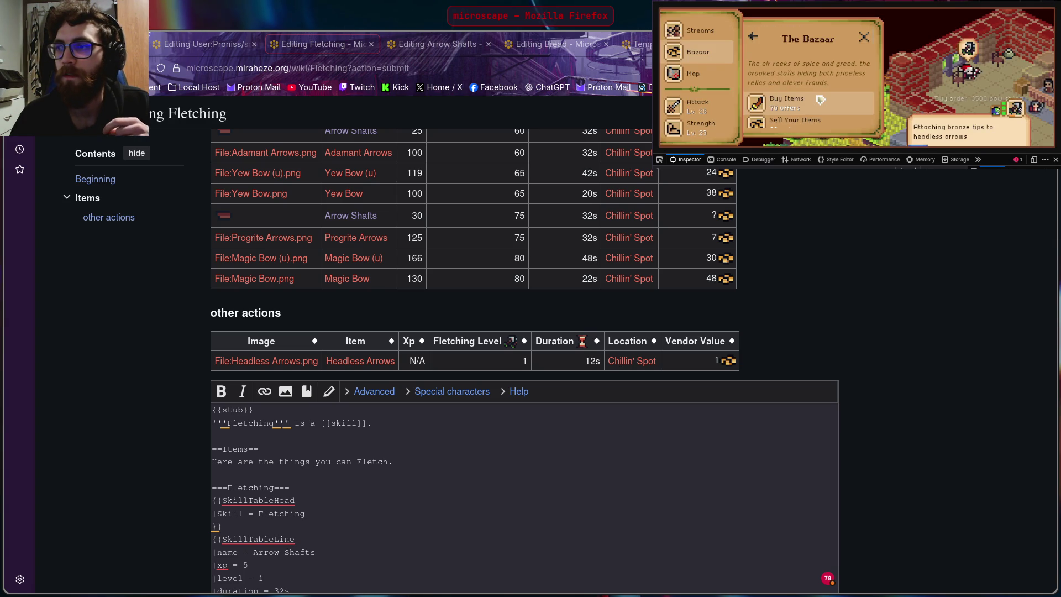
Step: Check the new order in My Orders & Offers, return to the Bazaar, and bring up the Fletching activity
{"action": "left_click", "coordinate": [758, 38]}
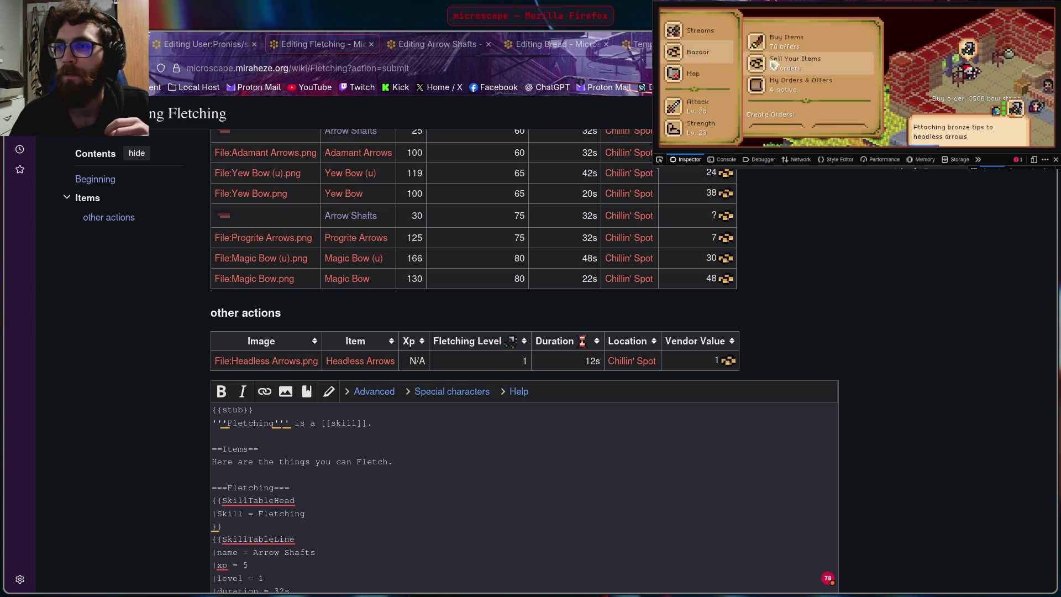
{"action": "scroll", "coordinate": [806, 61], "scroll_direction": "down", "scroll_amount": 2}
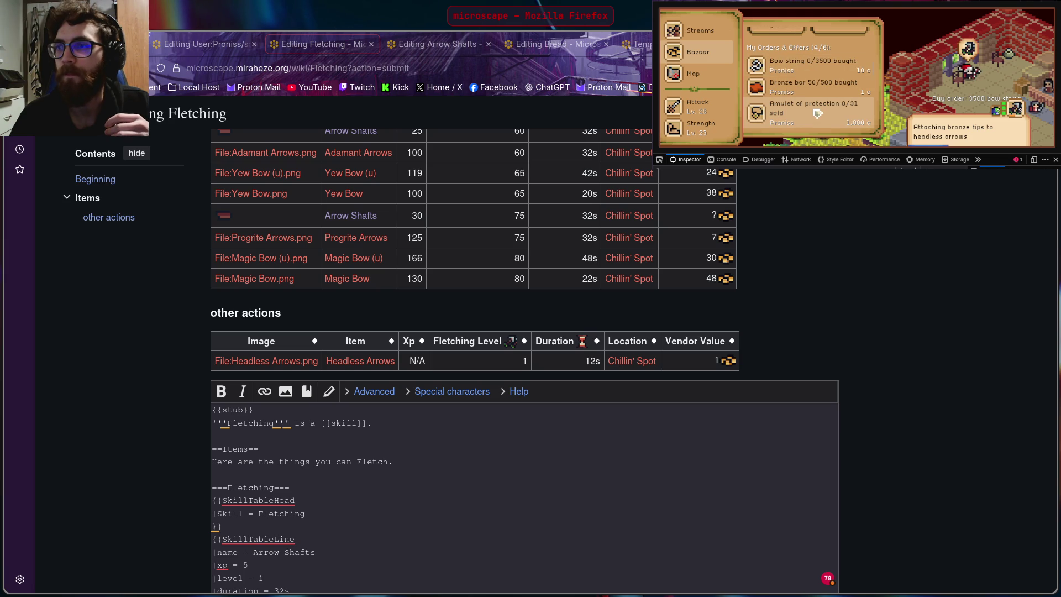
{"action": "left_click", "coordinate": [805, 105]}
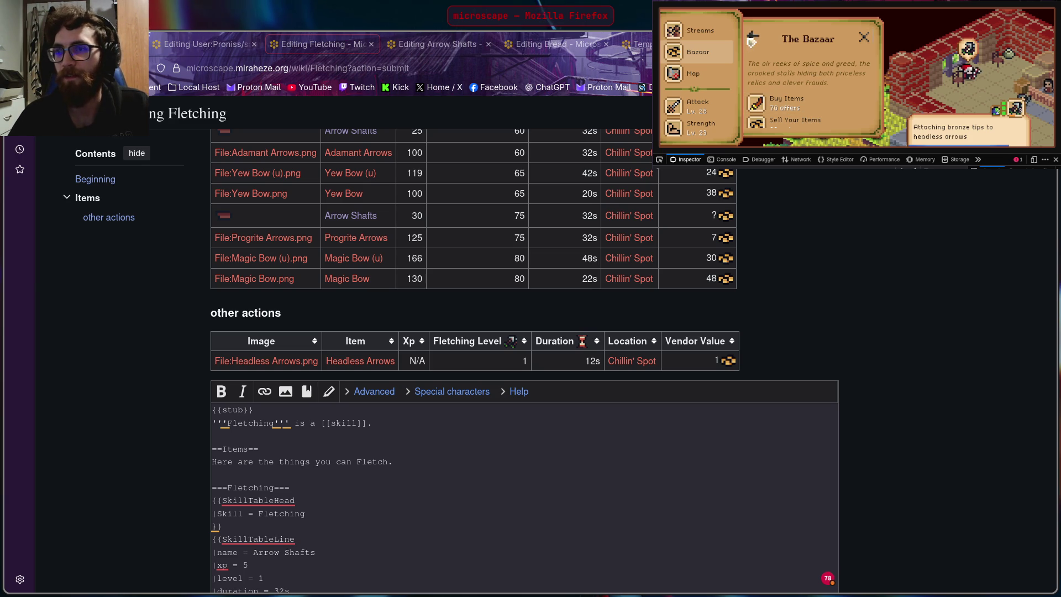
{"action": "scroll", "coordinate": [696, 79], "scroll_direction": "down", "scroll_amount": 2}
{"action": "scroll", "coordinate": [696, 79], "scroll_direction": "down", "scroll_amount": 1}
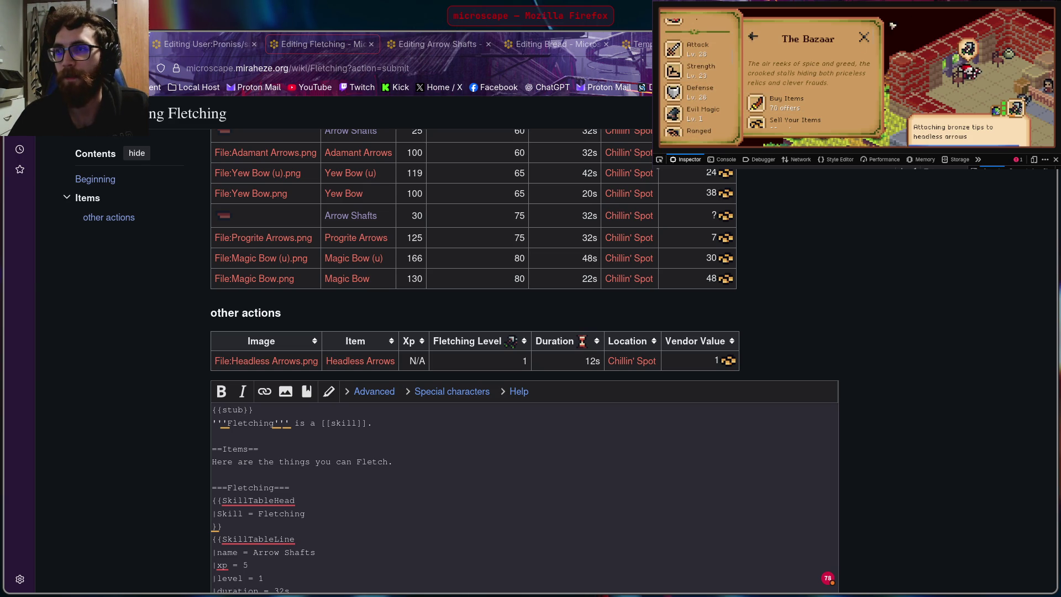
{"action": "left_click", "coordinate": [1016, 110]}
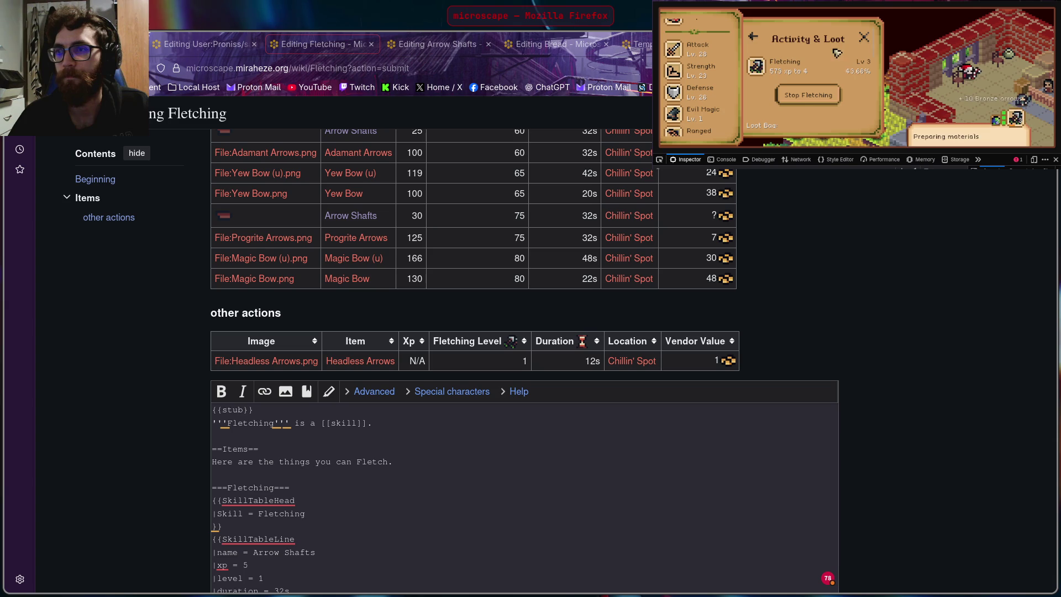
Step: Start the Arrow shafts activity from the Chillin' Spot list after checking the current fletching task
{"action": "left_click", "coordinate": [843, 80]}
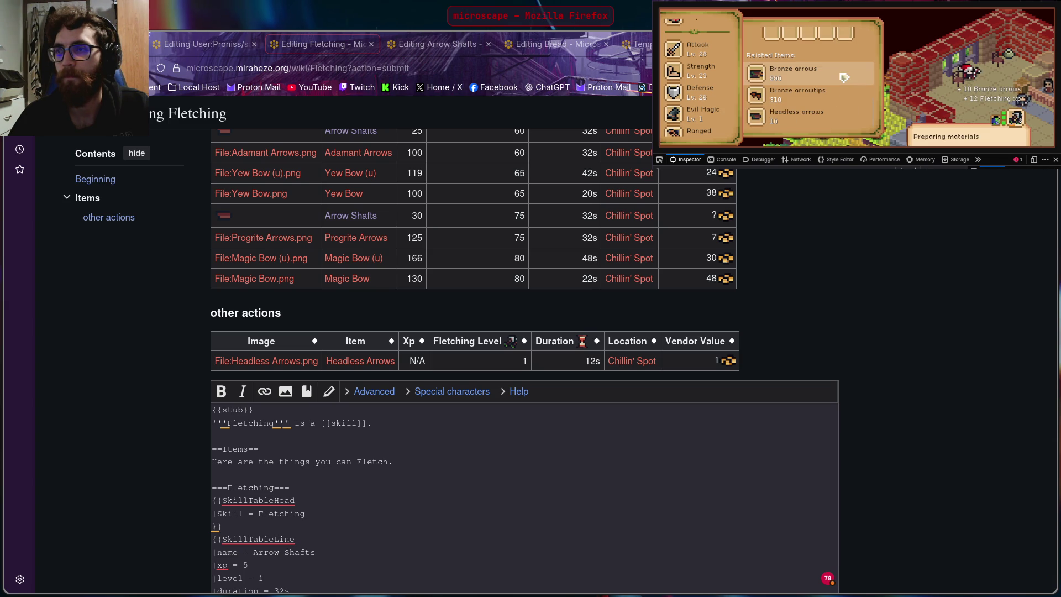
{"action": "left_click", "coordinate": [977, 100]}
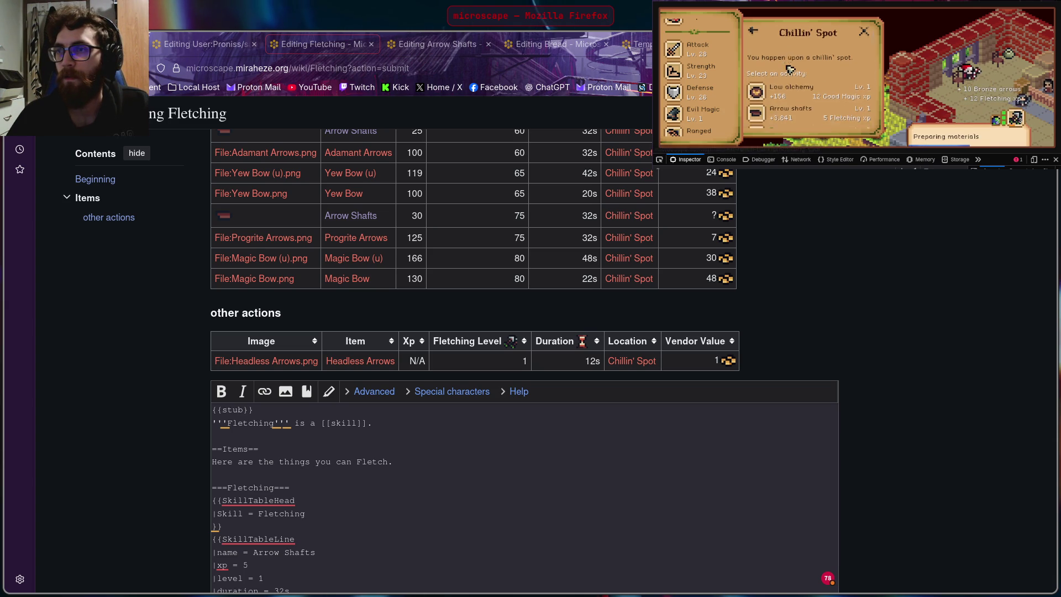
{"action": "scroll", "coordinate": [796, 73], "scroll_direction": "down", "scroll_amount": 2}
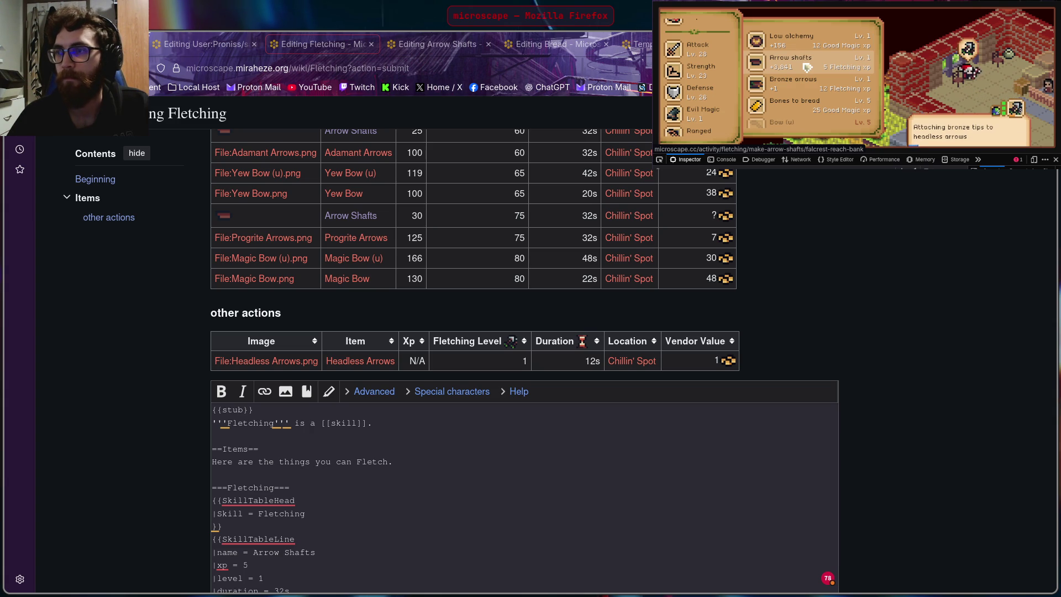
{"action": "left_click", "coordinate": [808, 67]}
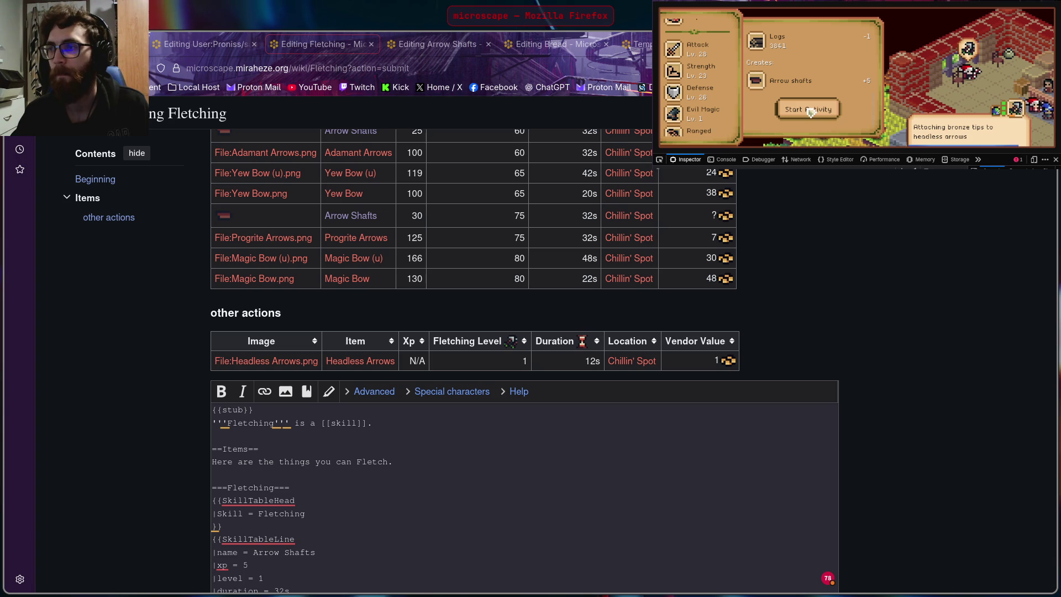
{"action": "left_click", "coordinate": [810, 110]}
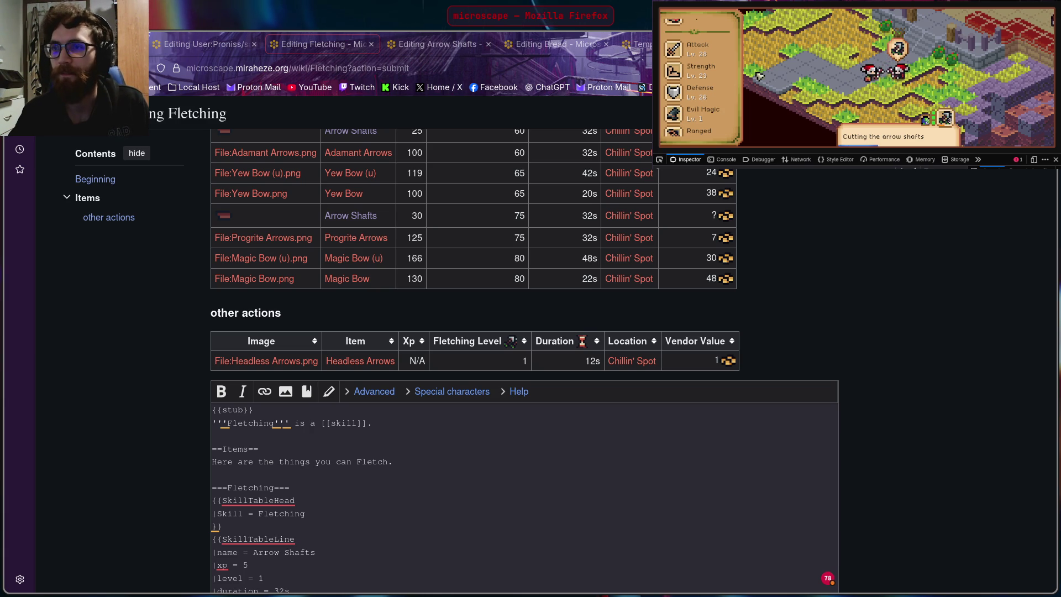
Step: View the Fletching highscores rankings from the game menu, then return to the wiki edit page
{"action": "left_click", "coordinate": [674, 20]}
{"action": "scroll", "coordinate": [707, 87], "scroll_direction": "down", "scroll_amount": 2}
{"action": "scroll", "coordinate": [707, 86], "scroll_direction": "down", "scroll_amount": 2}
{"action": "scroll", "coordinate": [706, 87], "scroll_direction": "down", "scroll_amount": 2}
{"action": "scroll", "coordinate": [707, 87], "scroll_direction": "down", "scroll_amount": 2}
{"action": "scroll", "coordinate": [706, 89], "scroll_direction": "down", "scroll_amount": 2}
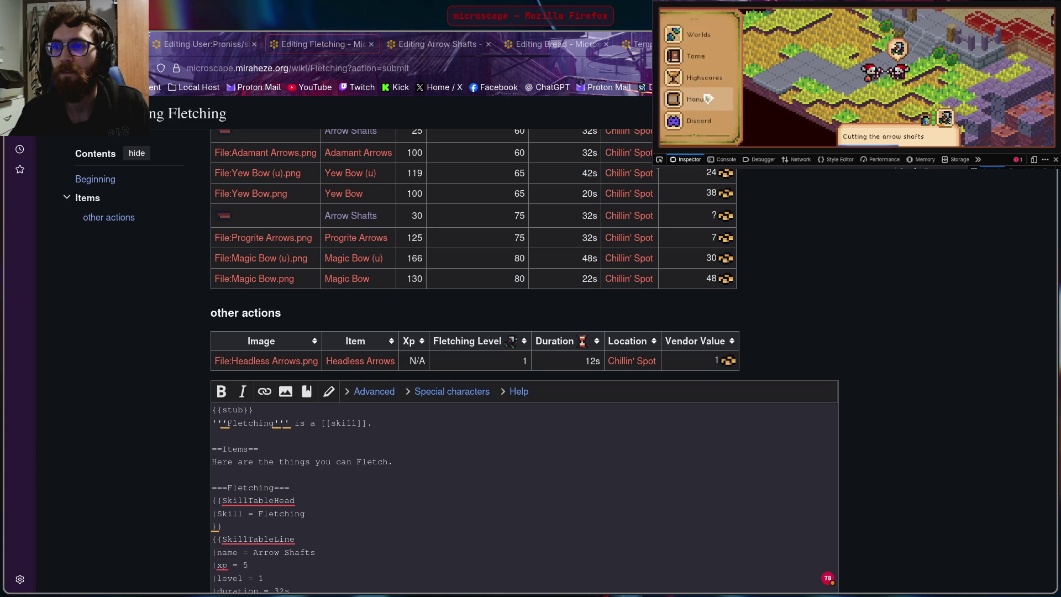
{"action": "scroll", "coordinate": [707, 84], "scroll_direction": "down", "scroll_amount": 1}
{"action": "left_click", "coordinate": [710, 78]}
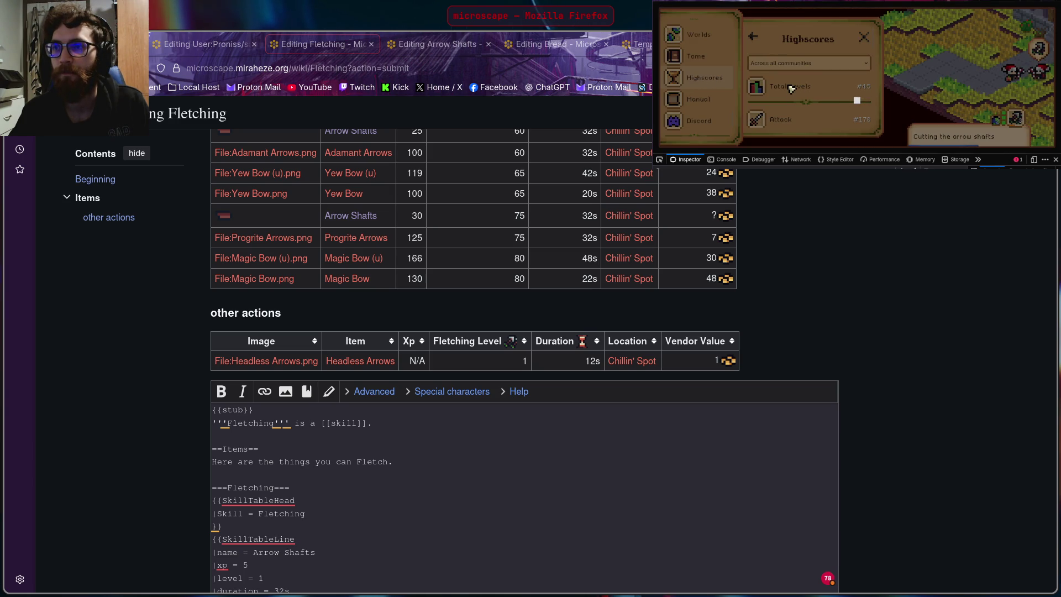
{"action": "scroll", "coordinate": [813, 97], "scroll_direction": "down", "scroll_amount": 5}
{"action": "scroll", "coordinate": [813, 97], "scroll_direction": "down", "scroll_amount": 2}
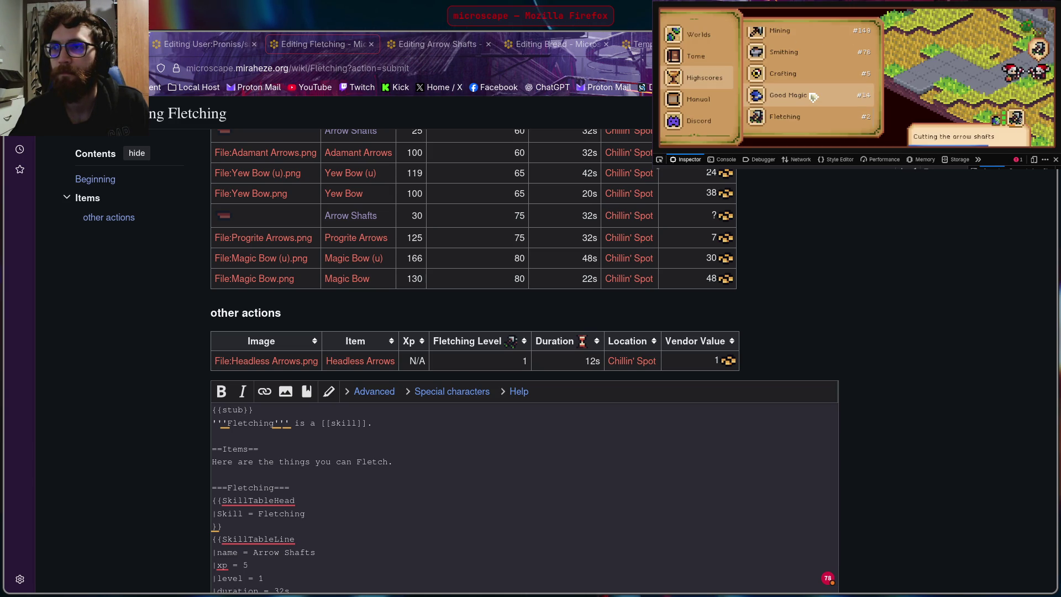
{"action": "left_click", "coordinate": [811, 104]}
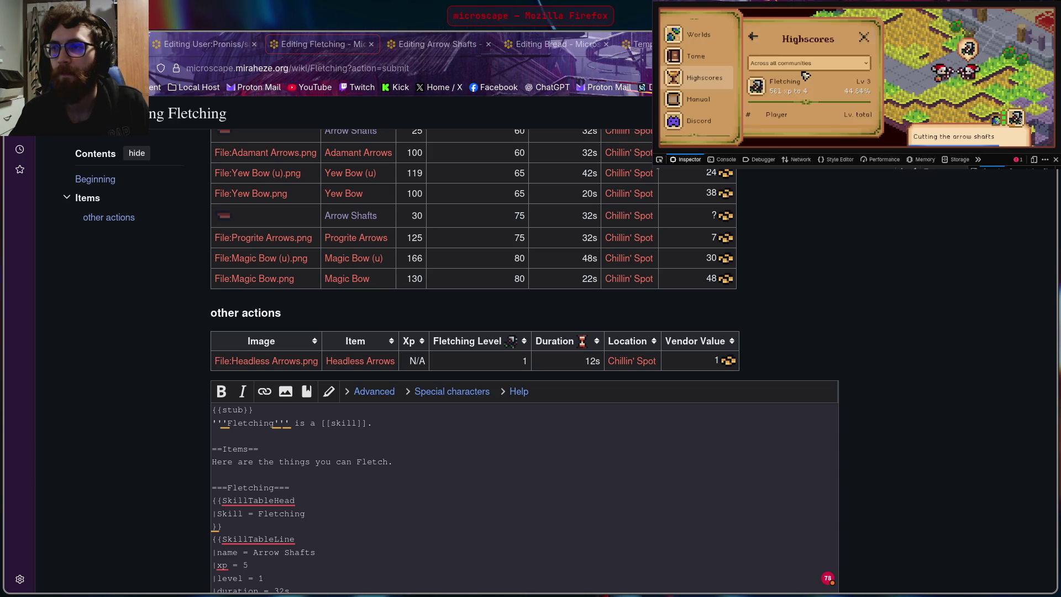
{"action": "scroll", "coordinate": [811, 80], "scroll_direction": "down", "scroll_amount": 2}
{"action": "scroll", "coordinate": [810, 84], "scroll_direction": "down", "scroll_amount": 1}
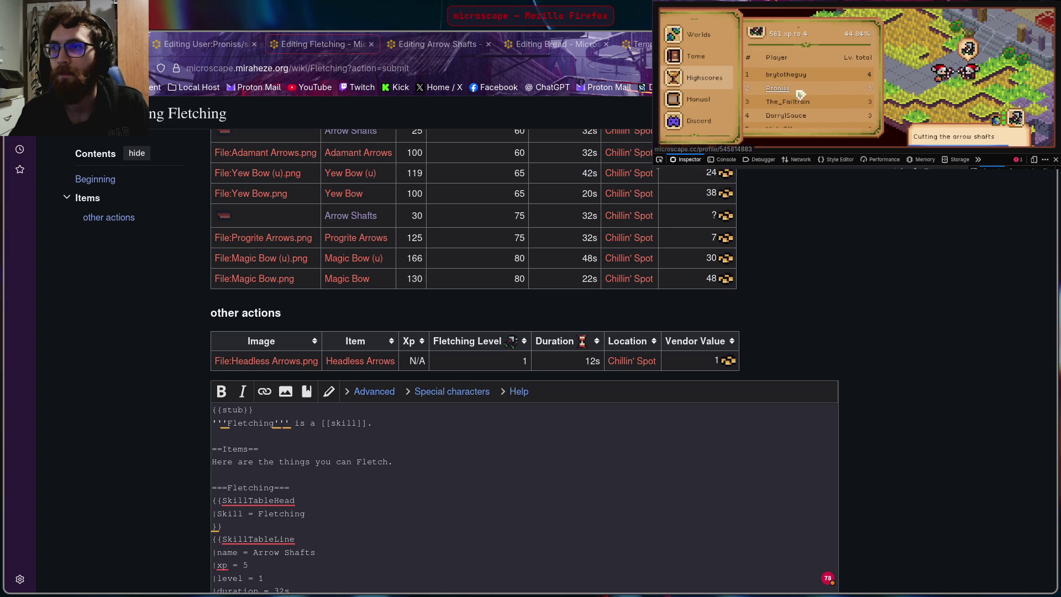
{"action": "scroll", "coordinate": [810, 83], "scroll_direction": "down", "scroll_amount": 3}
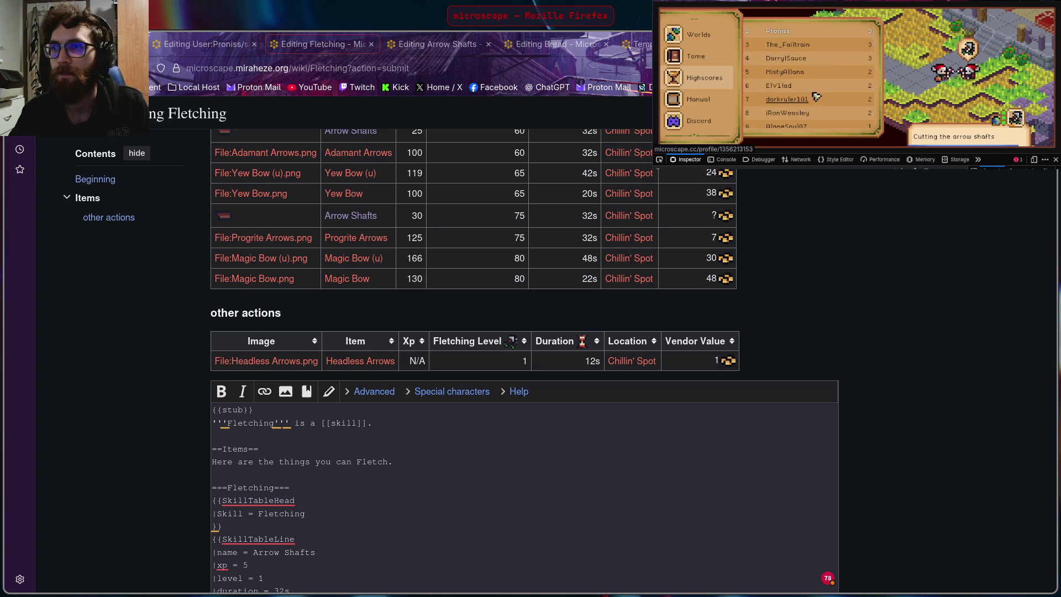
{"action": "scroll", "coordinate": [831, 100], "scroll_direction": "up", "scroll_amount": 3}
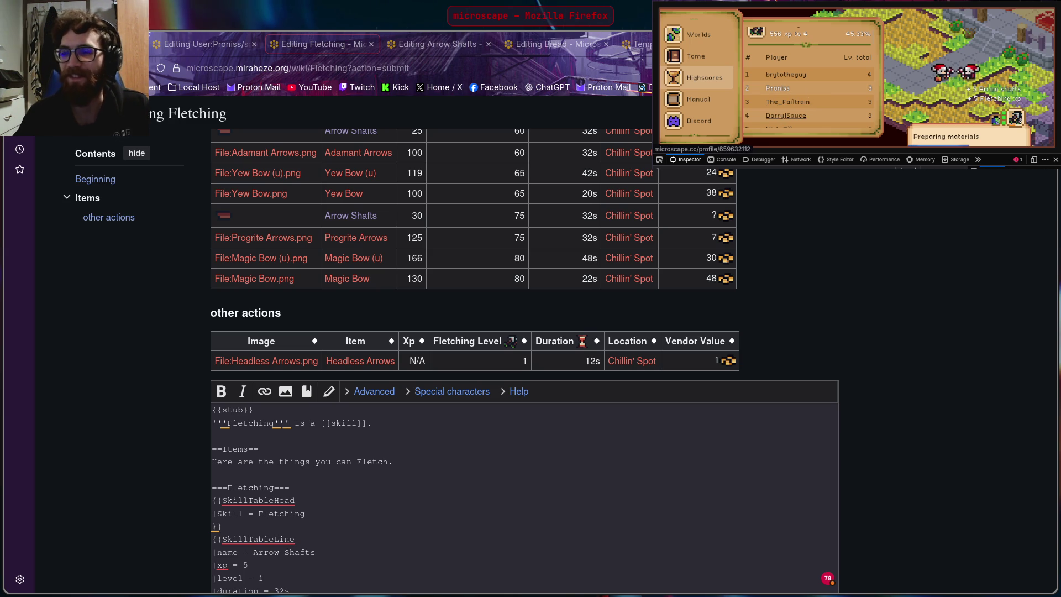
{"action": "left_click", "coordinate": [838, 327]}
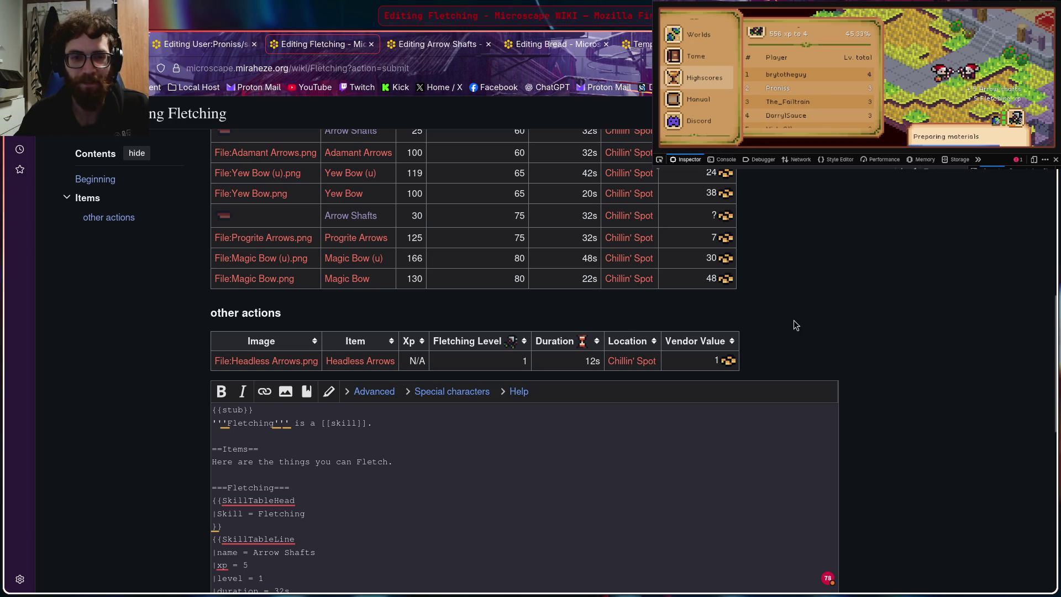
{"action": "scroll", "coordinate": [804, 305], "scroll_direction": "up", "scroll_amount": 2}
{"action": "scroll", "coordinate": [801, 301], "scroll_direction": "up", "scroll_amount": 3}
{"action": "scroll", "coordinate": [804, 311], "scroll_direction": "up", "scroll_amount": 10}
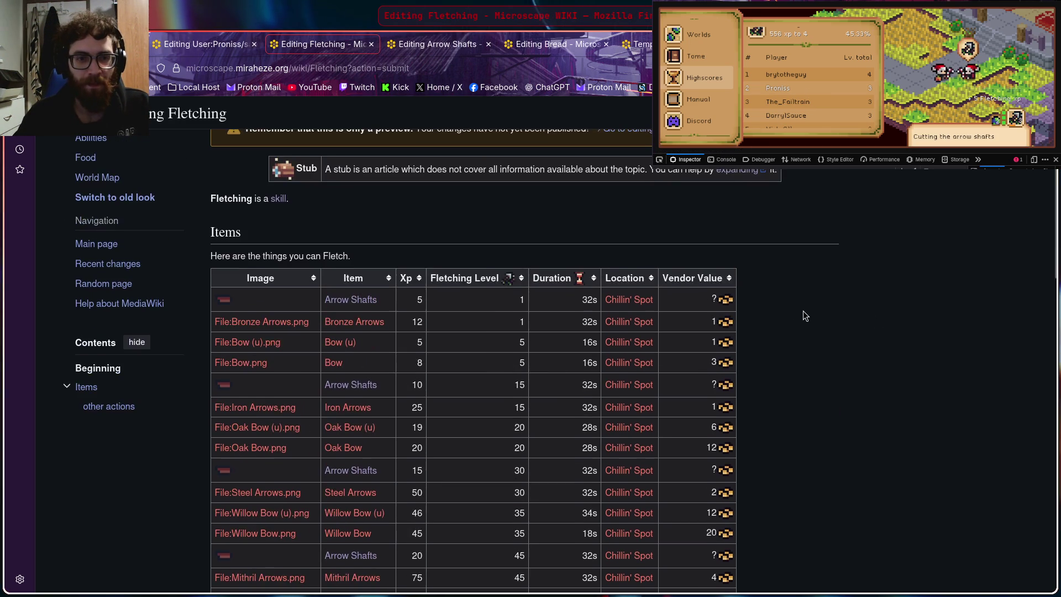
{"action": "scroll", "coordinate": [812, 321], "scroll_direction": "down", "scroll_amount": 10}
{"action": "scroll", "coordinate": [809, 349], "scroll_direction": "down", "scroll_amount": 10}
Step: Preview the updated Fletching page and save the changes to publish it
{"action": "left_click", "coordinate": [331, 337]}
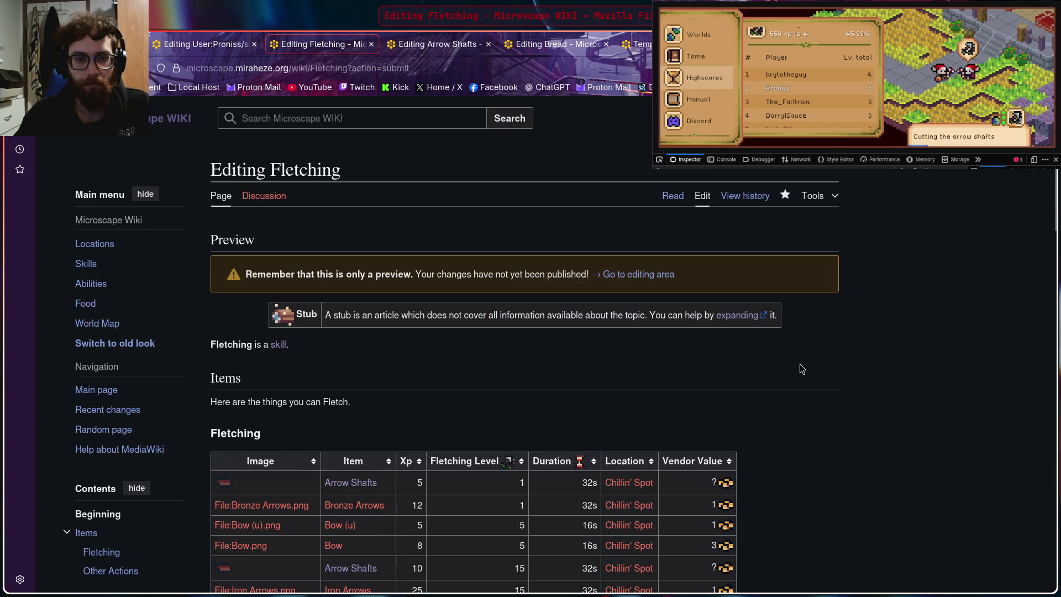
{"action": "scroll", "coordinate": [796, 367], "scroll_direction": "down", "scroll_amount": 3}
{"action": "scroll", "coordinate": [796, 367], "scroll_direction": "down", "scroll_amount": 3}
{"action": "scroll", "coordinate": [795, 367], "scroll_direction": "down", "scroll_amount": 3}
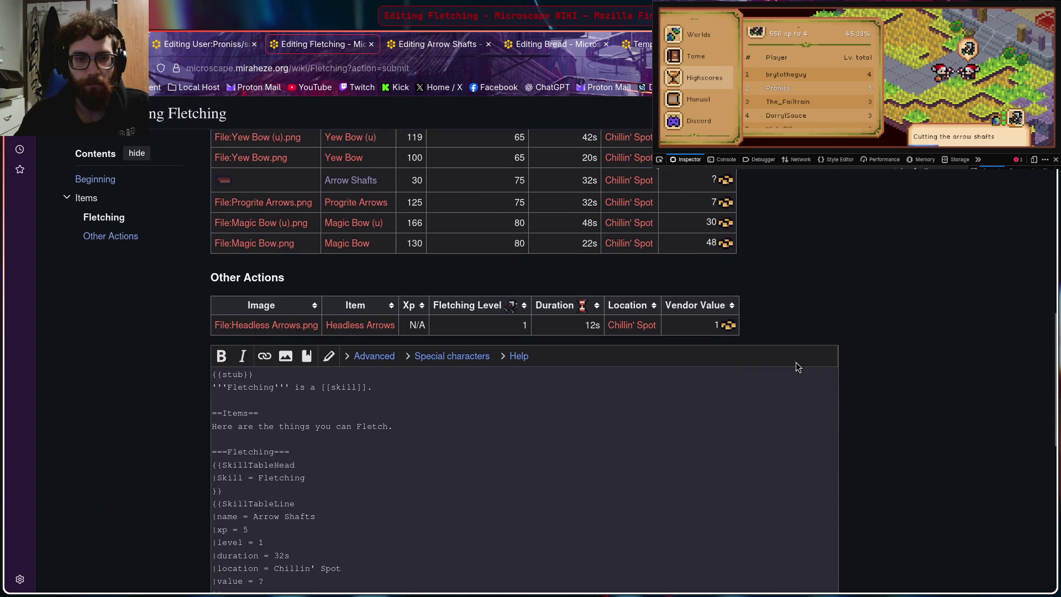
{"action": "scroll", "coordinate": [837, 315], "scroll_direction": "down", "scroll_amount": 2}
{"action": "scroll", "coordinate": [853, 332], "scroll_direction": "down", "scroll_amount": 5}
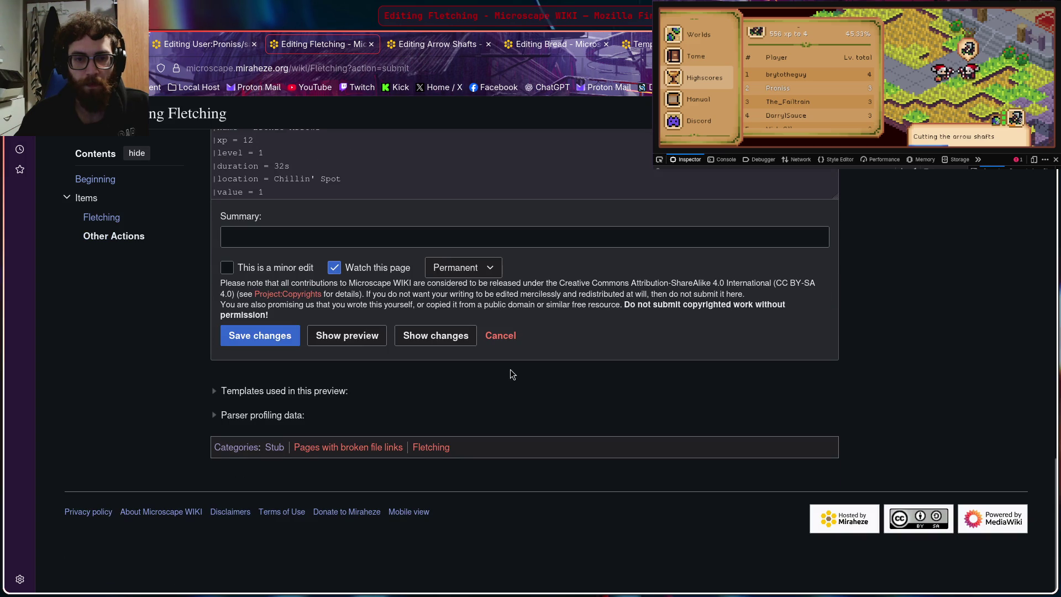
{"action": "left_click", "coordinate": [265, 336]}
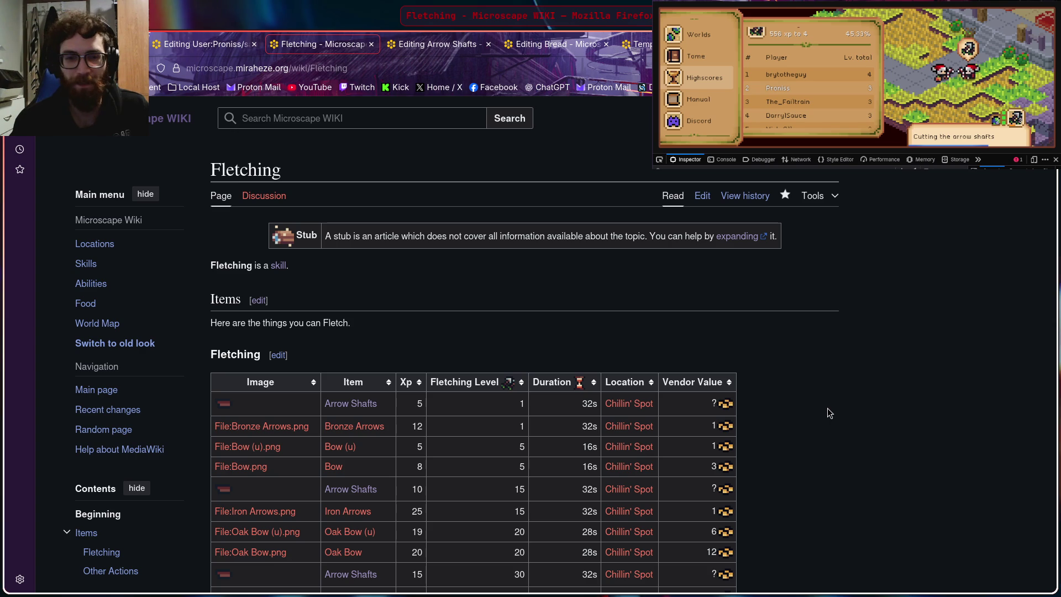
Step: Return to the game, leave the highscores and bring up the Fletching guidebook entry
{"action": "left_click", "coordinate": [771, 84]}
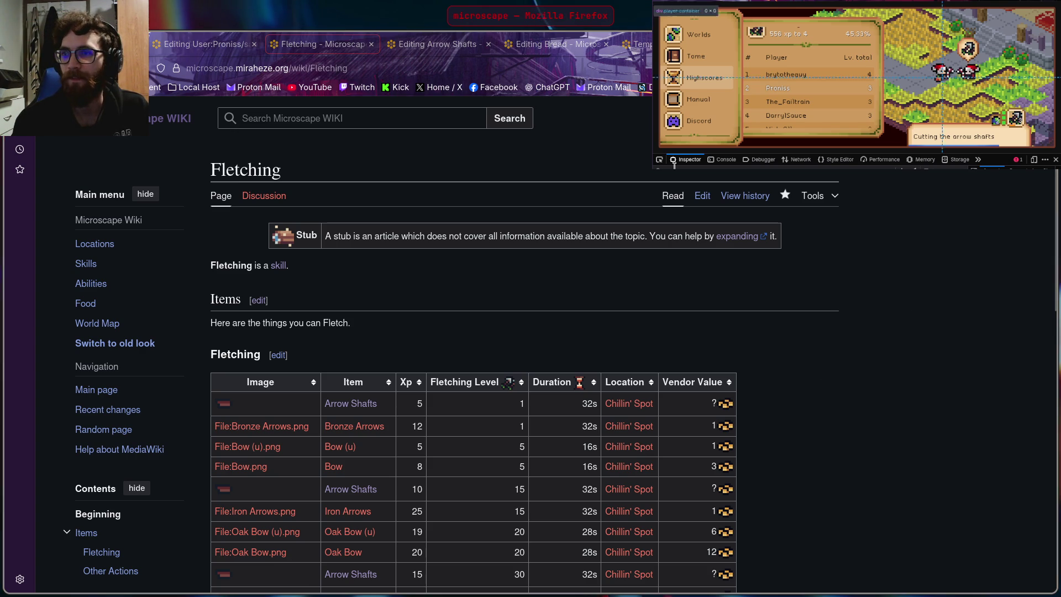
{"action": "left_click", "coordinate": [783, 101]}
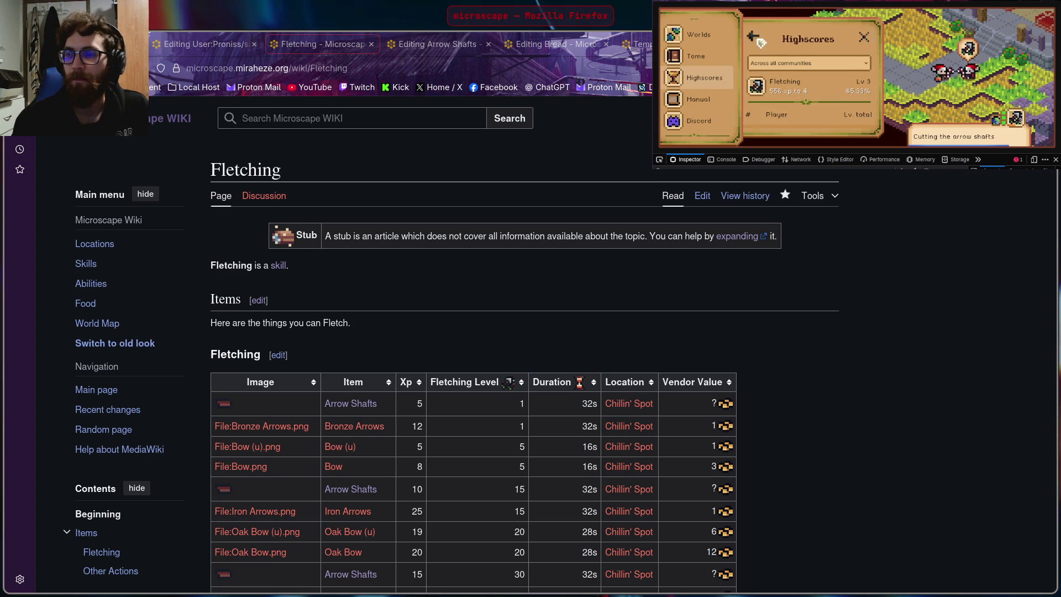
{"action": "left_click", "coordinate": [753, 35]}
{"action": "scroll", "coordinate": [719, 86], "scroll_direction": "down", "scroll_amount": 2}
{"action": "scroll", "coordinate": [716, 108], "scroll_direction": "down", "scroll_amount": 3}
{"action": "scroll", "coordinate": [712, 130], "scroll_direction": "down", "scroll_amount": 3}
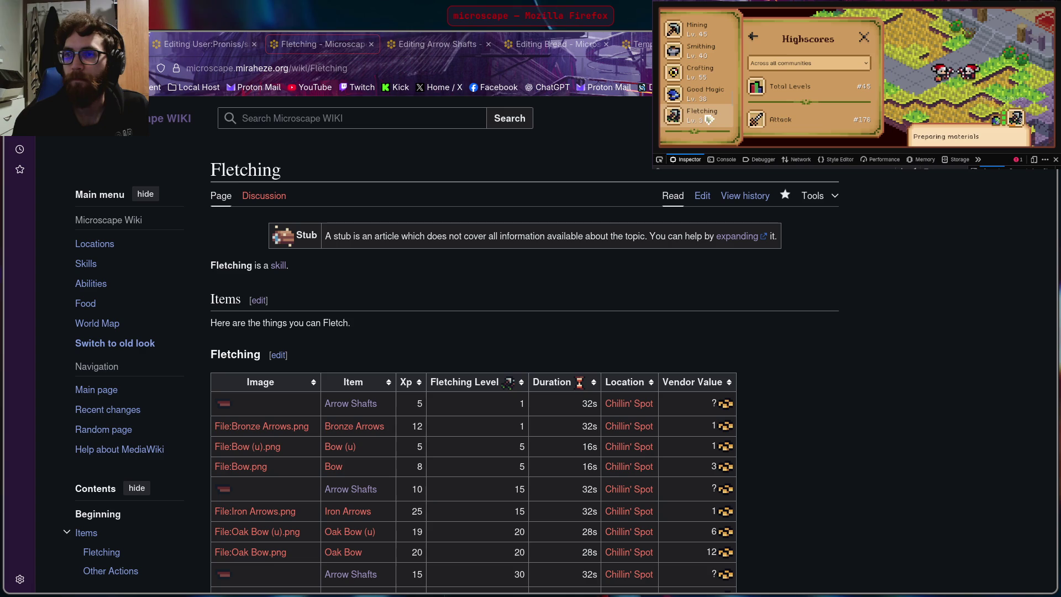
{"action": "left_click", "coordinate": [716, 118]}
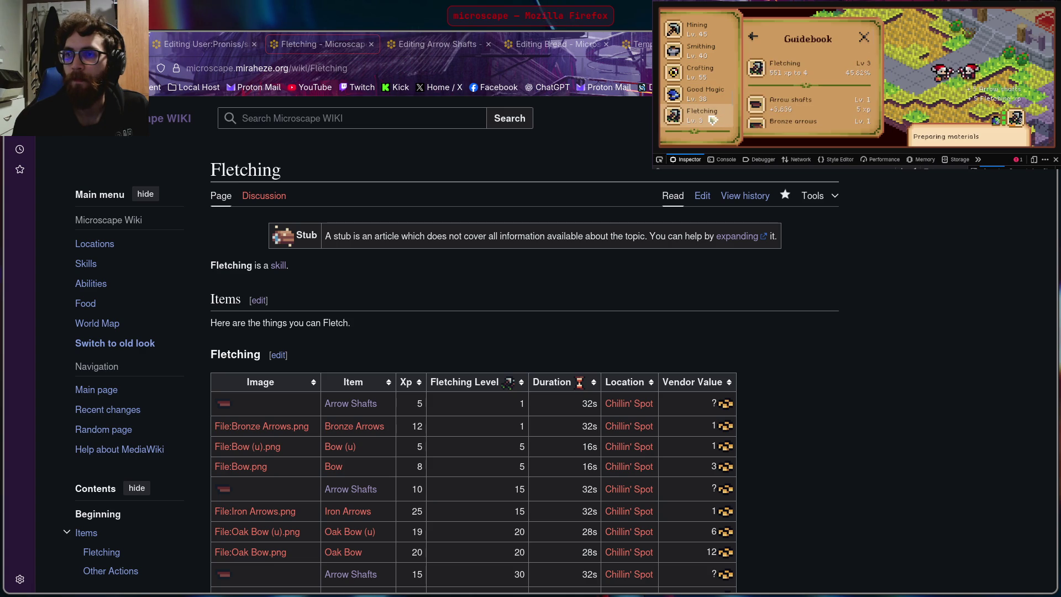
{"action": "scroll", "coordinate": [823, 76], "scroll_direction": "down", "scroll_amount": 3}
{"action": "scroll", "coordinate": [821, 78], "scroll_direction": "down", "scroll_amount": 2}
{"action": "scroll", "coordinate": [819, 80], "scroll_direction": "down", "scroll_amount": 3}
{"action": "scroll", "coordinate": [818, 80], "scroll_direction": "down", "scroll_amount": 2}
{"action": "scroll", "coordinate": [819, 81], "scroll_direction": "down", "scroll_amount": 3}
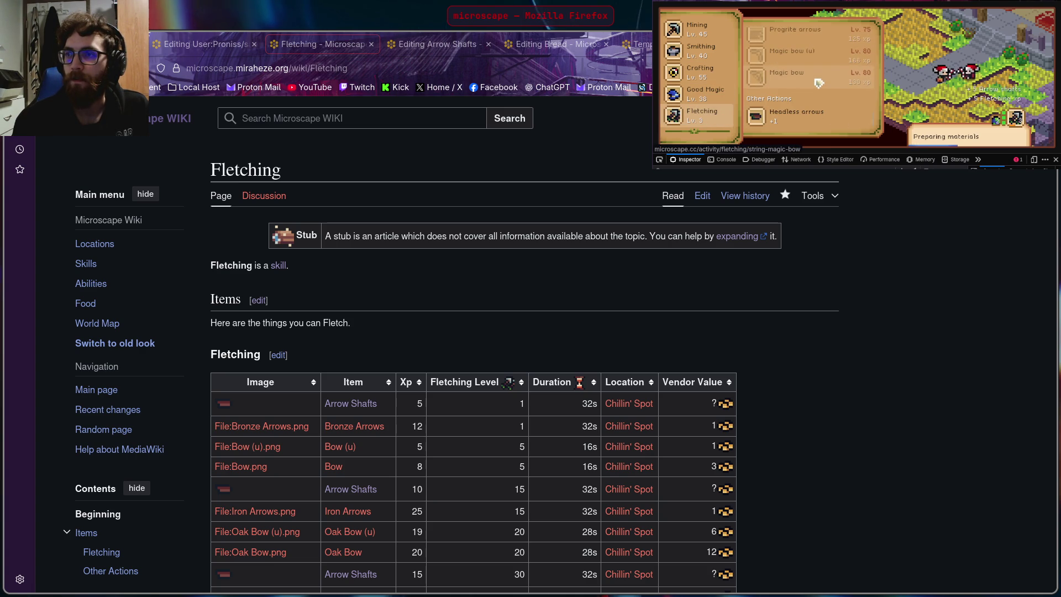
Step: Look through the Headless Arrows and Bronze Arrows recipe details, ending back on the guidebook list
{"action": "left_click", "coordinate": [813, 118]}
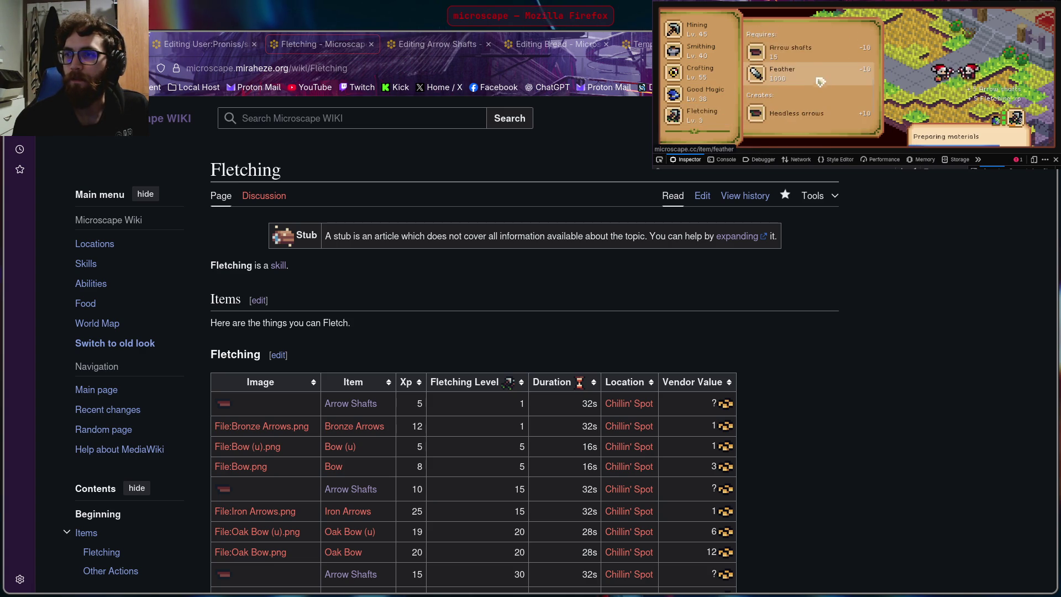
{"action": "left_click", "coordinate": [796, 108]}
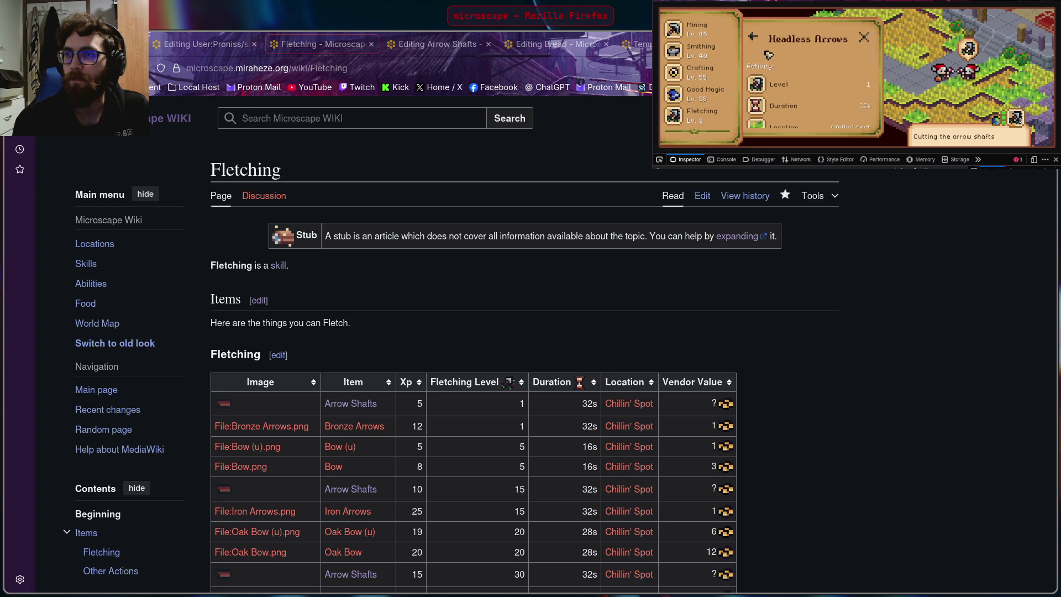
{"action": "left_click", "coordinate": [755, 39]}
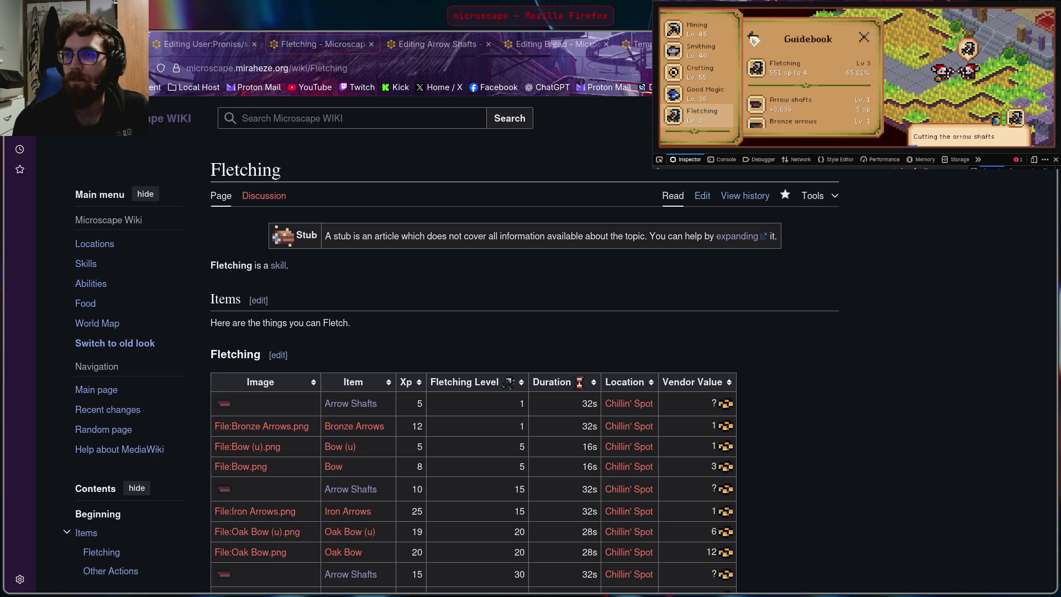
{"action": "left_click", "coordinate": [799, 71]}
{"action": "scroll", "coordinate": [799, 70], "scroll_direction": "down", "scroll_amount": 2}
{"action": "scroll", "coordinate": [801, 72], "scroll_direction": "down", "scroll_amount": 2}
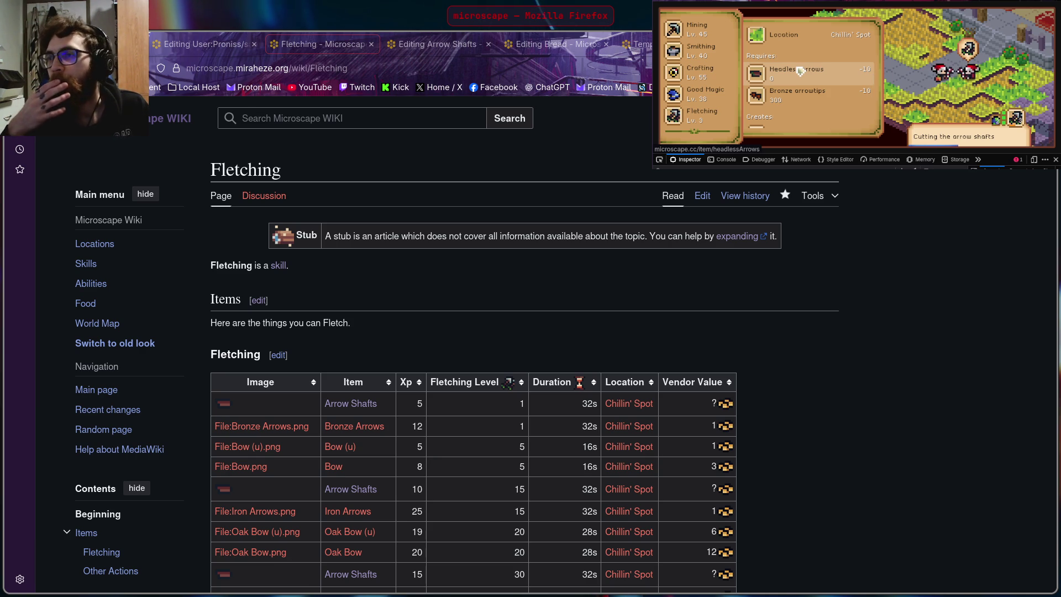
{"action": "scroll", "coordinate": [801, 73], "scroll_direction": "up", "scroll_amount": 5}
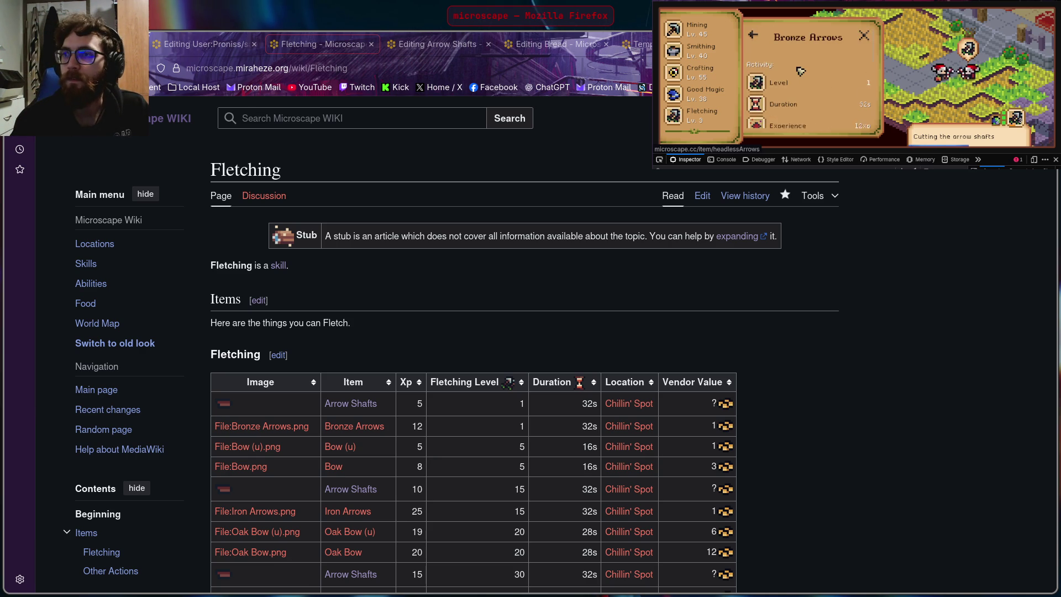
{"action": "left_click", "coordinate": [754, 38]}
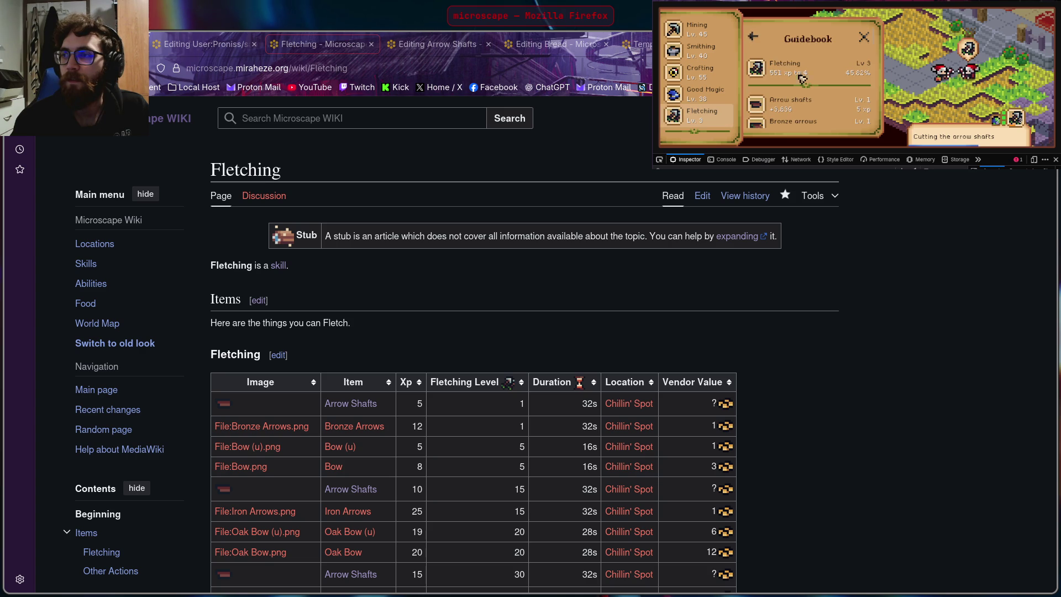
{"action": "left_click", "coordinate": [811, 72]}
{"action": "left_click", "coordinate": [753, 38]}
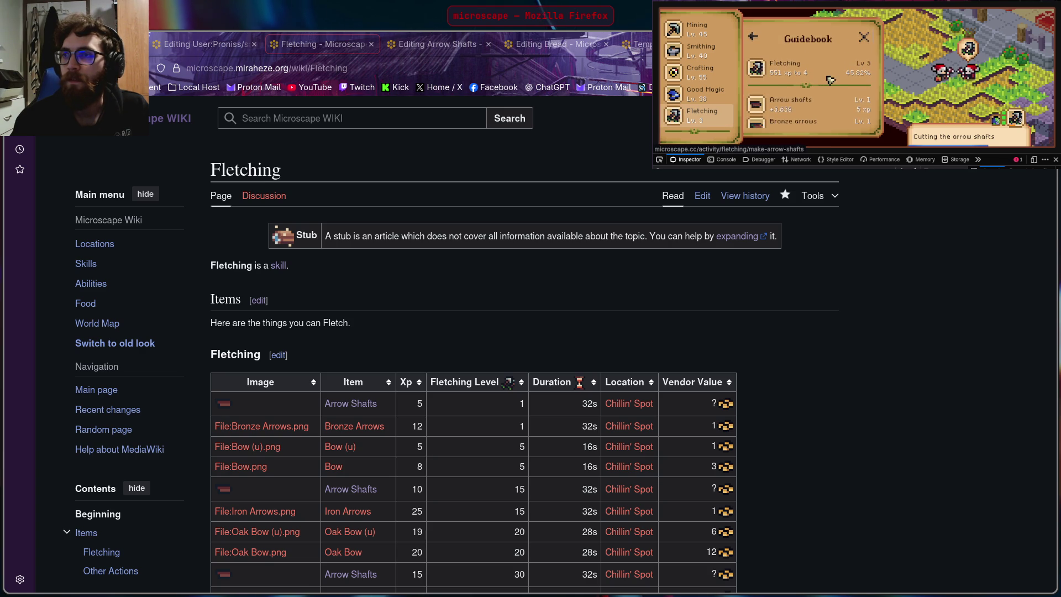
{"action": "scroll", "coordinate": [814, 66], "scroll_direction": "down", "scroll_amount": 2}
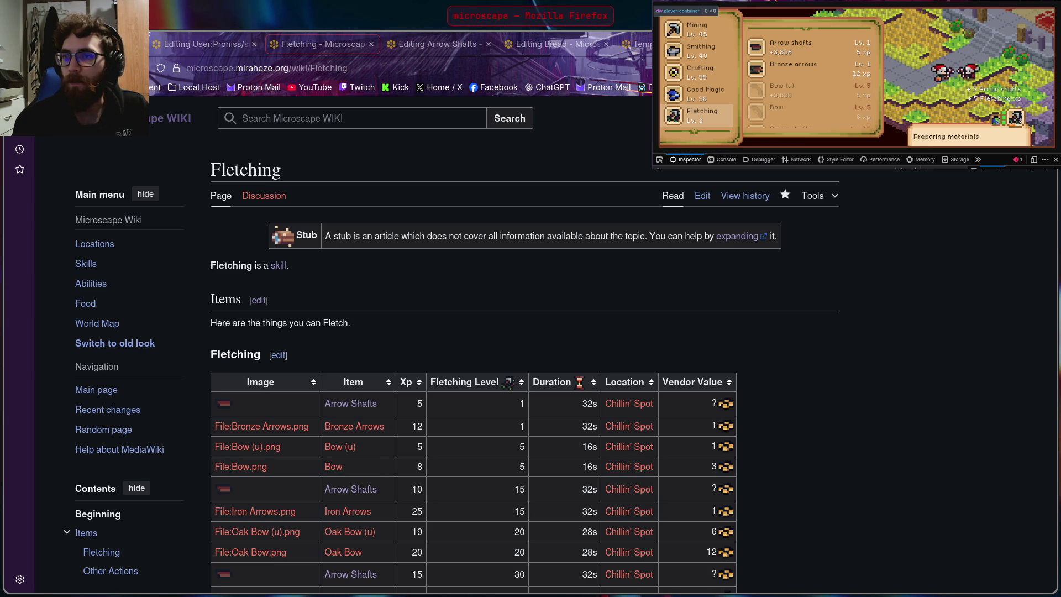
Step: Inspect the Bronze arrows icon with the devtools picker and open its 32×32 PNG on its own
{"action": "left_click", "coordinate": [660, 160]}
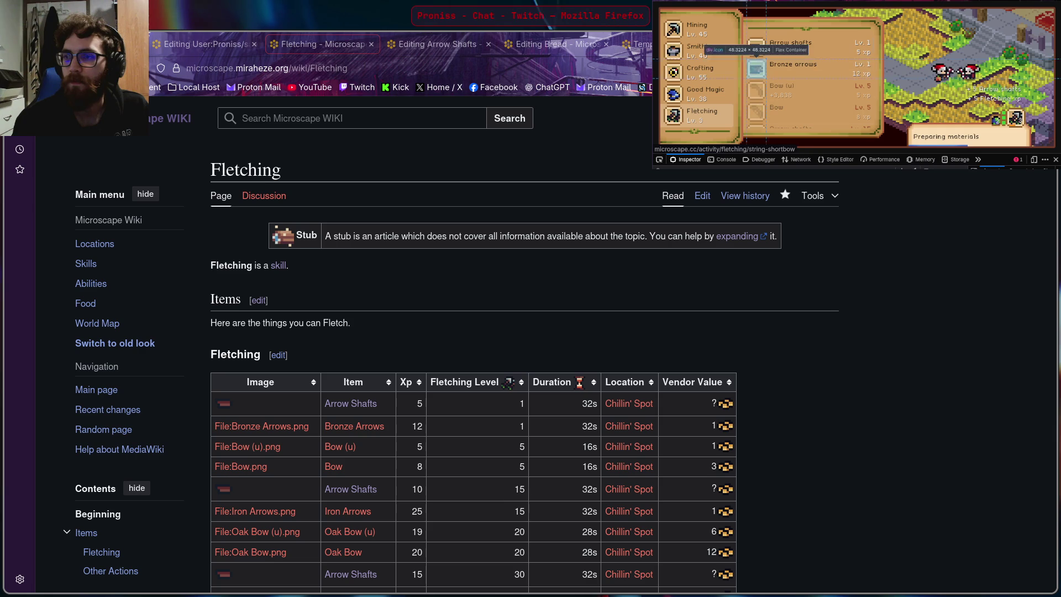
{"action": "left_click", "coordinate": [757, 70]}
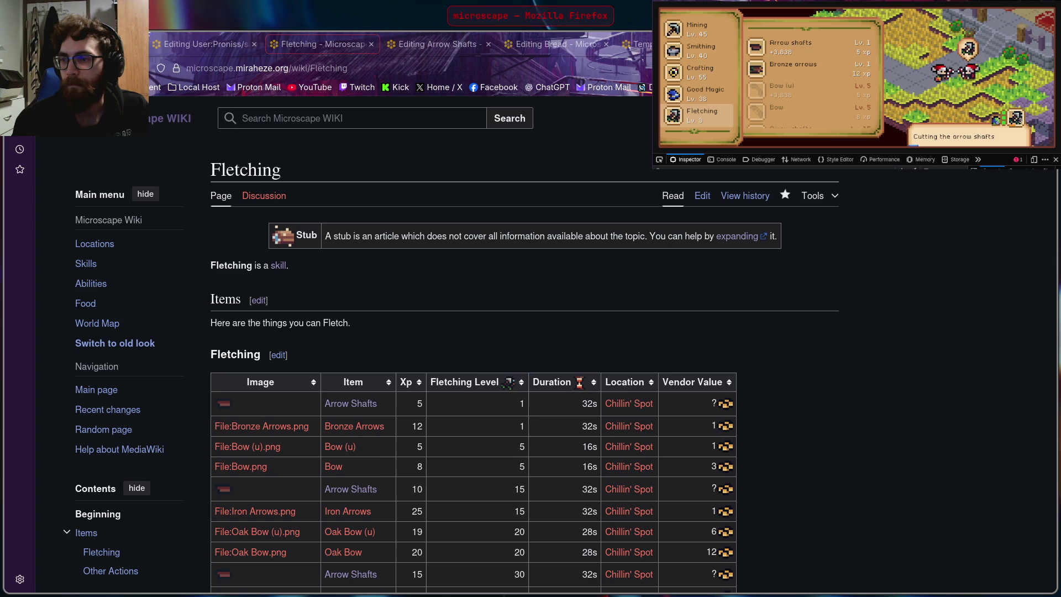
{"action": "left_click", "coordinate": [823, 96]}
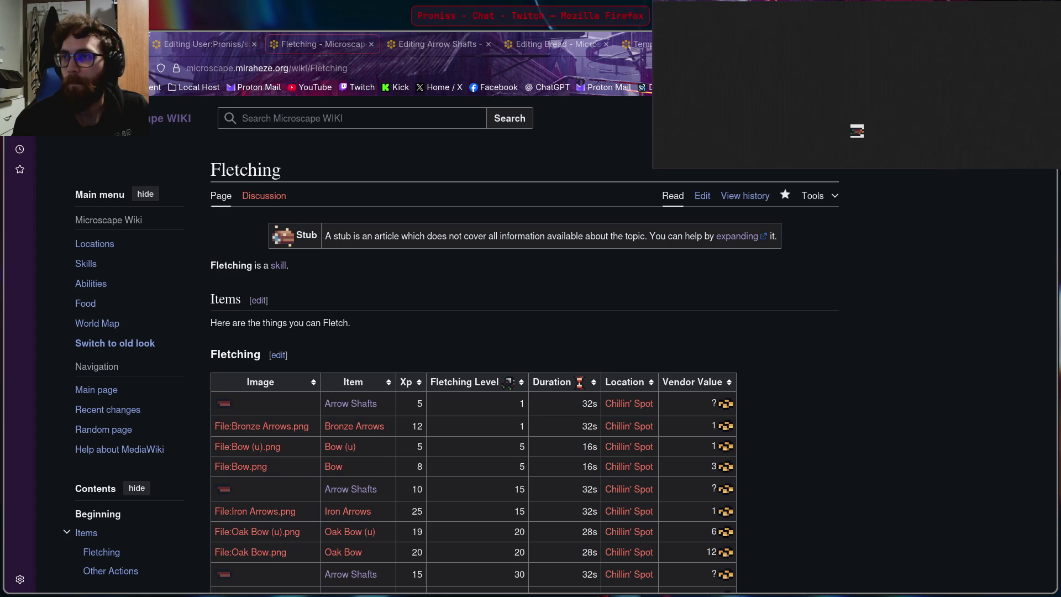
Step: Save the arrows PNG via Save Image As, close its tab and bring the wiki window forward
{"action": "right_click", "coordinate": [859, 135]}
{"action": "left_click", "coordinate": [879, 139]}
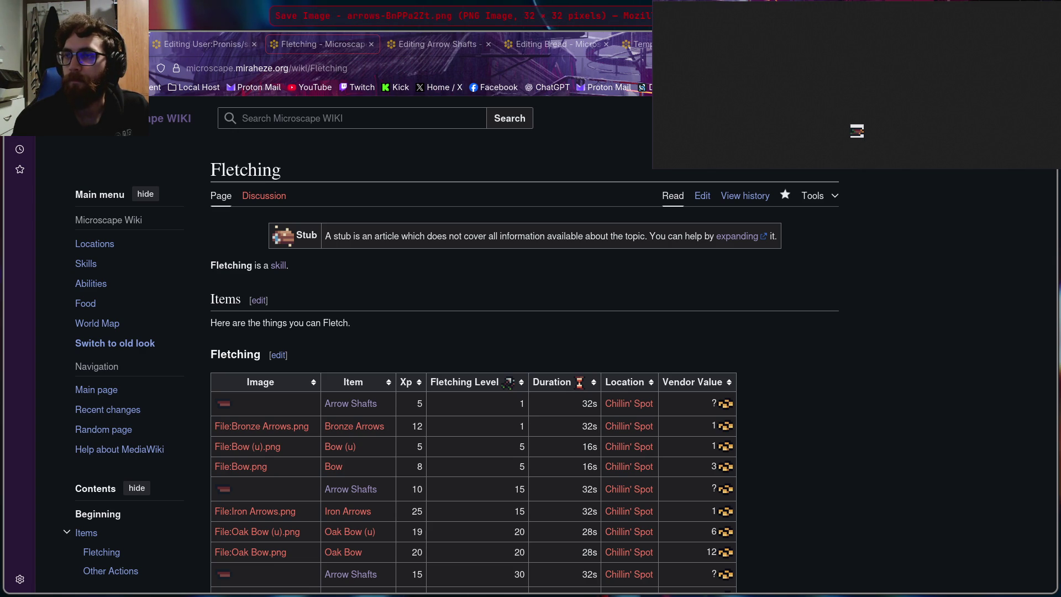
{"action": "key", "text": "Return"}
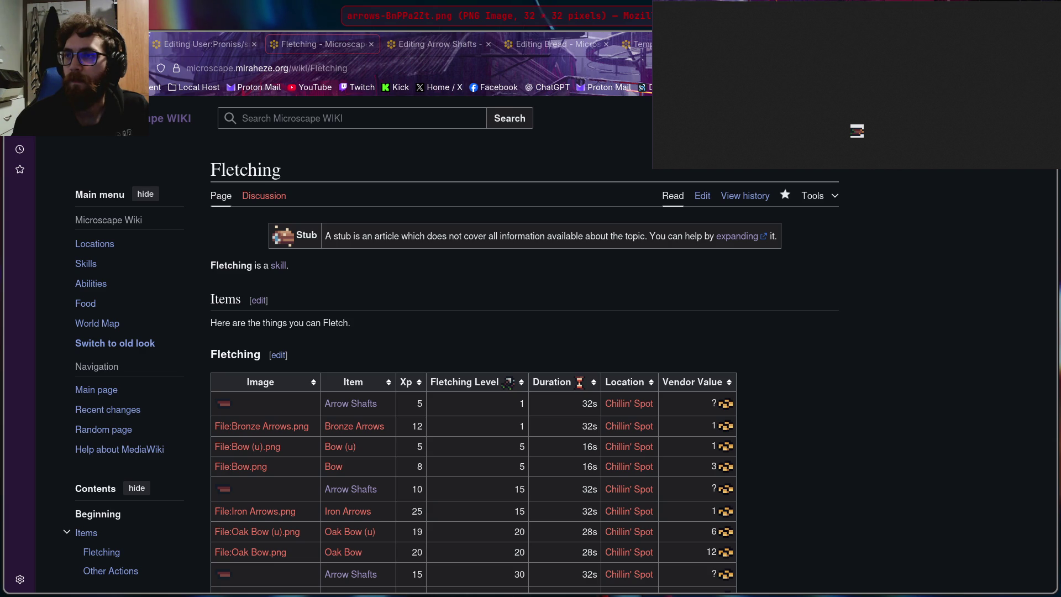
{"action": "key", "text": "ctrl+w"}
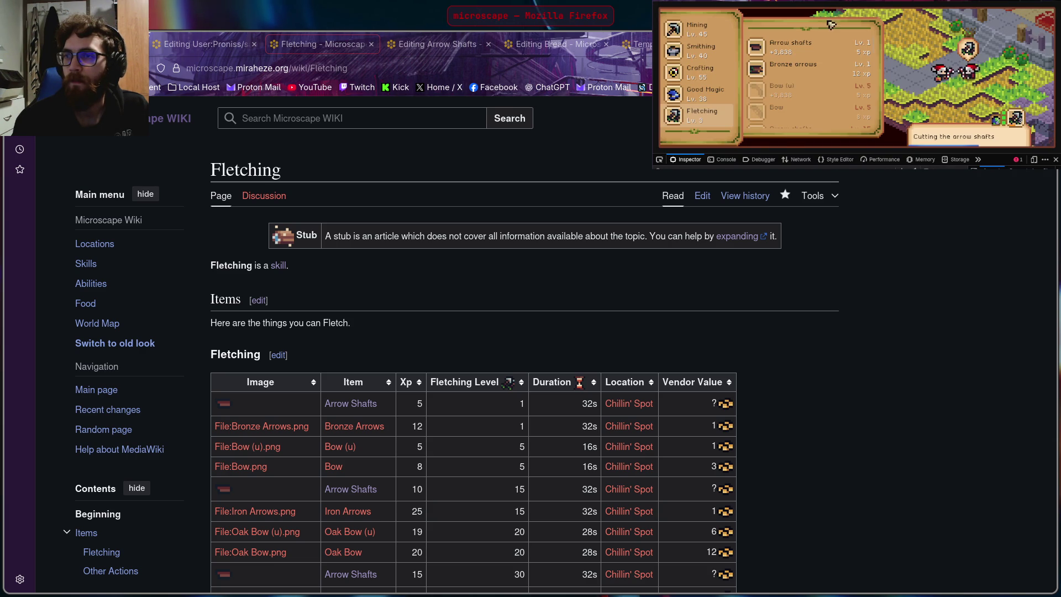
{"action": "left_click", "coordinate": [241, 448]}
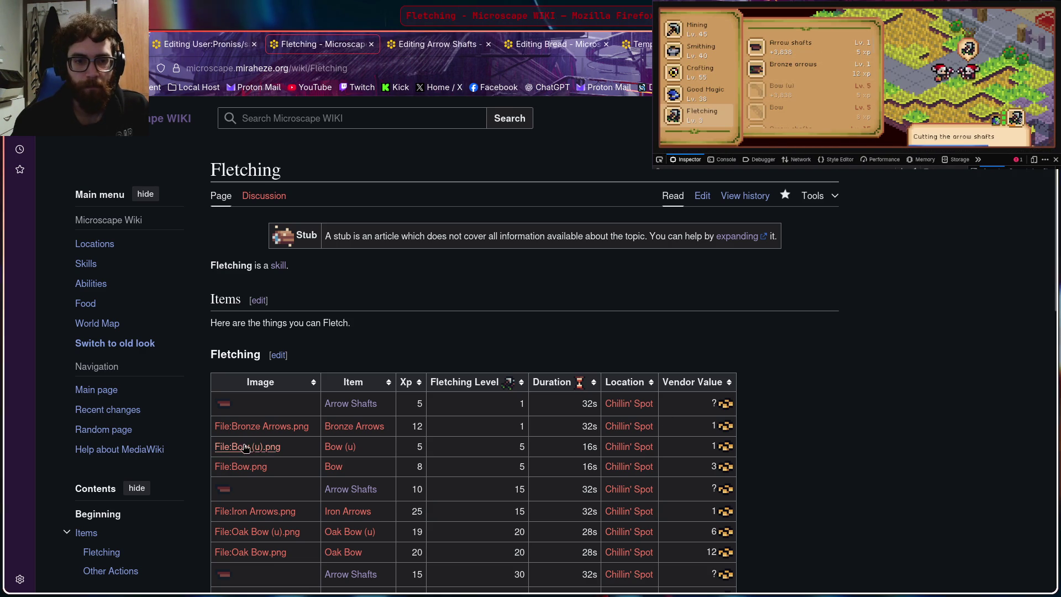
Step: Open the red File:Bronze Arrows.png link's upload page in a new tab
{"action": "right_click", "coordinate": [267, 426]}
{"action": "left_click", "coordinate": [348, 230]}
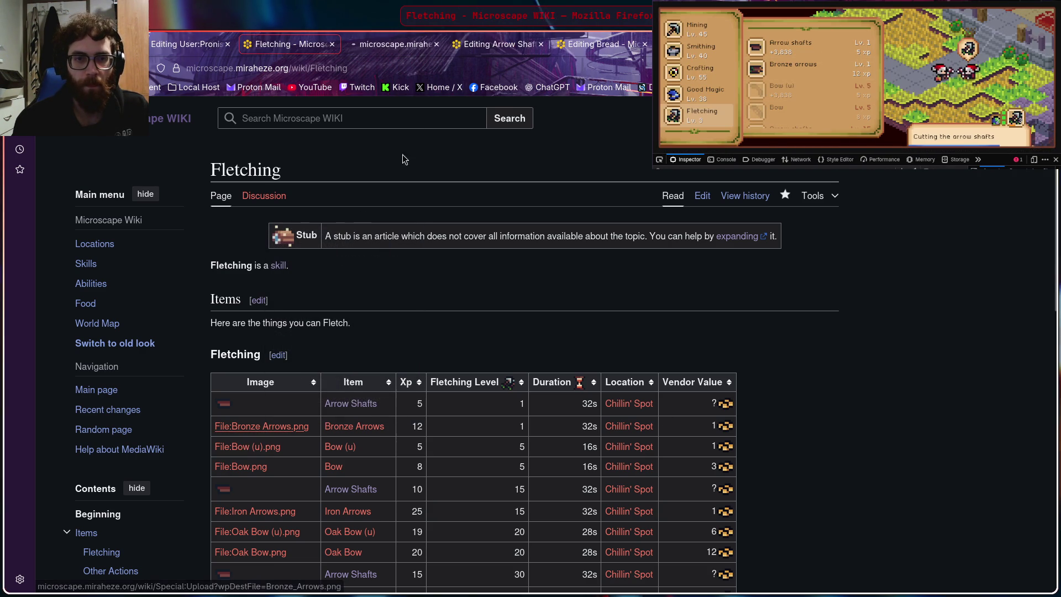
Step: Close the leftover Arrow Shafts, Bread and SkillTable template tabs, discarding the unsaved Arrow Shafts edit
{"action": "left_click", "coordinate": [492, 48]}
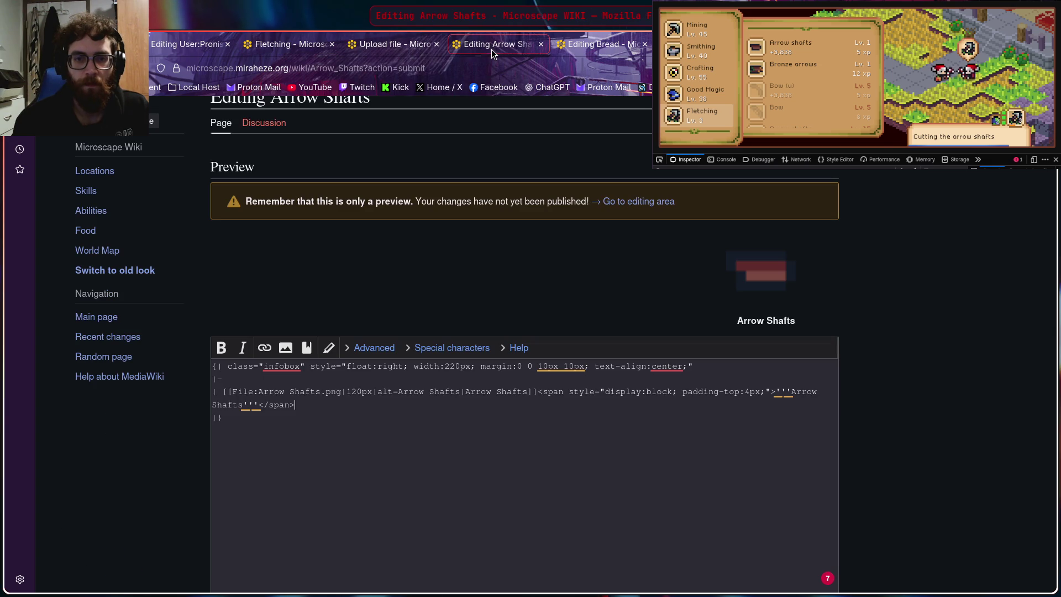
{"action": "left_click", "coordinate": [541, 45]}
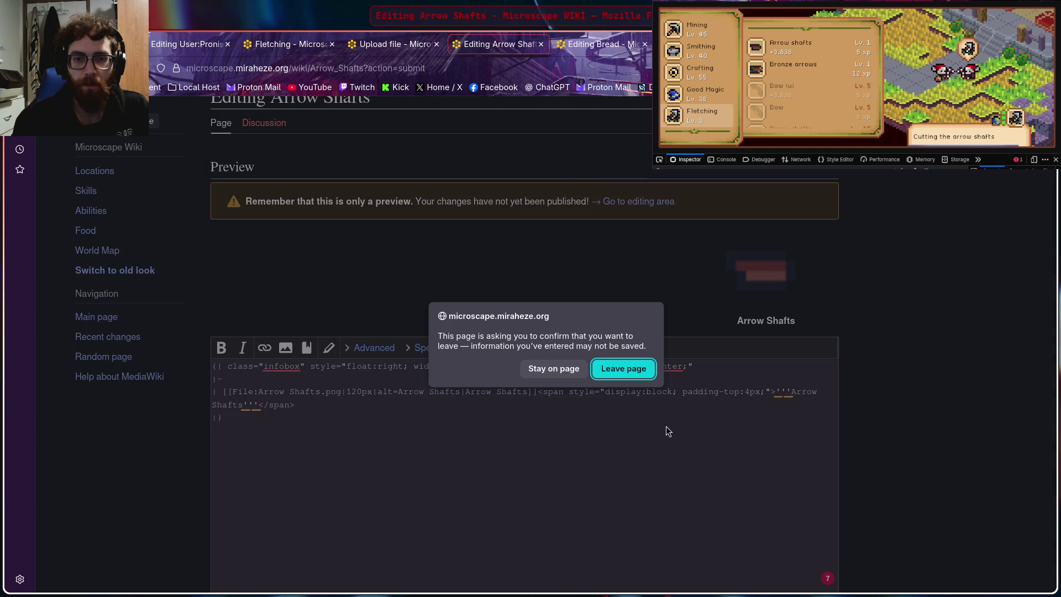
{"action": "left_click", "coordinate": [621, 368]}
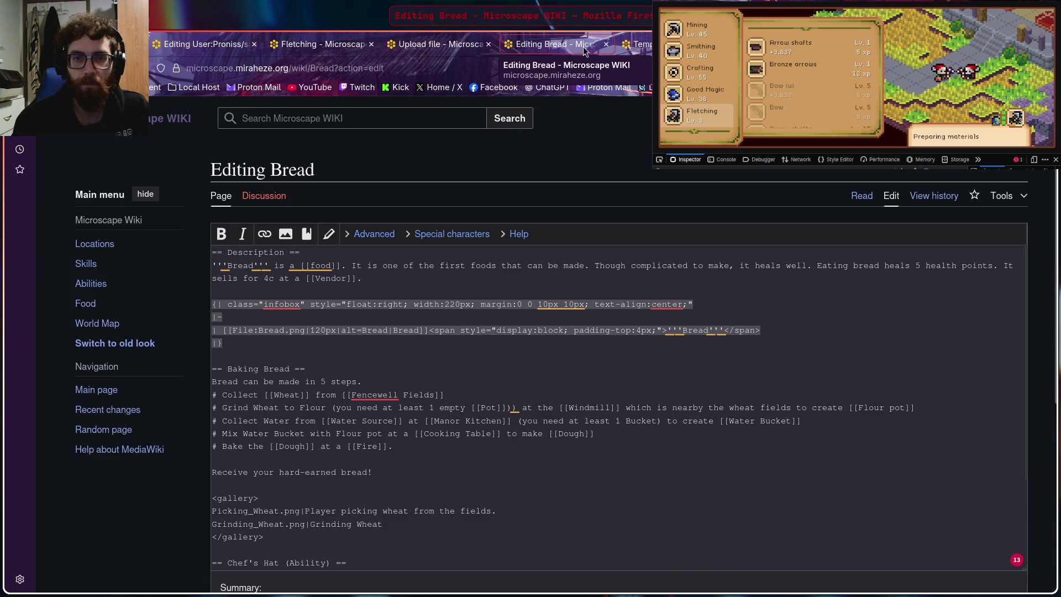
{"action": "left_click", "coordinate": [607, 45]}
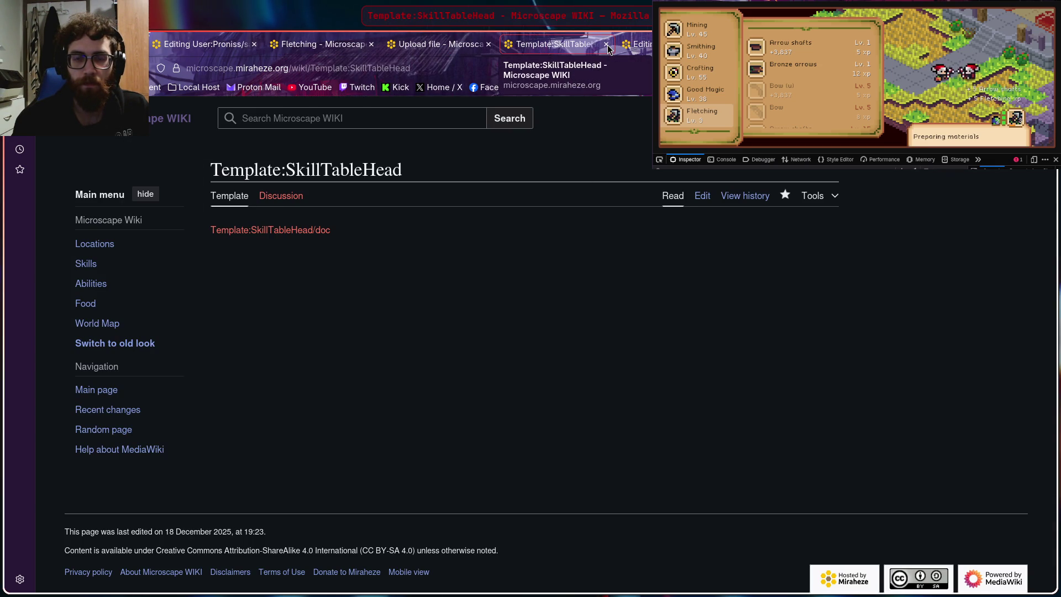
{"action": "left_click", "coordinate": [608, 45]}
{"action": "left_click", "coordinate": [608, 46]}
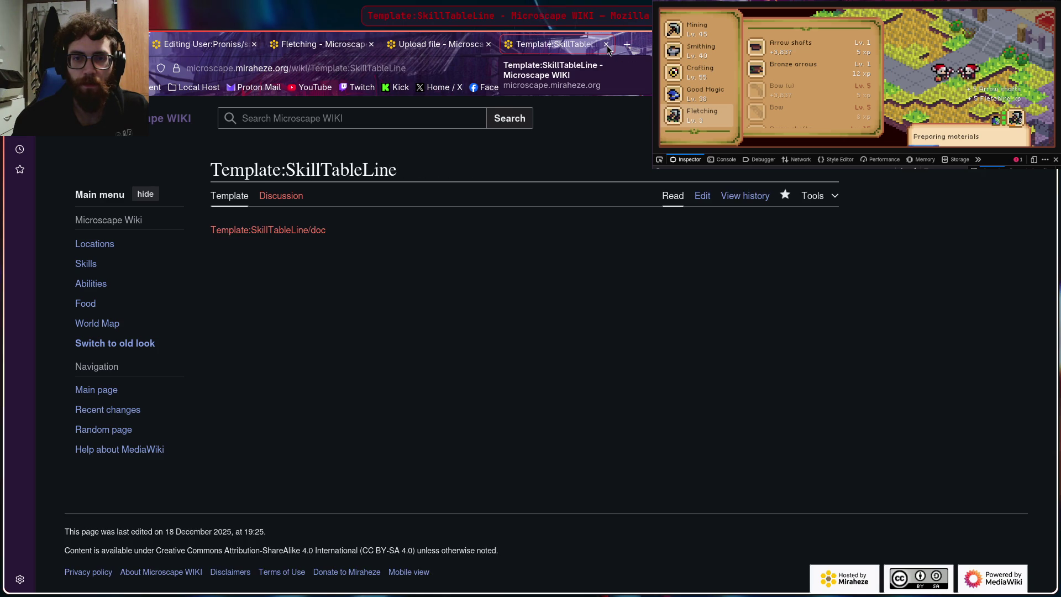
{"action": "left_click", "coordinate": [607, 46]}
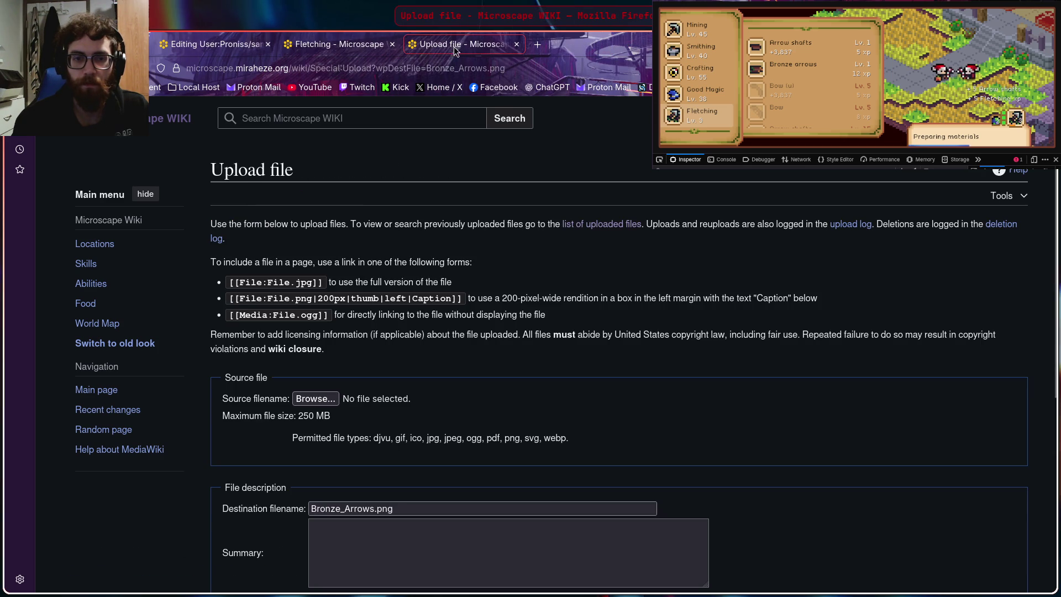
Step: Attach arrows-BnPPa2Zt.png from Downloads and upload it as Bronze_Arrows.png
{"action": "left_click", "coordinate": [315, 399]}
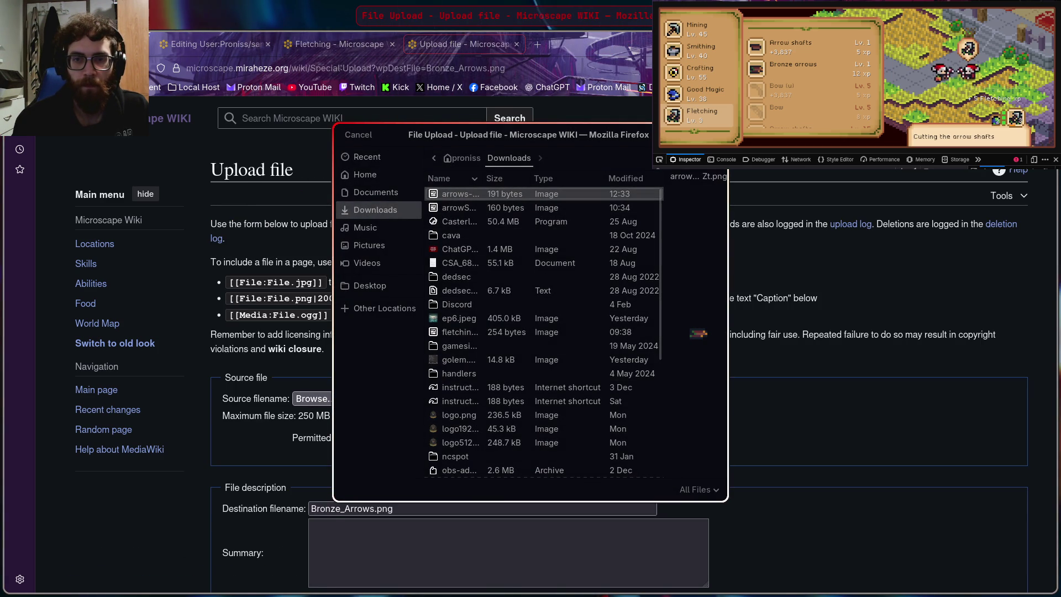
{"action": "double_click", "coordinate": [514, 196]}
{"action": "scroll", "coordinate": [390, 447], "scroll_direction": "down", "scroll_amount": 5}
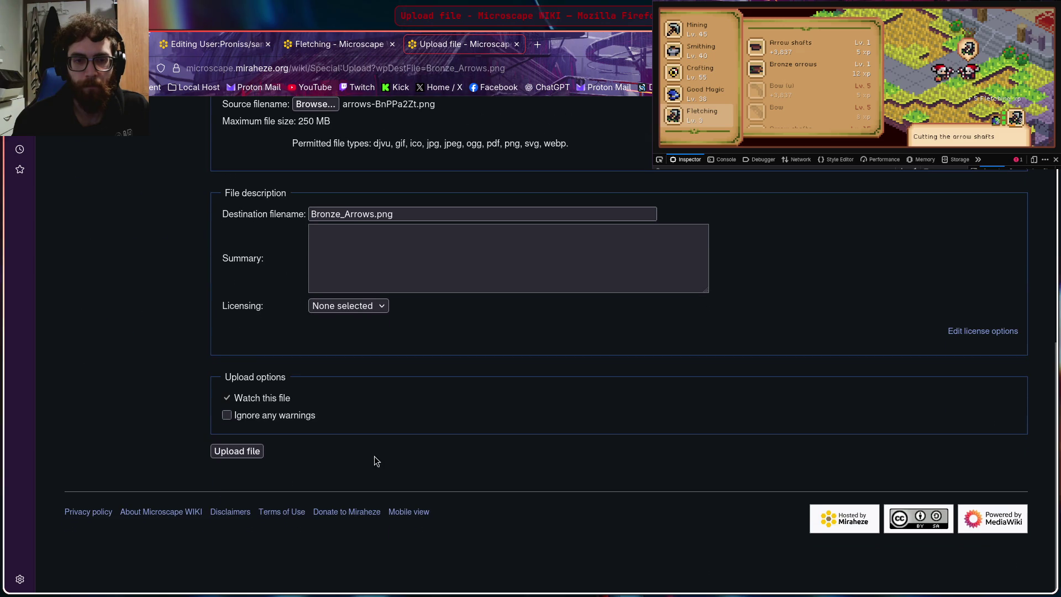
{"action": "left_click", "coordinate": [238, 450]}
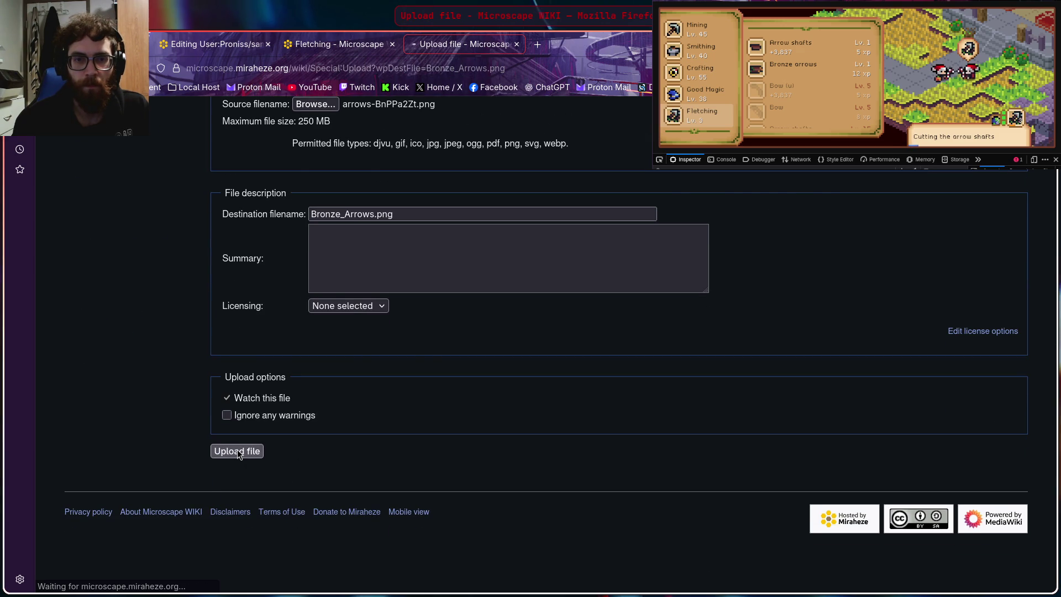
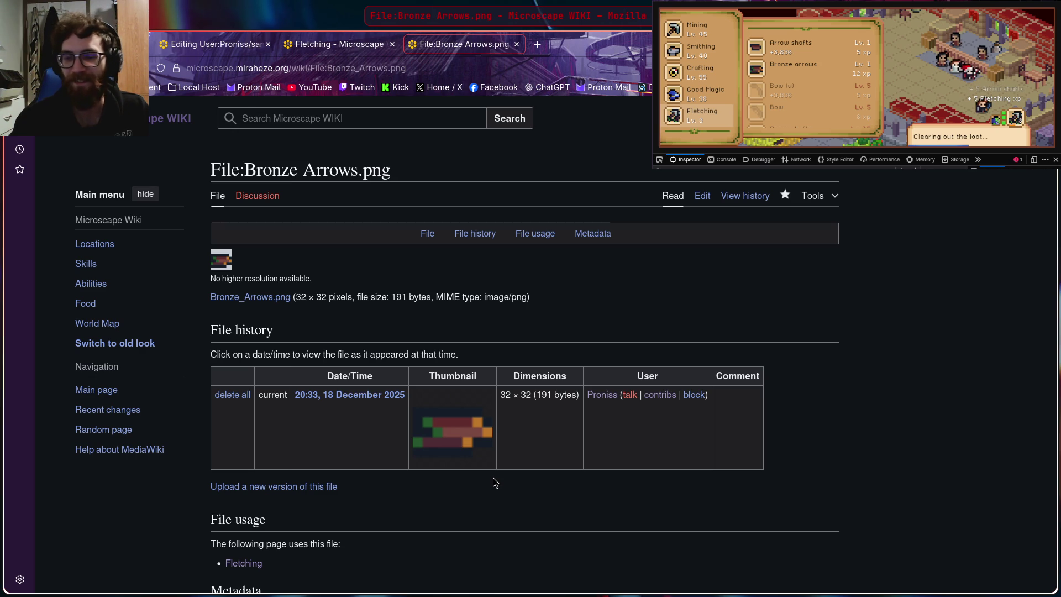
Step: Close the Bronze Arrows file page and inspect the game's shortbow icon element
{"action": "left_click", "coordinate": [517, 45]}
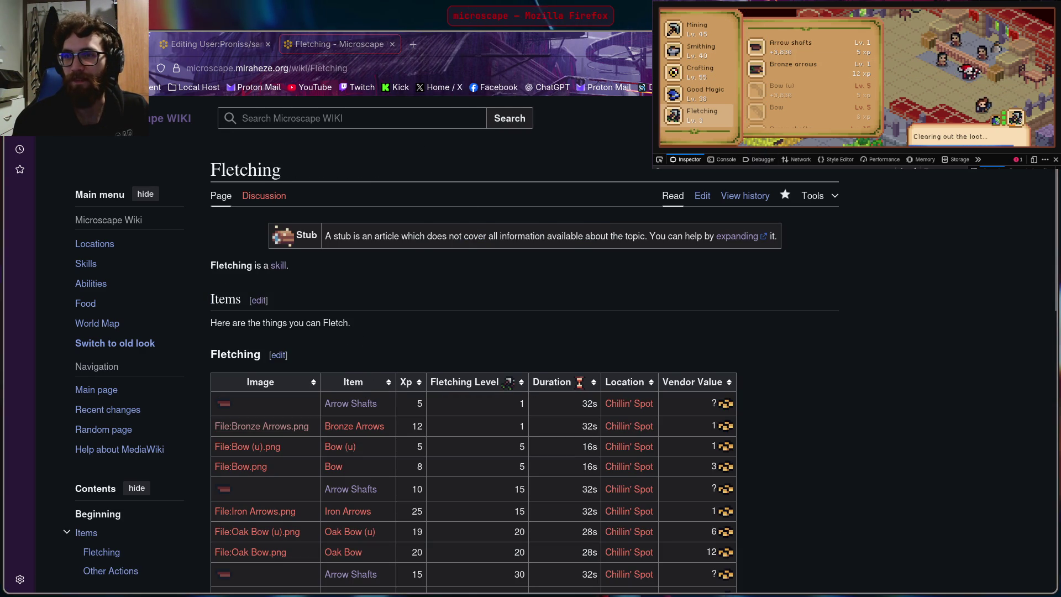
{"action": "key", "text": "ctrl+shift+c"}
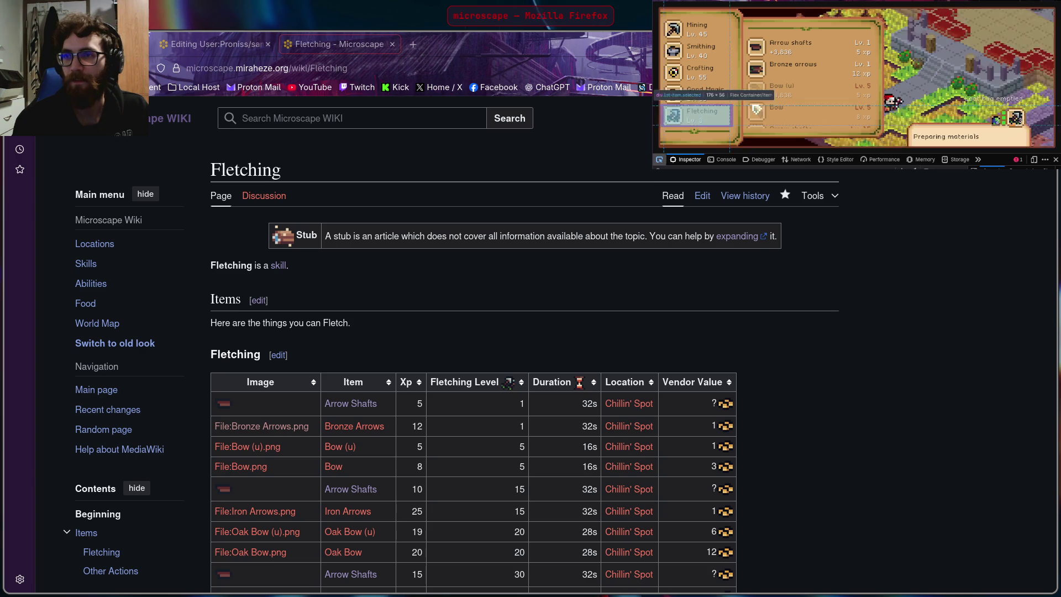
{"action": "left_click", "coordinate": [751, 117]}
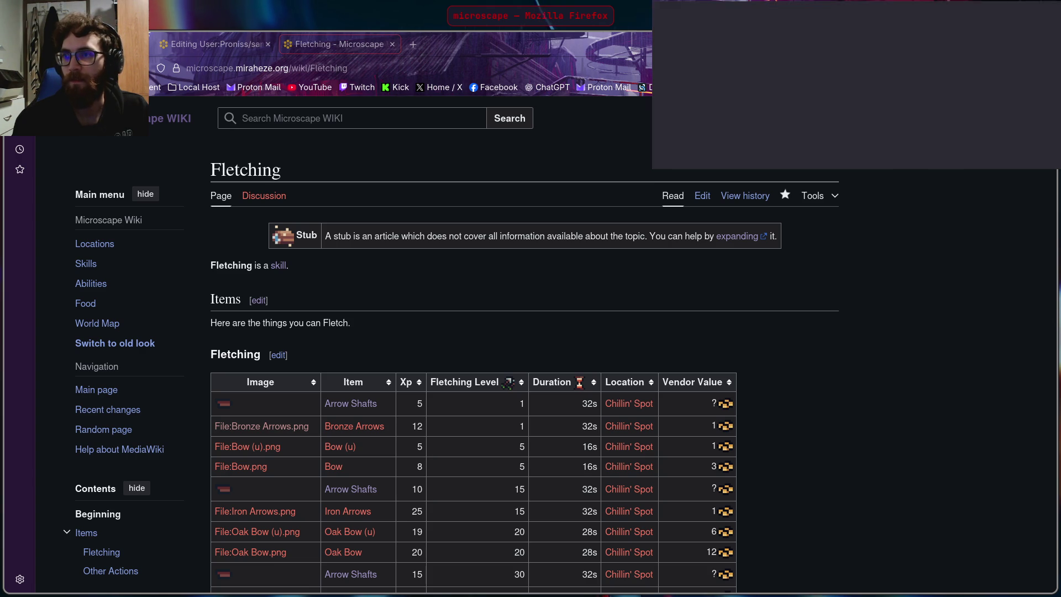
Step: Save the shortbow sprite image from the game and reach the Bow (u) file link options
{"action": "right_click", "coordinate": [856, 131]}
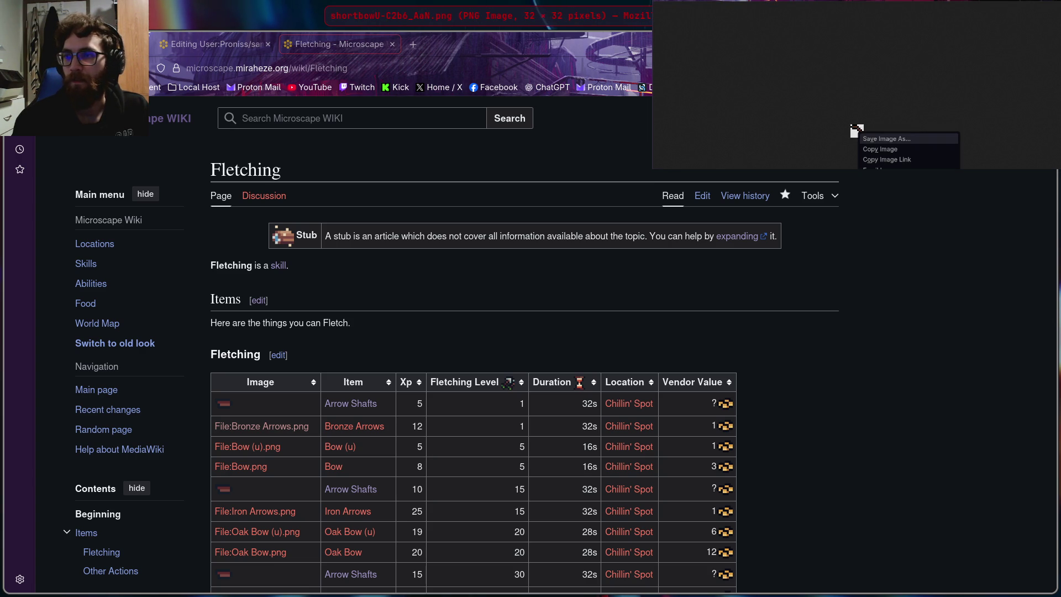
{"action": "key", "text": "v"}
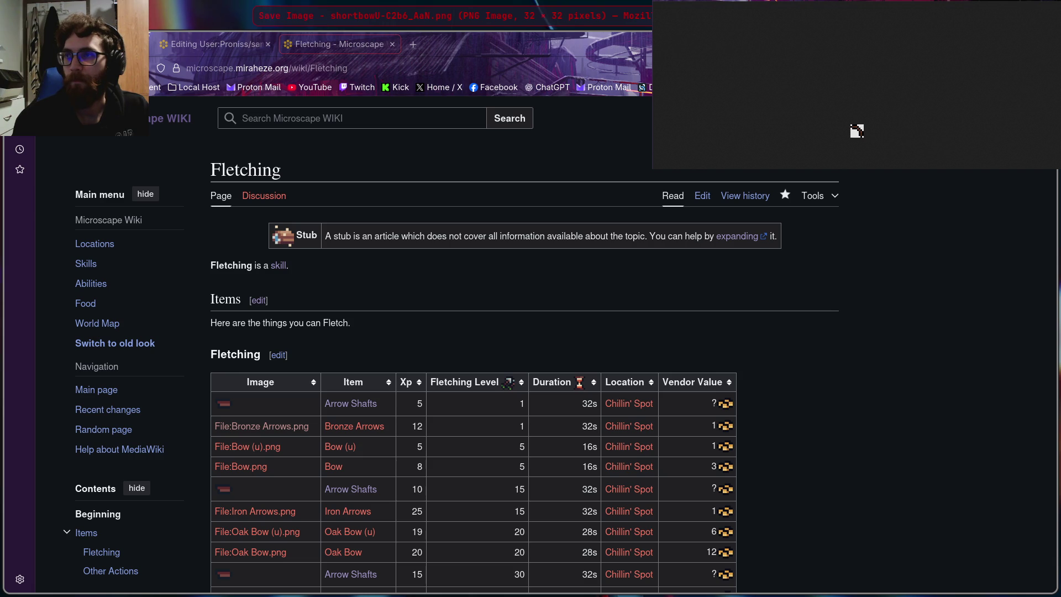
{"action": "key", "text": "Return"}
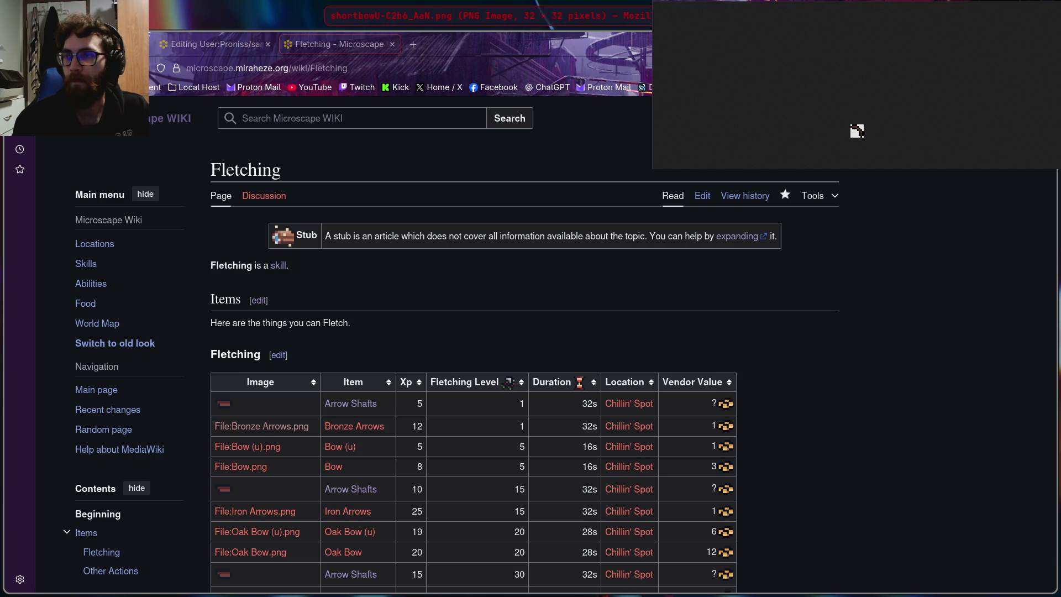
{"action": "key", "text": "ctrl+w"}
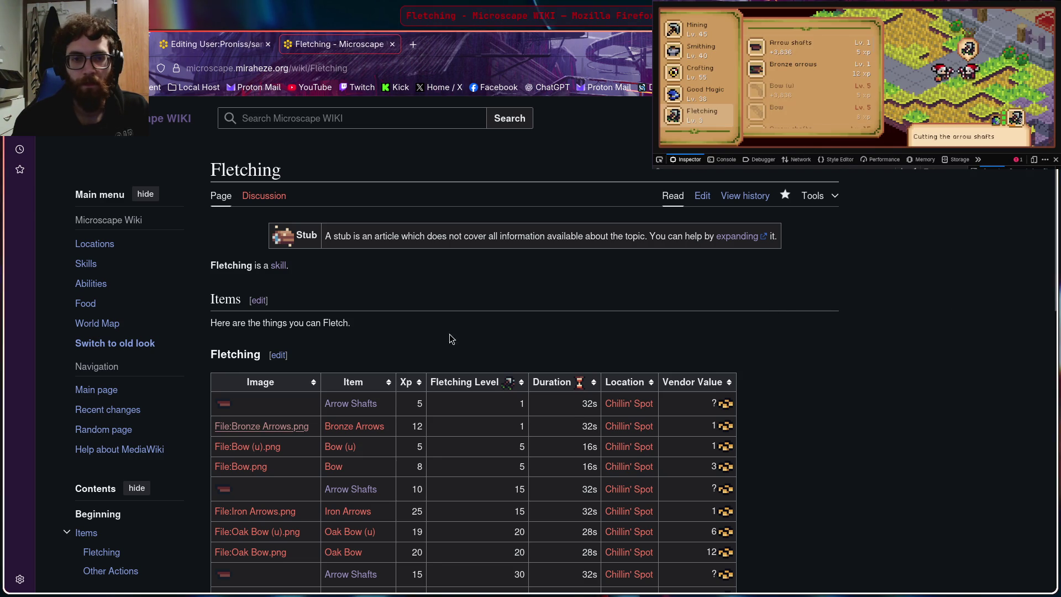
{"action": "right_click", "coordinate": [251, 447]}
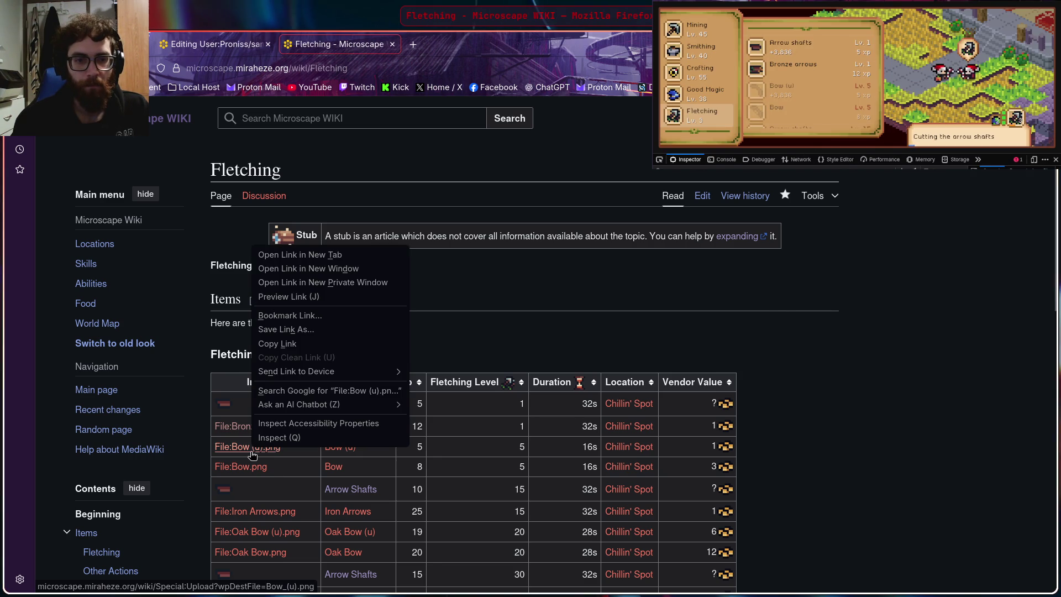
Step: Reach the Bow_(u).png upload form and browse Downloads for a source file
{"action": "left_click", "coordinate": [325, 261]}
{"action": "left_click", "coordinate": [465, 44]}
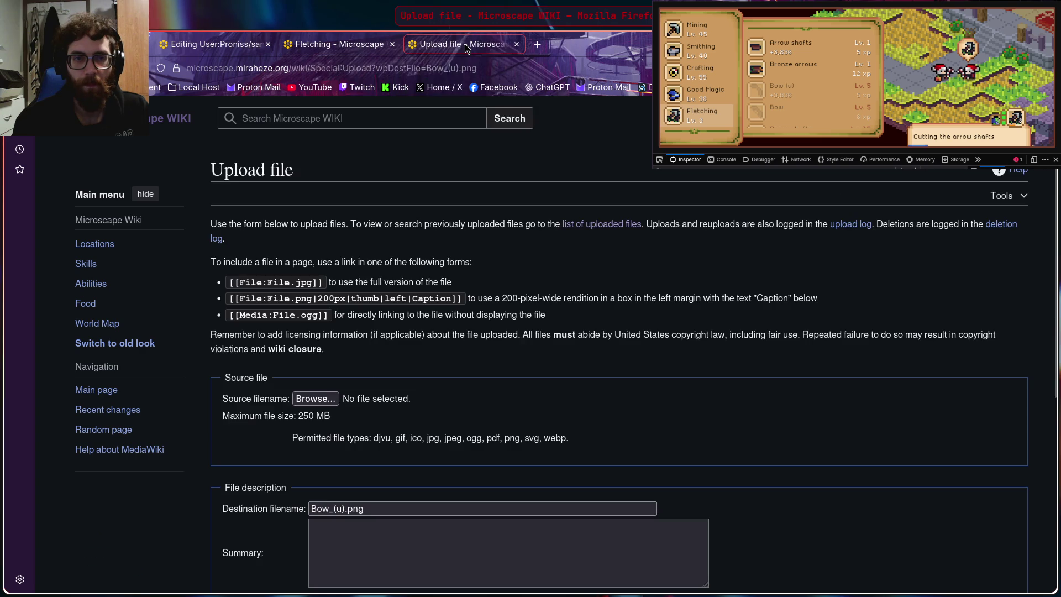
{"action": "left_click", "coordinate": [315, 399]}
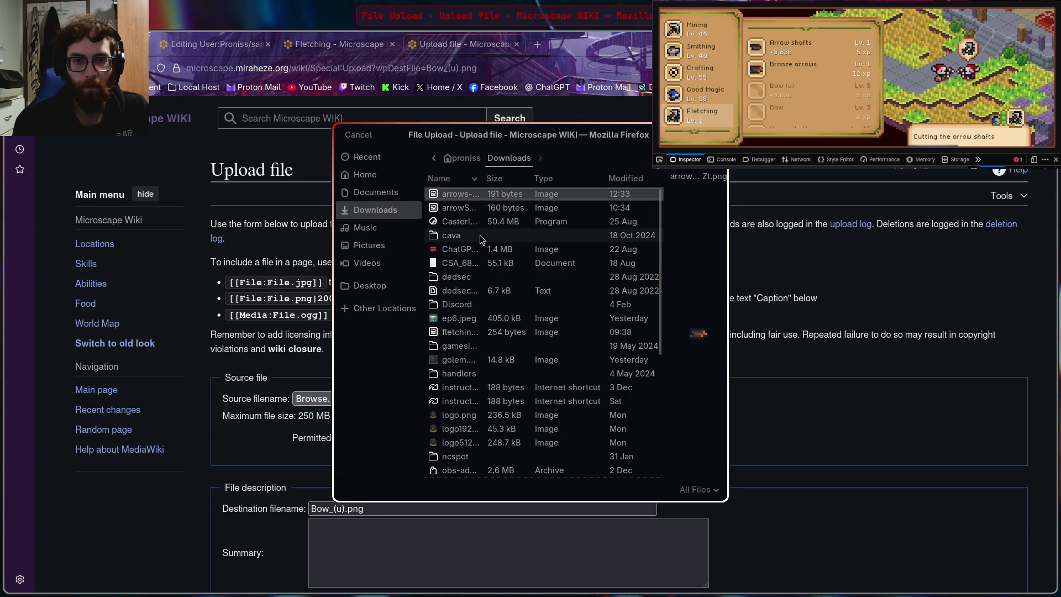
{"action": "left_click", "coordinate": [471, 331]}
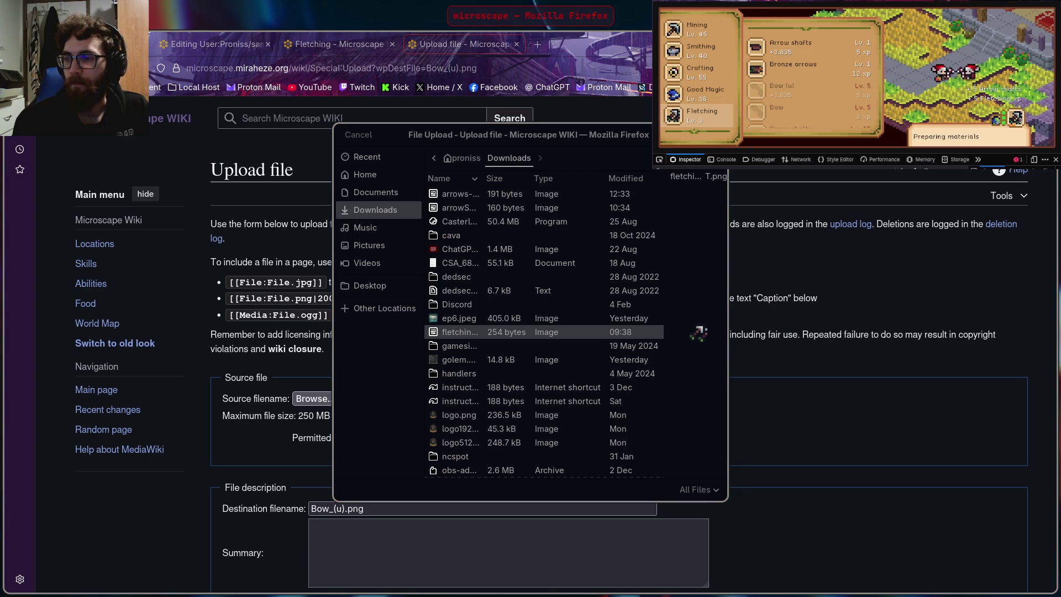
Step: Re-save the shortbow sprite, select it as the source and upload it as Bow_(u).png
{"action": "right_click", "coordinate": [854, 131]}
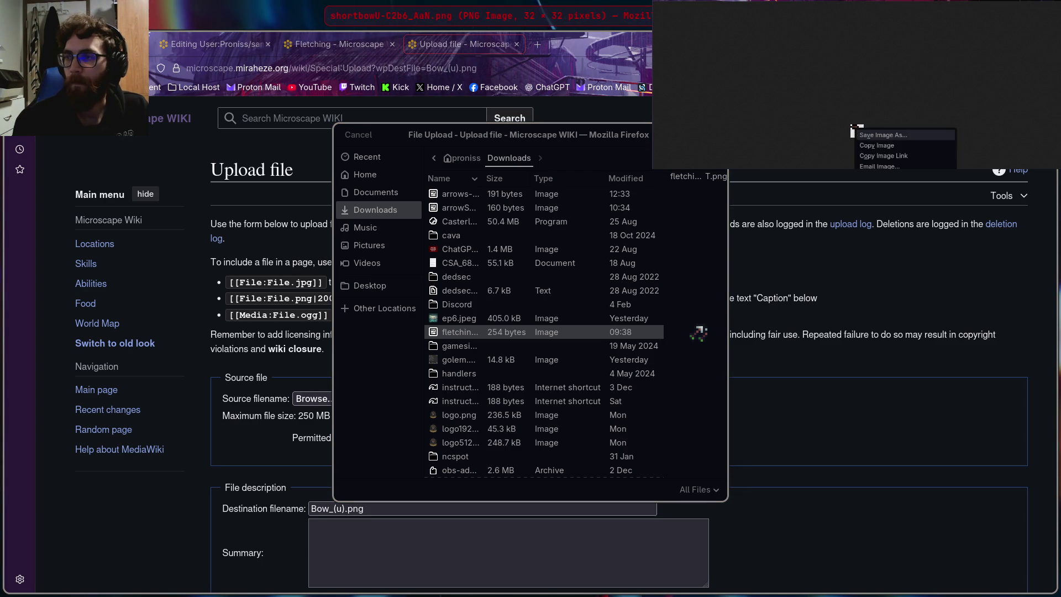
{"action": "left_click", "coordinate": [859, 133]}
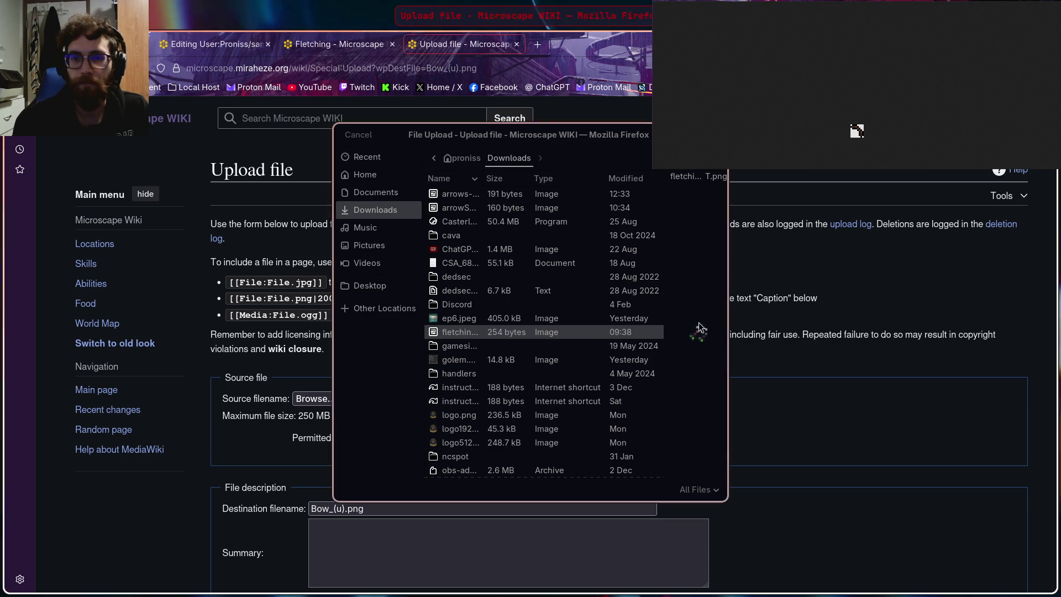
{"action": "scroll", "coordinate": [488, 367], "scroll_direction": "down", "scroll_amount": 3}
{"action": "scroll", "coordinate": [488, 368], "scroll_direction": "down", "scroll_amount": 2}
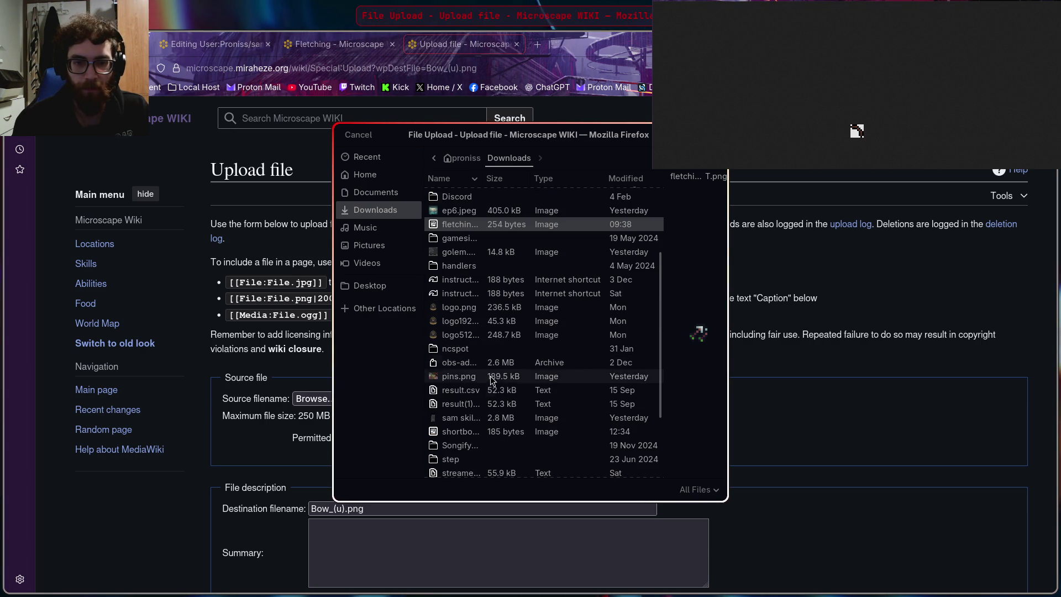
{"action": "left_click", "coordinate": [475, 434]}
{"action": "key", "text": "Return"}
{"action": "scroll", "coordinate": [486, 294], "scroll_direction": "down", "scroll_amount": 1}
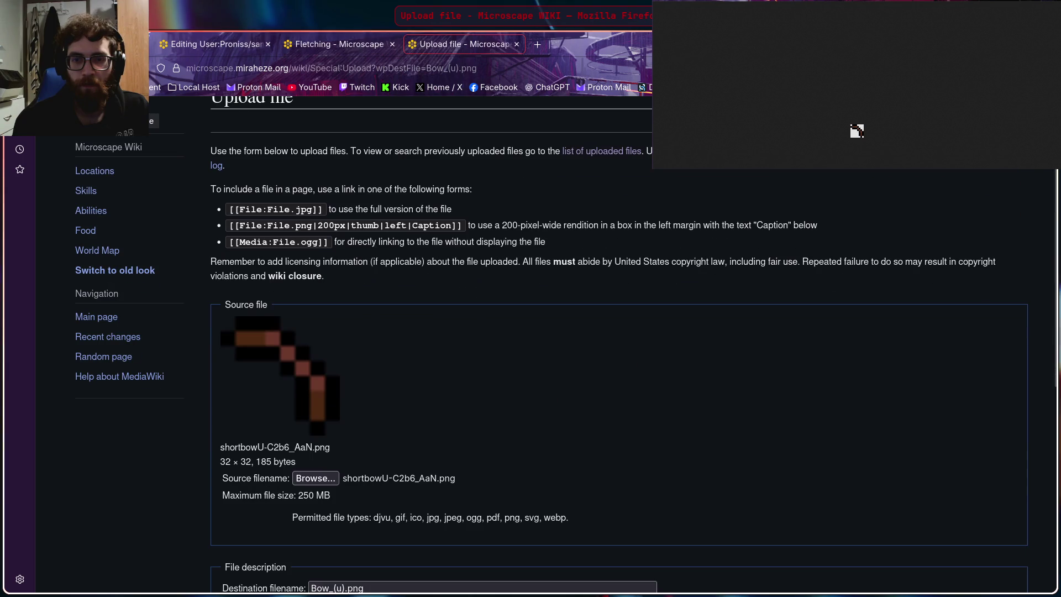
{"action": "scroll", "coordinate": [394, 314], "scroll_direction": "down", "scroll_amount": 2}
{"action": "scroll", "coordinate": [393, 314], "scroll_direction": "down", "scroll_amount": 2}
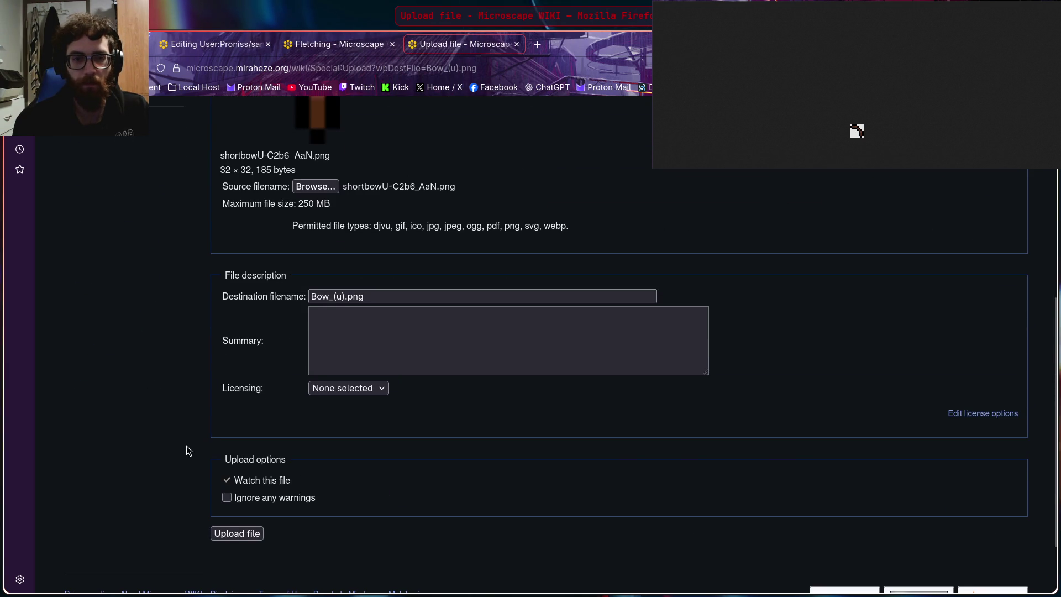
{"action": "left_click", "coordinate": [235, 537]}
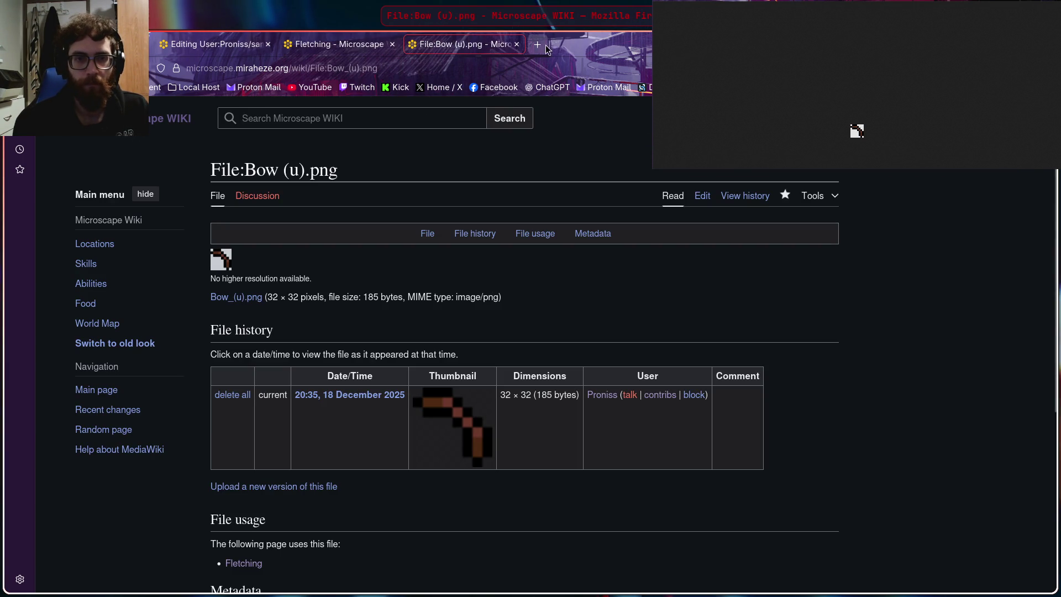
Step: Close the Bow (u) file page and image view, then inspect the game's Bow icon
{"action": "left_click", "coordinate": [517, 44]}
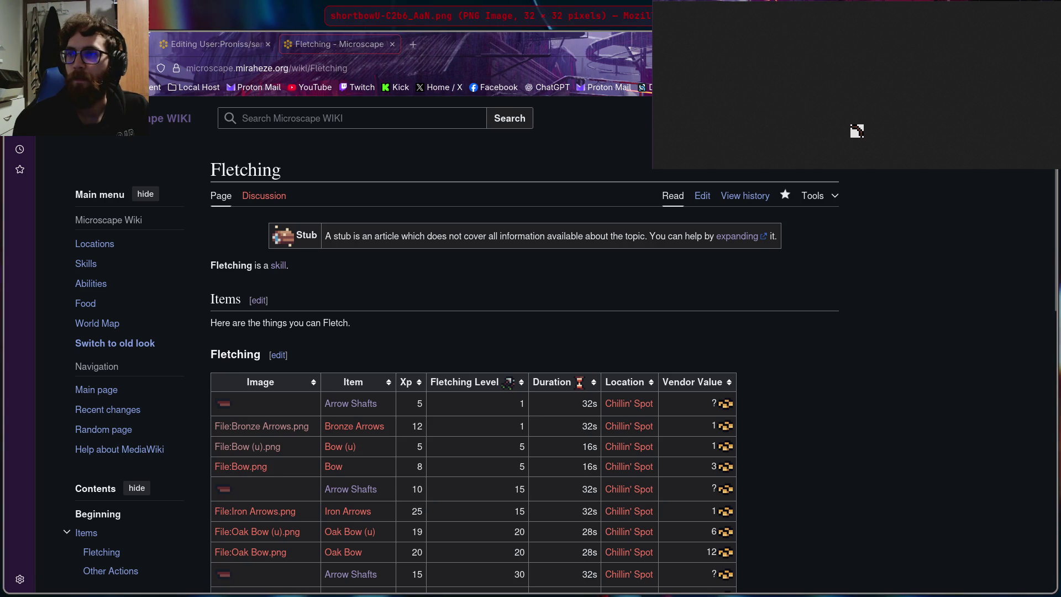
{"action": "key", "text": "ctrl+w"}
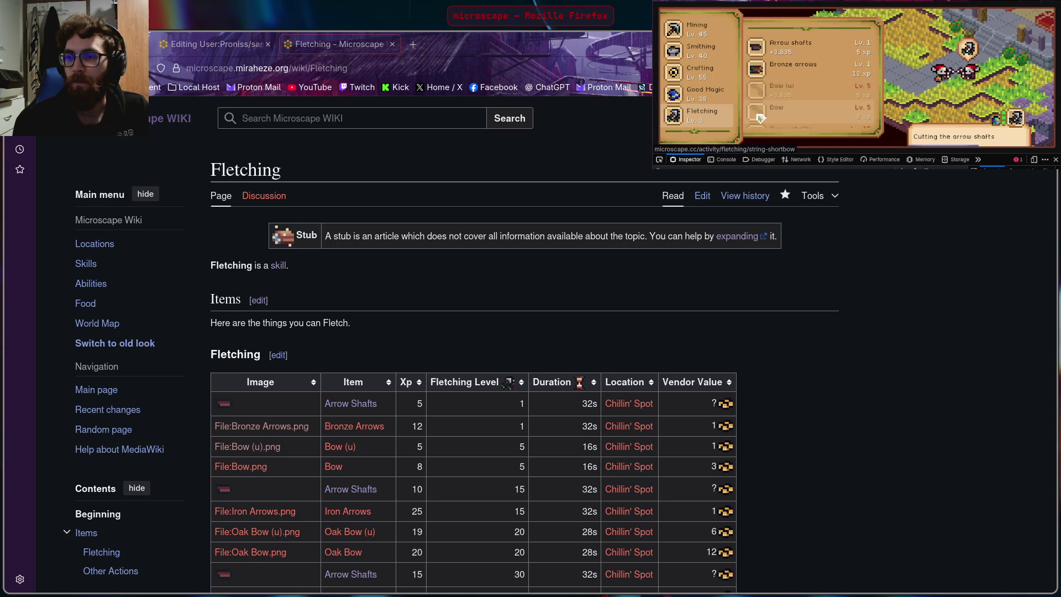
{"action": "key", "text": "ctrl+shift+c"}
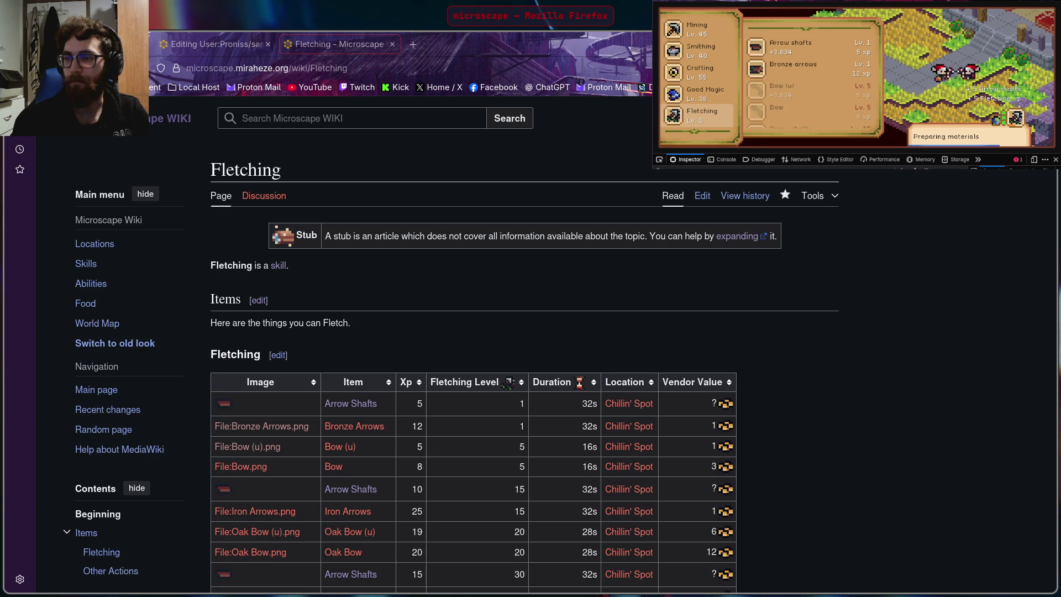
Step: Save the bow sprite image, return to Fletching and reach the File:Bow.png link options
{"action": "right_click", "coordinate": [857, 131]}
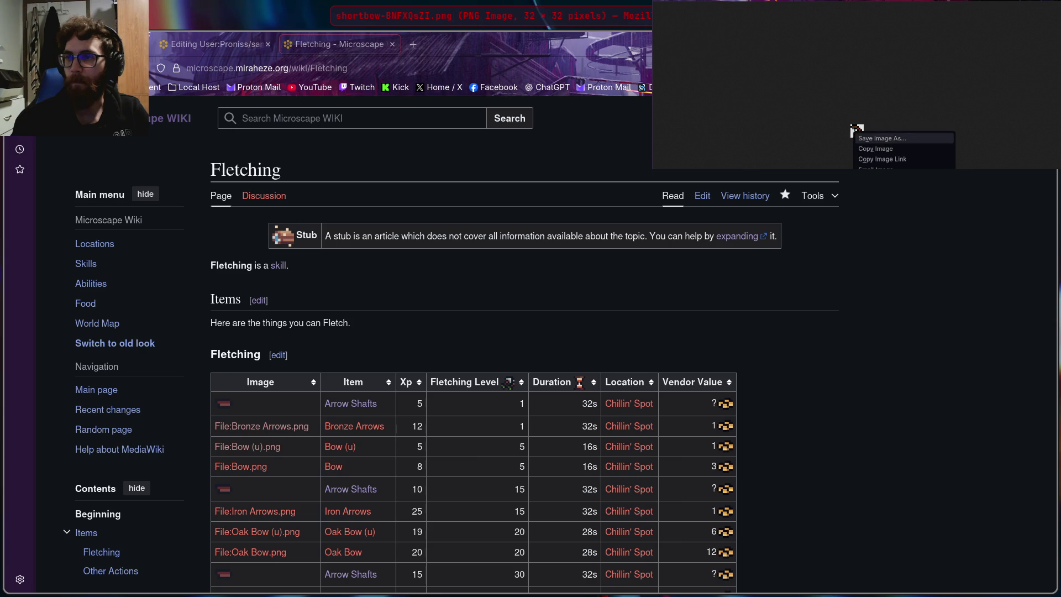
{"action": "key", "text": "v"}
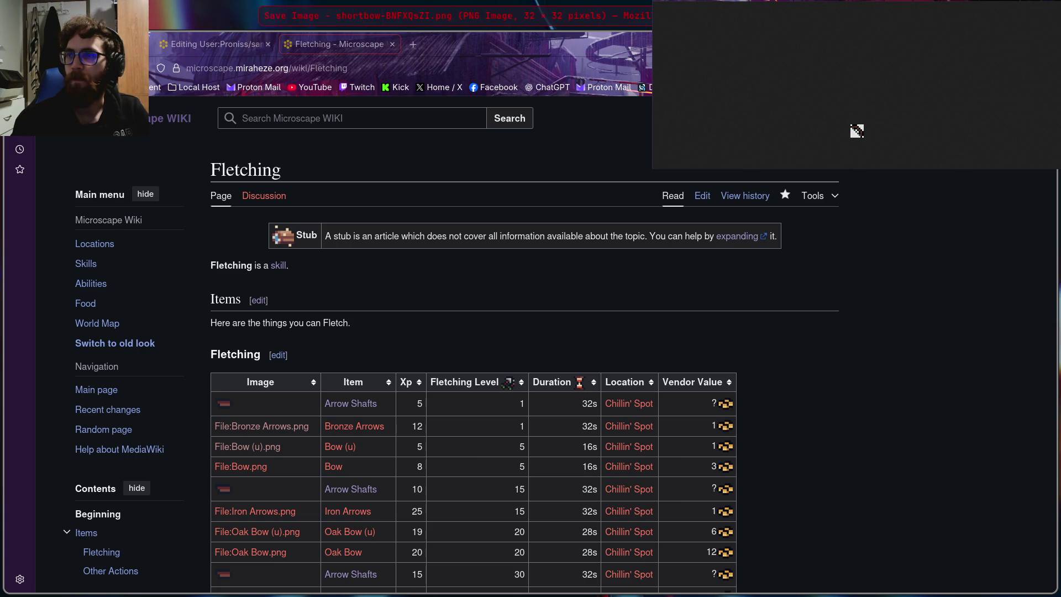
{"action": "key", "text": "Return"}
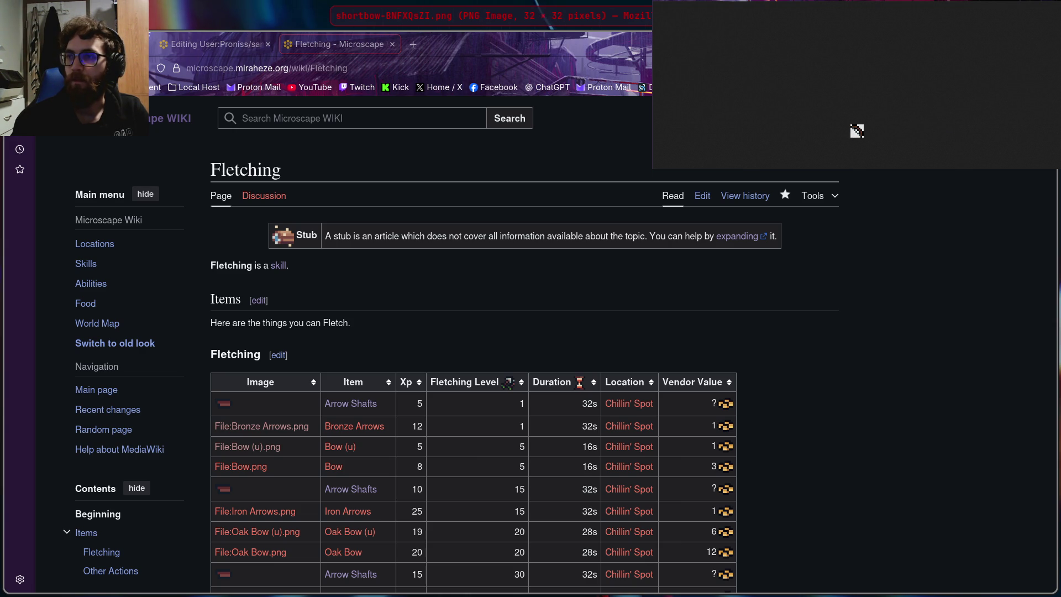
{"action": "left_click", "coordinate": [422, 431]}
{"action": "right_click", "coordinate": [251, 463]}
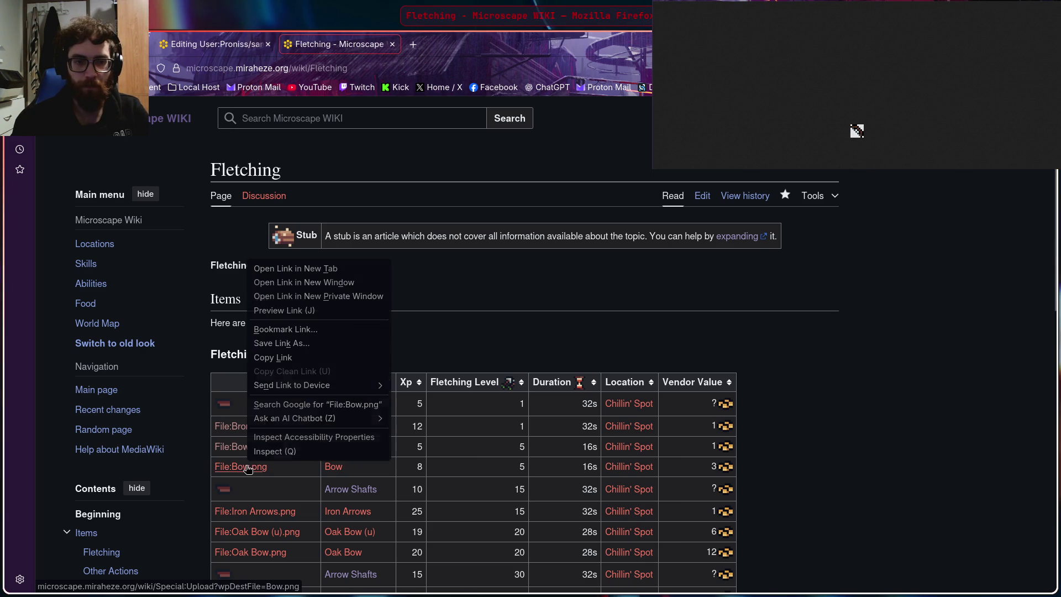
Step: Upload the saved 195-byte shortbow image as Bow.png via the red-link upload form
{"action": "left_click", "coordinate": [305, 268]}
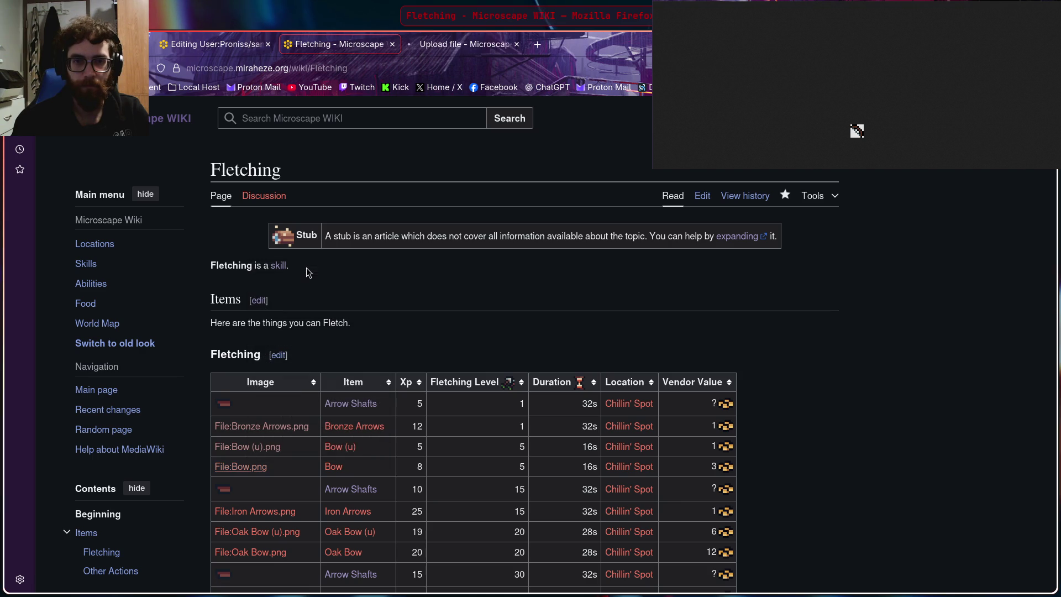
{"action": "left_click", "coordinate": [477, 45]}
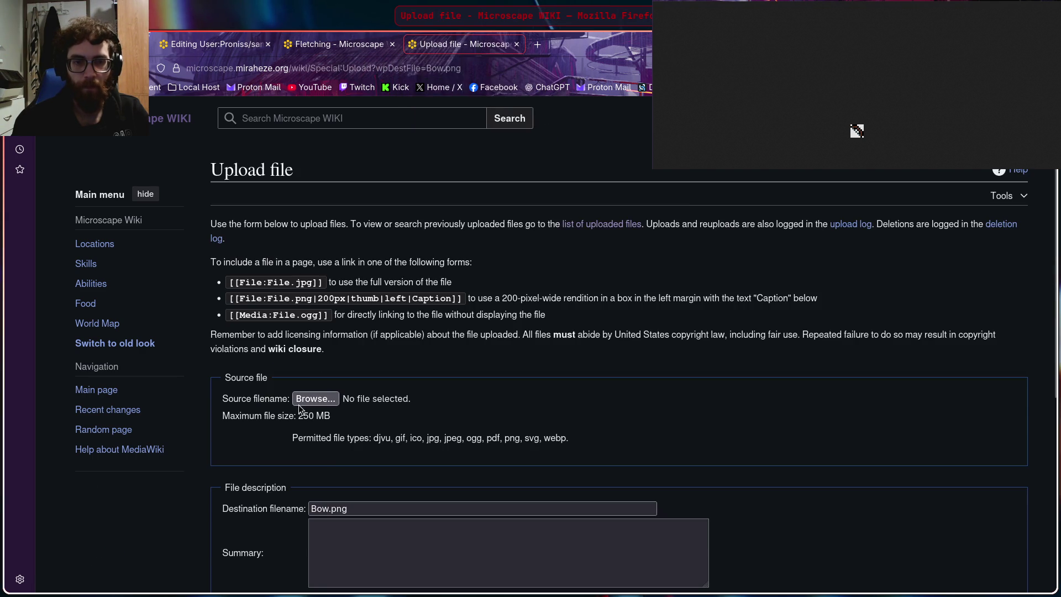
{"action": "left_click", "coordinate": [304, 405]}
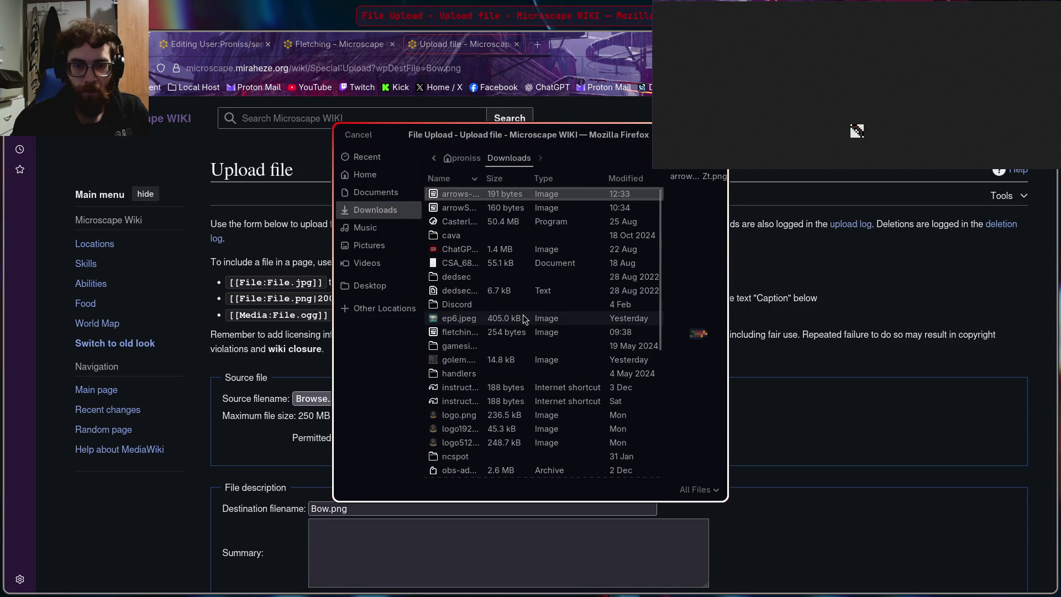
{"action": "scroll", "coordinate": [492, 300], "scroll_direction": "down", "scroll_amount": 3}
{"action": "scroll", "coordinate": [478, 429], "scroll_direction": "down", "scroll_amount": 2}
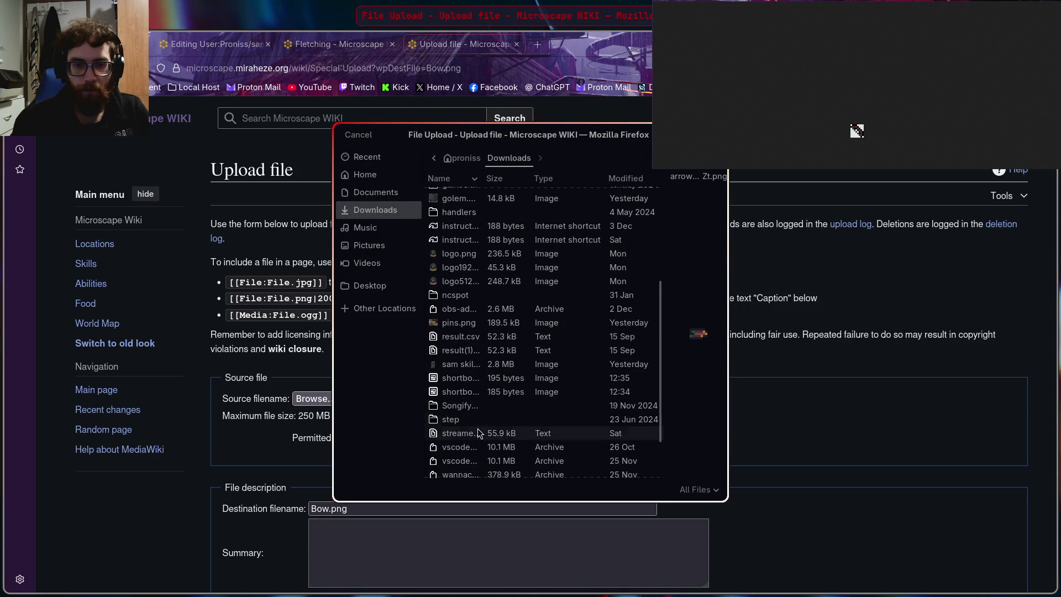
{"action": "left_click", "coordinate": [488, 395]}
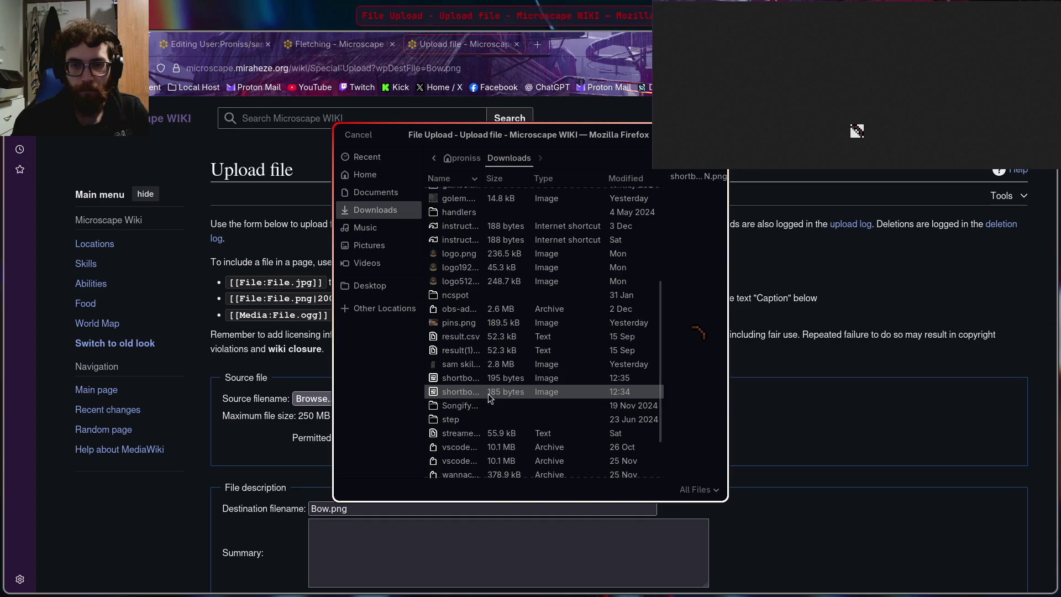
{"action": "left_click", "coordinate": [483, 382]}
{"action": "double_click", "coordinate": [485, 382]}
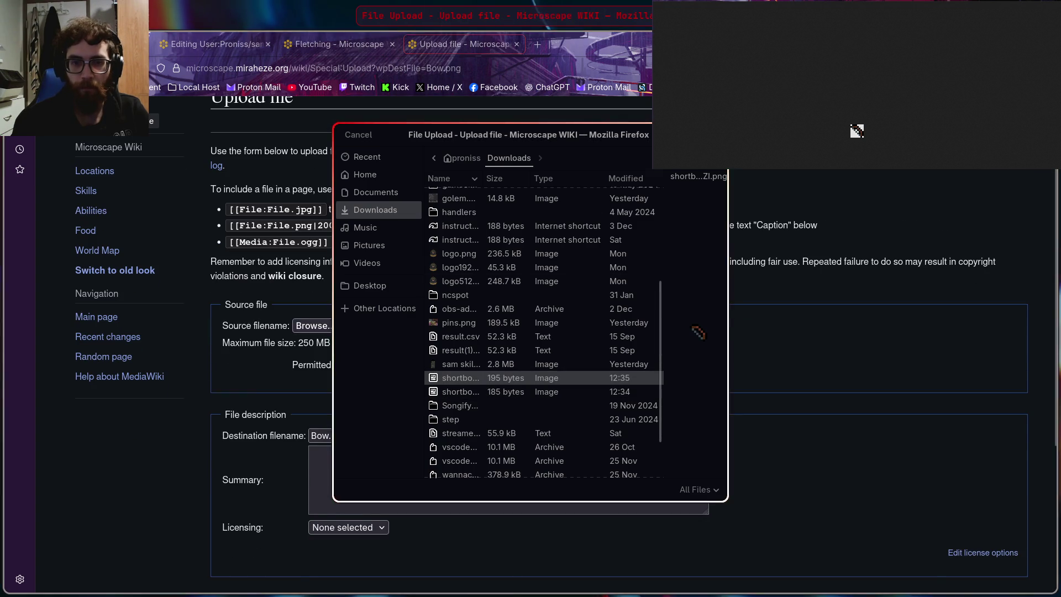
{"action": "scroll", "coordinate": [531, 368], "scroll_direction": "down", "scroll_amount": 3}
{"action": "scroll", "coordinate": [274, 461], "scroll_direction": "down", "scroll_amount": 2}
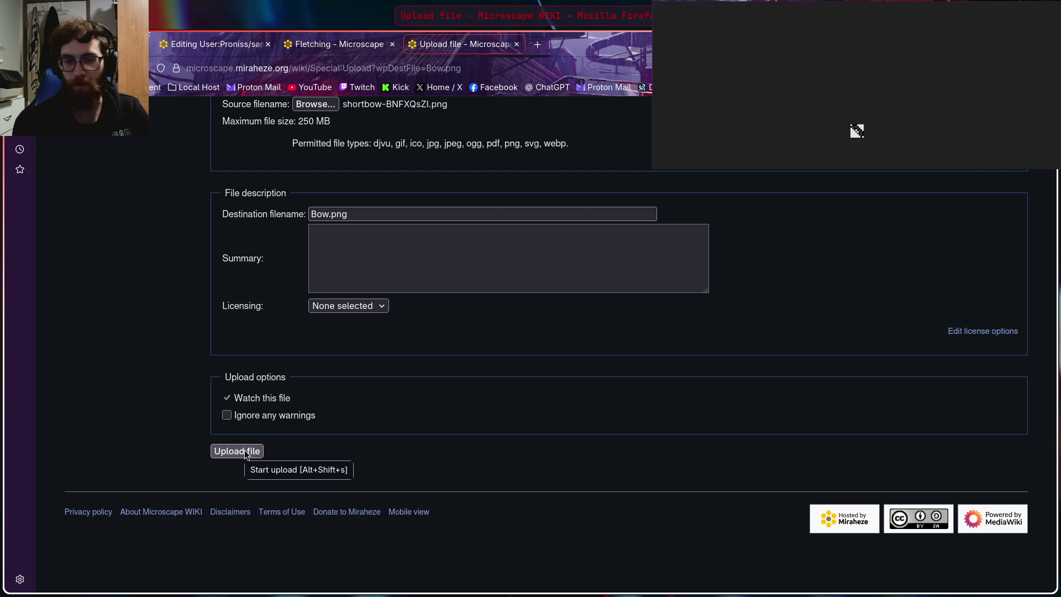
{"action": "left_click", "coordinate": [246, 453]}
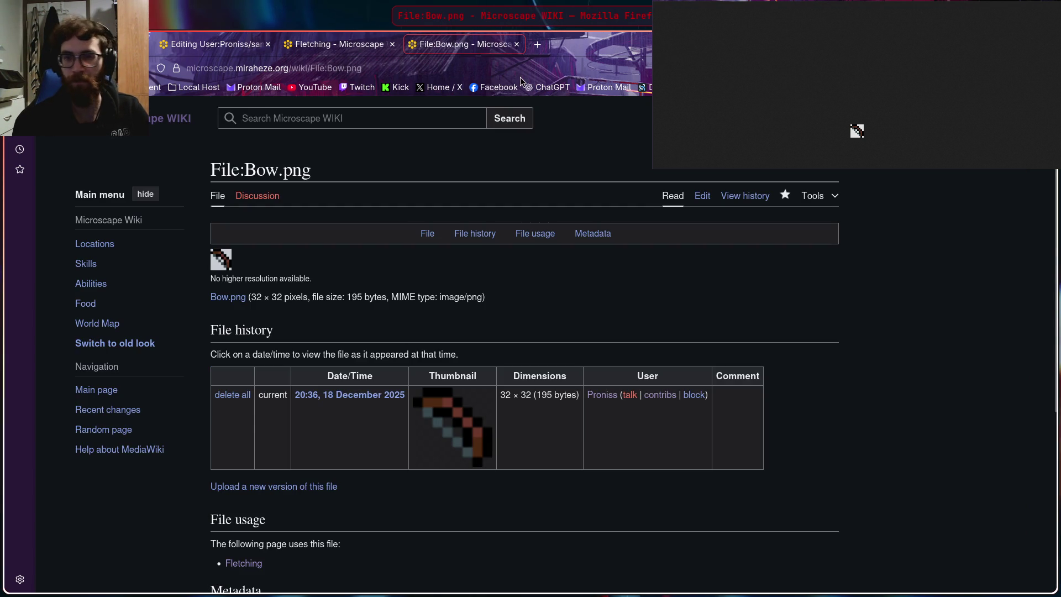
Step: Close the shortbow image window and the Bow.png file page, returning to Fletching
{"action": "key", "text": "alt+Tab"}
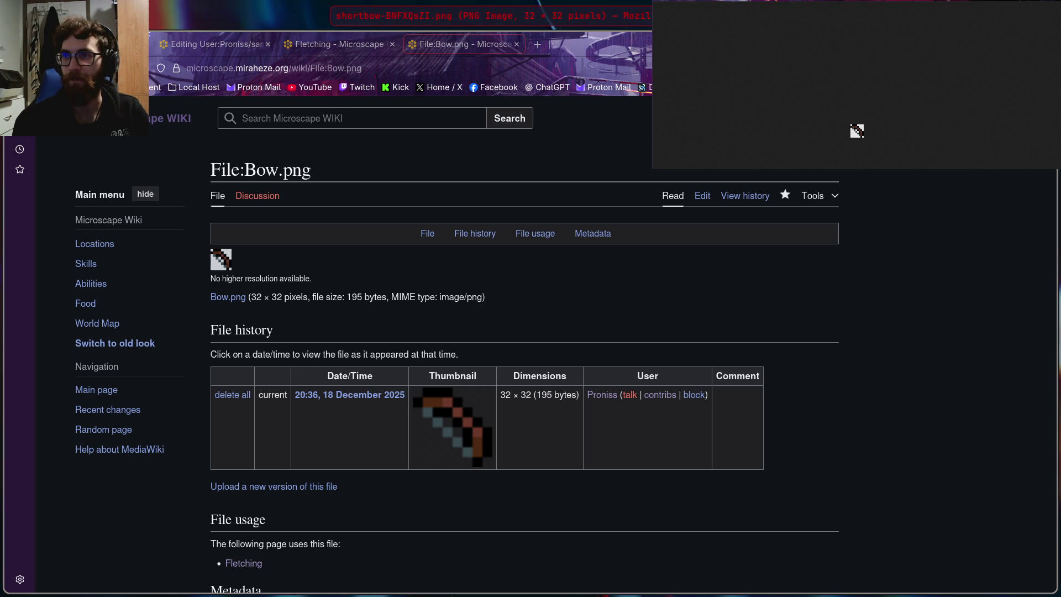
{"action": "key", "text": "ctrl+w"}
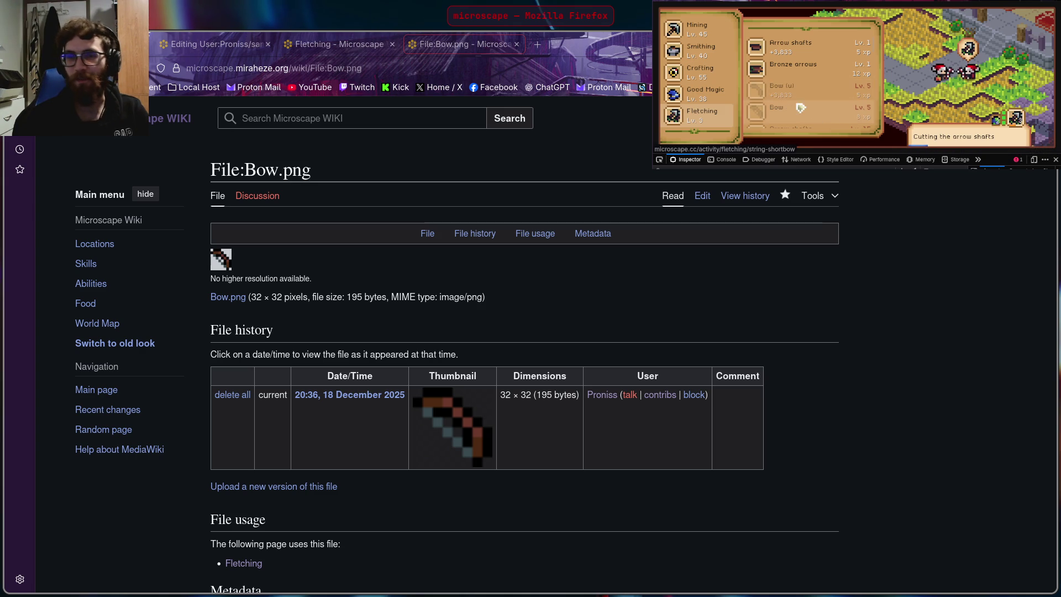
{"action": "left_click", "coordinate": [536, 346]}
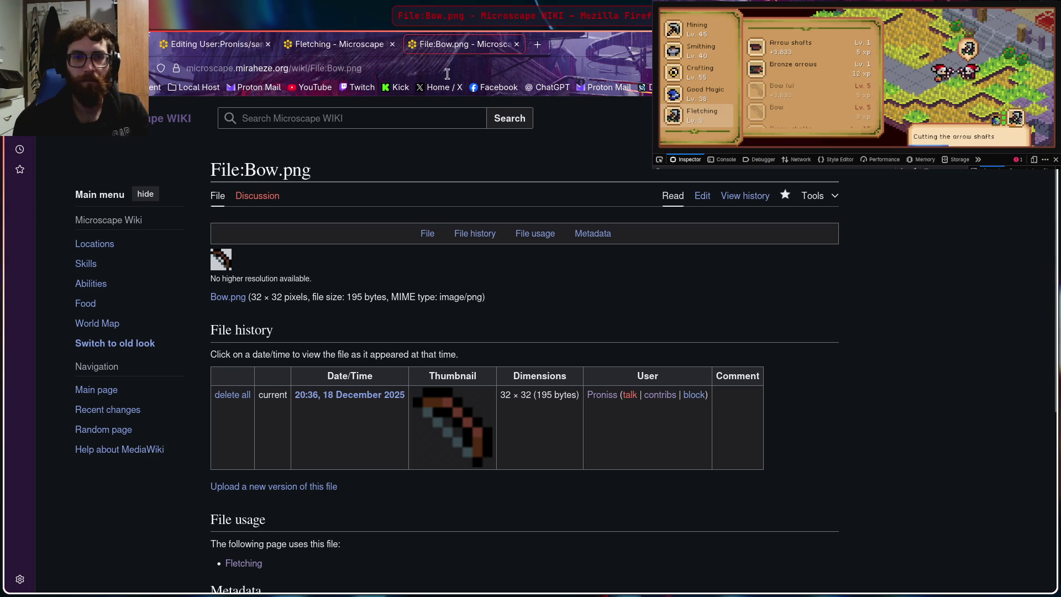
{"action": "left_click", "coordinate": [516, 45]}
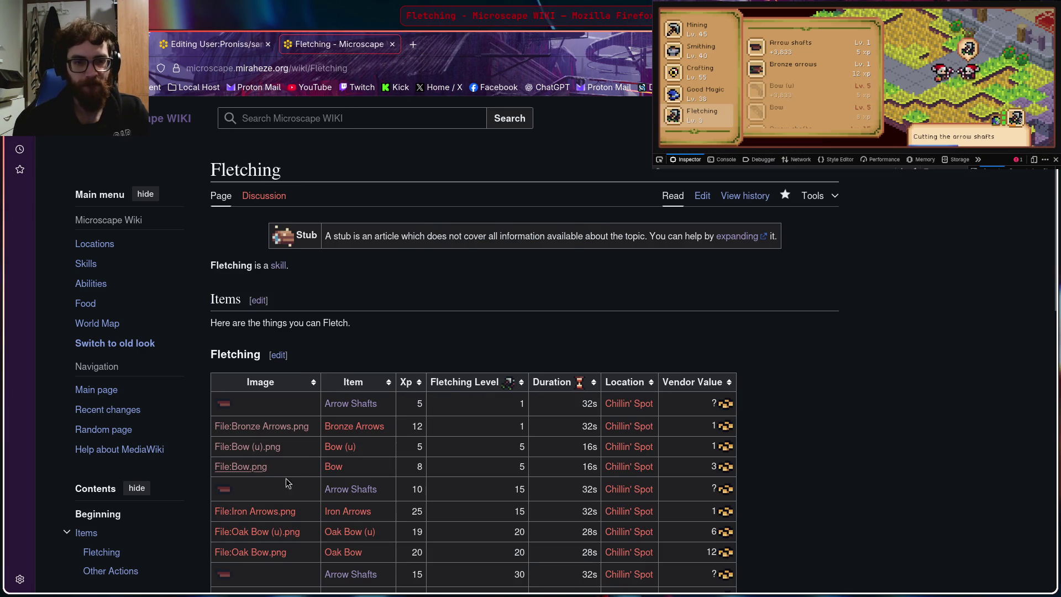
{"action": "scroll", "coordinate": [801, 77], "scroll_direction": "down", "scroll_amount": 3}
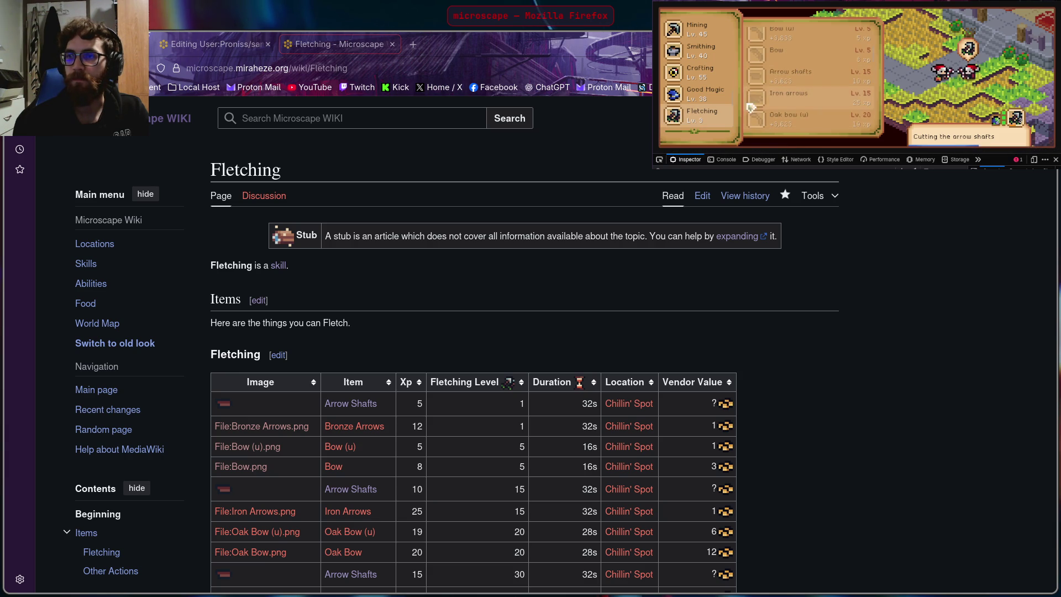
Step: Save the Iron arrows sprite image via the devtools picker and return to the game
{"action": "left_click", "coordinate": [660, 159]}
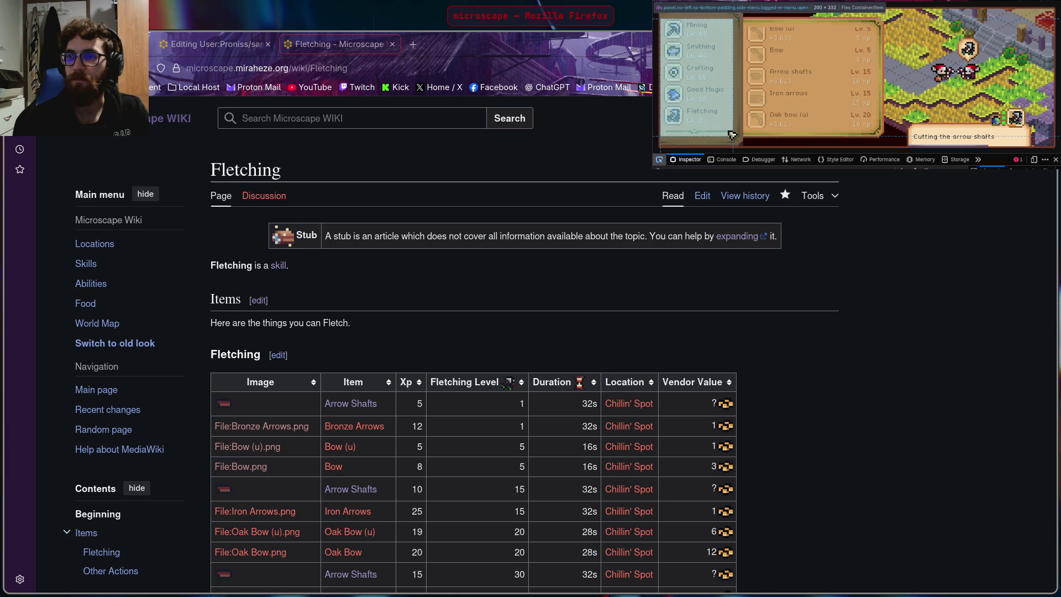
{"action": "left_click", "coordinate": [759, 102]}
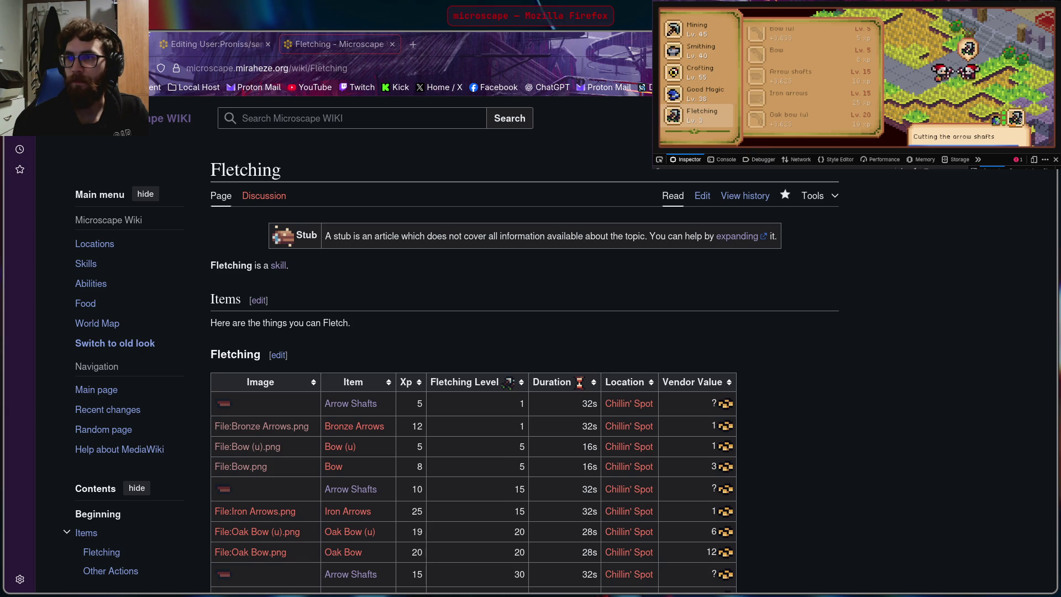
{"action": "key", "text": "alt+Tab"}
{"action": "key", "text": "alt+Tab"}
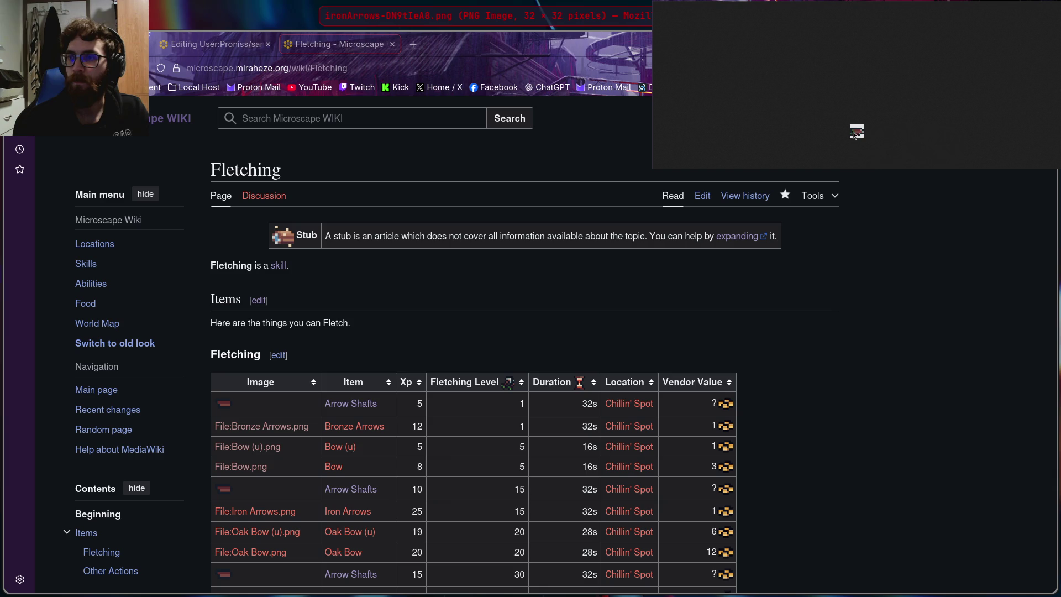
{"action": "right_click", "coordinate": [855, 133]}
{"action": "left_click", "coordinate": [857, 138]}
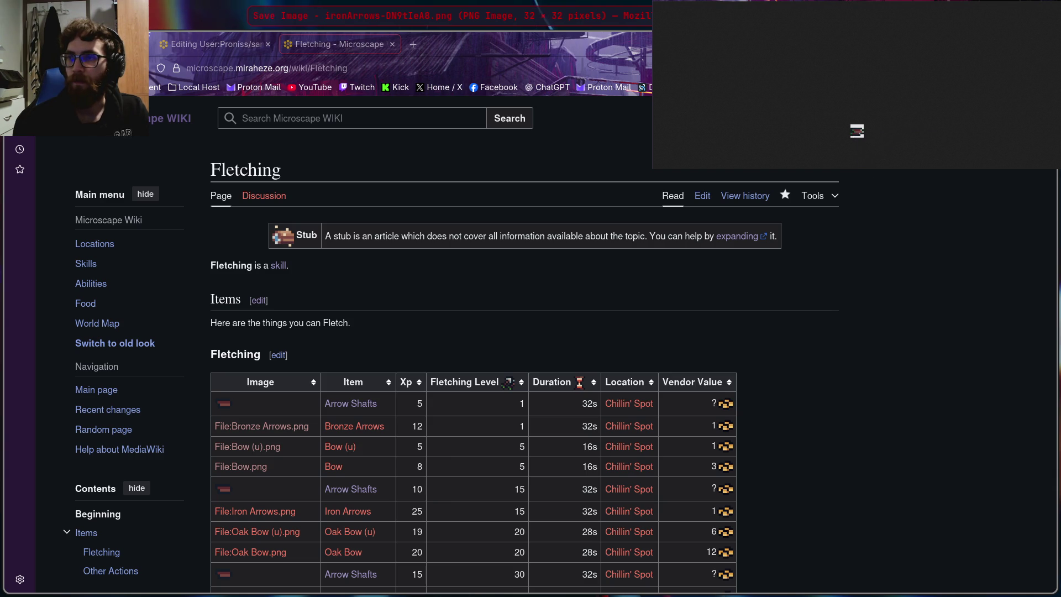
{"action": "key", "text": "Return"}
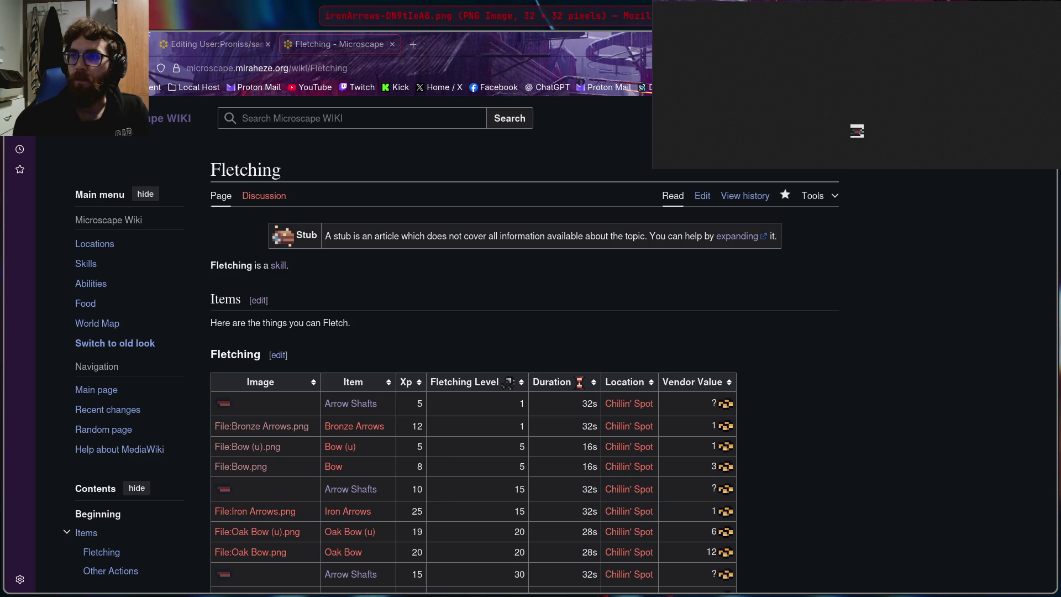
{"action": "key", "text": "ctrl+w"}
{"action": "scroll", "coordinate": [833, 47], "scroll_direction": "down", "scroll_amount": 2}
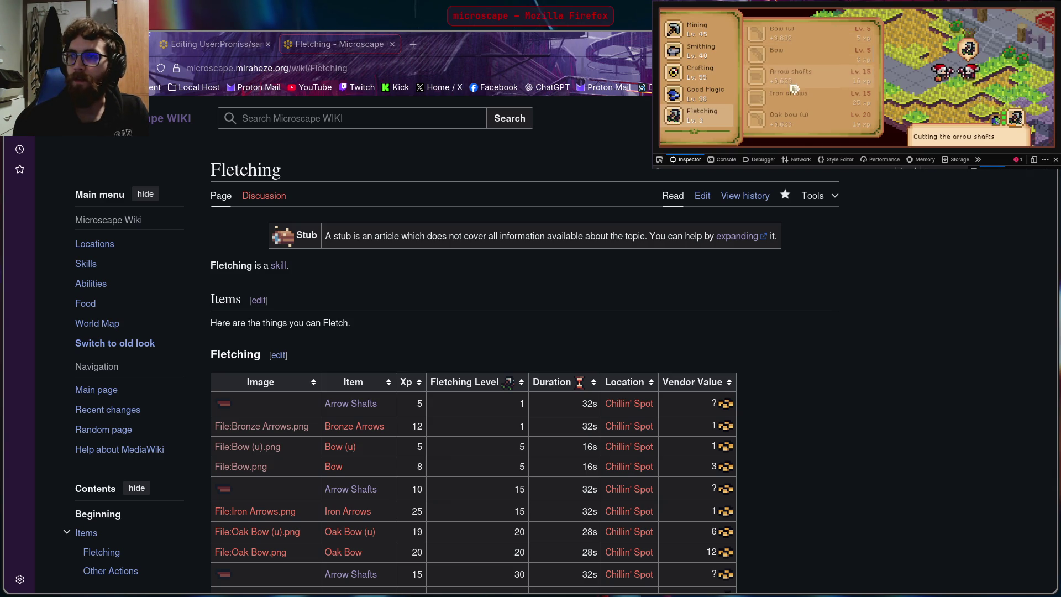
{"action": "scroll", "coordinate": [797, 108], "scroll_direction": "down", "scroll_amount": 1}
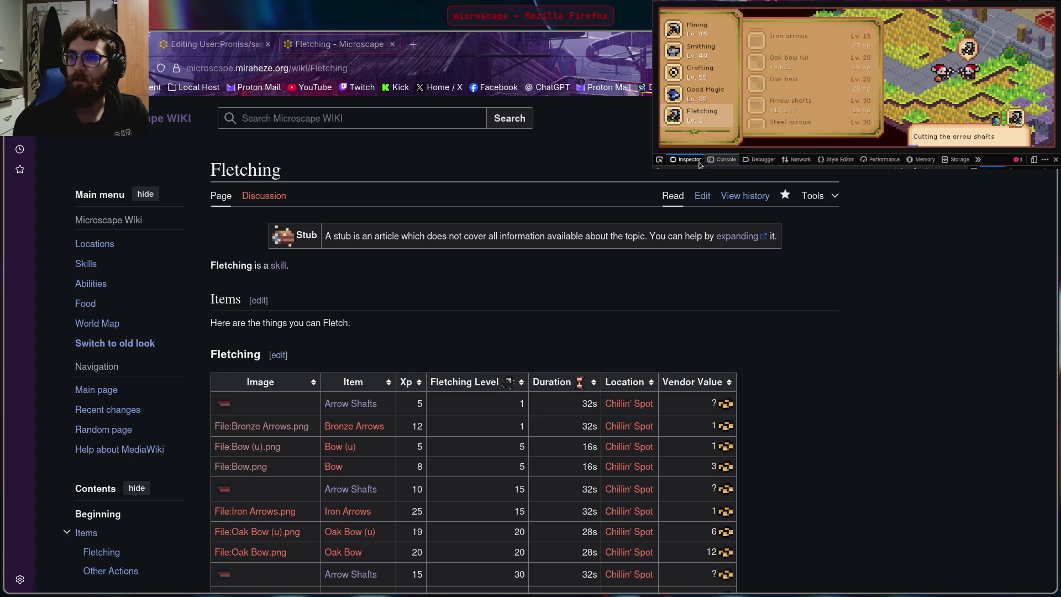
Step: Save the unstrung Oak bow (u) sprite image from the game and go back to it
{"action": "left_click", "coordinate": [660, 162]}
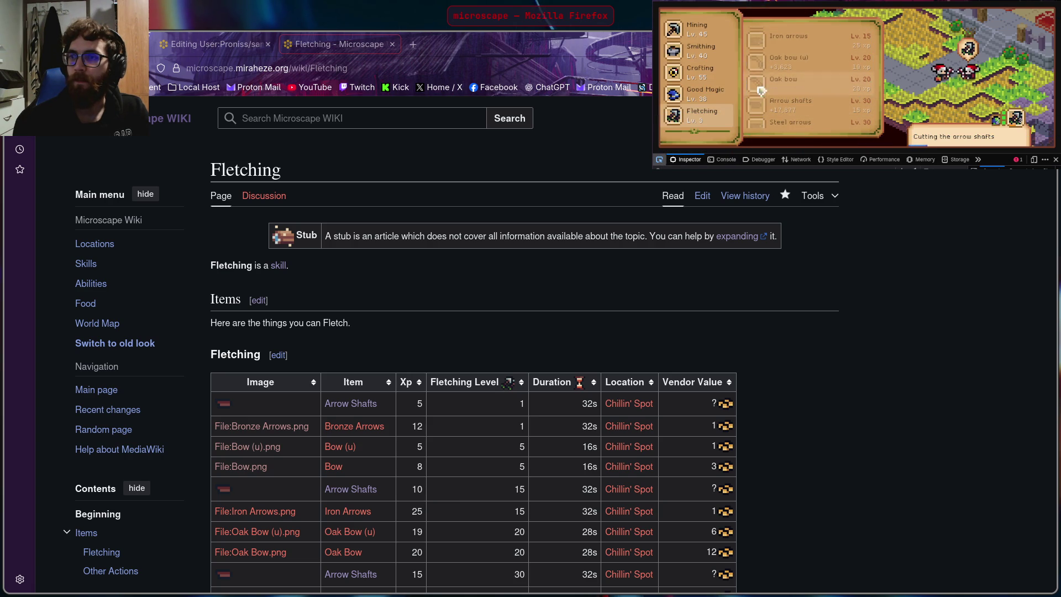
{"action": "left_click", "coordinate": [758, 66]}
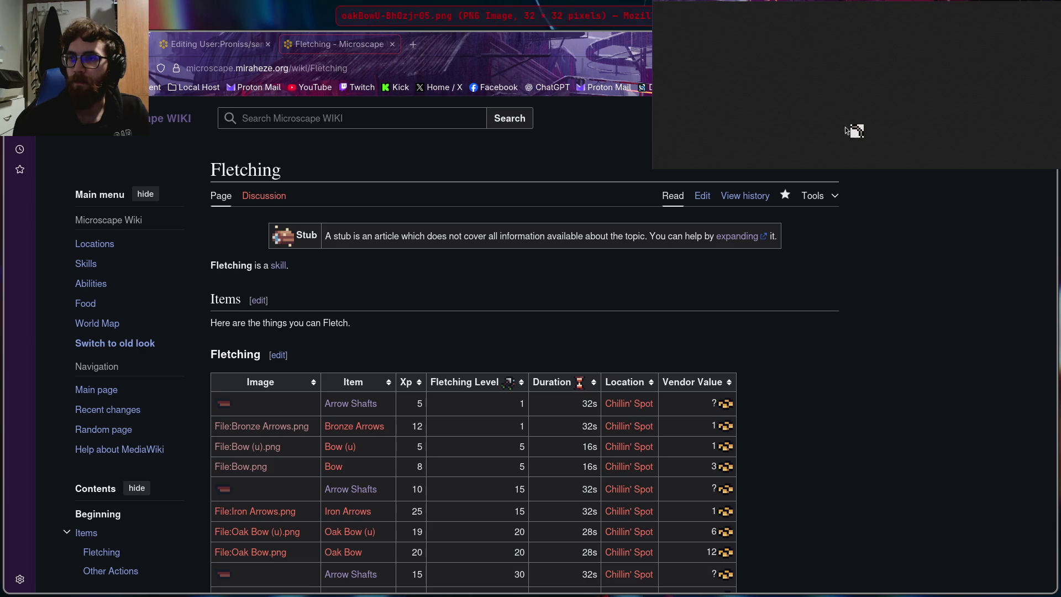
{"action": "right_click", "coordinate": [858, 131]}
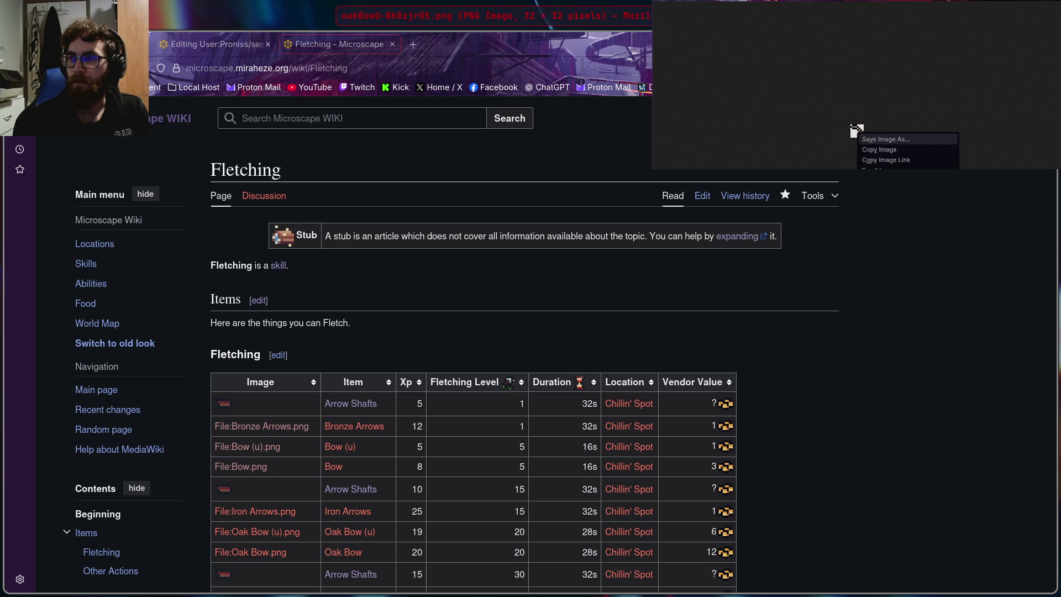
{"action": "key", "text": "v"}
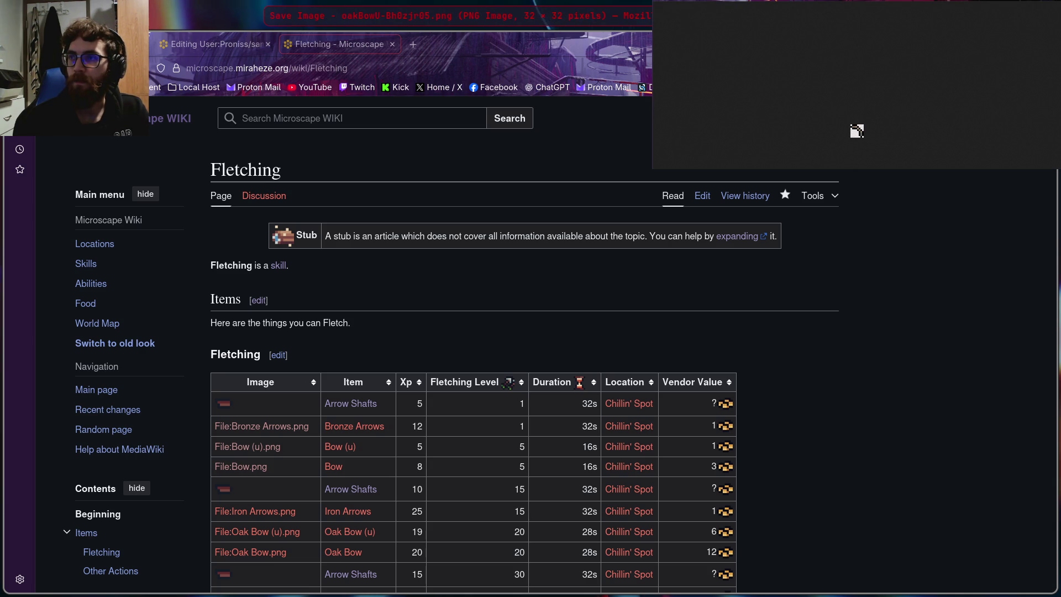
{"action": "key", "text": "Return"}
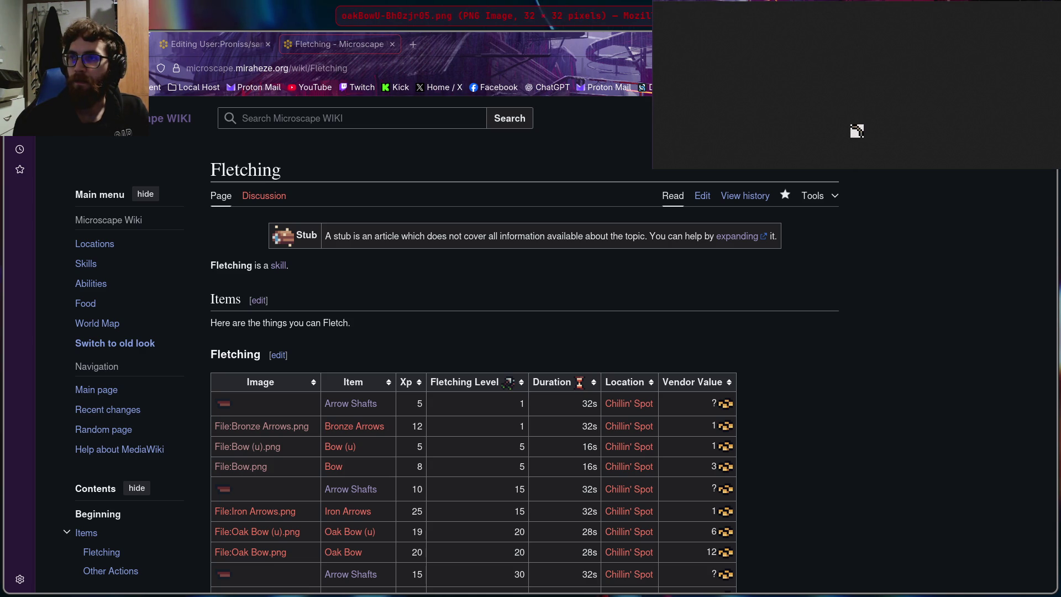
{"action": "key", "text": "ctrl+w"}
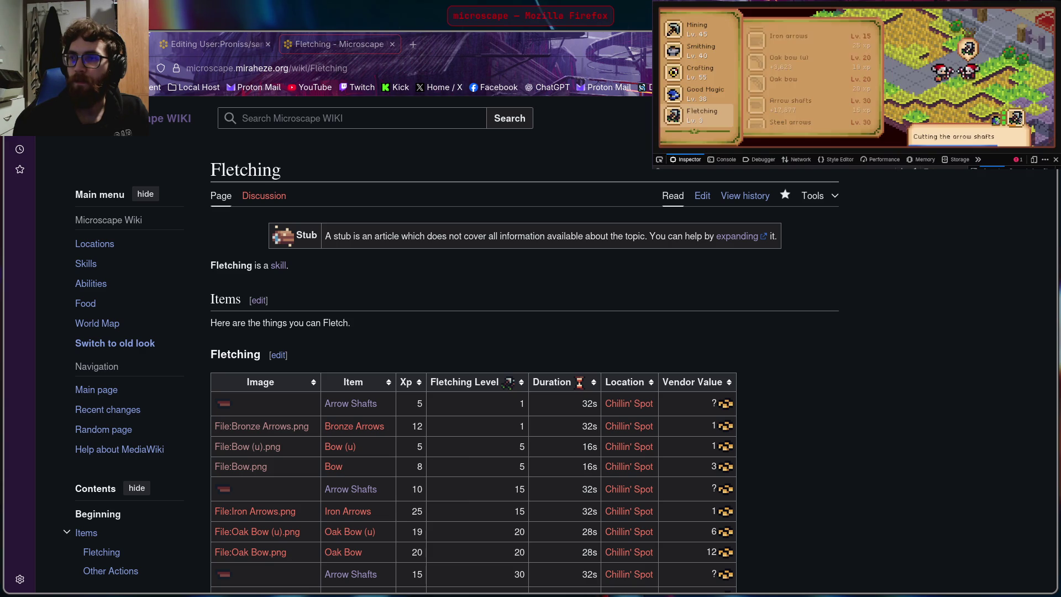
Step: View the strung Oak bow sprite image by itself without saving, then return to the game
{"action": "left_click", "coordinate": [660, 160]}
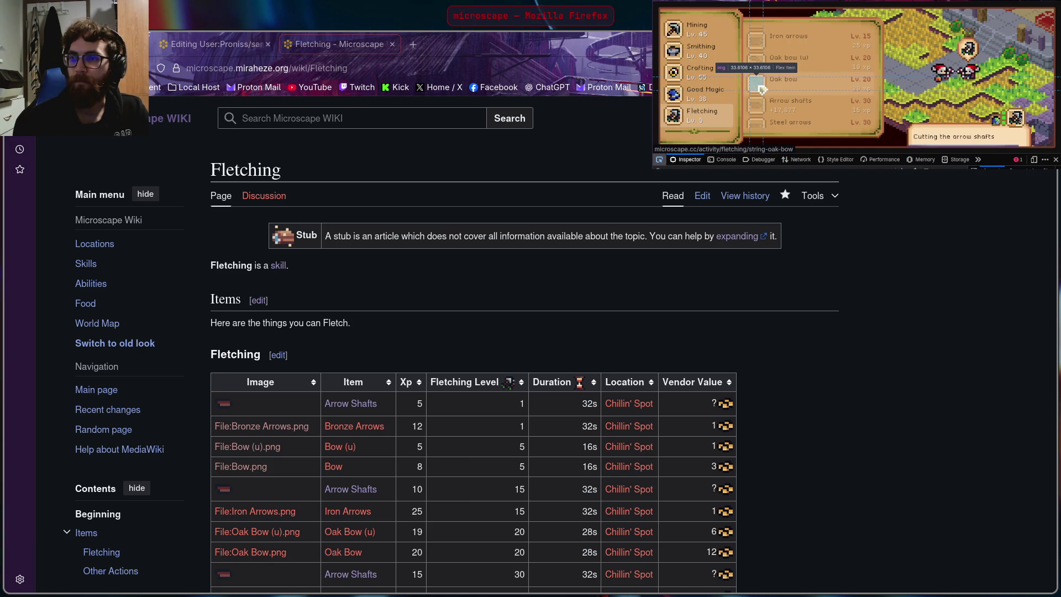
{"action": "left_click", "coordinate": [761, 87]}
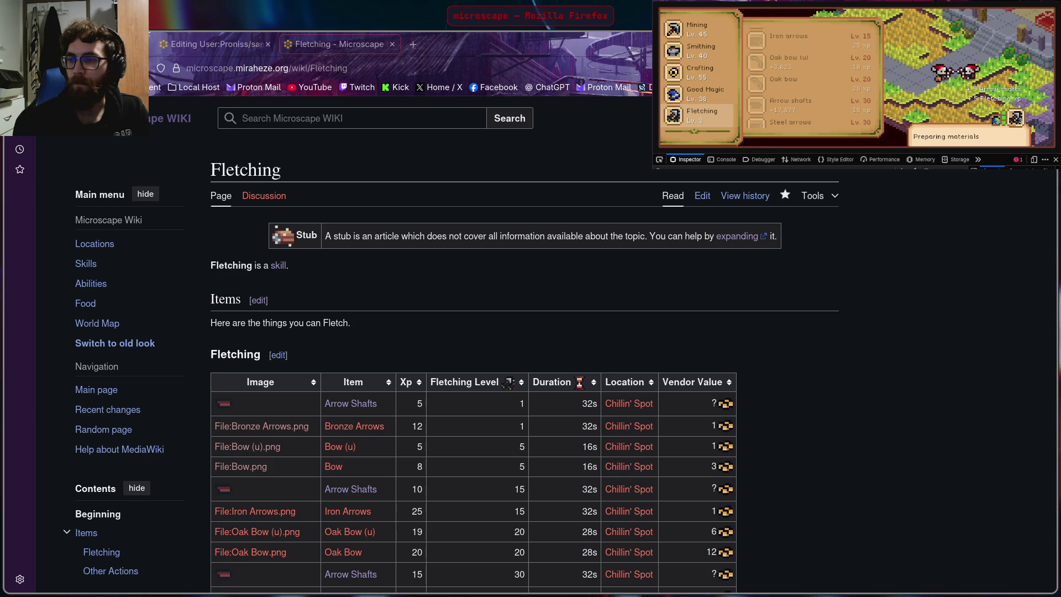
{"action": "left_click", "coordinate": [786, 1]}
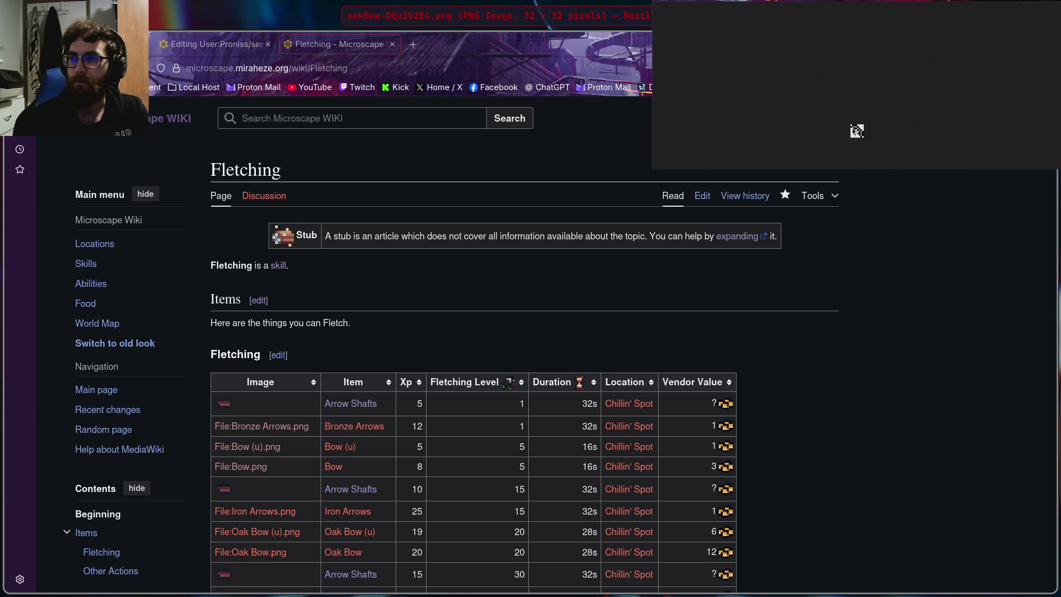
{"action": "right_click", "coordinate": [856, 130]}
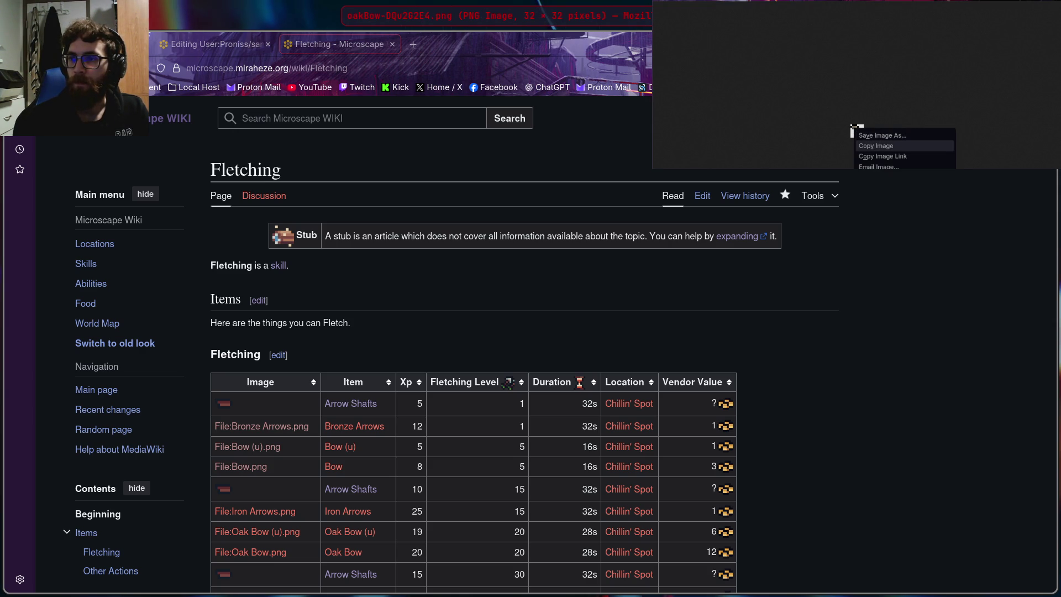
{"action": "key", "text": "Return"}
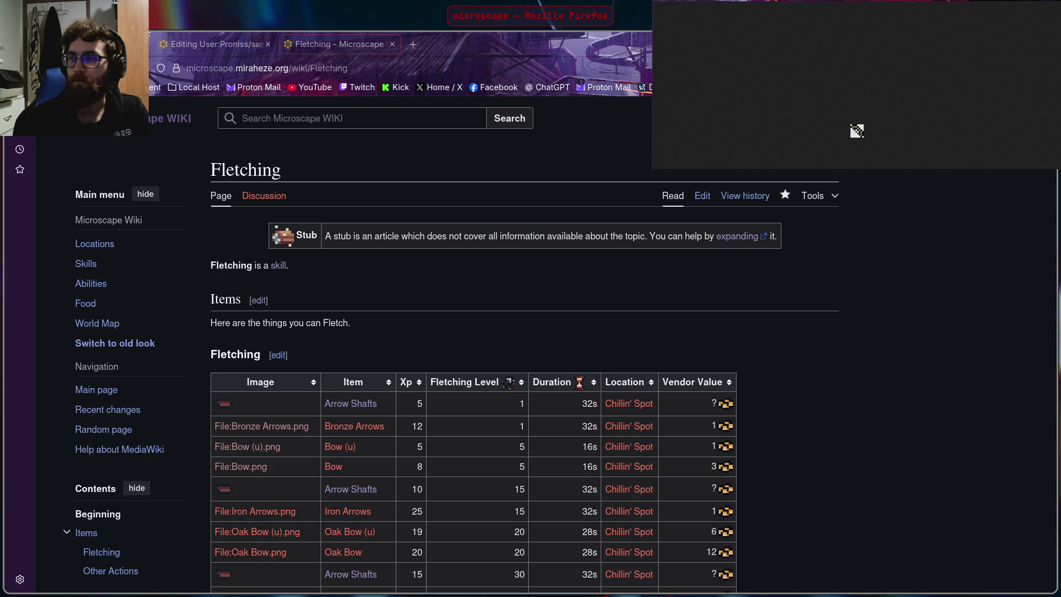
{"action": "key", "text": "ctrl+w"}
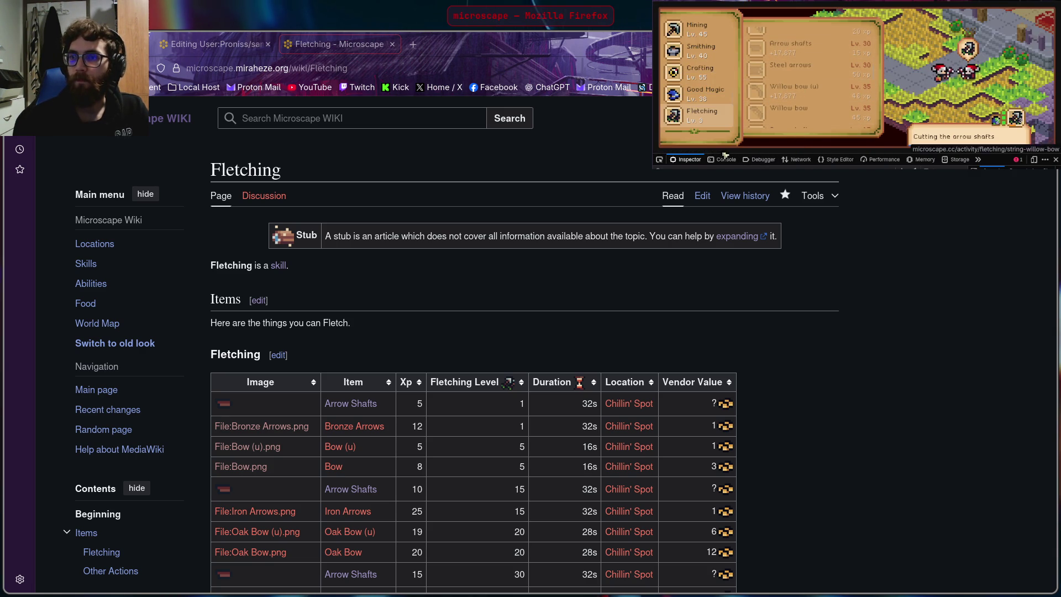
Step: Save the Steel arrows sprite image from the game and go back to it
{"action": "left_click", "coordinate": [659, 159]}
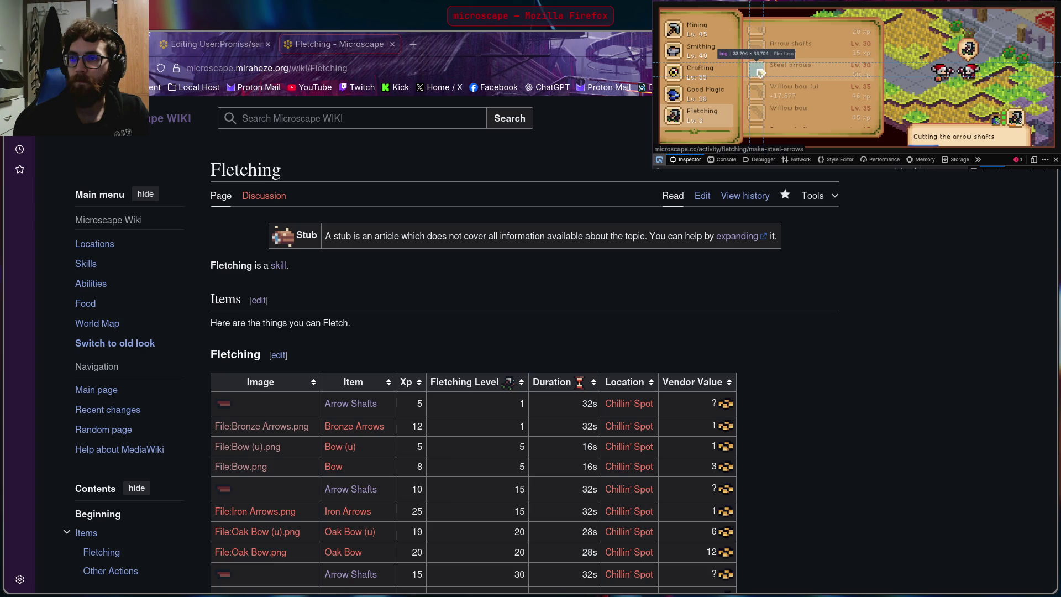
{"action": "left_click", "coordinate": [761, 72]}
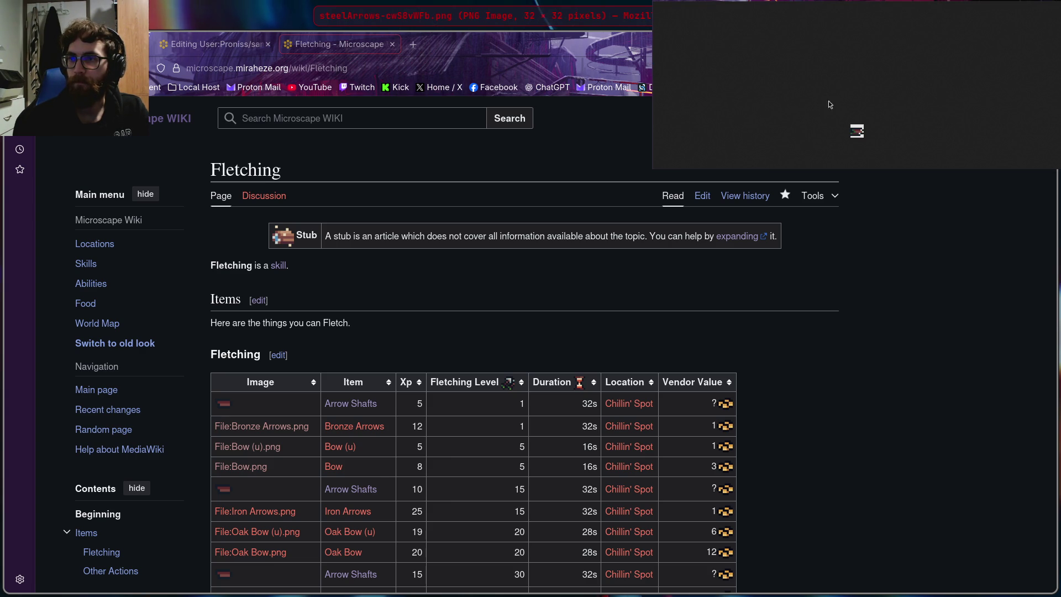
{"action": "right_click", "coordinate": [853, 131]}
{"action": "key", "text": "v"}
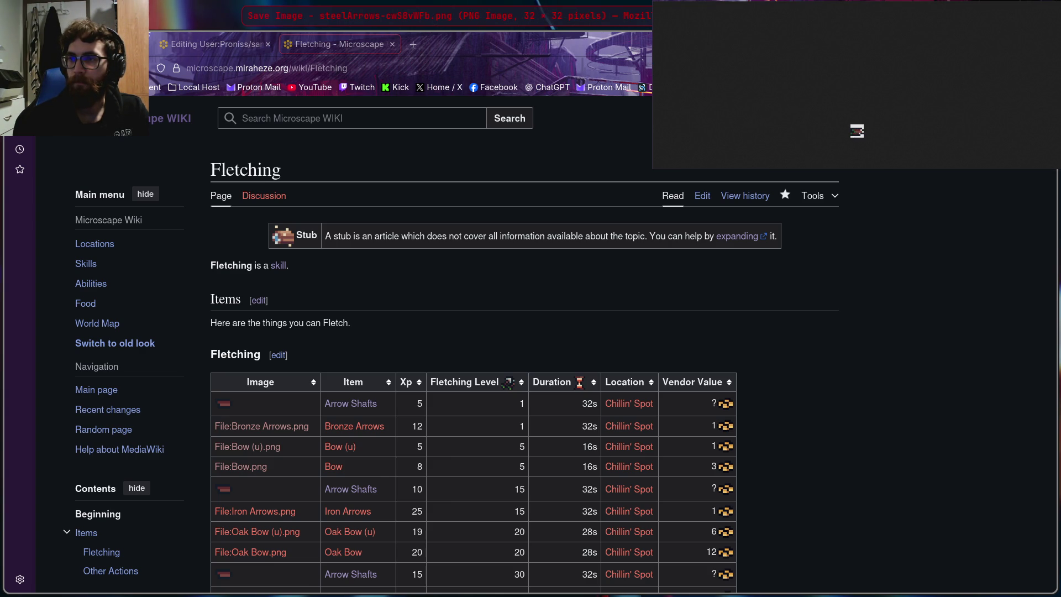
{"action": "key", "text": "Return"}
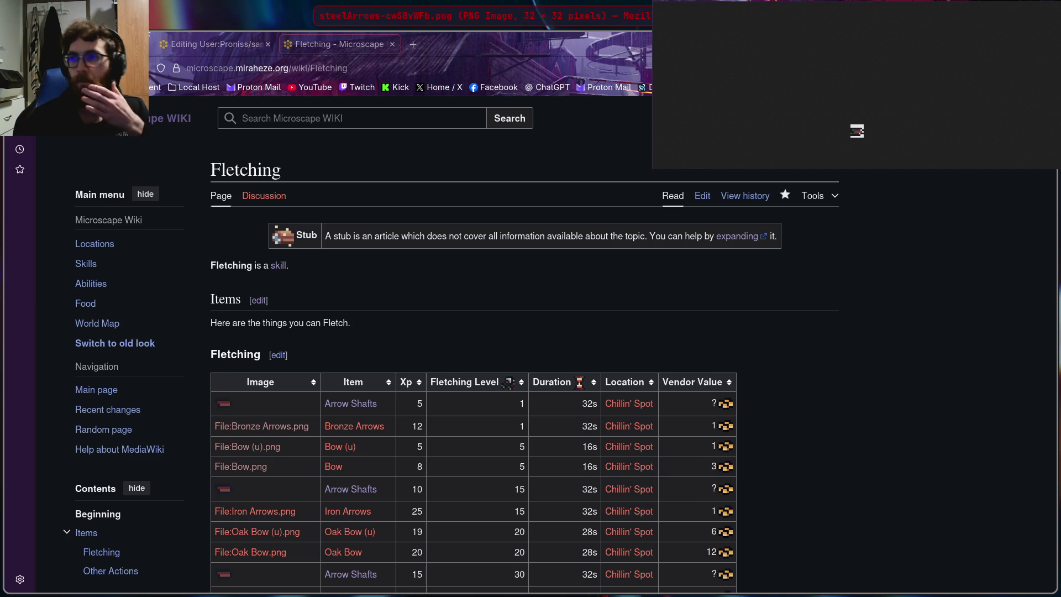
{"action": "key", "text": "ctrl+w"}
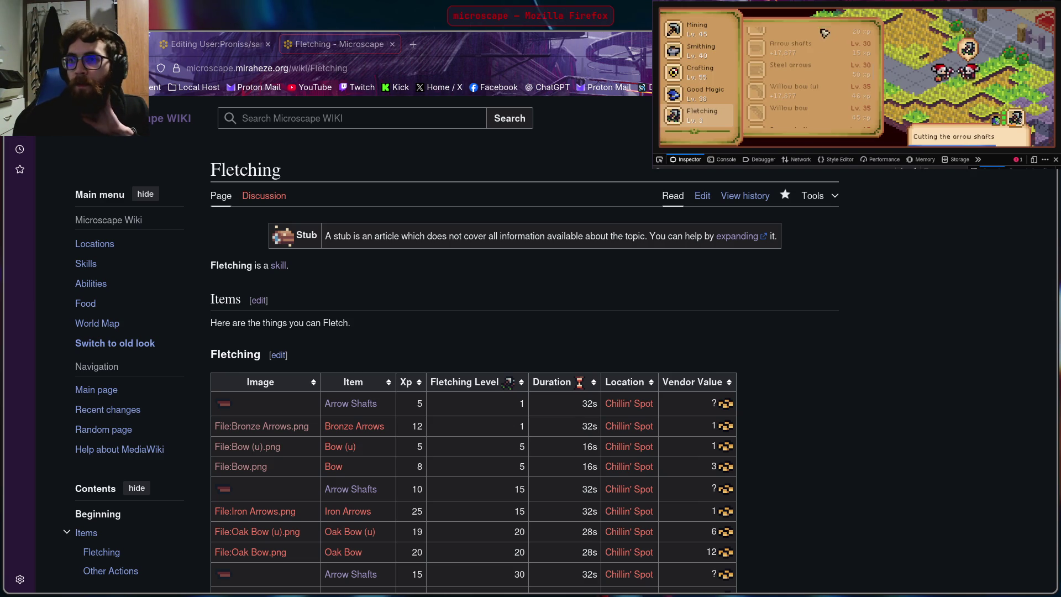
Step: Save the Willow bow (u) sprite image and return to the Fletching recipe list
{"action": "left_click", "coordinate": [659, 161]}
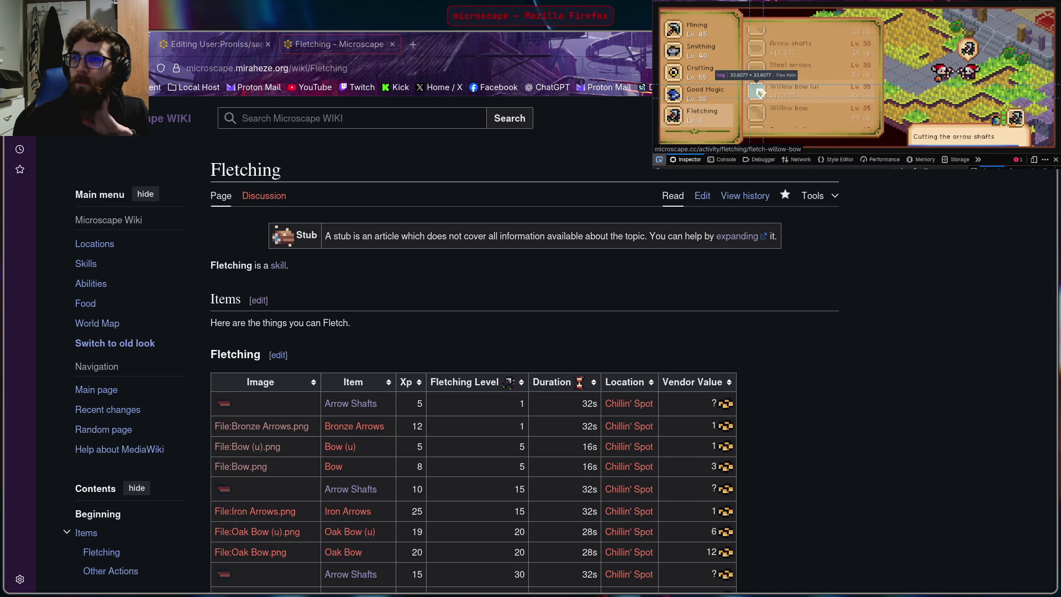
{"action": "left_click", "coordinate": [760, 93]}
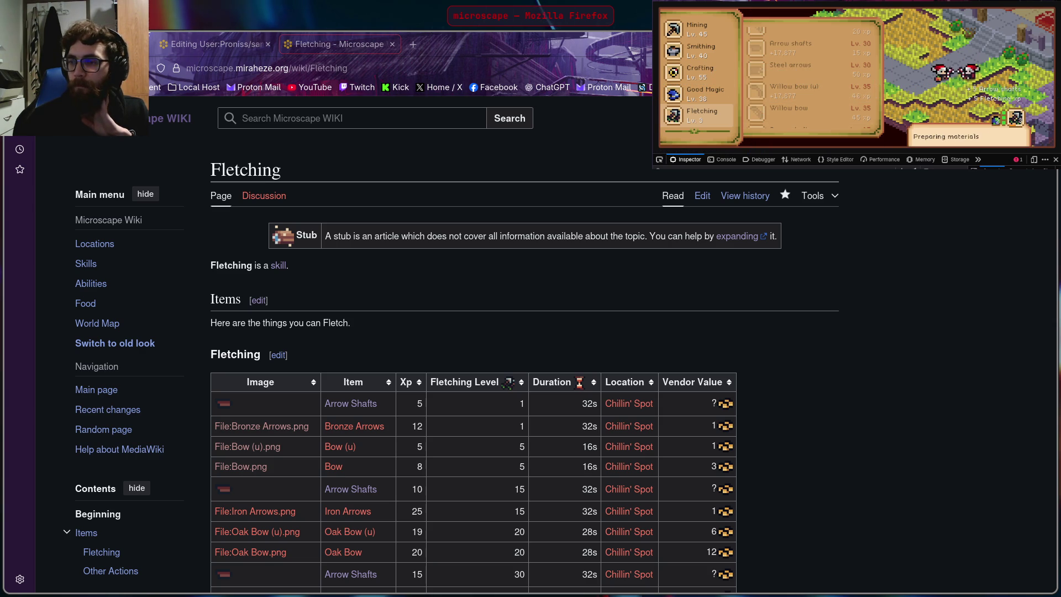
{"action": "key", "text": "alt+Tab"}
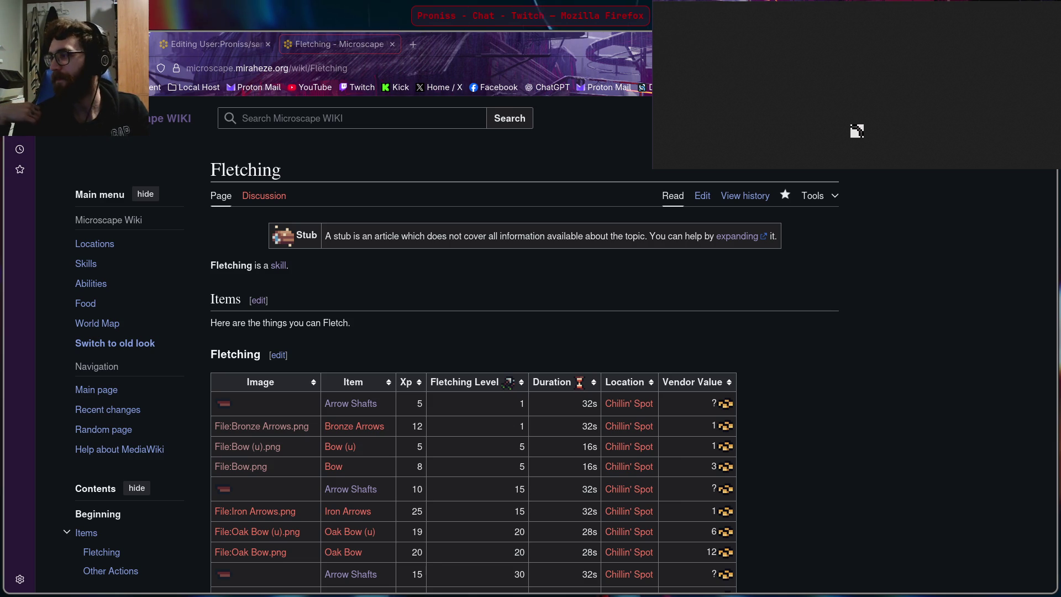
{"action": "right_click", "coordinate": [858, 135]}
{"action": "key", "text": "v"}
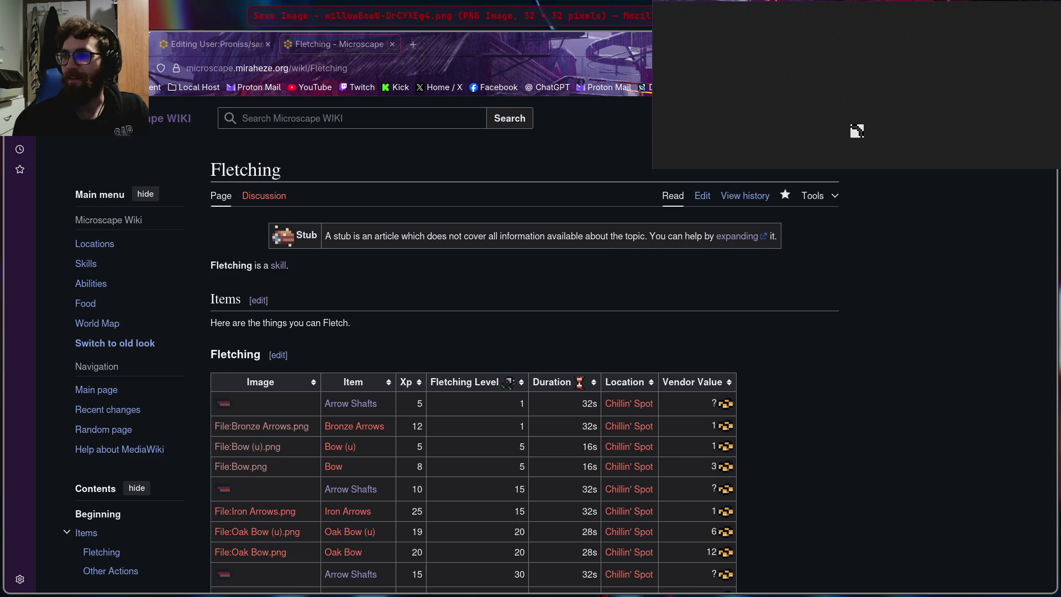
{"action": "key", "text": "Return"}
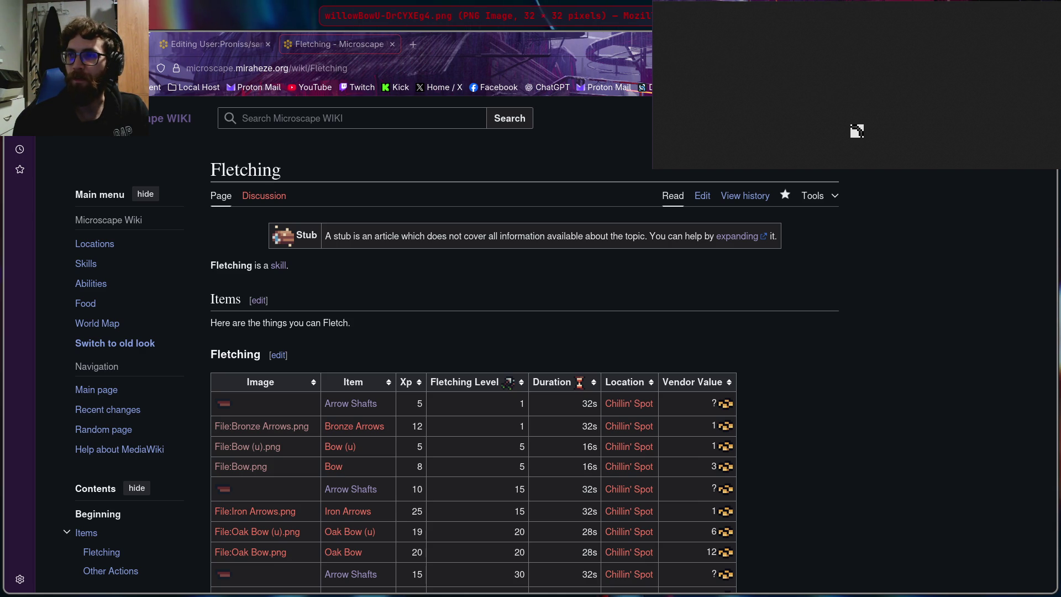
{"action": "key", "text": "ctrl+w"}
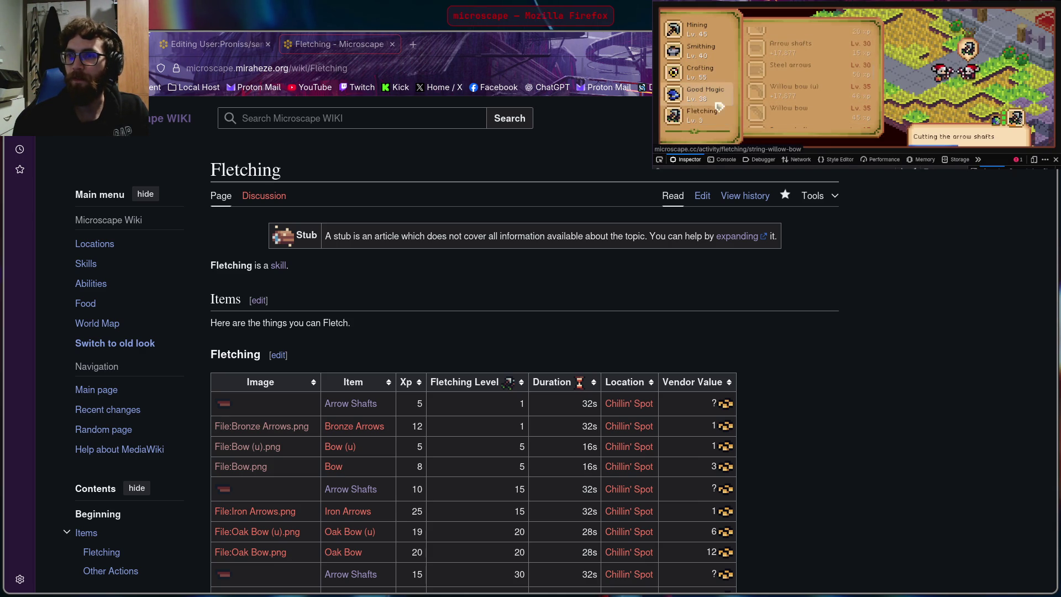